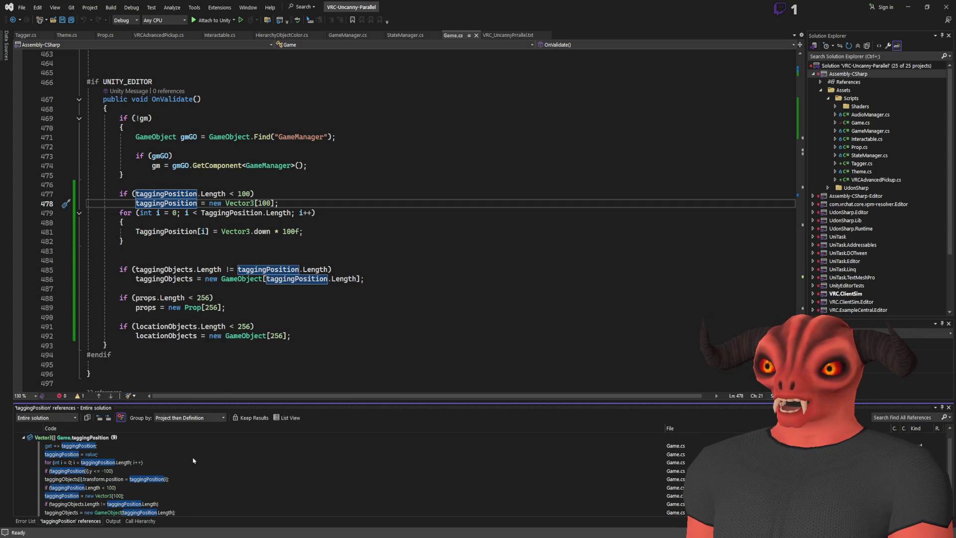
- Change both 100s in the OnValidate taggingPosition check and array size to 48, then save Game.cs
{"action": "double_click", "coordinate": [246, 197]}
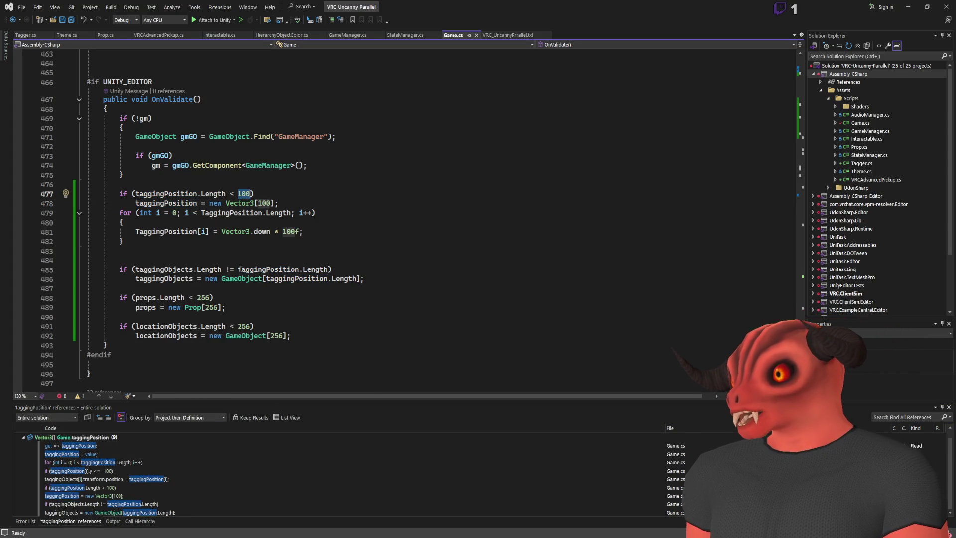
{"action": "type", "text": "48"}
{"action": "double_click", "coordinate": [268, 203]}
{"action": "type", "text": "48"}
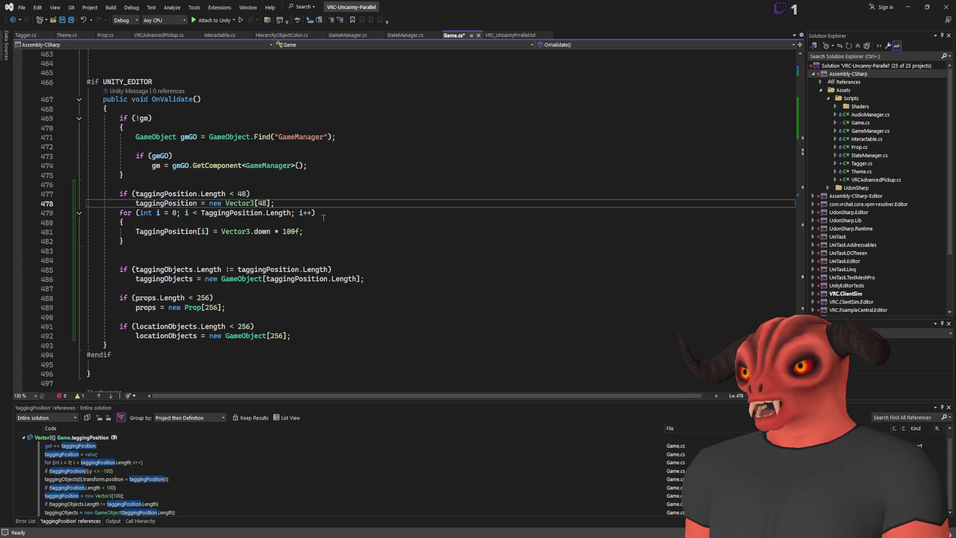
{"action": "key", "text": "ctrl+s"}
- Step through the taggingPosition and taggingObjects references in the Find All References results
{"action": "left_click", "coordinate": [119, 487]}
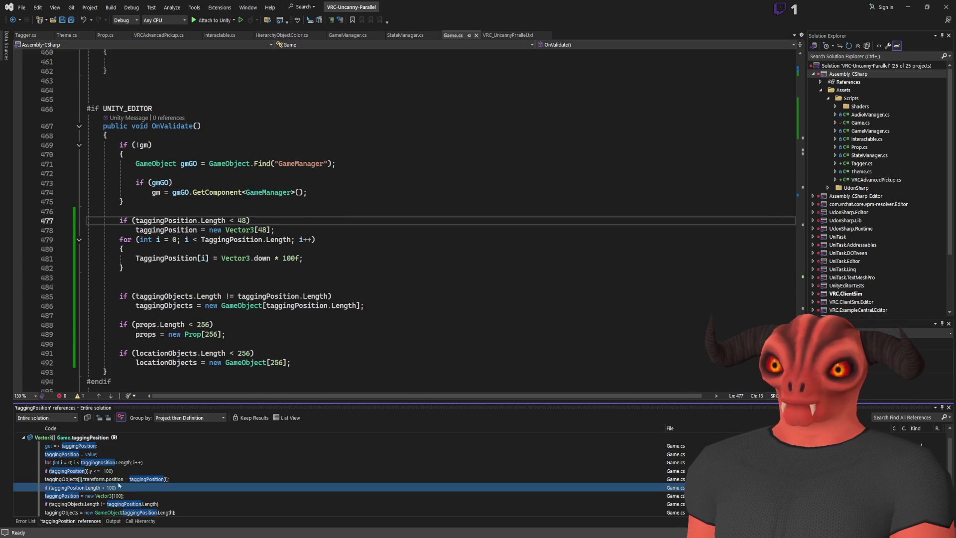
{"action": "left_click", "coordinate": [118, 471]}
{"action": "left_click", "coordinate": [119, 479]}
{"action": "left_click", "coordinate": [120, 488]}
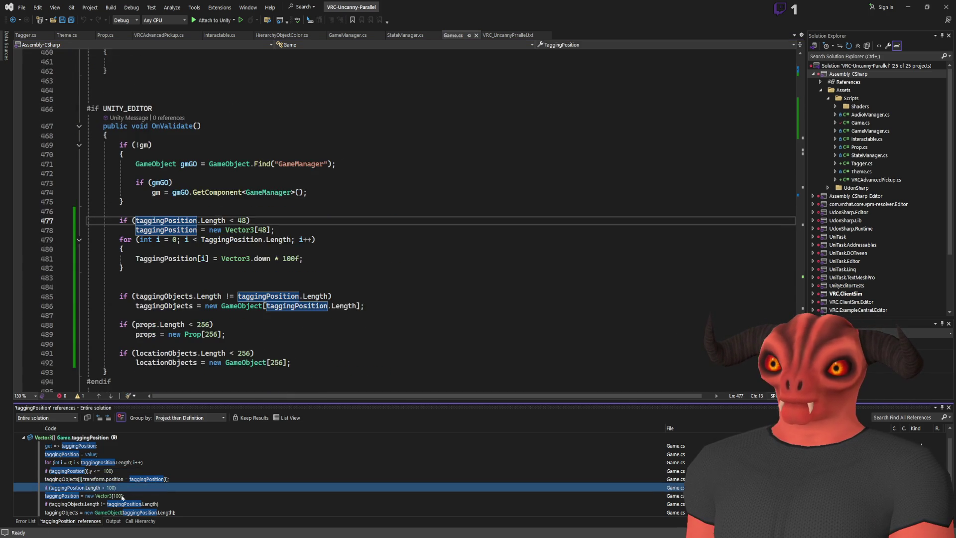
{"action": "left_click", "coordinate": [124, 505]}
{"action": "left_click", "coordinate": [75, 437]}
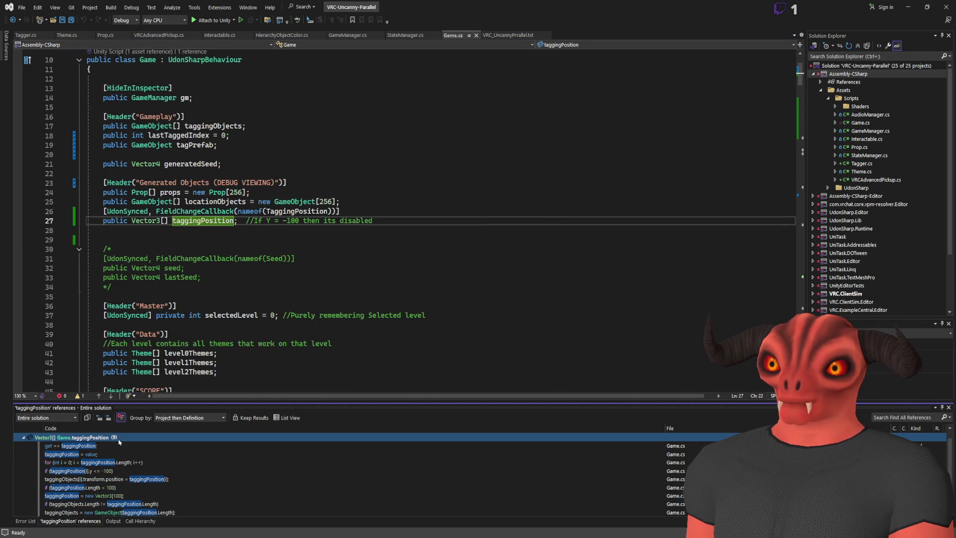
{"action": "scroll", "coordinate": [349, 199], "scroll_direction": "up", "scroll_amount": 3}
{"action": "triple_click", "coordinate": [194, 269]}
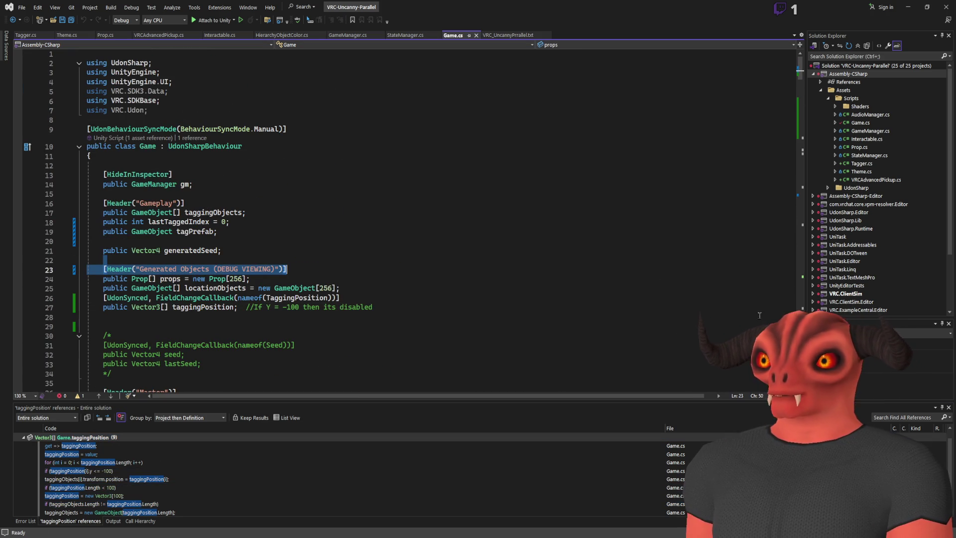
- Close the references, output, call hierarchy and error list panels to enlarge the code view
{"action": "left_click", "coordinate": [948, 408]}
{"action": "left_click", "coordinate": [949, 407]}
{"action": "left_click", "coordinate": [948, 407]}
{"action": "left_click", "coordinate": [949, 407]}
{"action": "left_click", "coordinate": [375, 317]}
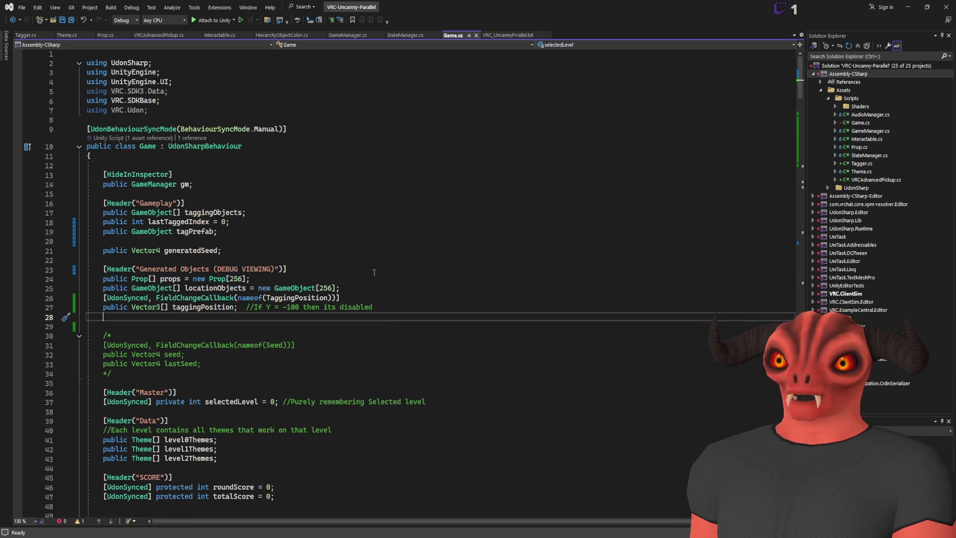
{"action": "scroll", "coordinate": [376, 276], "scroll_direction": "down", "scroll_amount": 15}
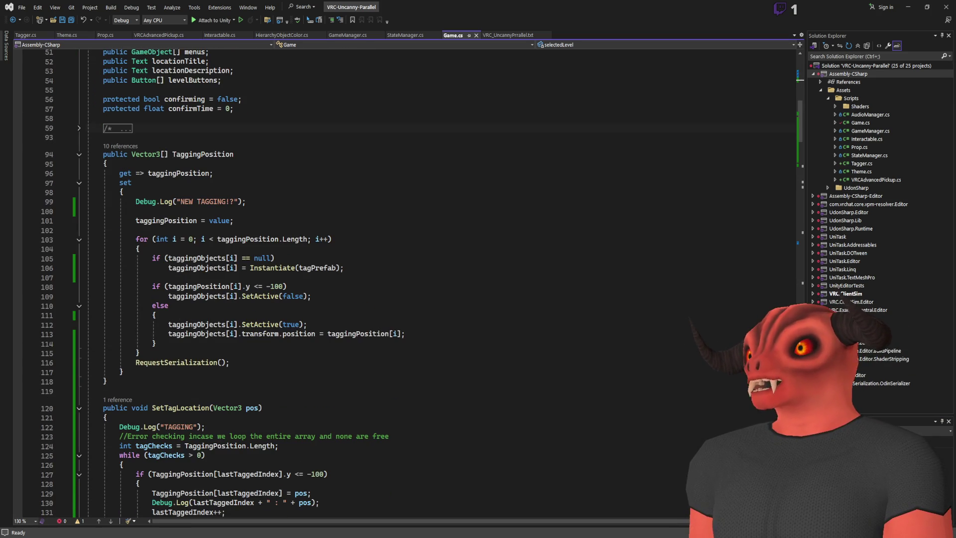
{"action": "key", "text": "alt+Tab"}
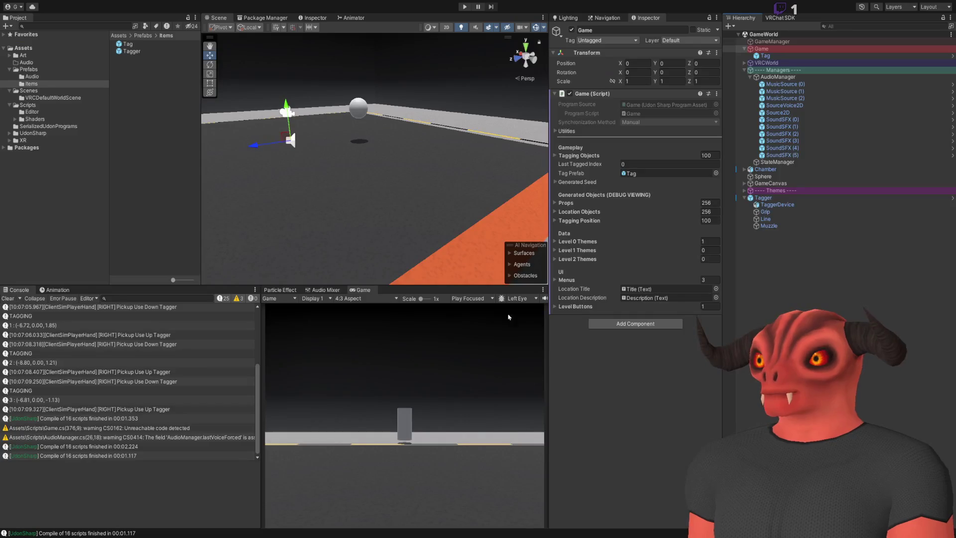
{"action": "key", "text": "alt+Tab"}
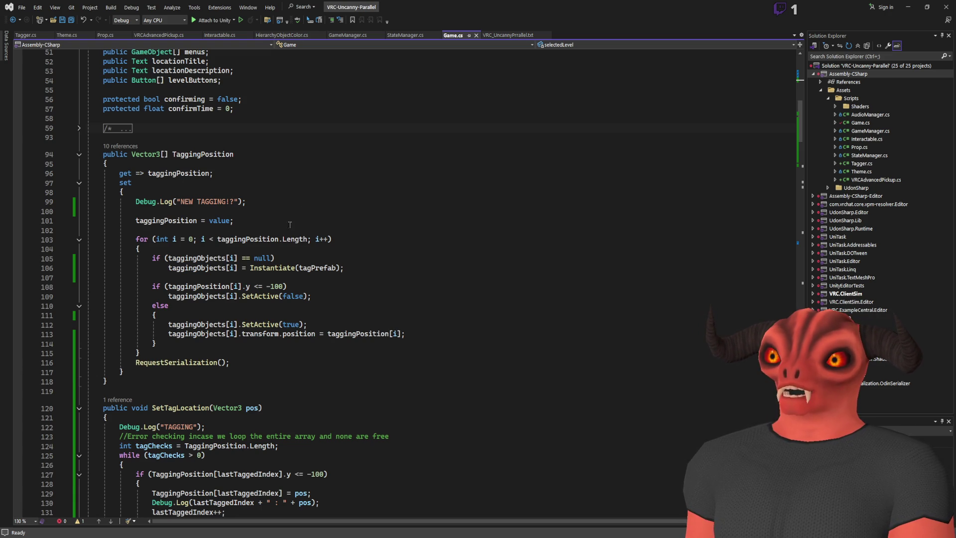
{"action": "left_click", "coordinate": [195, 259]}
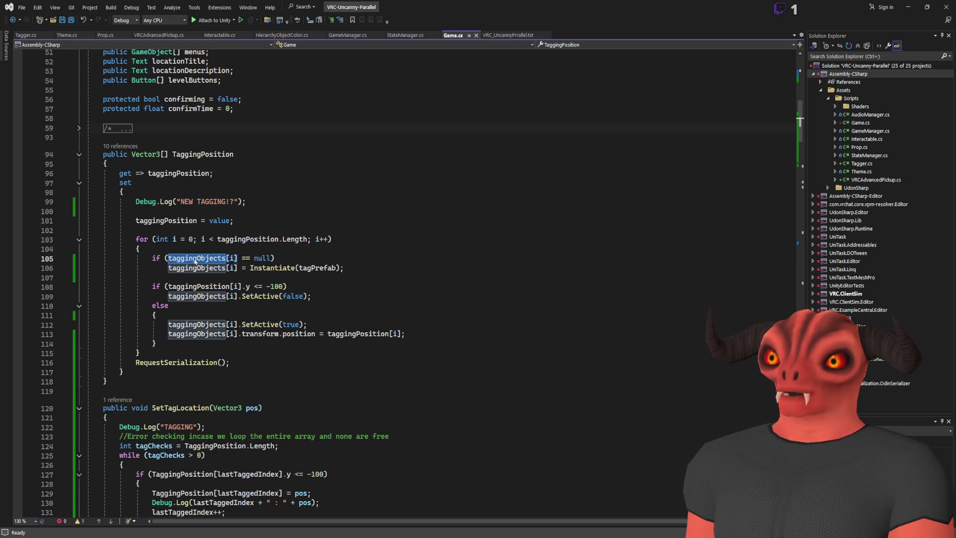
{"action": "scroll", "coordinate": [217, 249], "scroll_direction": "up", "scroll_amount": 15}
{"action": "scroll", "coordinate": [231, 191], "scroll_direction": "down", "scroll_amount": 20}
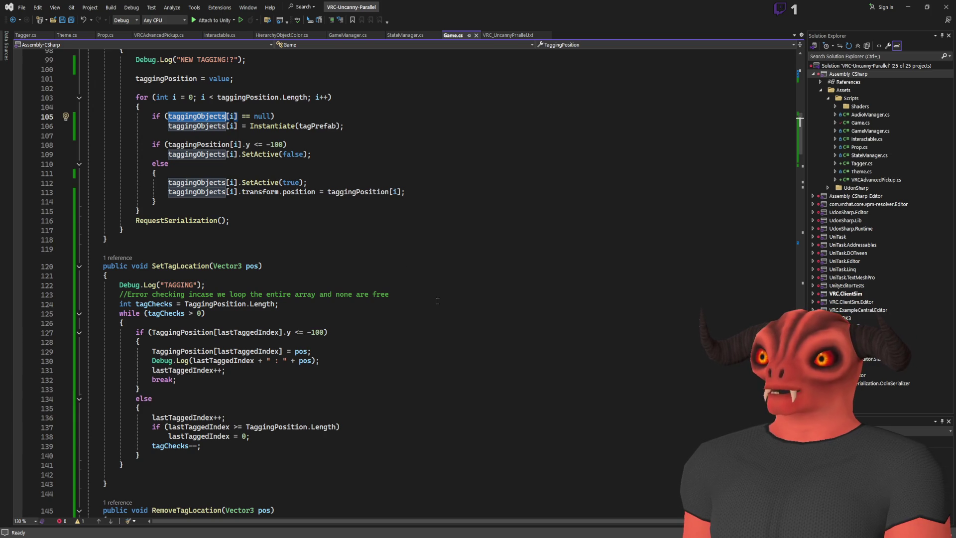
{"action": "scroll", "coordinate": [438, 300], "scroll_direction": "up", "scroll_amount": 20}
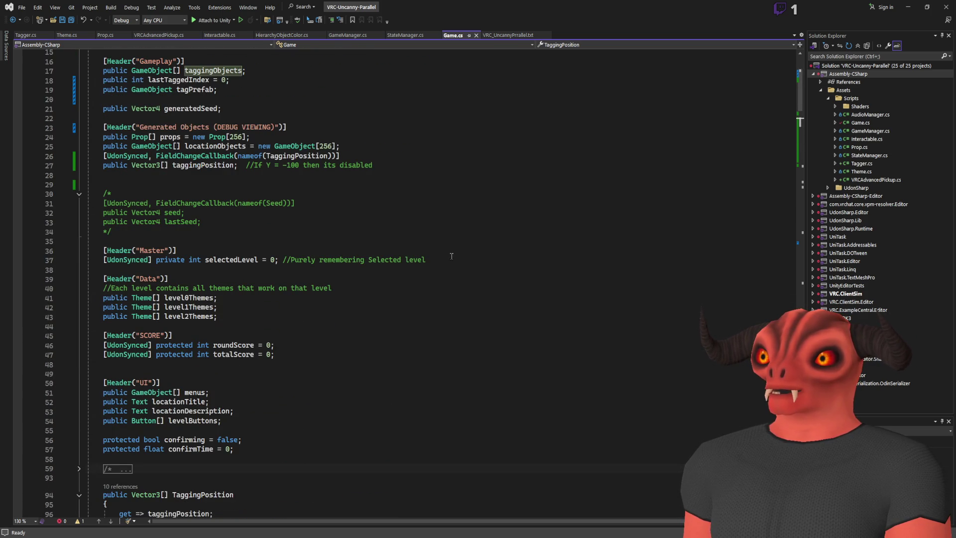
{"action": "scroll", "coordinate": [451, 256], "scroll_direction": "down", "scroll_amount": 11}
{"action": "left_click", "coordinate": [140, 277]}
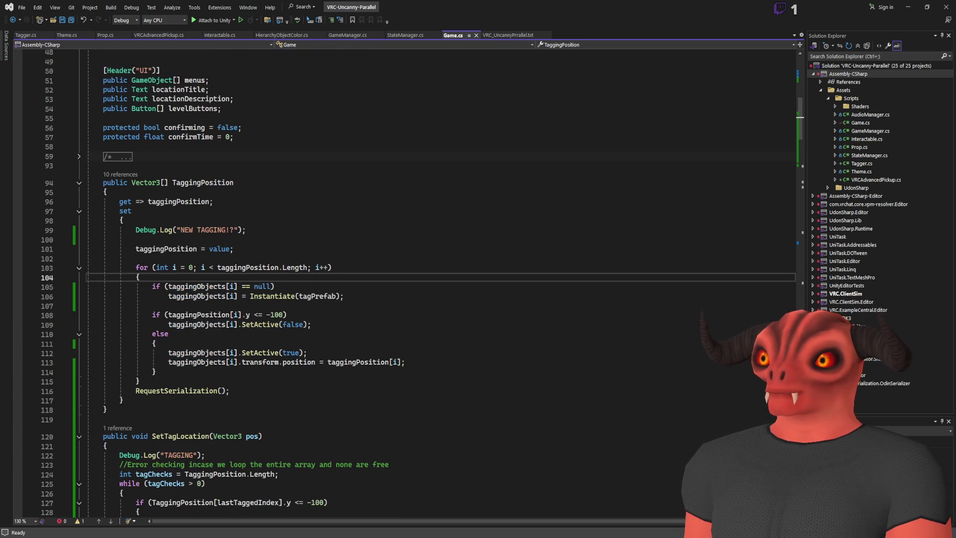
{"action": "key", "text": "alt+Tab"}
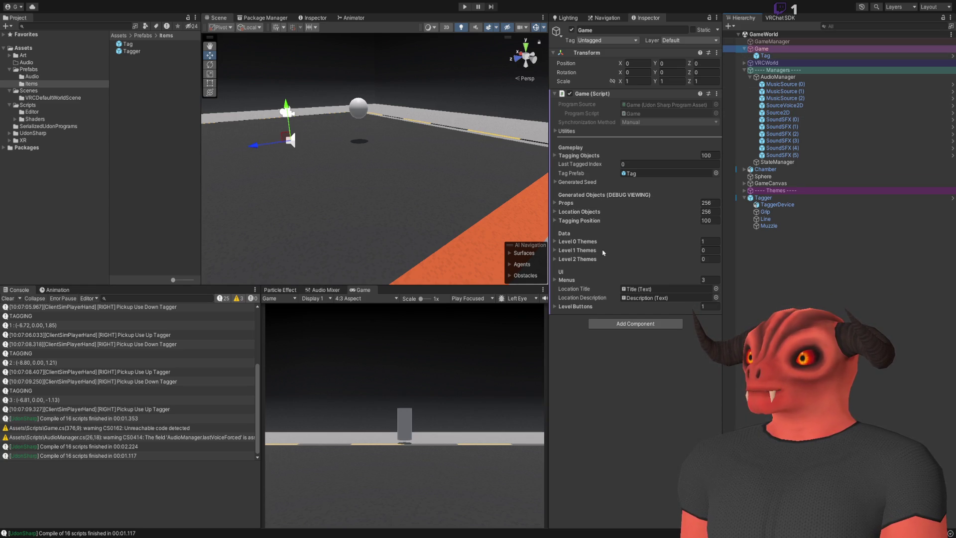
{"action": "left_click", "coordinate": [591, 157]}
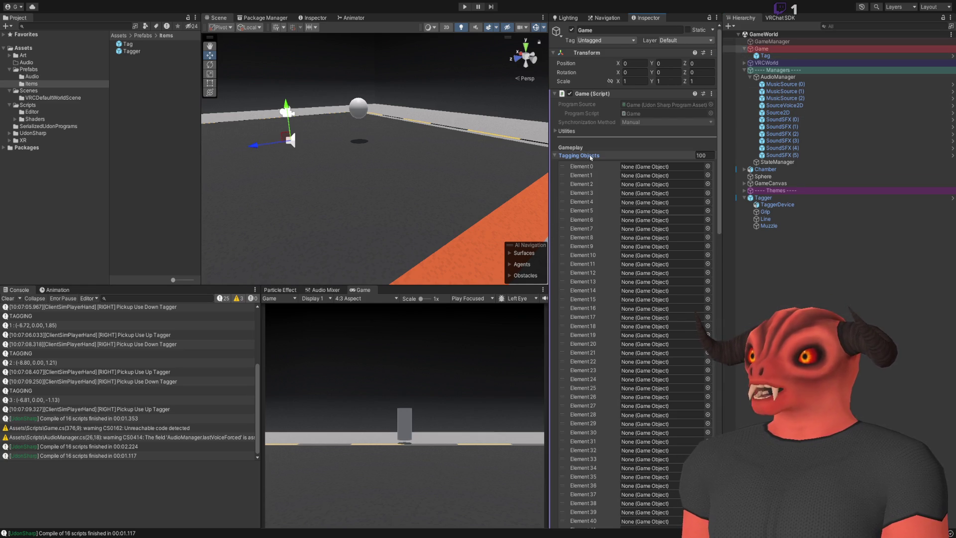
{"action": "left_click", "coordinate": [590, 156]}
{"action": "key", "text": "alt+Tab"}
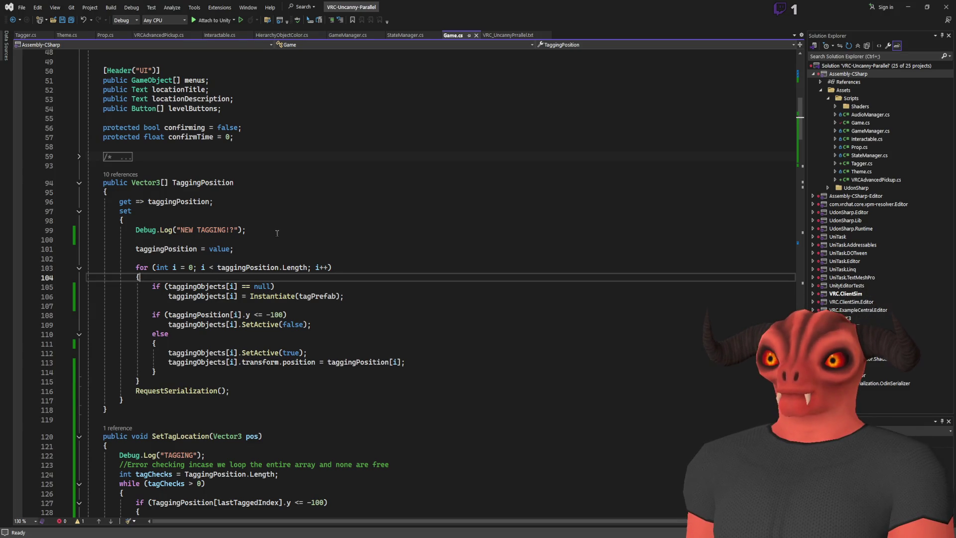
- Wrap the null check's body in braces and paste the copied Debug.Log line inside
{"action": "left_click_drag", "start_coordinate": [277, 232], "coordinate": [276, 221]}
{"action": "key", "text": "ctrl+c"}
{"action": "left_click", "coordinate": [264, 276]}
{"action": "left_click", "coordinate": [371, 283]}
{"action": "key", "text": "Return"}
{"action": "type", "text": "{"}
{"action": "key", "text": "Return"}
{"action": "key", "text": "ctrl+v"}
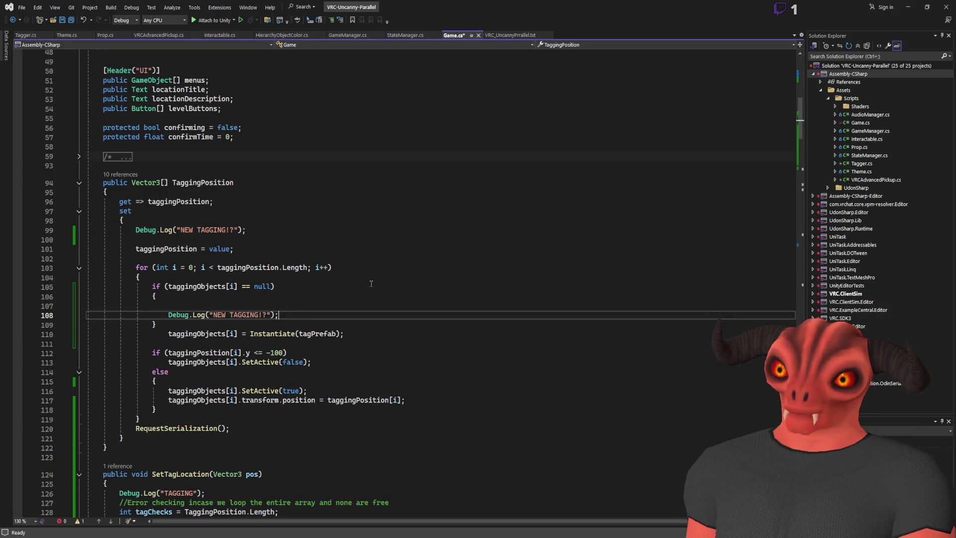
- Move the Instantiate line into the block, change the log message to 'Made a new one', and save
{"action": "triple_click", "coordinate": [319, 333]}
{"action": "key", "text": "alt+Up"}
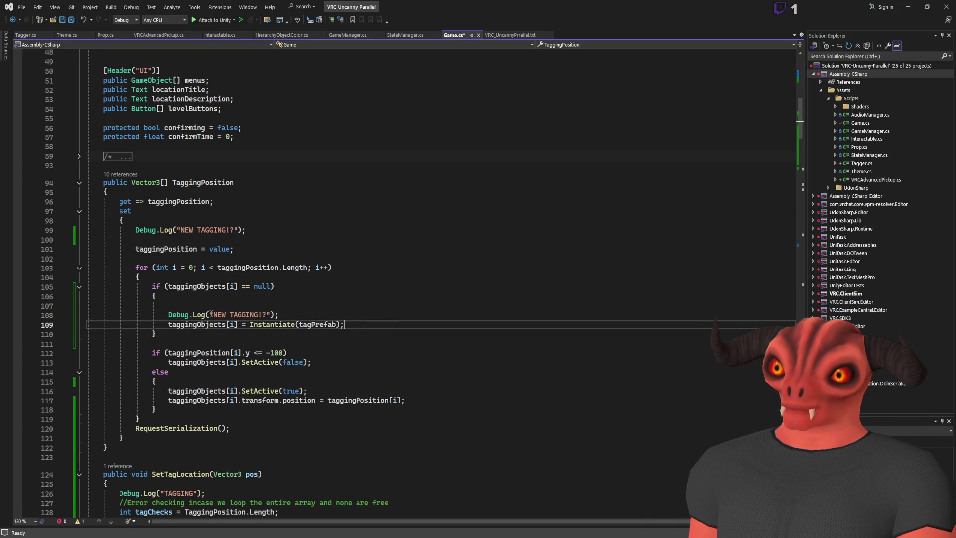
{"action": "left_click_drag", "start_coordinate": [213, 315], "coordinate": [257, 314]}
{"action": "key", "text": "Delete"}
{"action": "key", "text": "Delete"}
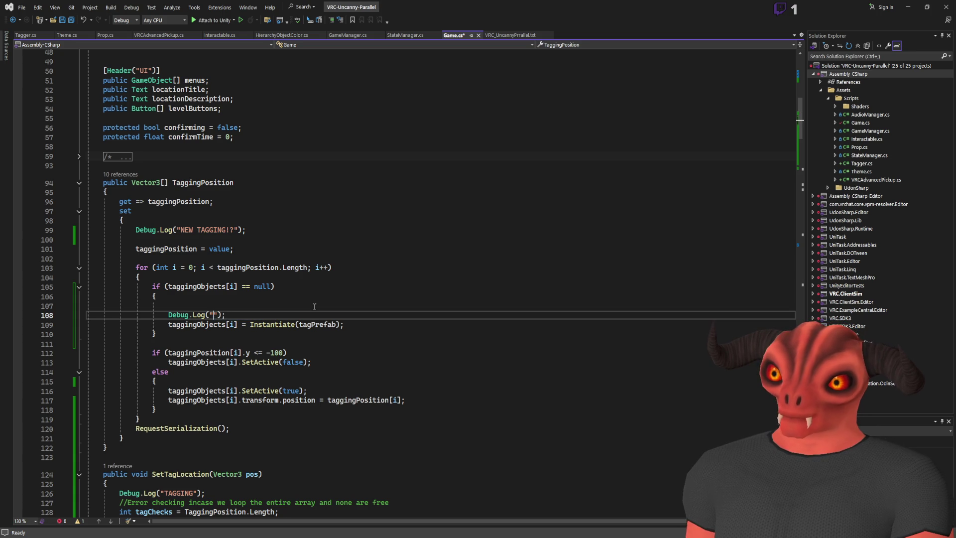
{"action": "type", "text": "Made a new one"}
{"action": "key", "text": "ctrl+s"}
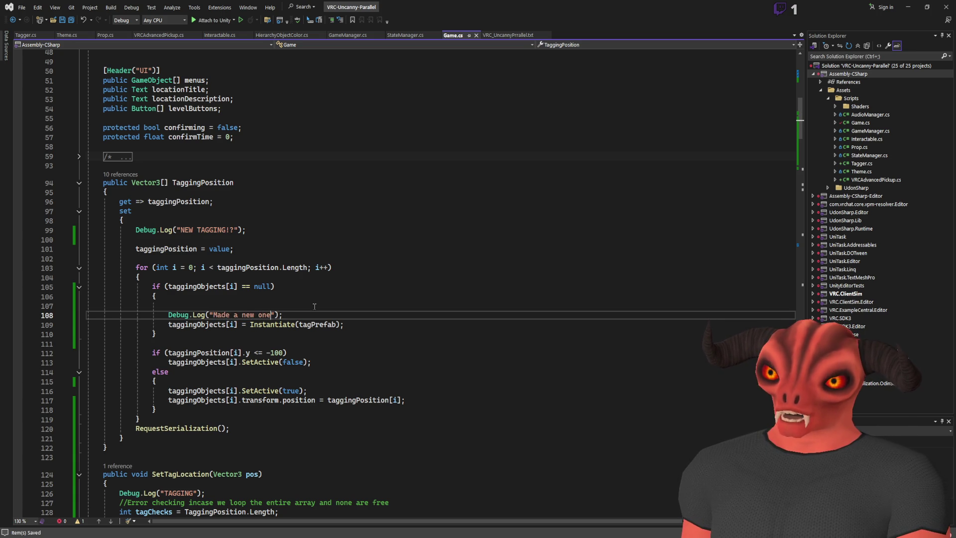
{"action": "key", "text": "alt+Tab"}
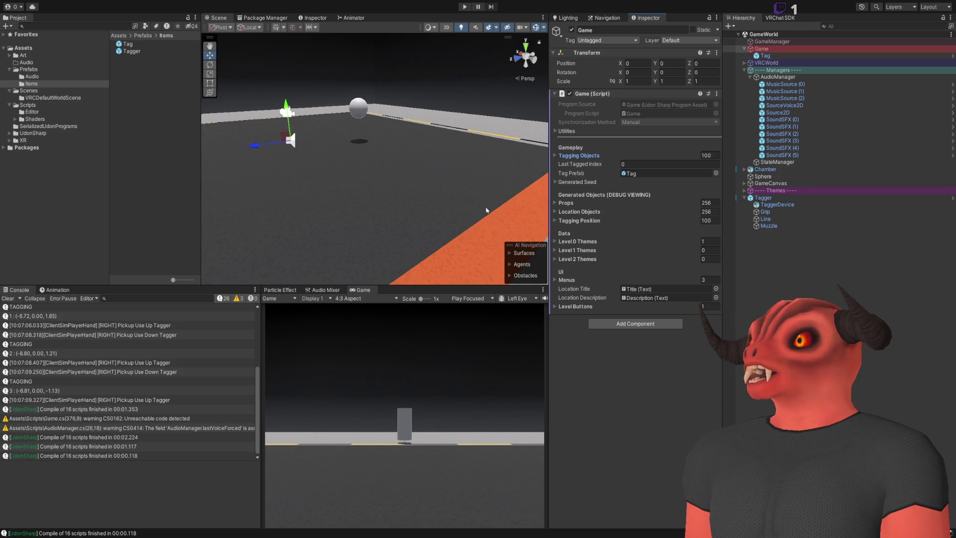
- Enter play mode, walk forward, pick up the Tagger and fire it at the wall and floor
{"action": "left_click", "coordinate": [465, 7]}
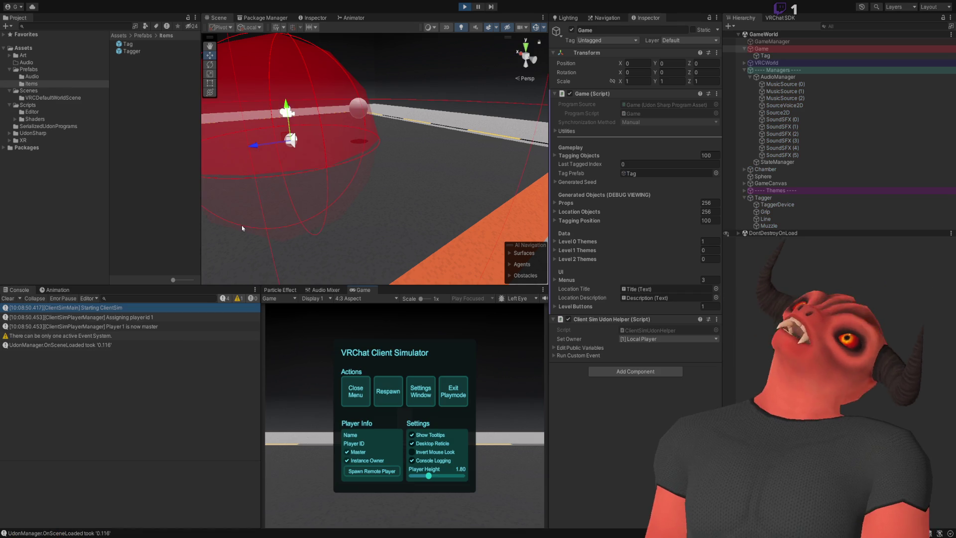
{"action": "key", "text": "w"}
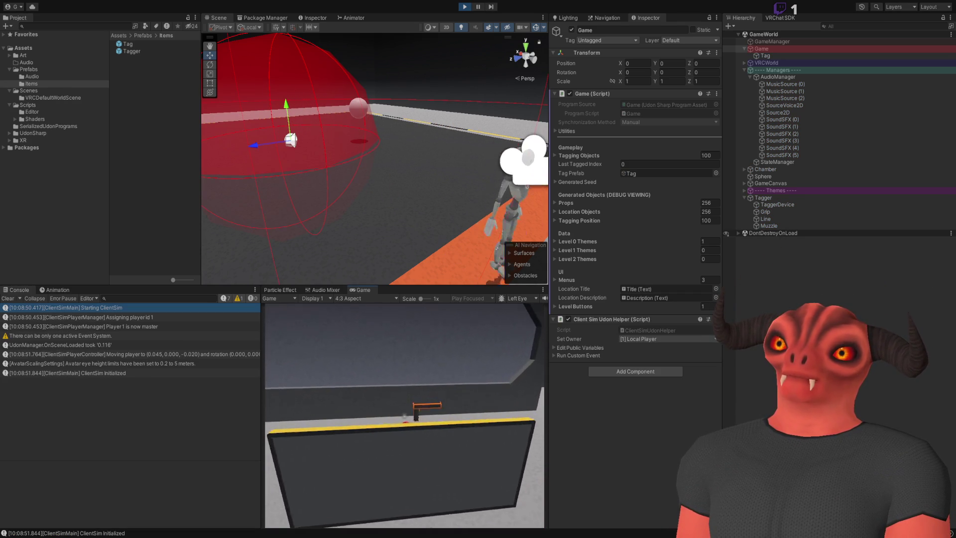
{"action": "left_click", "coordinate": [404, 415]}
{"action": "left_click", "coordinate": [404, 415]}
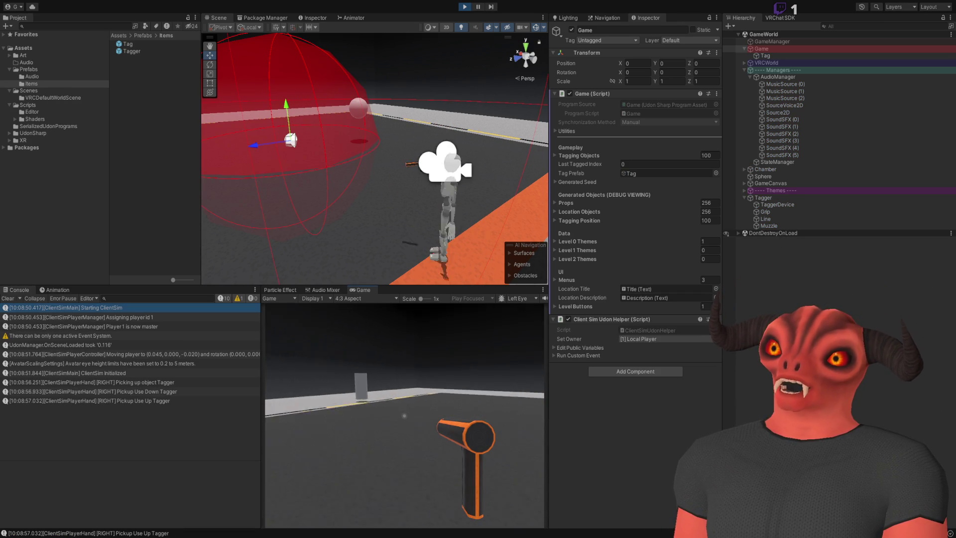
{"action": "left_click", "coordinate": [404, 415]}
{"action": "left_click", "coordinate": [404, 415]}
{"action": "left_click", "coordinate": [404, 415]}
{"action": "left_click", "coordinate": [404, 415]}
{"action": "key", "text": "Escape"}
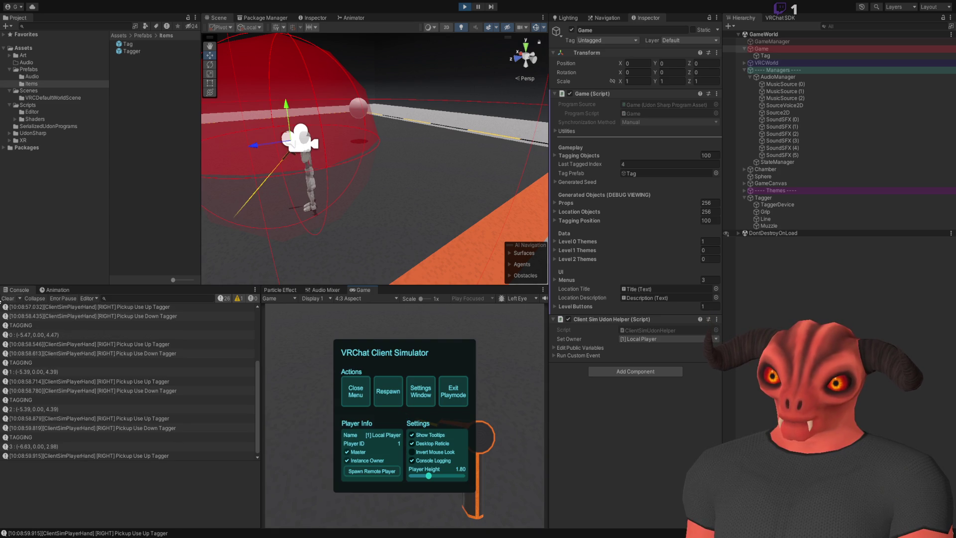
{"action": "key", "text": "Escape"}
- Fire the Tagger repeatedly, then expand and collapse Tagging Objects in the Game inspector
{"action": "left_click", "coordinate": [404, 416]}
{"action": "left_click", "coordinate": [404, 416]}
{"action": "left_click", "coordinate": [405, 415]}
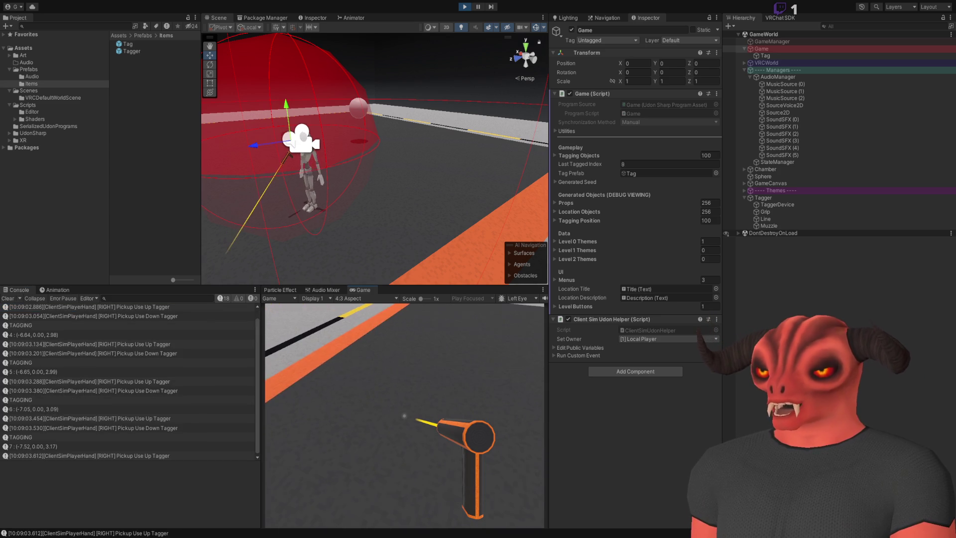
{"action": "left_click", "coordinate": [404, 415]}
{"action": "left_click", "coordinate": [404, 415]}
{"action": "left_click", "coordinate": [404, 415]}
{"action": "left_click", "coordinate": [405, 415]}
{"action": "left_click", "coordinate": [404, 416]}
{"action": "left_click", "coordinate": [404, 415]}
{"action": "left_click", "coordinate": [404, 415]}
{"action": "left_click", "coordinate": [404, 415]}
{"action": "key", "text": "Escape"}
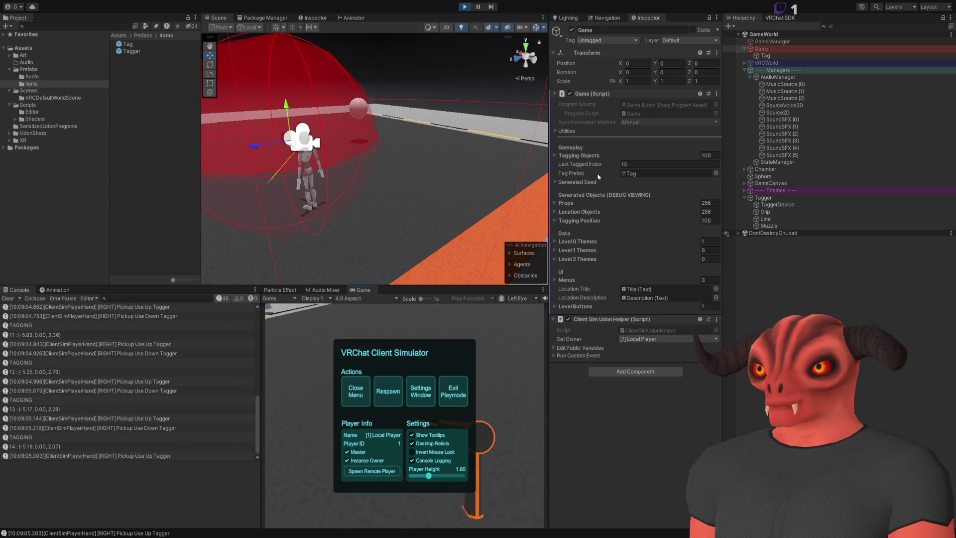
{"action": "left_click", "coordinate": [599, 158]}
{"action": "left_click", "coordinate": [599, 158]}
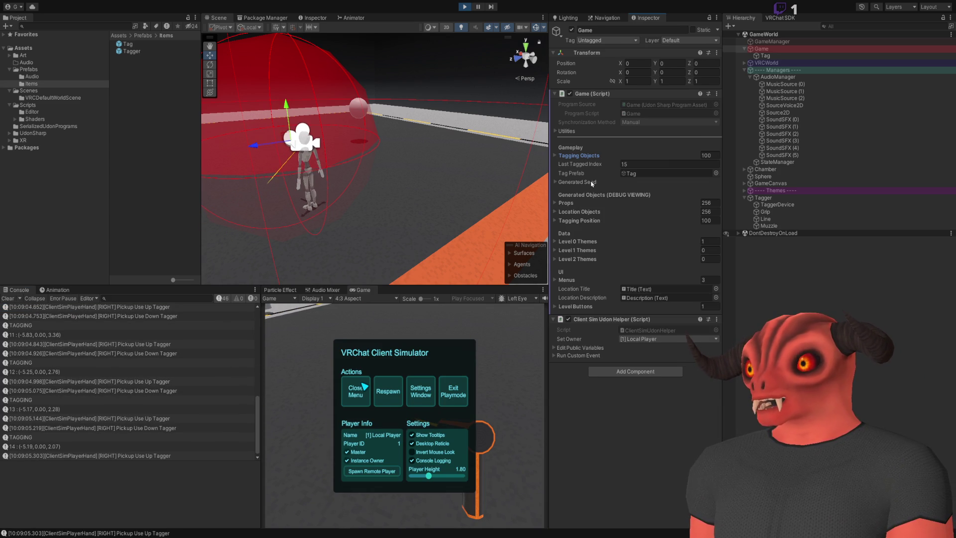
{"action": "key", "text": "alt+Tab"}
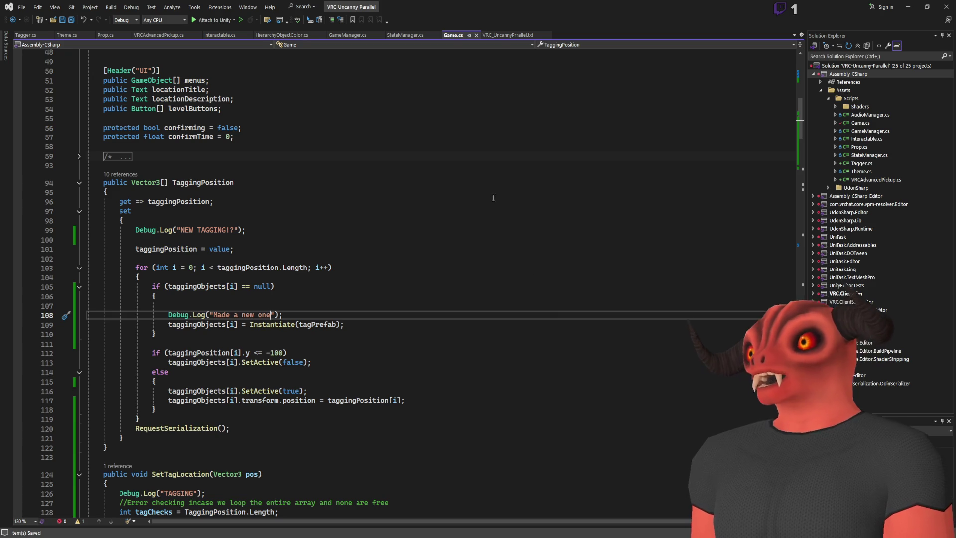
- Search Game.cs for taggingObjects and step to its OnValidate size check
{"action": "scroll", "coordinate": [456, 199], "scroll_direction": "up", "scroll_amount": 10}
{"action": "scroll", "coordinate": [456, 199], "scroll_direction": "up", "scroll_amount": 7}
{"action": "double_click", "coordinate": [189, 215]}
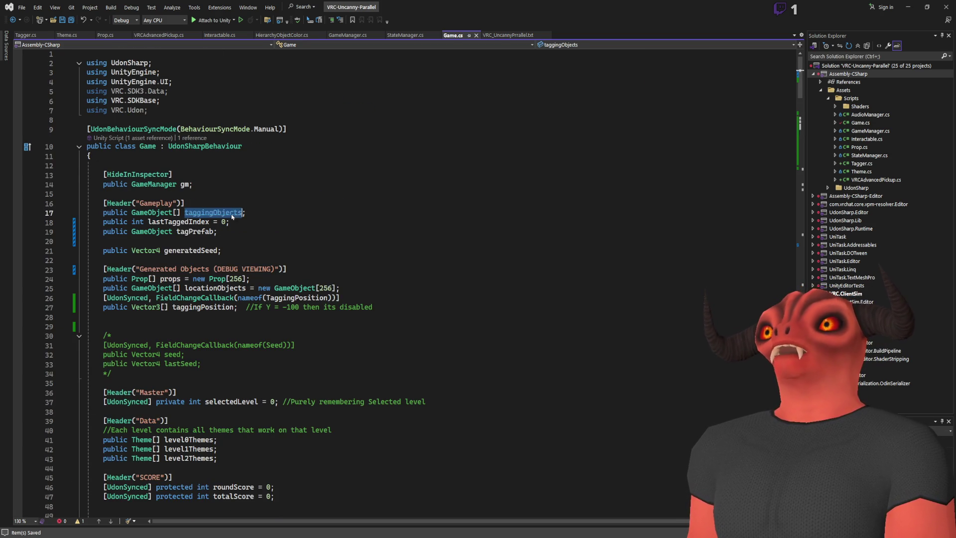
{"action": "key", "text": "ctrl+f"}
{"action": "key", "text": "Return"}
{"action": "key", "text": "Return"}
{"action": "key", "text": "Return"}
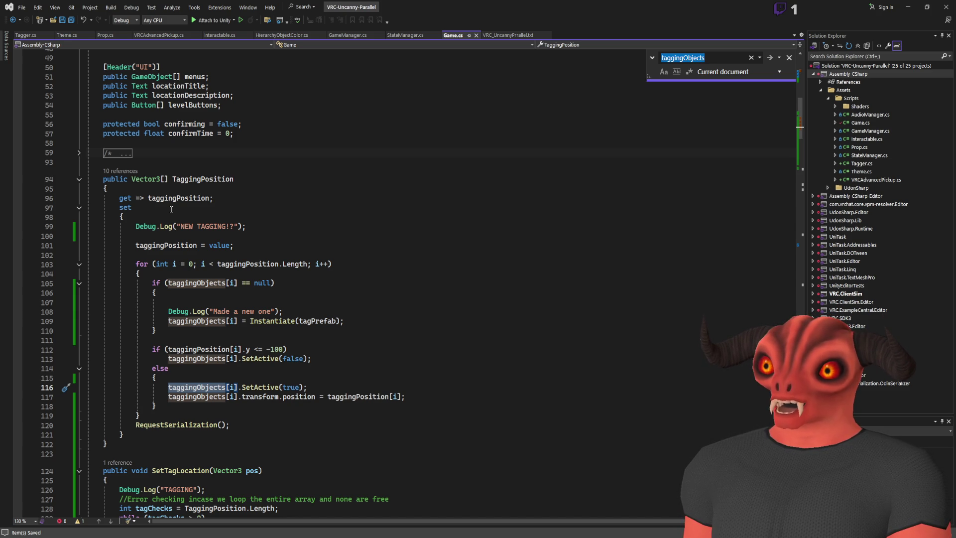
{"action": "key", "text": "Return"}
{"action": "key", "text": "Return"}
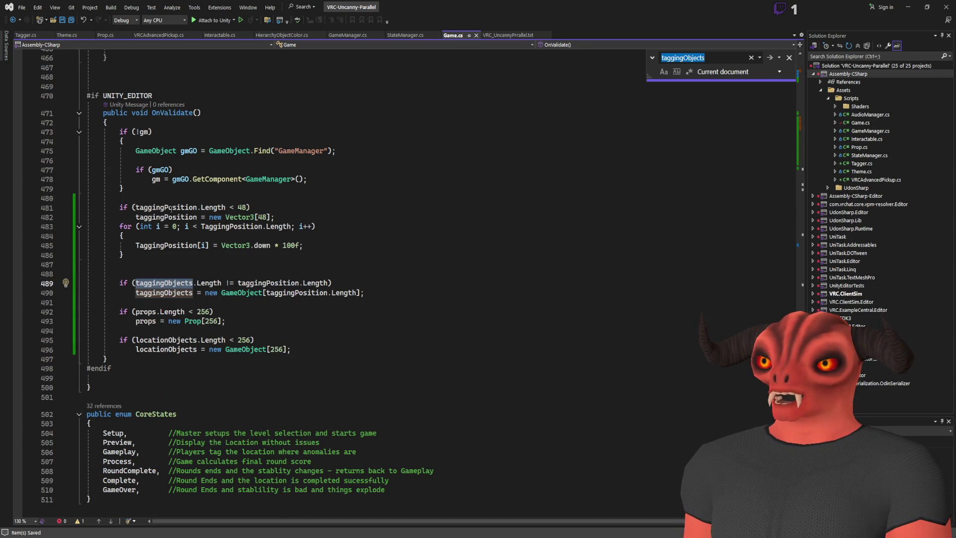
{"action": "key", "text": "Return"}
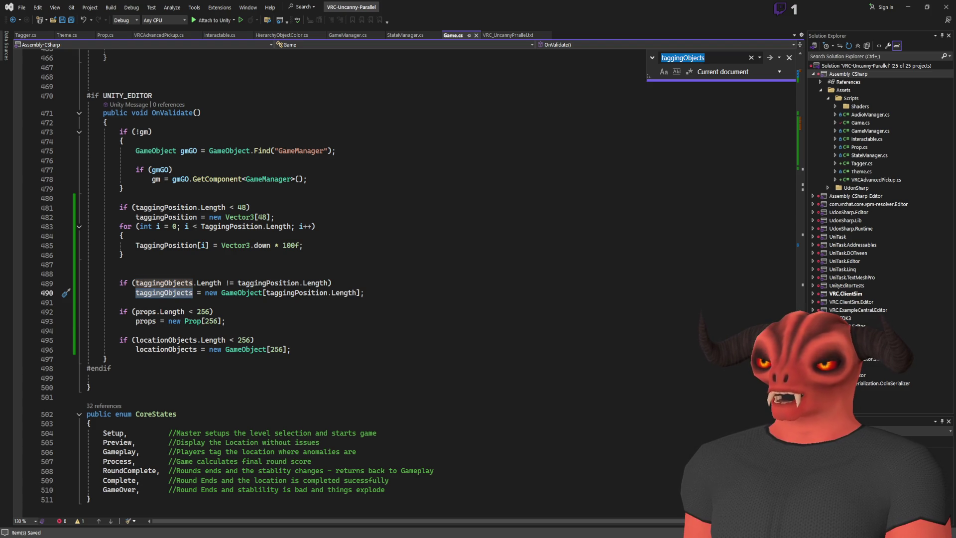
- Capitalise taggingPosition to TaggingPosition on line 489 and save Game.cs
{"action": "left_click", "coordinate": [269, 294]}
{"action": "key", "text": "Delete"}
{"action": "type", "text": "T"}
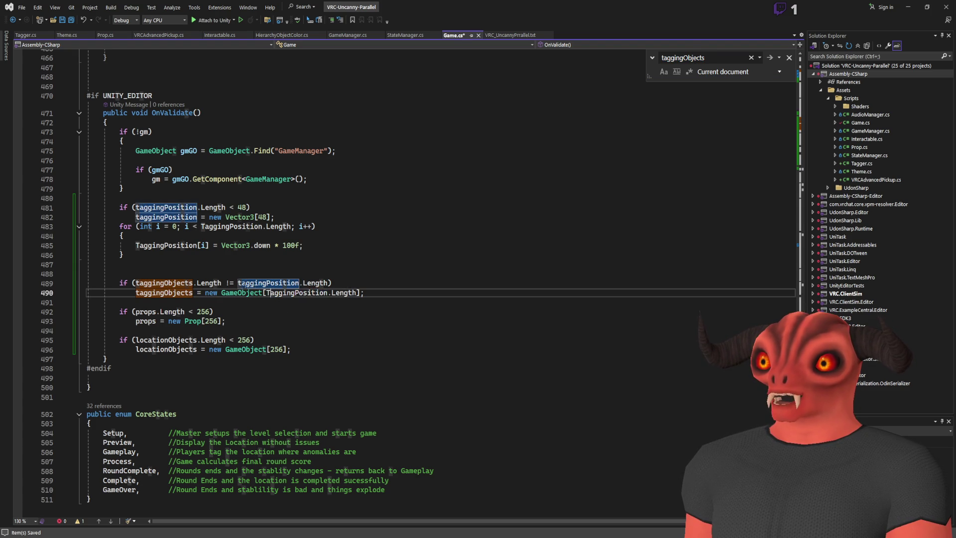
{"action": "left_click", "coordinate": [319, 274]}
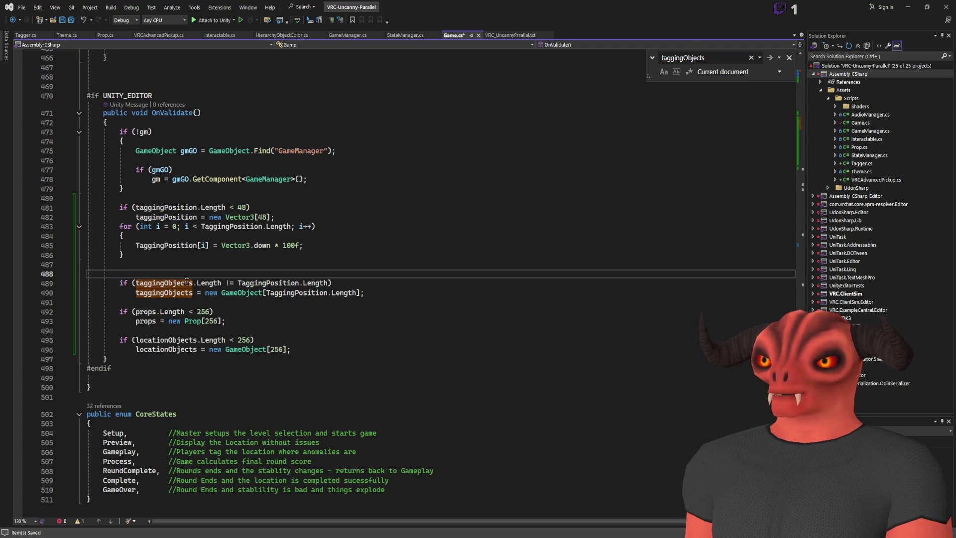
{"action": "key", "text": "ctrl+s"}
- Step through the remaining taggingObjects matches and review the setter's null check and Debug.Log code
{"action": "left_click", "coordinate": [770, 58]}
{"action": "left_click", "coordinate": [769, 58]}
{"action": "left_click", "coordinate": [770, 58]}
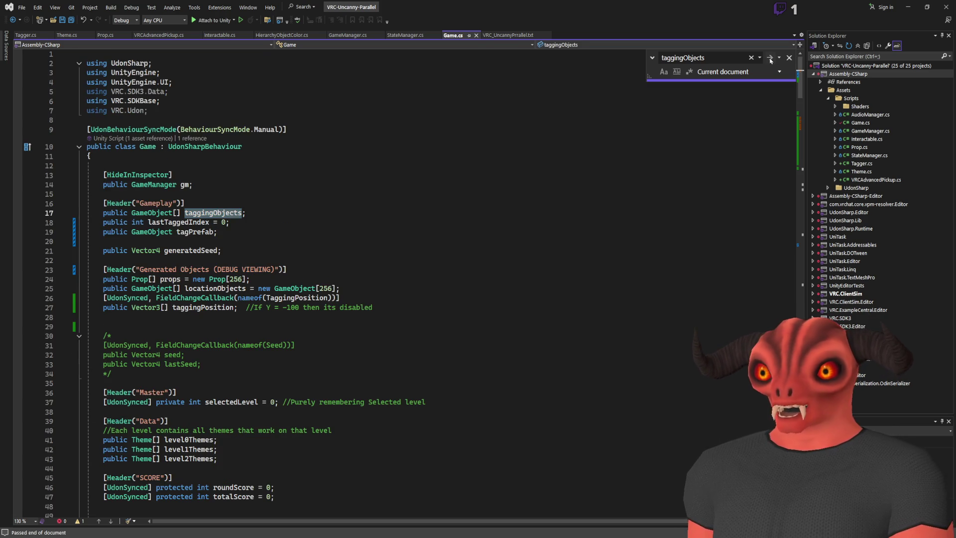
{"action": "left_click", "coordinate": [770, 57]}
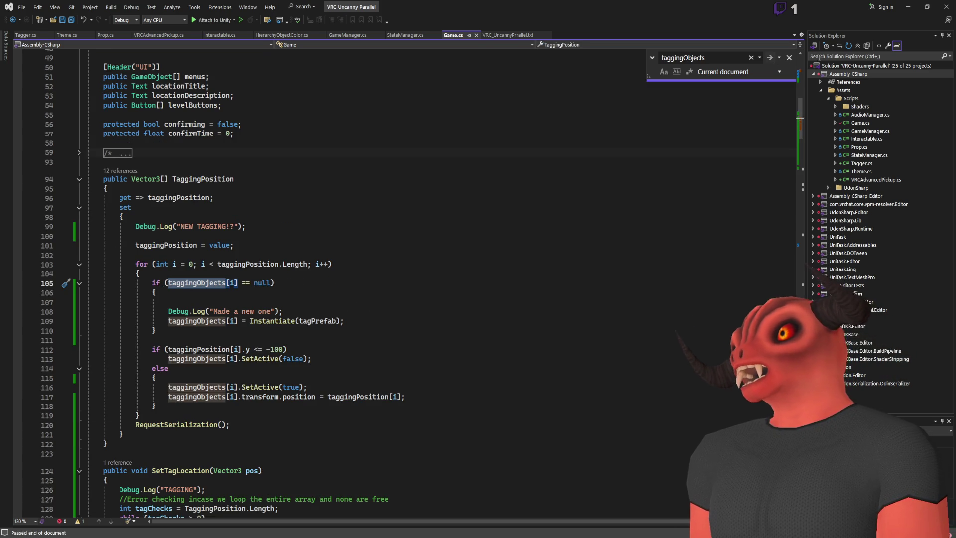
{"action": "left_click", "coordinate": [789, 57]}
{"action": "mouse_move", "coordinate": [165, 283]}
{"action": "left_mouse_down"}
{"action": "mouse_move", "coordinate": [185, 284]}
{"action": "mouse_move", "coordinate": [212, 312]}
{"action": "left_mouse_up"}
{"action": "left_click", "coordinate": [342, 301]}
{"action": "left_click", "coordinate": [281, 270]}
{"action": "key", "text": "ctrl+shift+Left"}
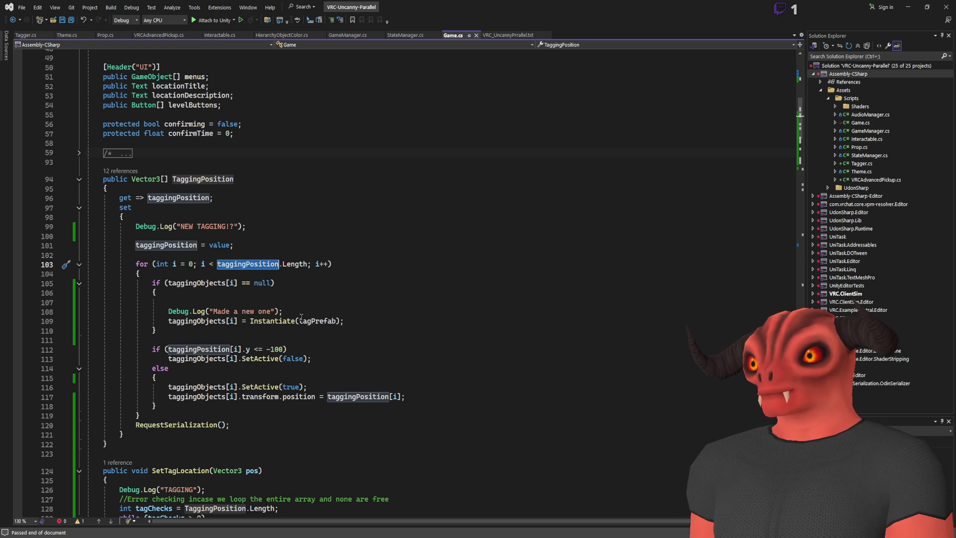
{"action": "left_click", "coordinate": [302, 314]}
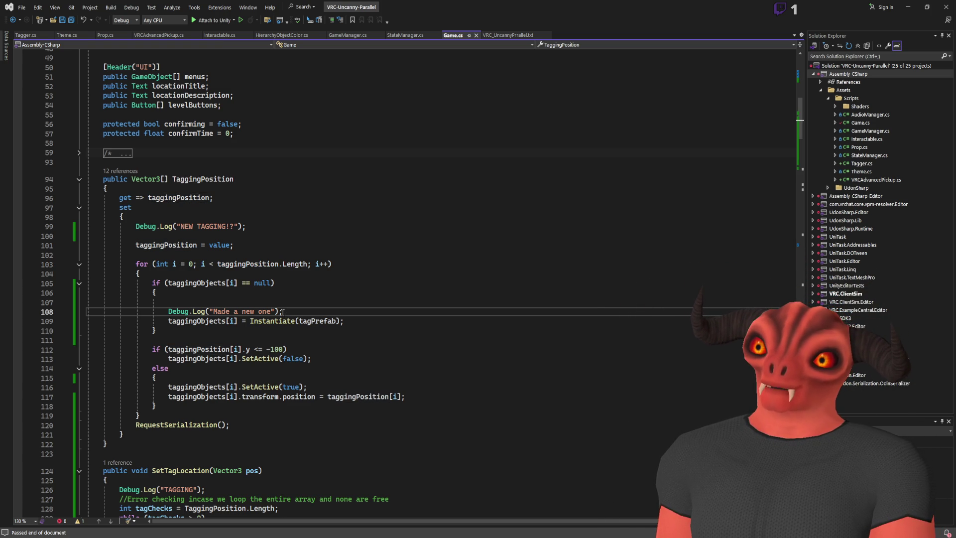
{"action": "double_click", "coordinate": [199, 283]}
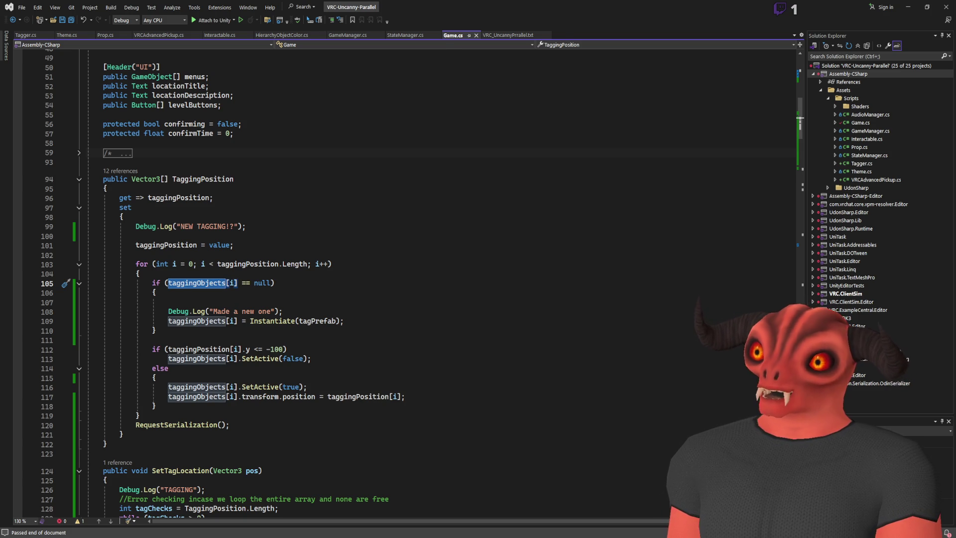
{"action": "key", "text": "alt+Tab"}
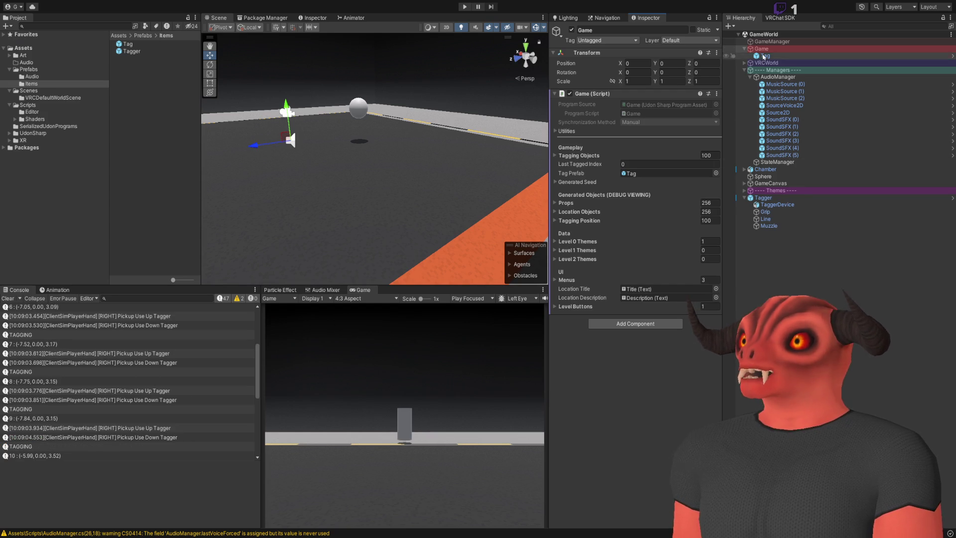
- Set the Tagging Objects and Tagging Position array sizes to 48 in the Game inspector
{"action": "left_click", "coordinate": [637, 155]}
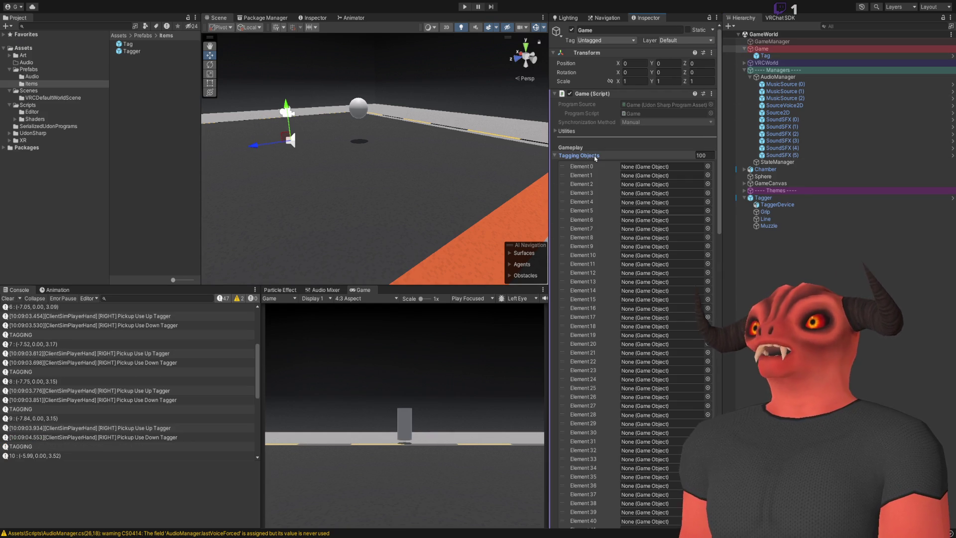
{"action": "left_click", "coordinate": [707, 155]}
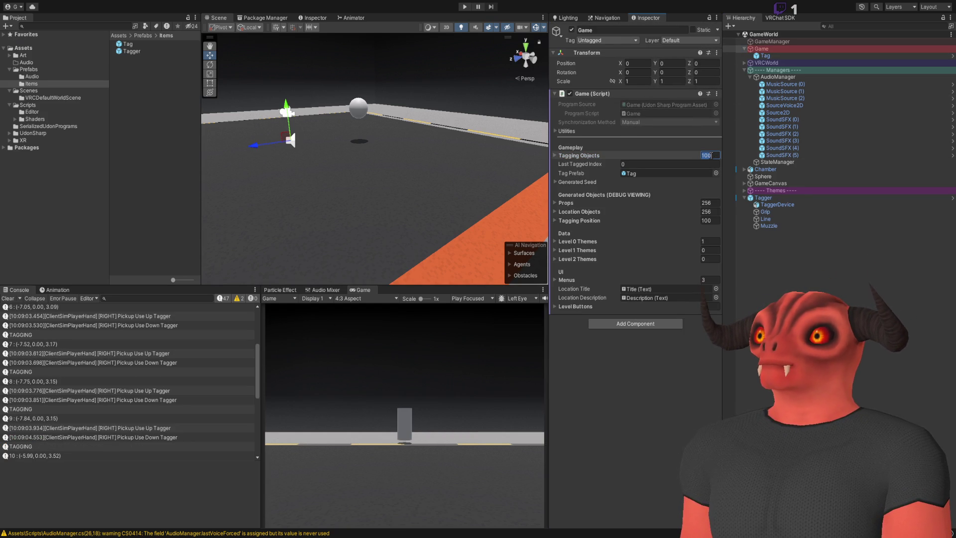
{"action": "type", "text": "48"}
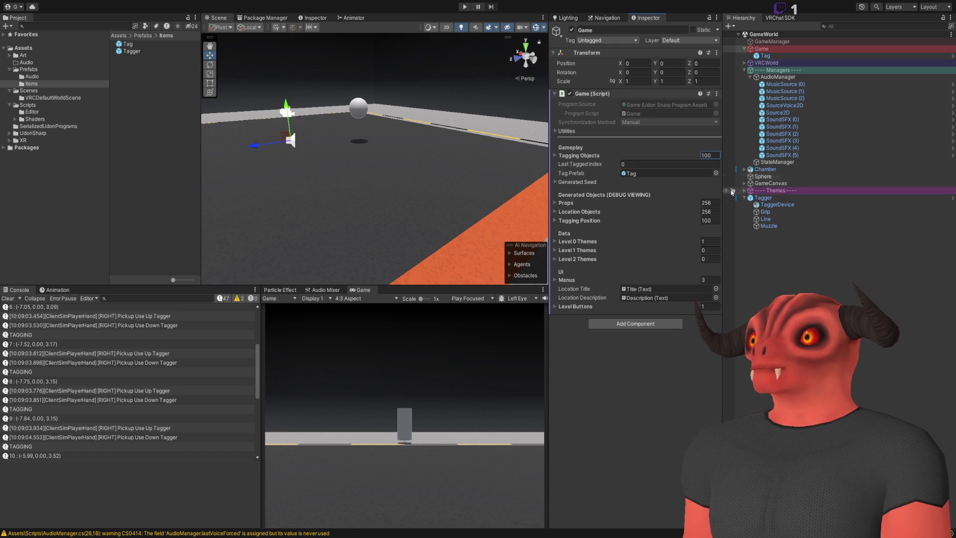
{"action": "left_click", "coordinate": [709, 220]}
{"action": "type", "text": "48"}
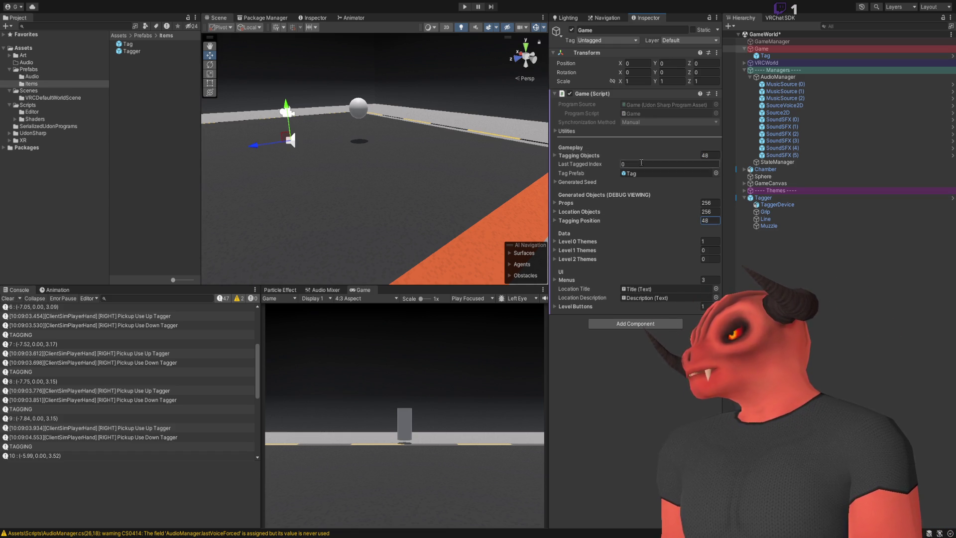
- Expand and collapse the Tagging Objects and Tagging Position foldouts to check their 48 elements
{"action": "left_click", "coordinate": [608, 157]}
{"action": "left_click", "coordinate": [608, 157]}
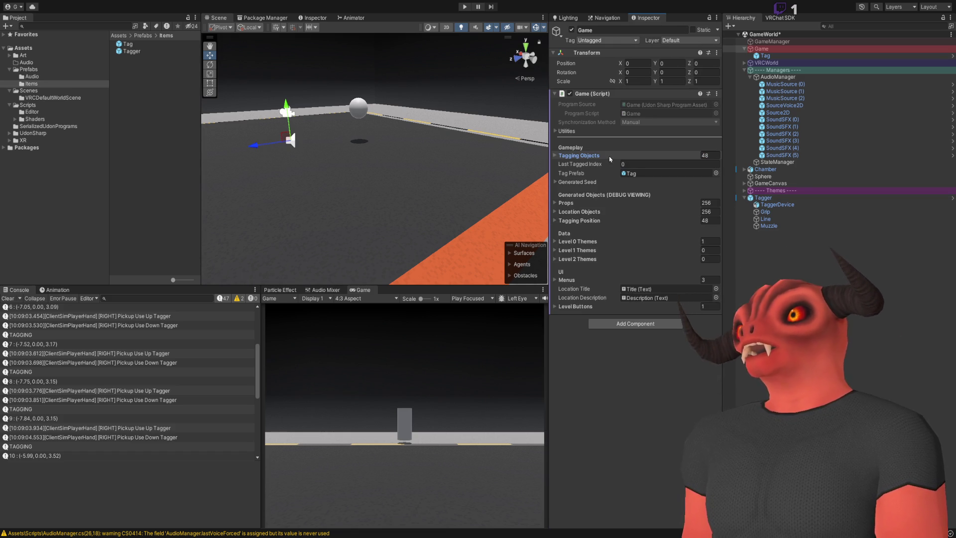
{"action": "left_click", "coordinate": [709, 220]}
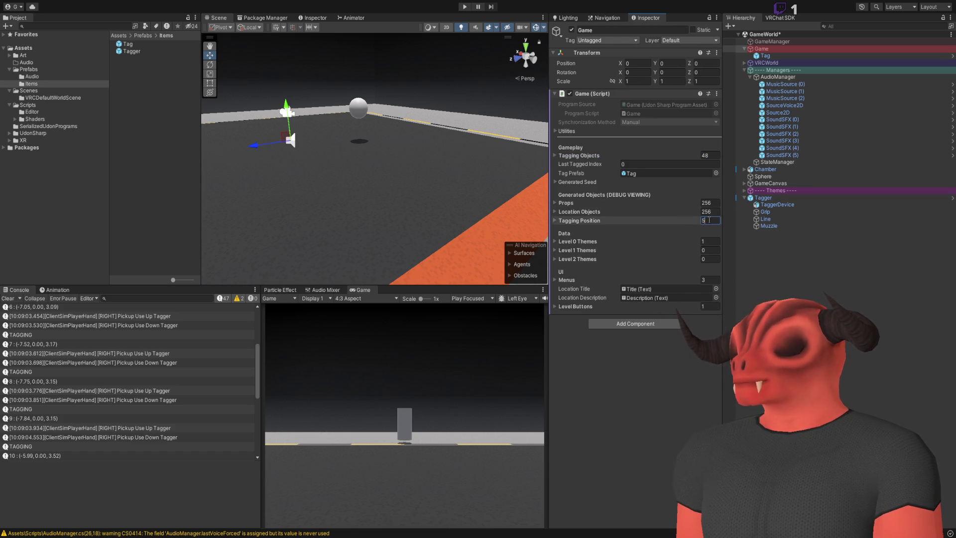
{"action": "type", "text": "48"}
{"action": "left_click", "coordinate": [580, 156]}
{"action": "left_click", "coordinate": [580, 156]}
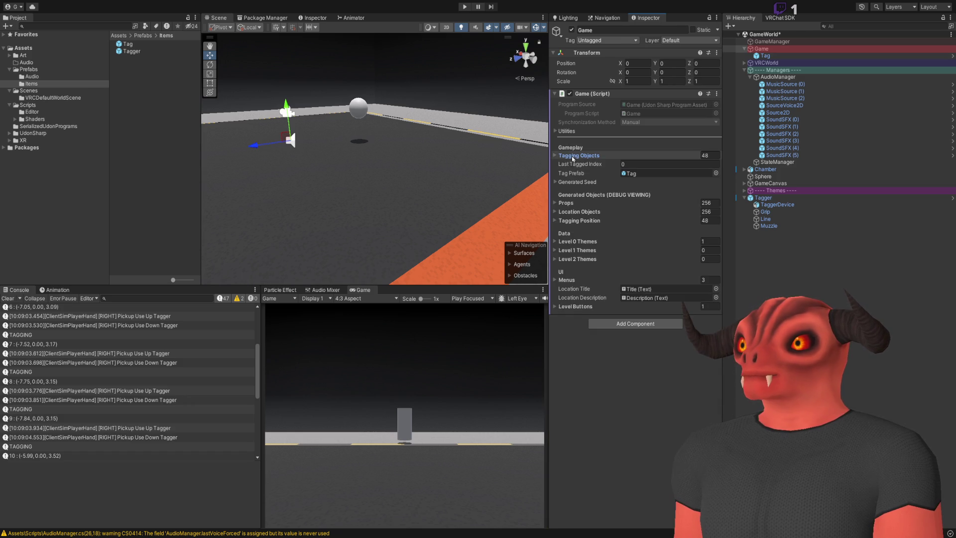
{"action": "left_click", "coordinate": [577, 220]}
{"action": "left_click", "coordinate": [576, 220]}
{"action": "left_click", "coordinate": [576, 220]}
{"action": "left_click", "coordinate": [577, 220]}
{"action": "left_click", "coordinate": [580, 155]}
{"action": "left_click", "coordinate": [580, 155]}
{"action": "left_click", "coordinate": [580, 156]}
{"action": "left_click", "coordinate": [580, 155]}
- Back in Game.cs, select the null check on line 105 and go to line 109
{"action": "key", "text": "alt+Tab"}
{"action": "left_click_drag", "start_coordinate": [89, 283], "coordinate": [376, 280]}
{"action": "scroll", "coordinate": [376, 279], "scroll_direction": "down", "scroll_amount": 2}
{"action": "left_click", "coordinate": [347, 263]}
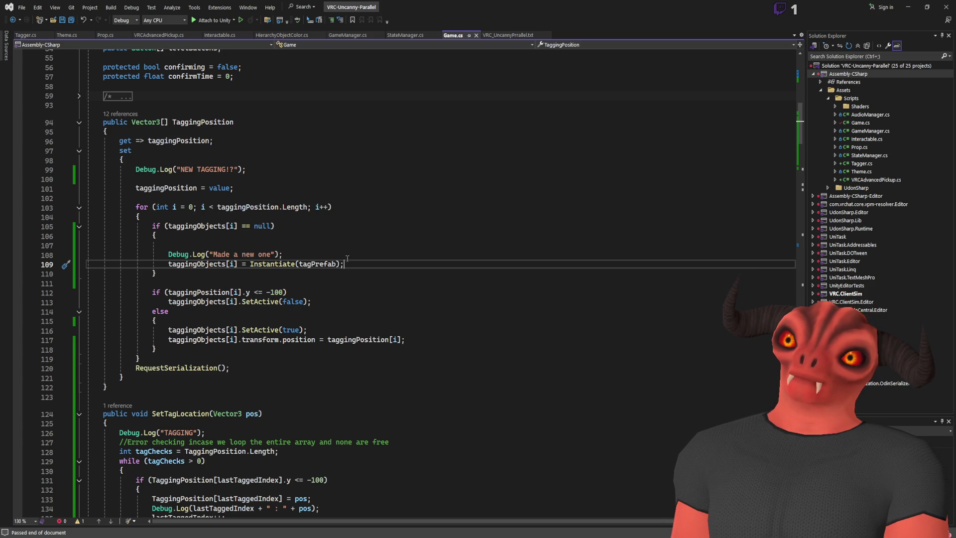
- Delete the blank line inside the null check, save, and check the Tag Prefab in Unity
{"action": "left_click_drag", "start_coordinate": [345, 246], "coordinate": [336, 234]}
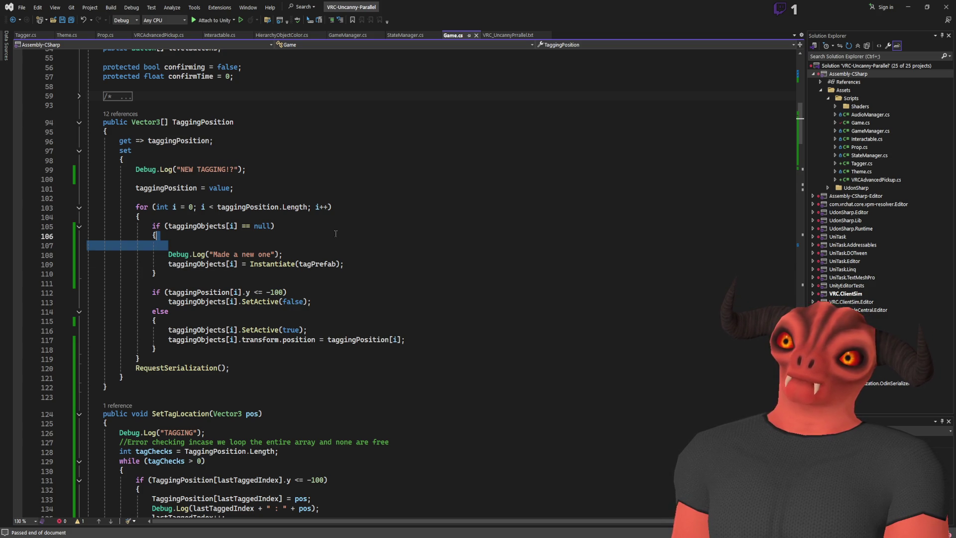
{"action": "key", "text": "Delete"}
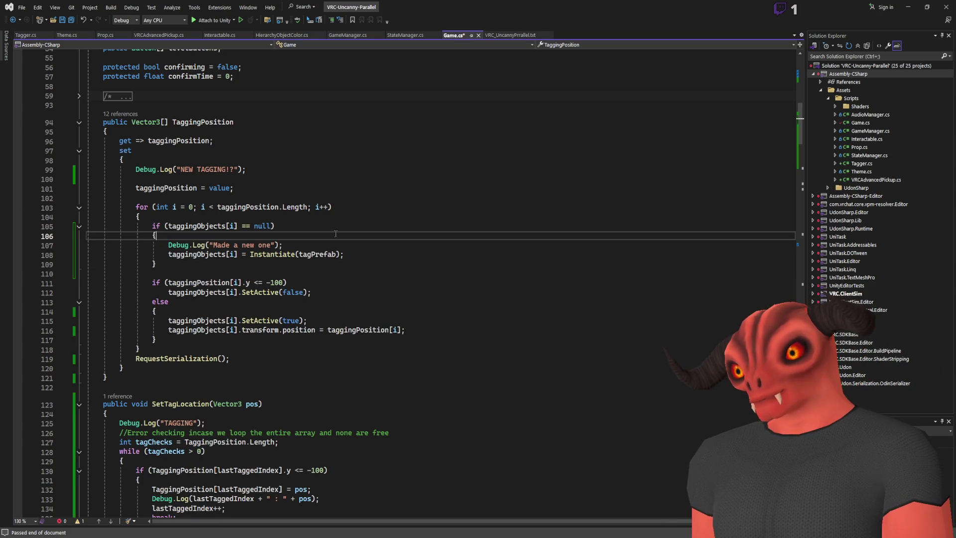
{"action": "key", "text": "ctrl+s"}
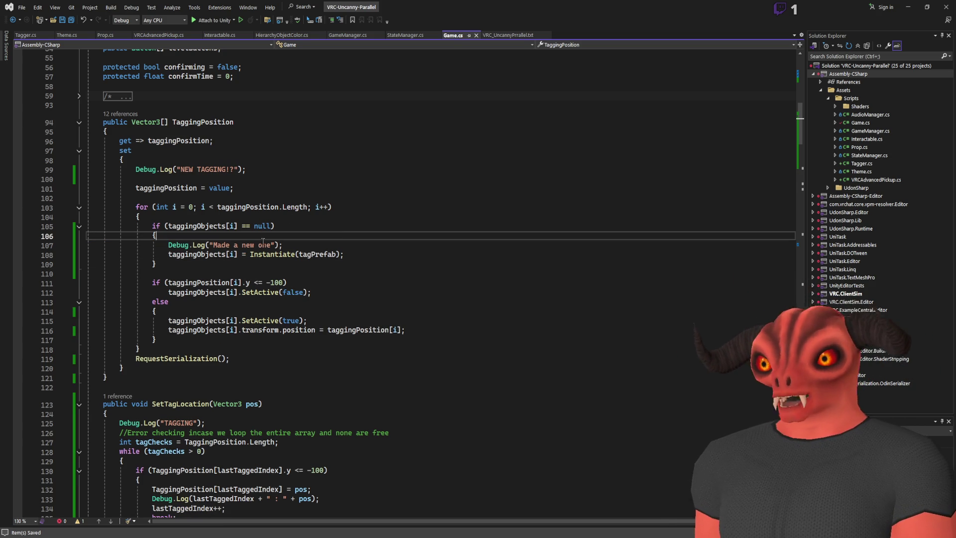
{"action": "double_click", "coordinate": [312, 254]}
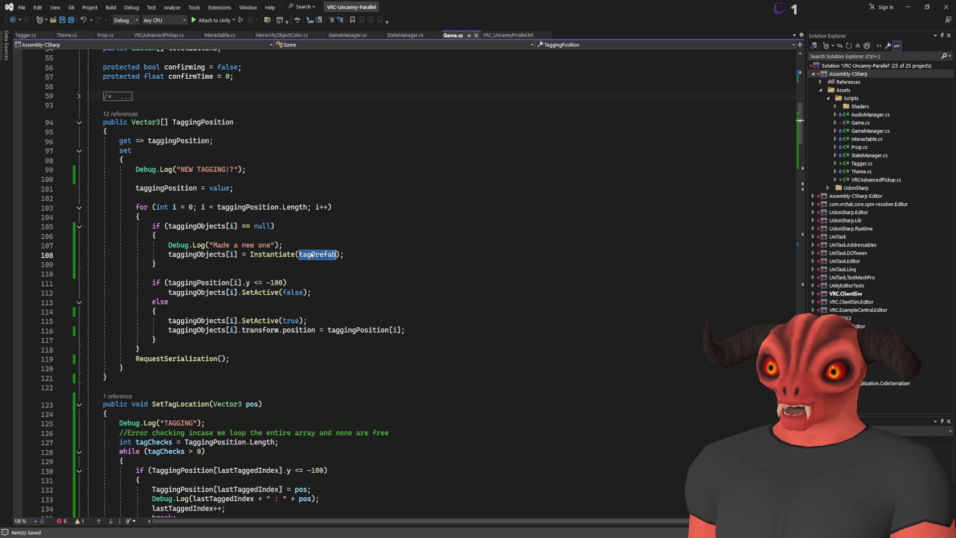
{"action": "key", "text": "alt+Tab"}
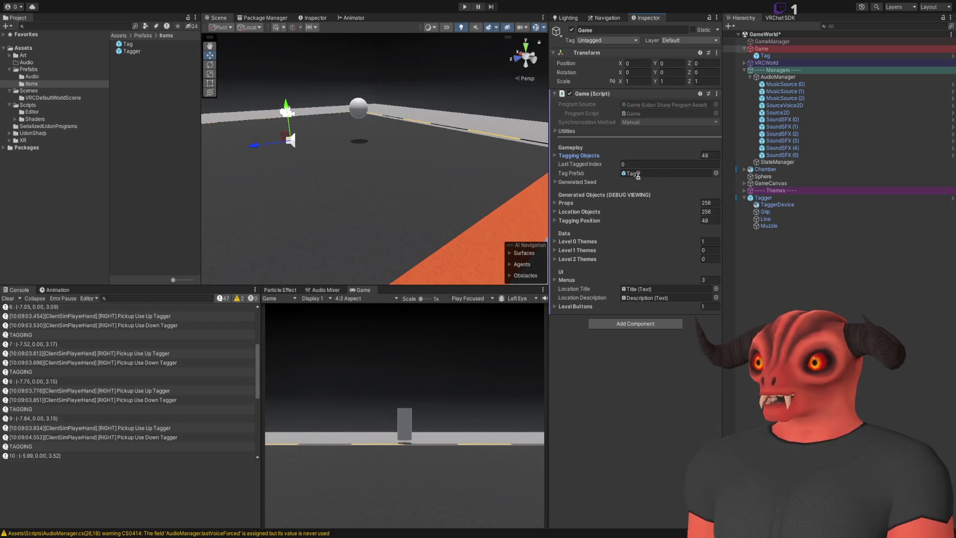
{"action": "key", "text": "alt+Tab"}
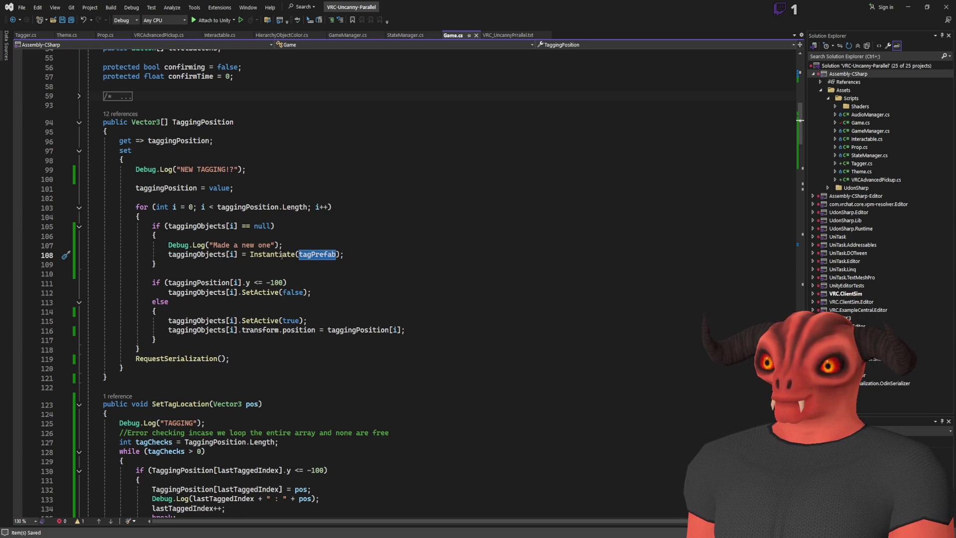
{"action": "left_click", "coordinate": [256, 206]}
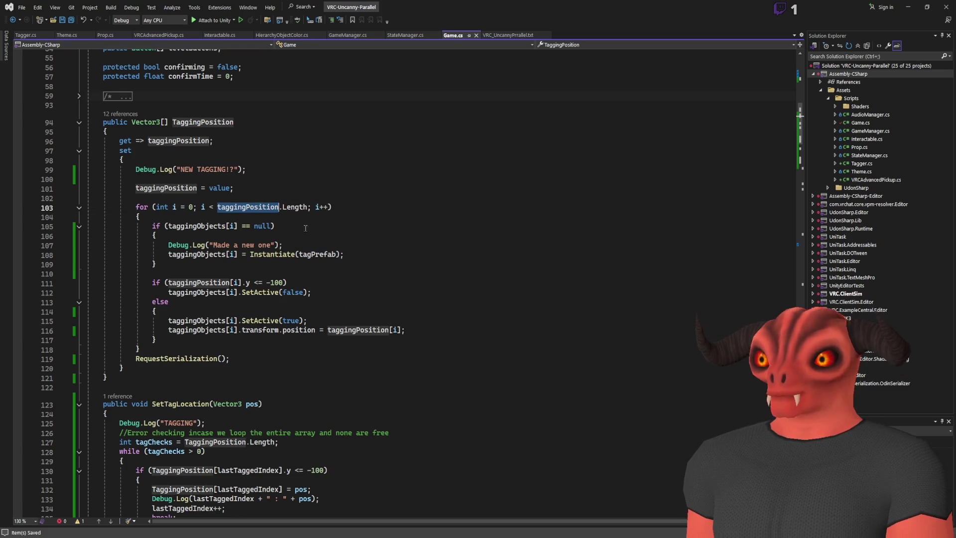
- Add taggingPosition[i] and Quaternion.identity to the tagPrefab Instantiate call on line 108
{"action": "left_click", "coordinate": [338, 254]}
{"action": "type", "text": ", taggingPosition"}
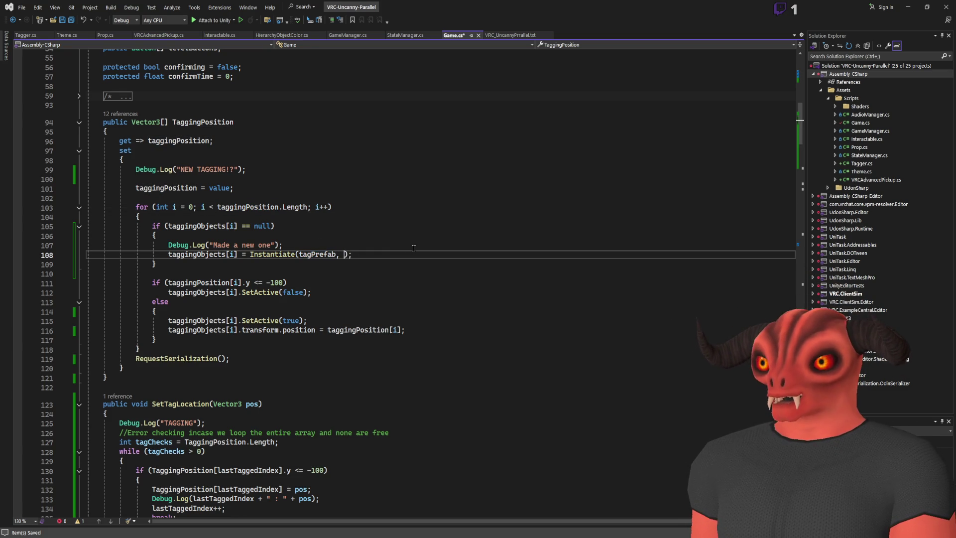
{"action": "type", "text": "["}
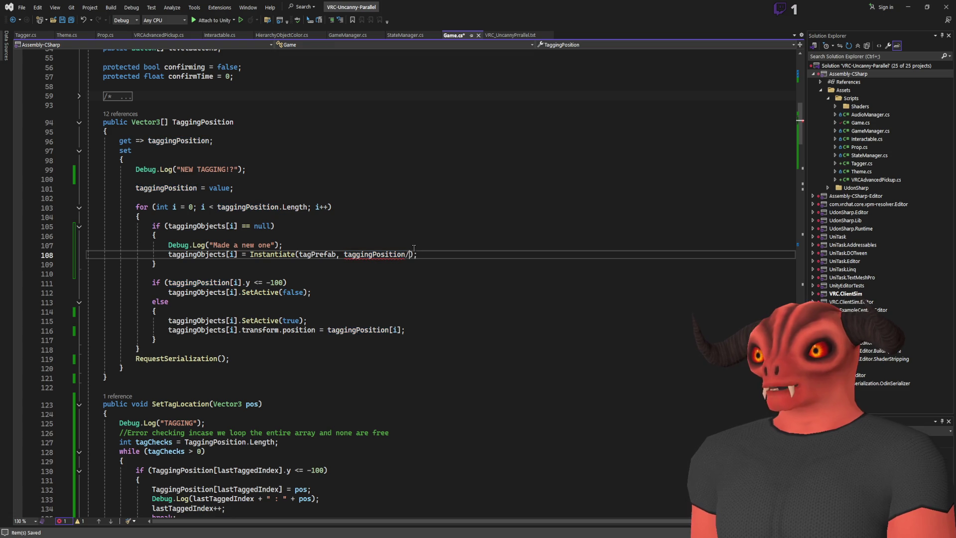
{"action": "type", "text": "i"}
{"action": "key", "text": "Up"}
{"action": "key", "text": "Up"}
{"action": "key", "text": "Up"}
{"action": "left_click", "coordinate": [384, 254]}
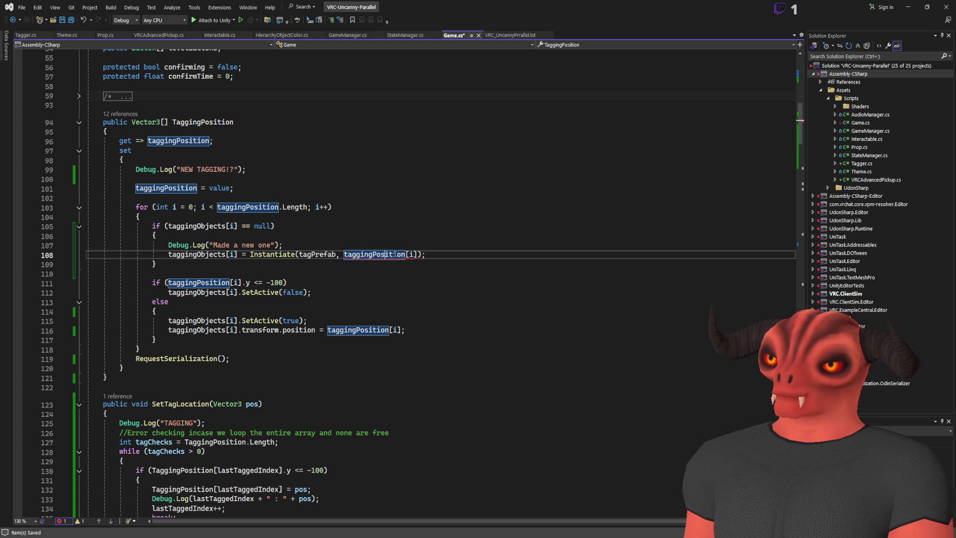
{"action": "key", "text": "Right"}
{"action": "key", "text": "Right"}
{"action": "key", "text": "Right"}
{"action": "type", "text": "qua"}
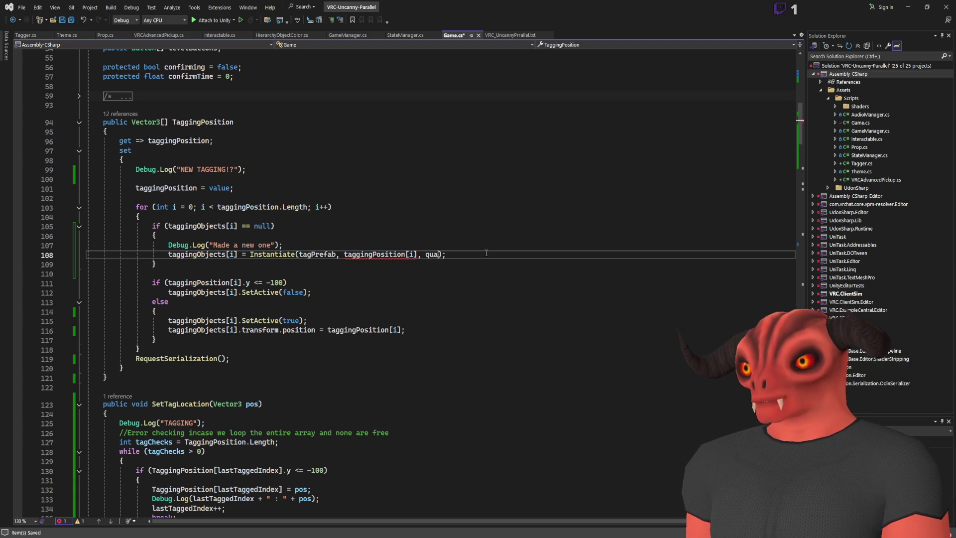
{"action": "key", "text": "Tab"}
{"action": "type", "text": ".identity"}
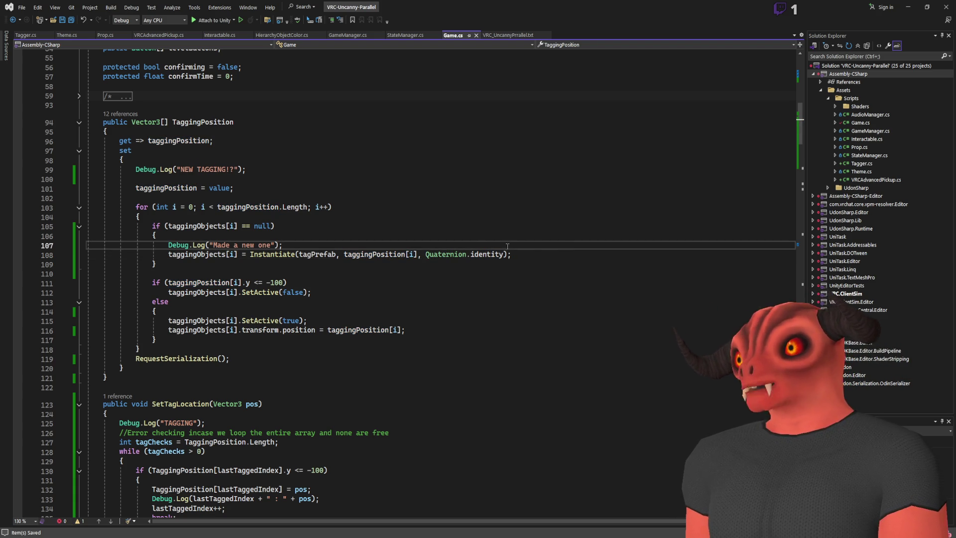
- Check in Unity that the edited Game.cs compiles, then return to the code
{"action": "double_click", "coordinate": [374, 254]}
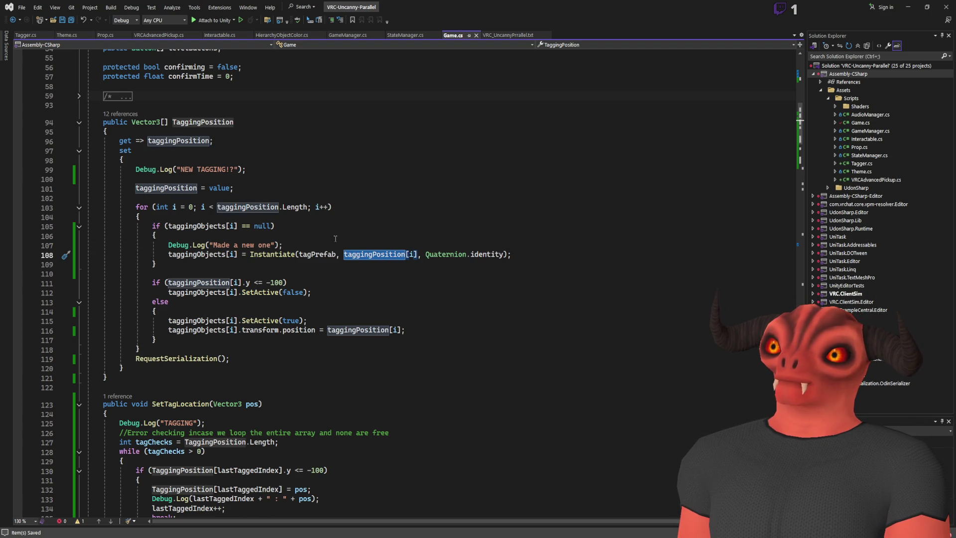
{"action": "key", "text": "alt+Tab"}
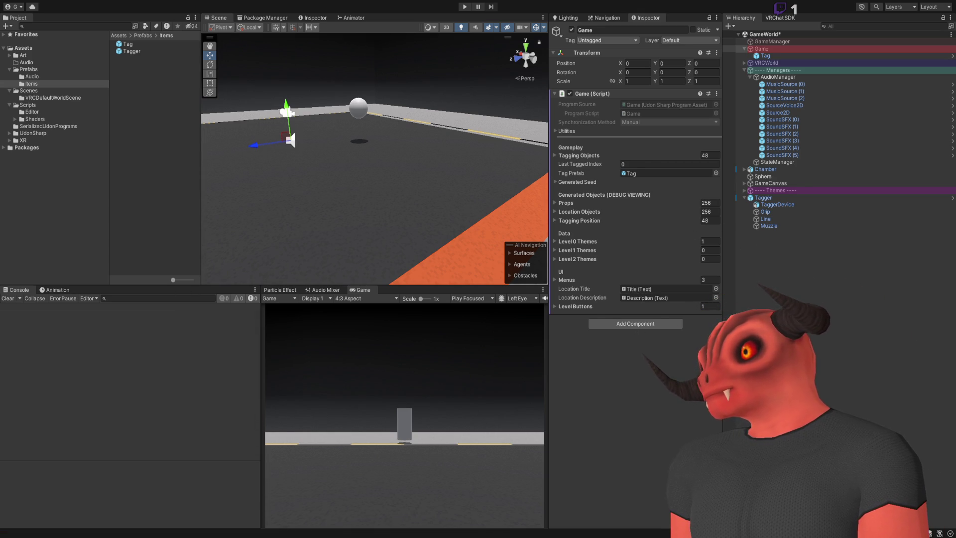
{"action": "key", "text": "alt+Tab"}
- Find all references to the TaggingPosition property and its taggingPosition field
{"action": "left_click", "coordinate": [335, 139]}
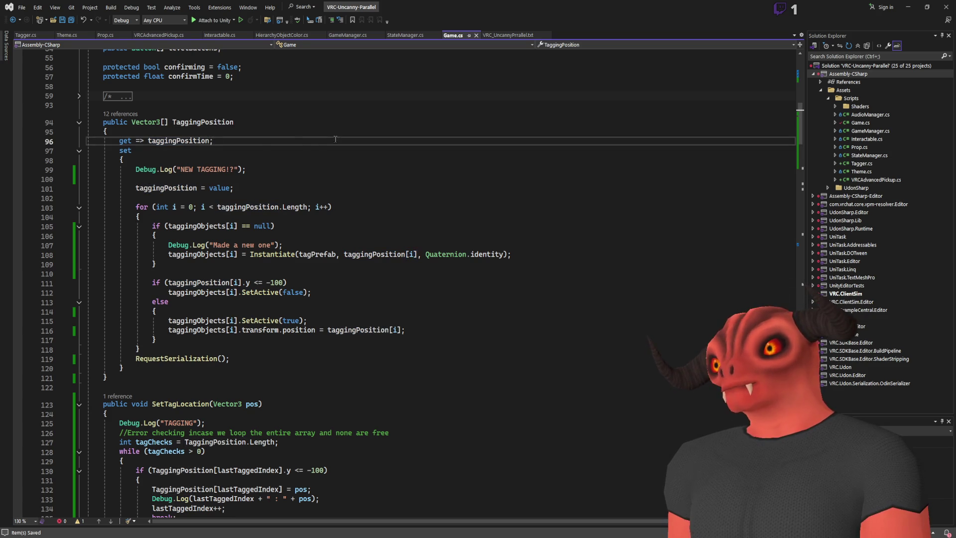
{"action": "double_click", "coordinate": [186, 170]}
{"action": "left_click", "coordinate": [212, 120]}
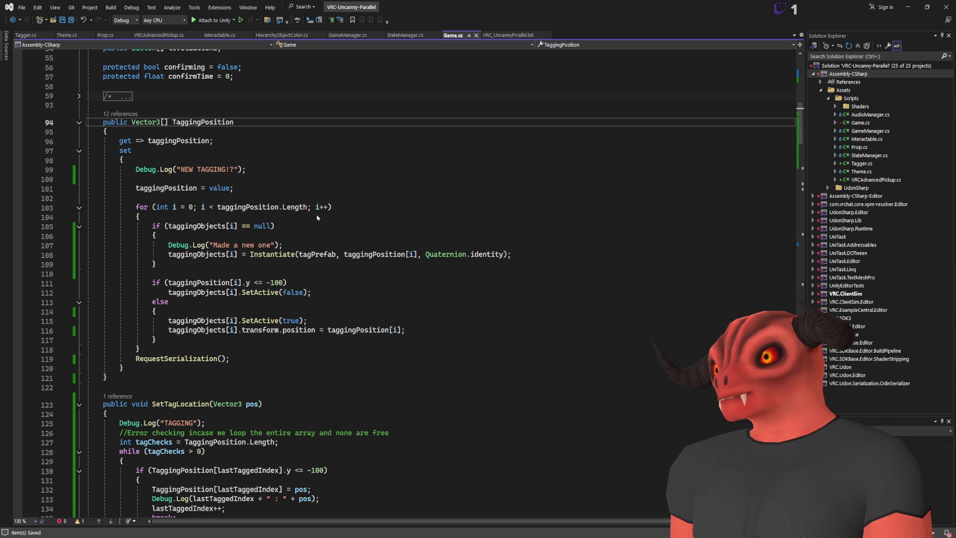
{"action": "key", "text": "shift+F12"}
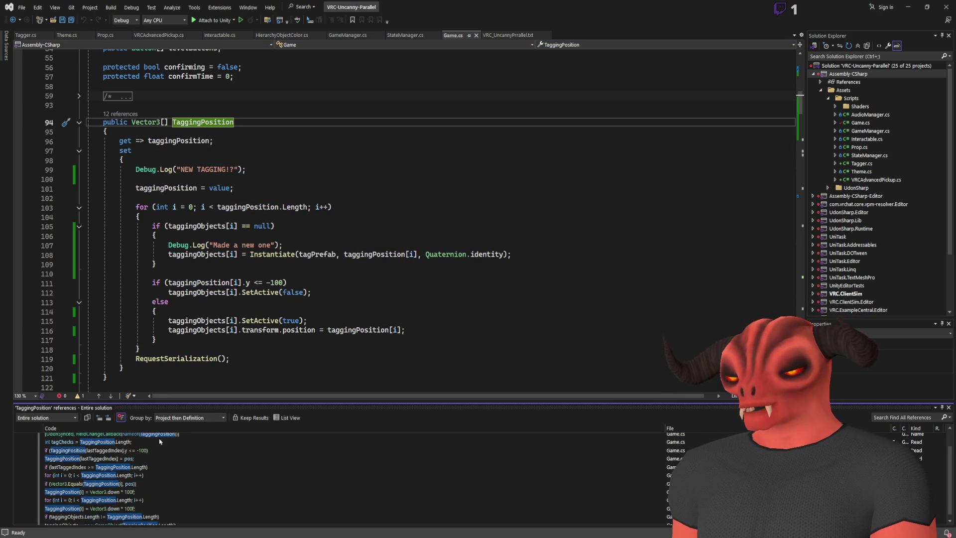
{"action": "double_click", "coordinate": [161, 437]}
{"action": "left_click", "coordinate": [185, 229]}
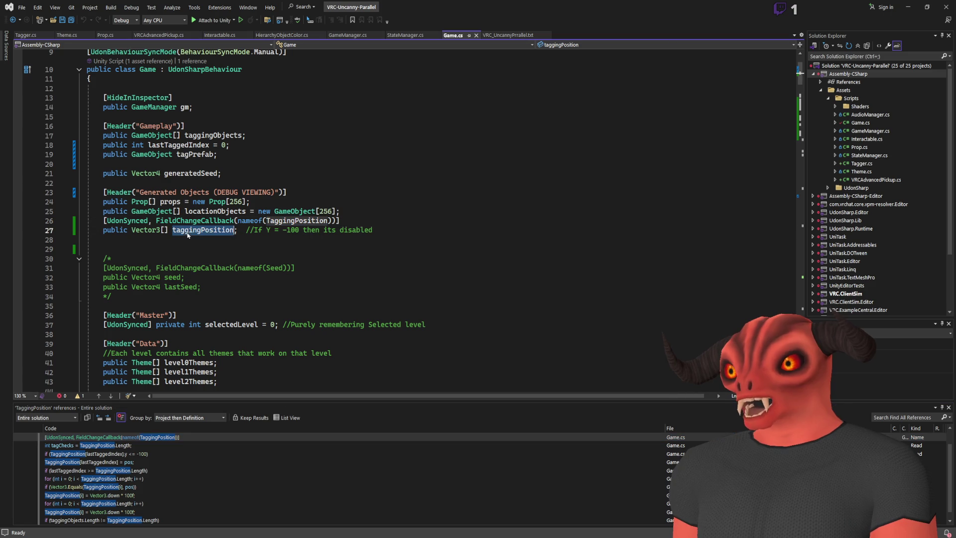
{"action": "key", "text": "shift+F12"}
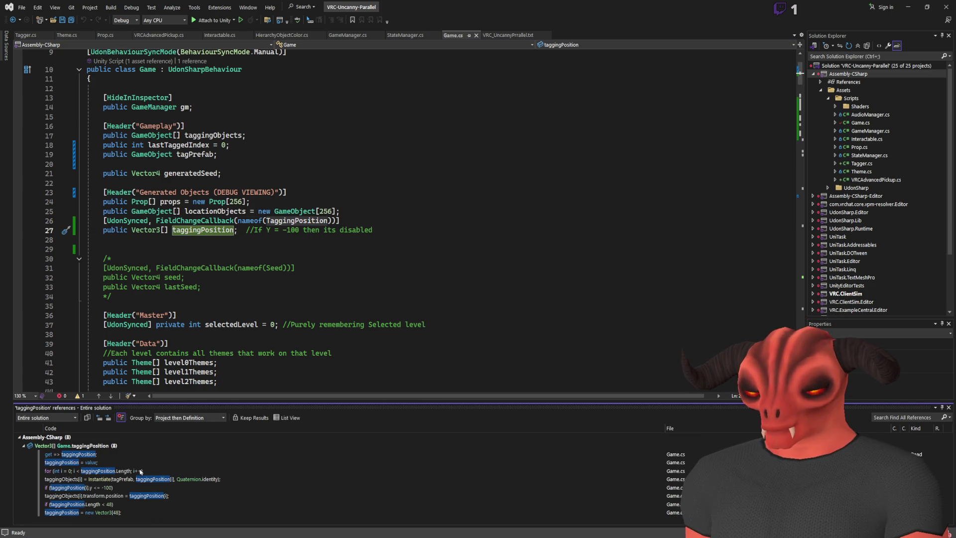
{"action": "left_click", "coordinate": [276, 221]}
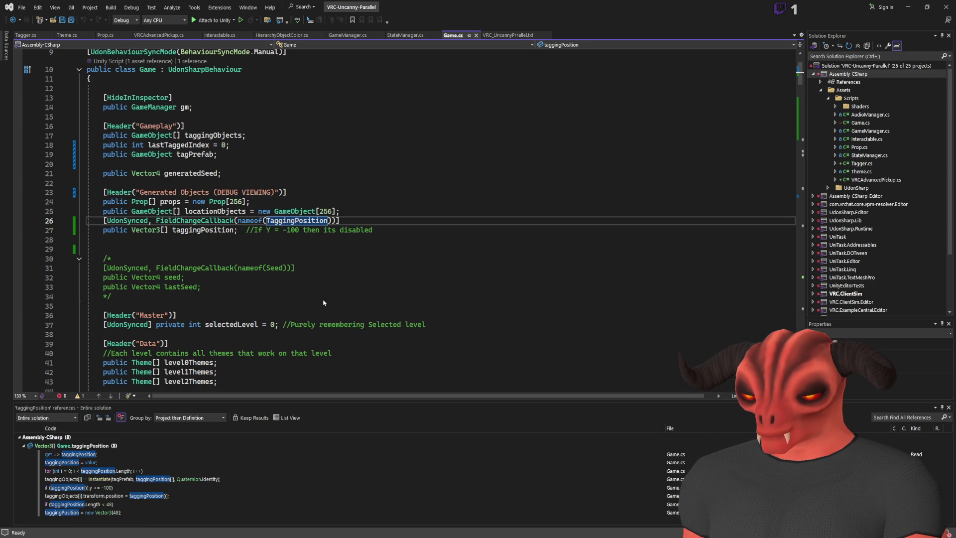
{"action": "key", "text": "shift+F12"}
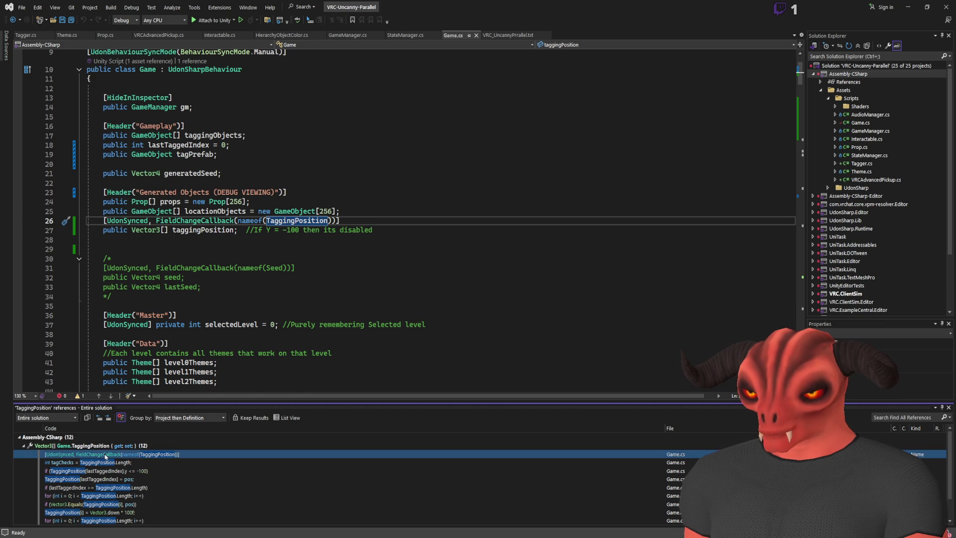
{"action": "double_click", "coordinate": [108, 447]}
{"action": "left_click", "coordinate": [120, 239]}
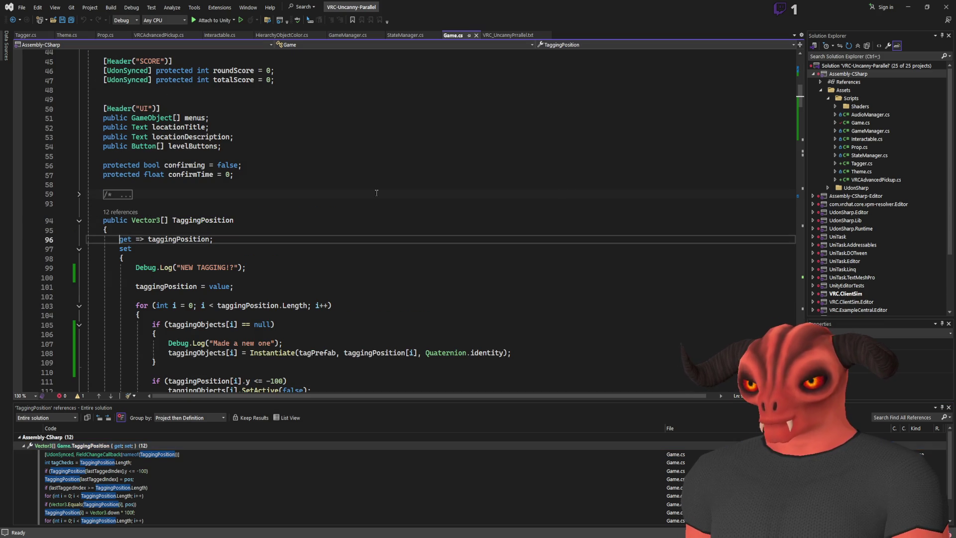
- Comment out the TaggingPosition getter on line 96 and save Game.cs
{"action": "type", "text": "//"}
{"action": "key", "text": "ctrl+s"}
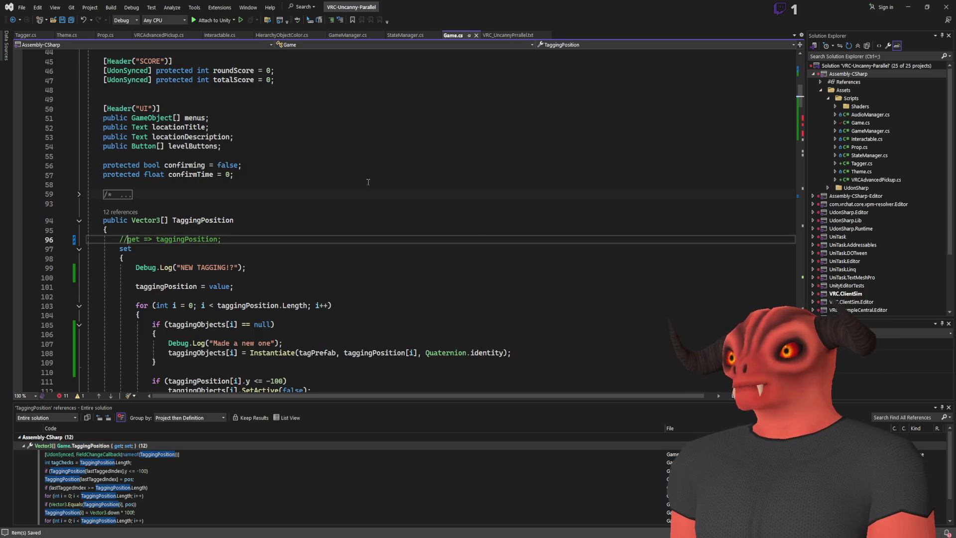
{"action": "scroll", "coordinate": [515, 179], "scroll_direction": "down", "scroll_amount": 20}
{"action": "scroll", "coordinate": [514, 178], "scroll_direction": "up", "scroll_amount": 1}
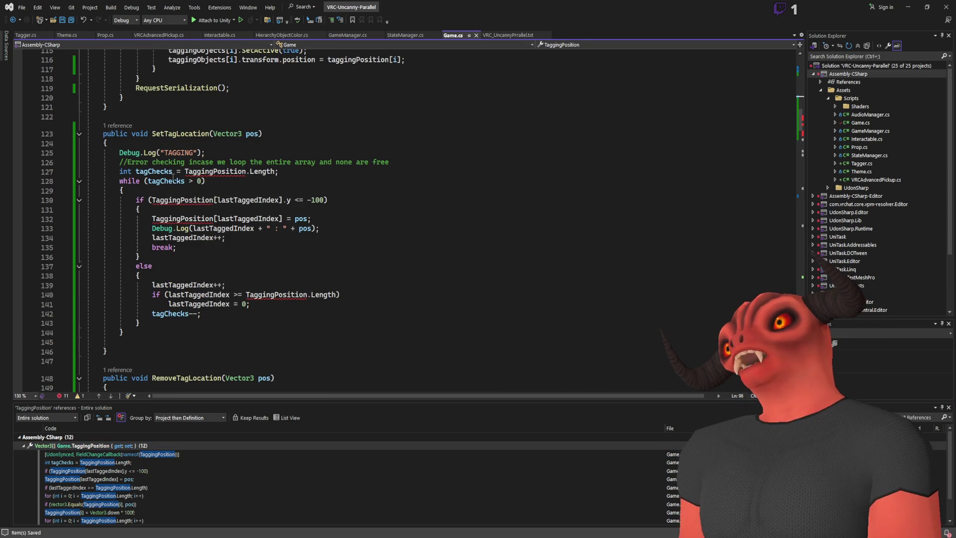
- Change TaggingPosition to taggingPosition on lines 127 and 132 in SetTagLocation
{"action": "left_click", "coordinate": [186, 172]}
{"action": "key", "text": "Tab"}
{"action": "key", "text": "Tab"}
{"action": "key", "text": "Tab"}
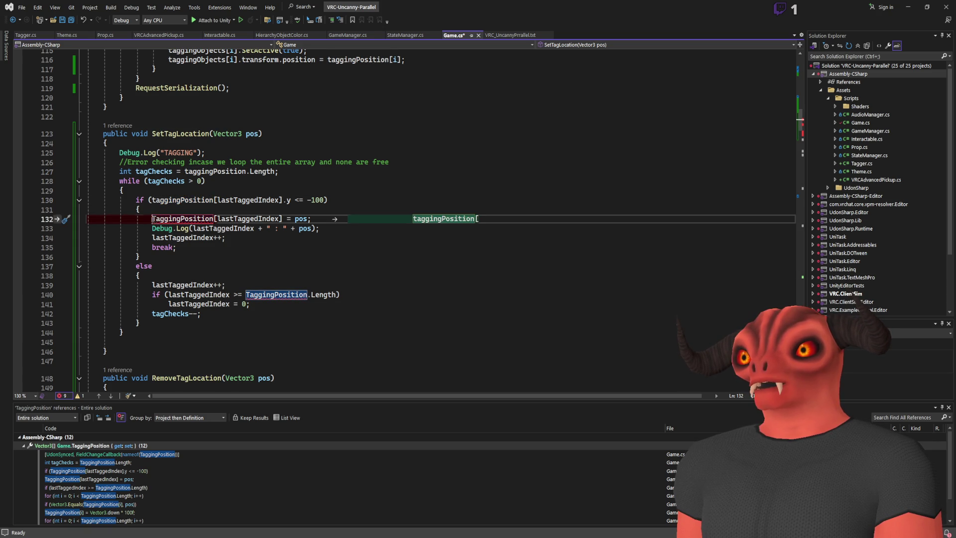
{"action": "type", "text": "t"}
{"action": "key", "text": "Delete"}
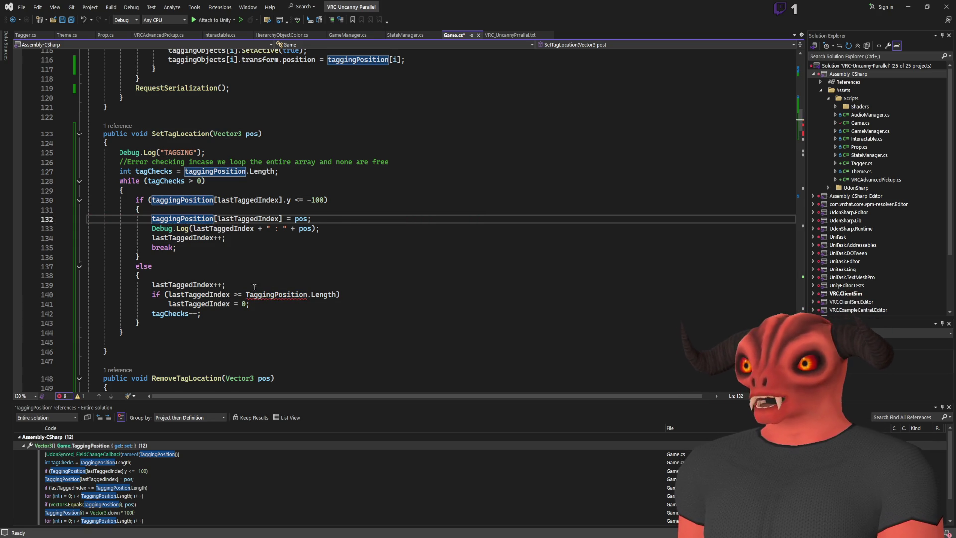
- Lowercase TaggingPosition to taggingPosition on lines 151, 154 and 156 in RemoveTagLocation, then save
{"action": "left_click", "coordinate": [407, 276]}
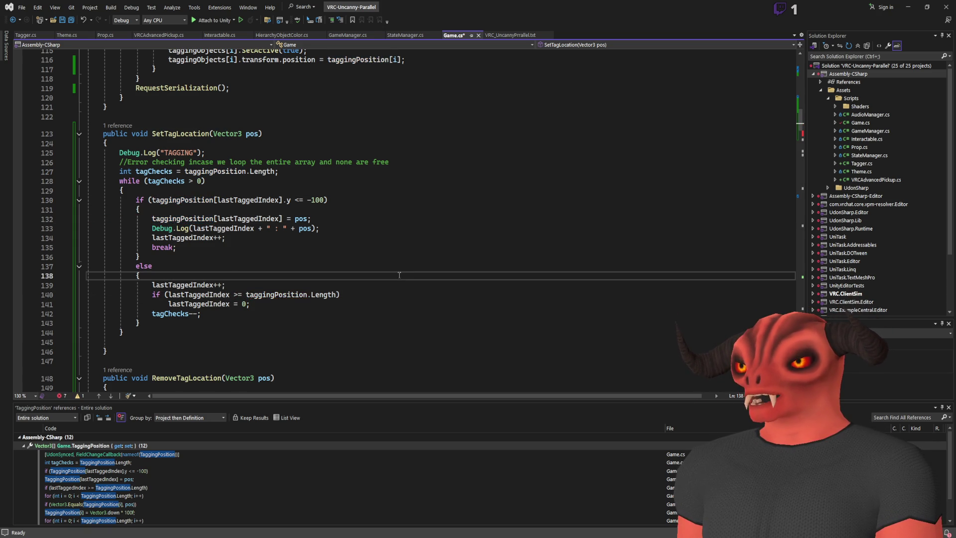
{"action": "scroll", "coordinate": [399, 275], "scroll_direction": "down", "scroll_amount": 10}
{"action": "scroll", "coordinate": [260, 264], "scroll_direction": "up", "scroll_amount": 4}
{"action": "left_click", "coordinate": [202, 207]}
{"action": "type", "text": "t"}
{"action": "key", "text": "Delete"}
{"action": "left_click", "coordinate": [215, 235]}
{"action": "type", "text": "t"}
{"action": "key", "text": "Delete"}
{"action": "left_click", "coordinate": [152, 255]}
{"action": "type", "text": "t"}
{"action": "key", "text": "Delete"}
{"action": "key", "text": "ctrl+s"}
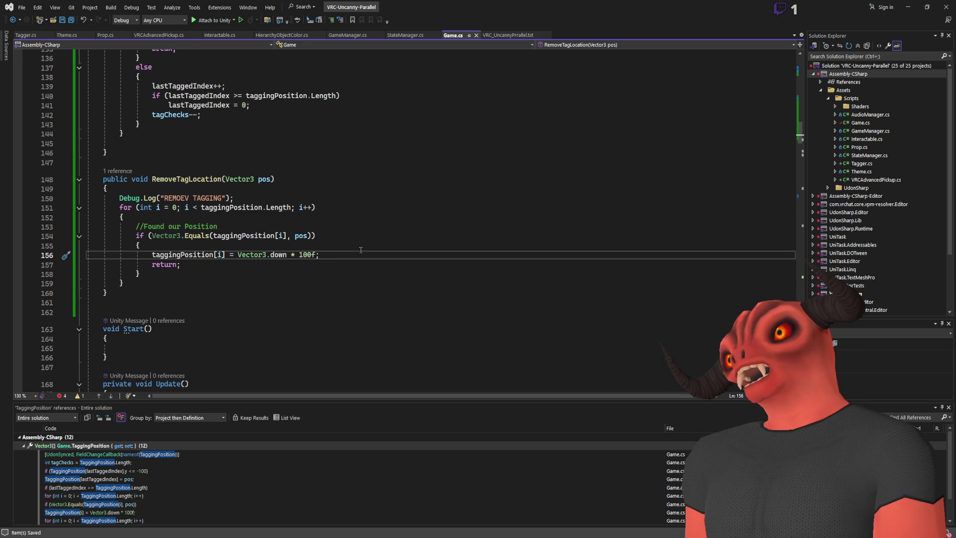
{"action": "scroll", "coordinate": [361, 249], "scroll_direction": "up", "scroll_amount": 20}
{"action": "scroll", "coordinate": [360, 249], "scroll_direction": "down", "scroll_amount": 4}
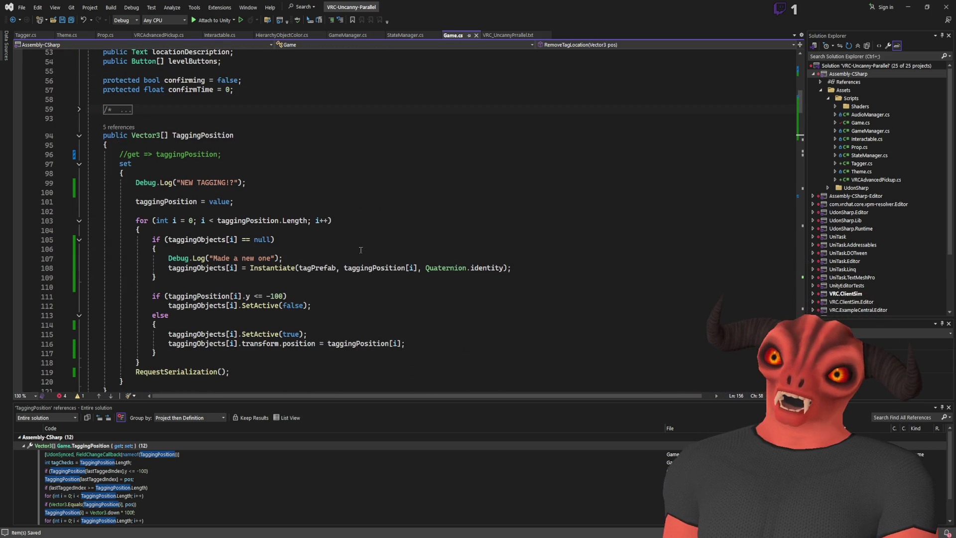
{"action": "scroll", "coordinate": [361, 250], "scroll_direction": "down", "scroll_amount": 15}
{"action": "scroll", "coordinate": [361, 248], "scroll_direction": "down", "scroll_amount": 10}
- Clear the Unity console and open the first Game.cs compile error at line 482
{"action": "key", "text": "alt+Tab"}
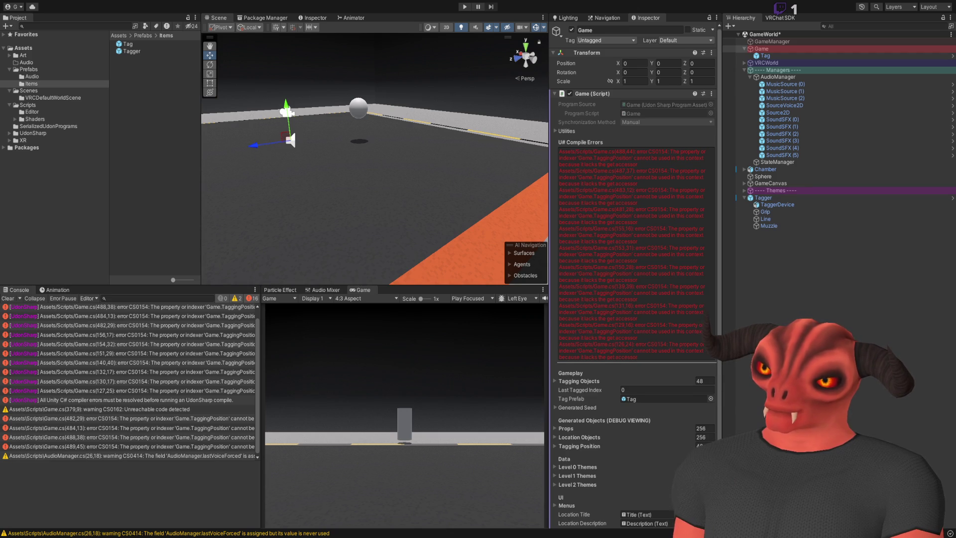
{"action": "left_click", "coordinate": [8, 298]}
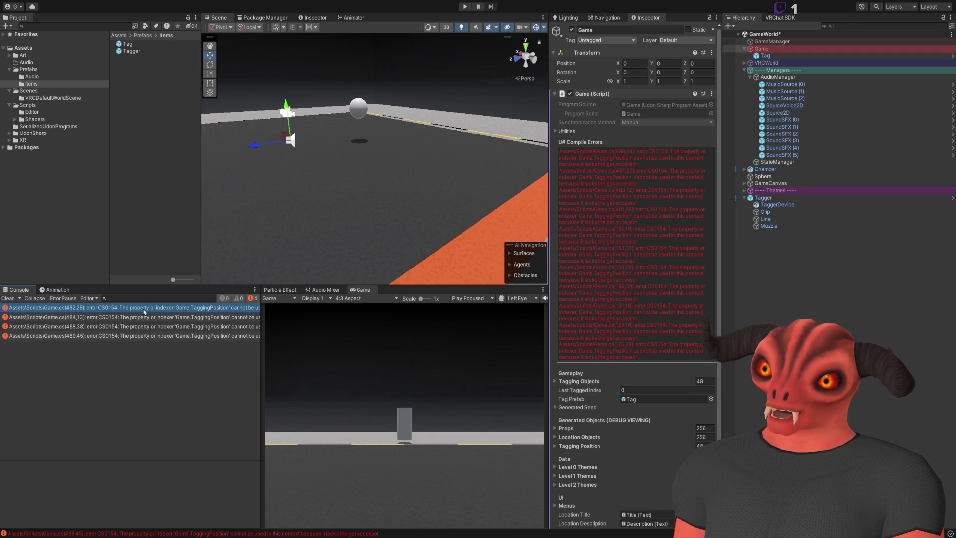
{"action": "double_click", "coordinate": [143, 316]}
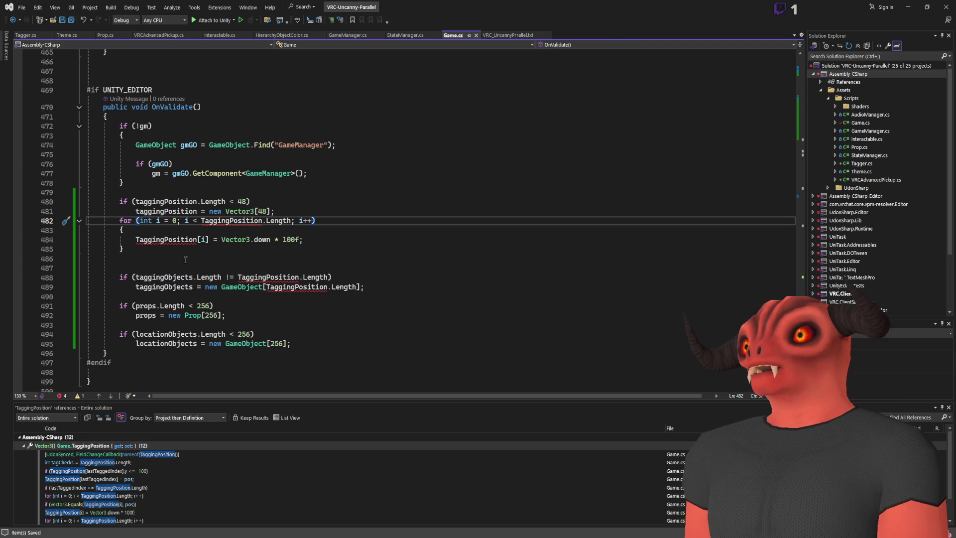
- Change TaggingPosition to taggingPosition on lines 482, 484, 488 and 489, save, and return to Unity
{"action": "key", "text": "Delete"}
{"action": "type", "text": "t"}
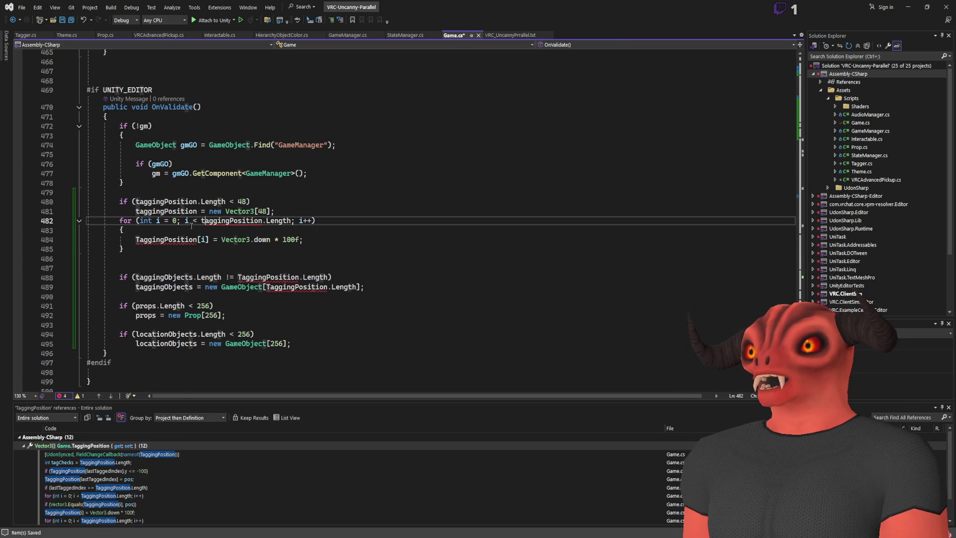
{"action": "left_click", "coordinate": [136, 239]}
{"action": "key", "text": "Delete"}
{"action": "type", "text": "t"}
{"action": "left_click", "coordinate": [237, 277]}
{"action": "key", "text": "Delete"}
{"action": "type", "text": "t"}
{"action": "left_click", "coordinate": [264, 287]}
{"action": "type", "text": "t"}
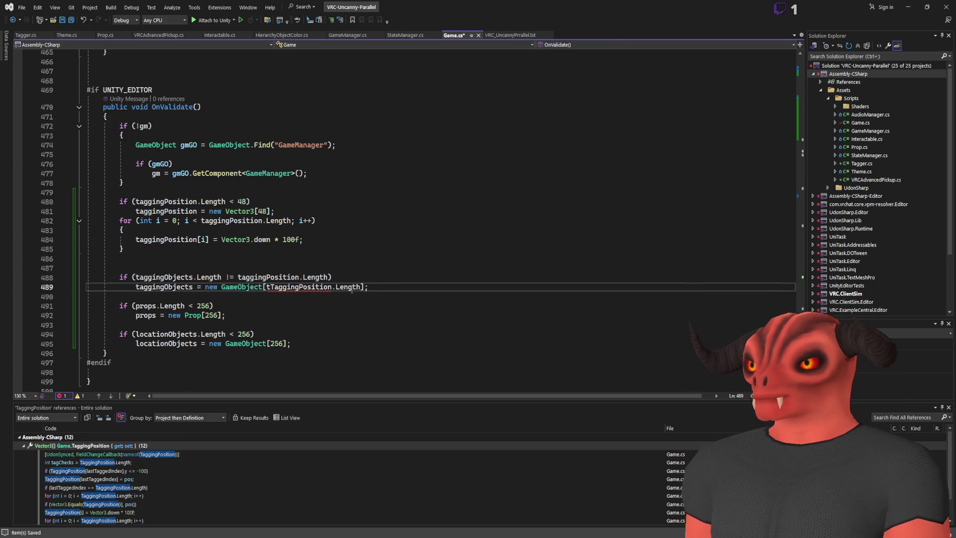
{"action": "key", "text": "Delete"}
{"action": "key", "text": "ctrl+s"}
{"action": "key", "text": "alt+Tab"}
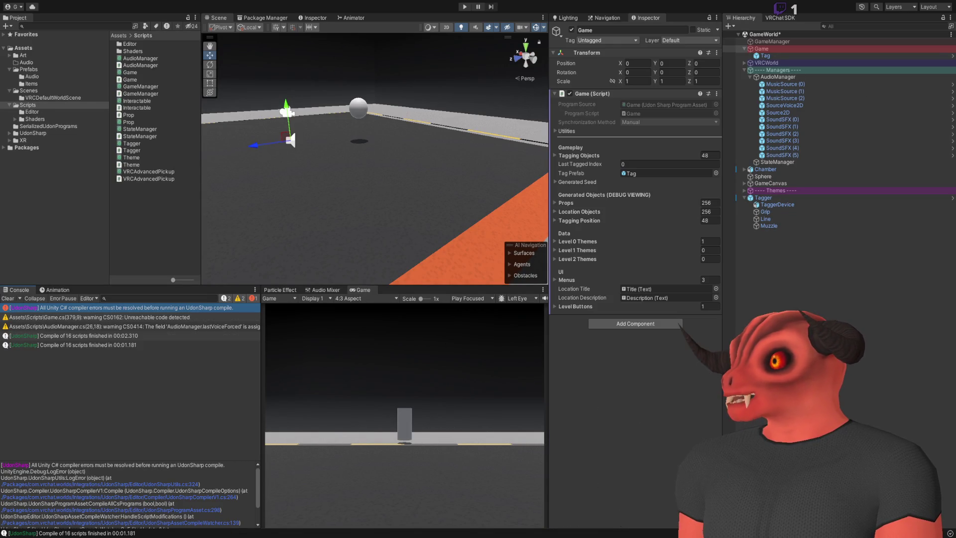
- Clear the console, enter Play mode and walk the player toward the table
{"action": "left_click", "coordinate": [8, 298]}
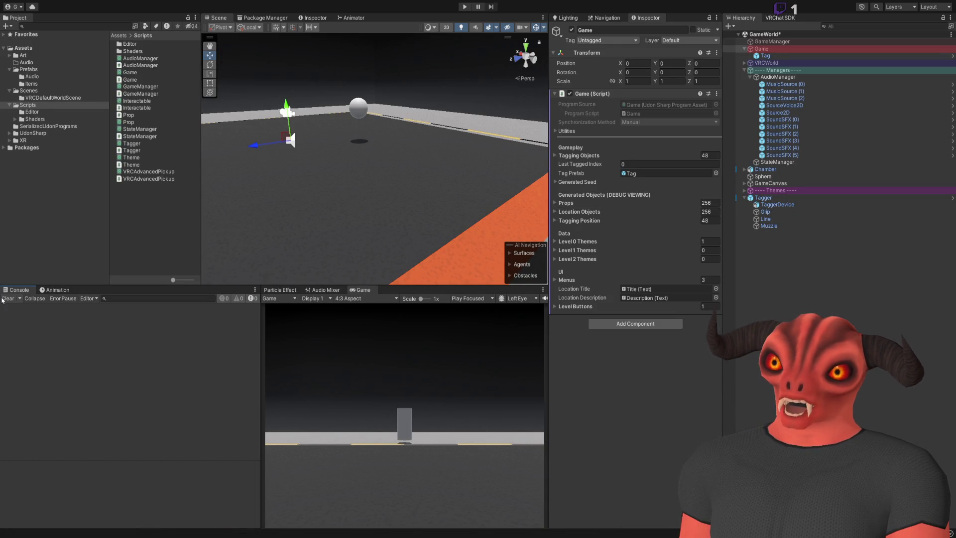
{"action": "left_click", "coordinate": [464, 7]}
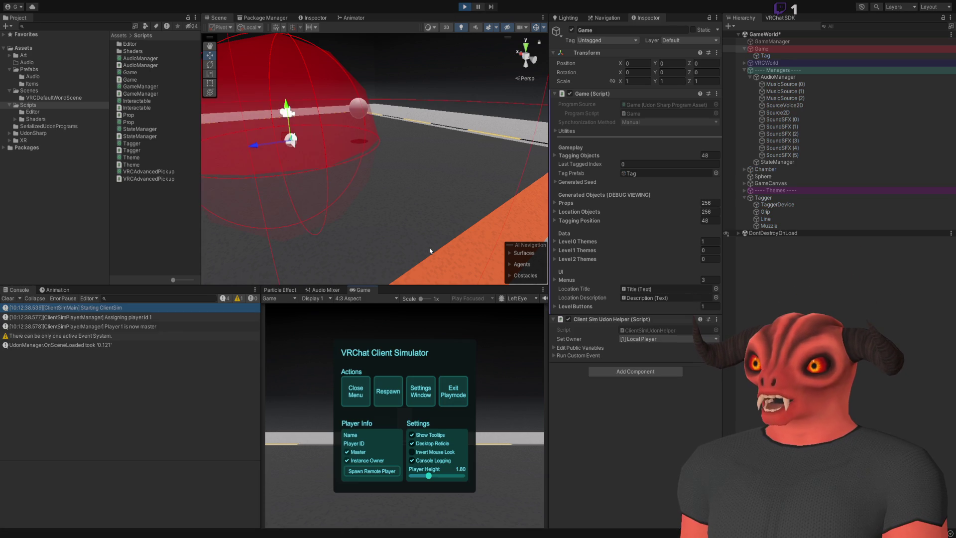
{"action": "key", "text": "w"}
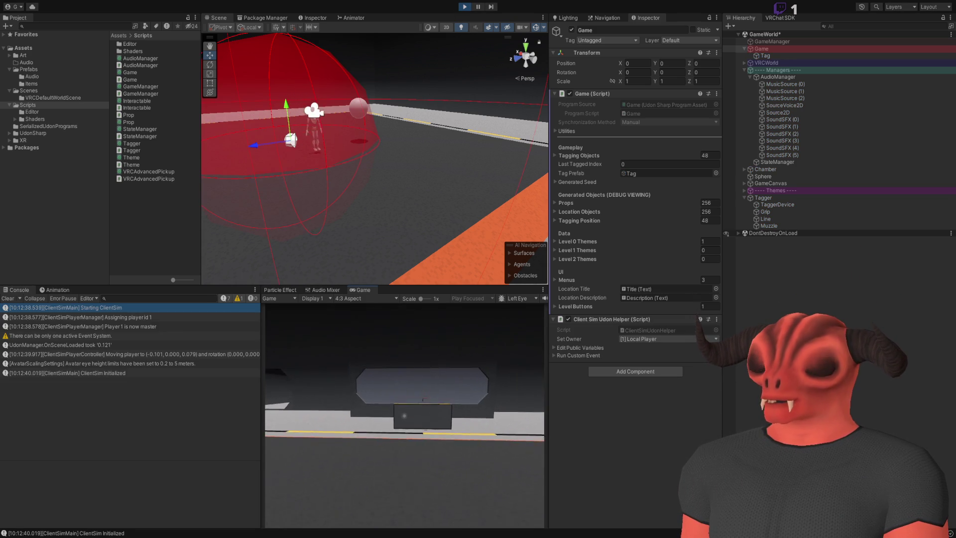
- Pick up the Tagger and fire five tags, then leave the simulator for Visual Studio
{"action": "left_click", "coordinate": [404, 415]}
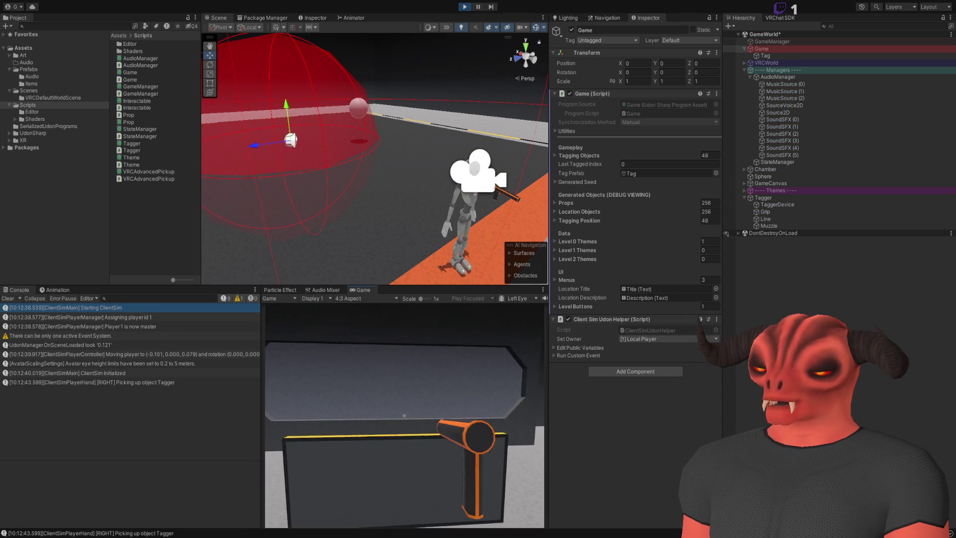
{"action": "left_click", "coordinate": [404, 415]}
{"action": "left_click", "coordinate": [404, 416]}
{"action": "left_click", "coordinate": [405, 416]}
{"action": "left_click", "coordinate": [404, 415]}
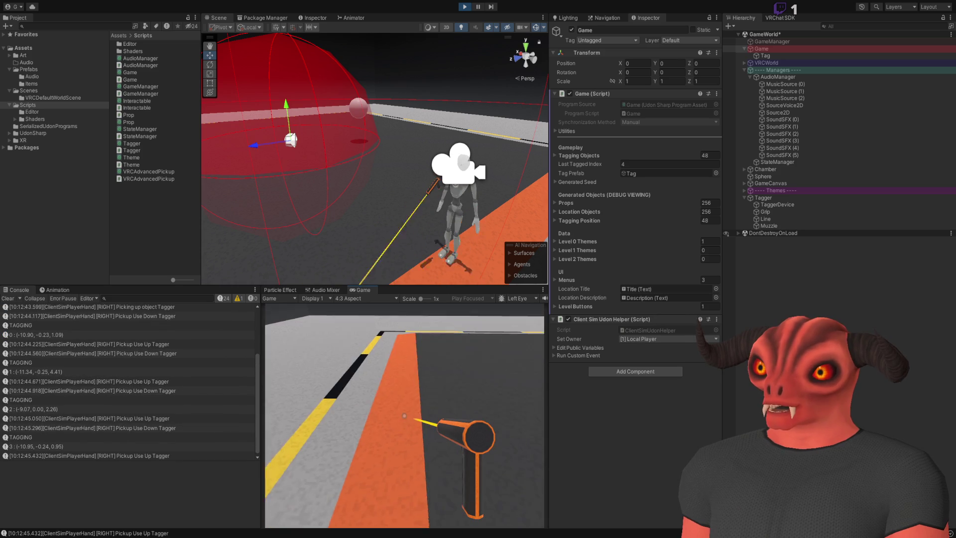
{"action": "left_click", "coordinate": [404, 415]}
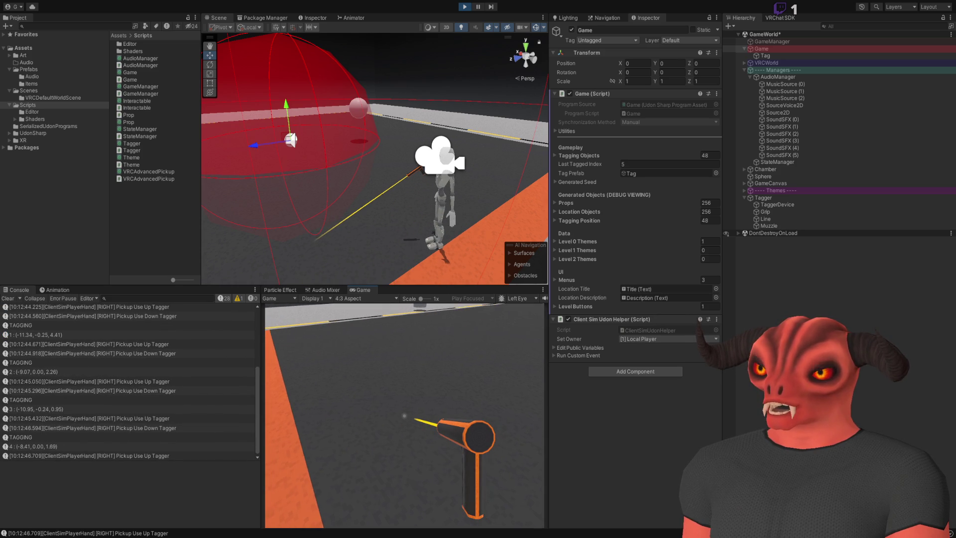
{"action": "key", "text": "Escape"}
{"action": "key", "text": "alt+Tab"}
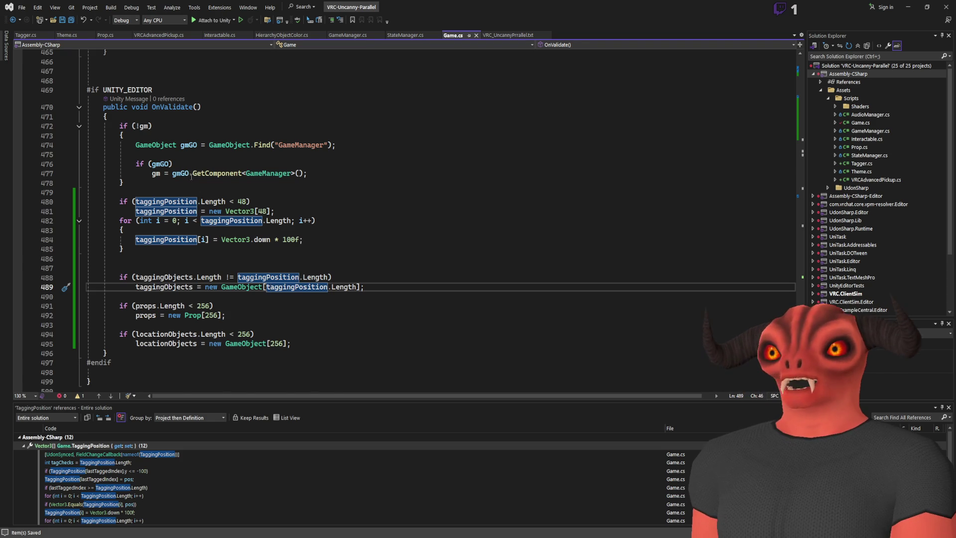
- Review the TaggingPosition property and the body of its setter
{"action": "scroll", "coordinate": [269, 123], "scroll_direction": "up", "scroll_amount": 15}
{"action": "scroll", "coordinate": [269, 123], "scroll_direction": "up", "scroll_amount": 20}
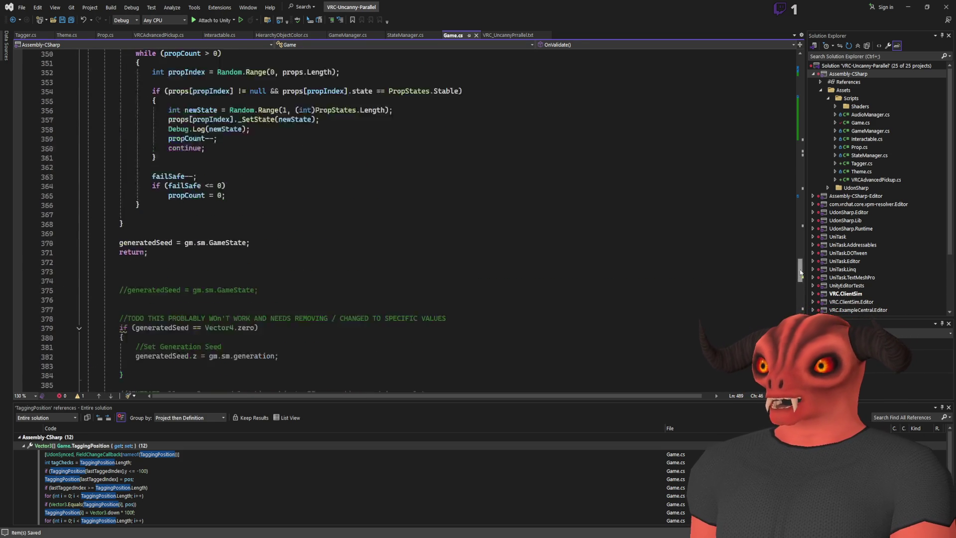
{"action": "scroll", "coordinate": [327, 167], "scroll_direction": "down", "scroll_amount": 8}
{"action": "scroll", "coordinate": [324, 168], "scroll_direction": "down", "scroll_amount": 6}
{"action": "left_click", "coordinate": [203, 98]}
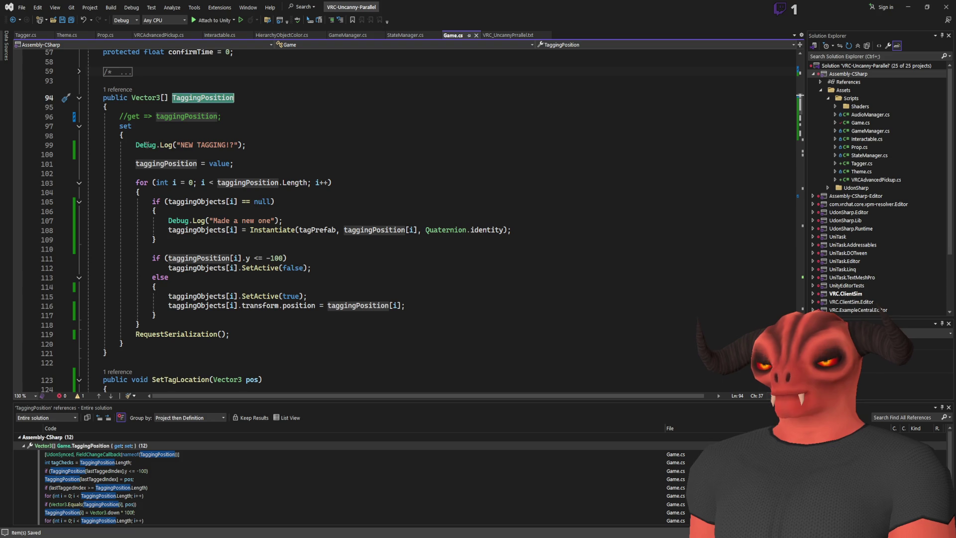
{"action": "left_click_drag", "start_coordinate": [146, 145], "coordinate": [123, 344]}
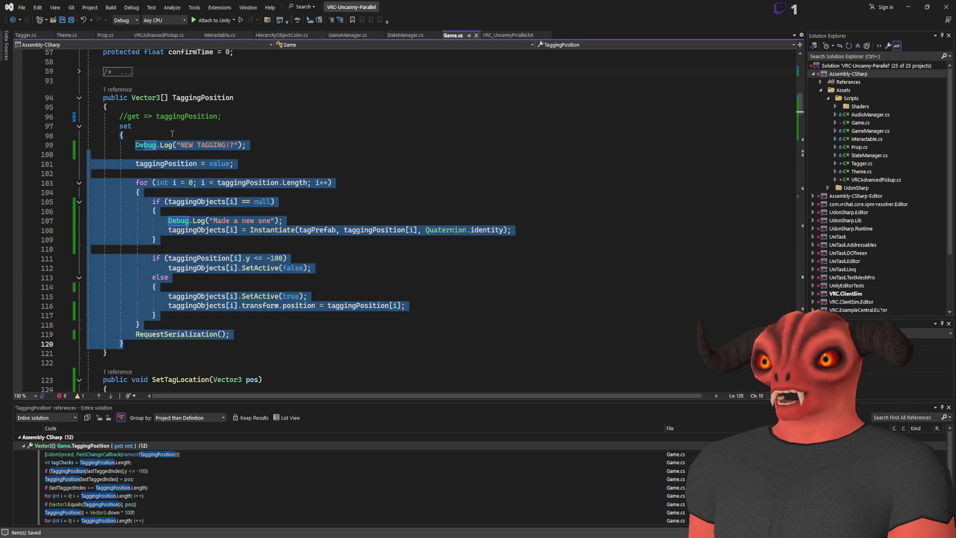
{"action": "left_click", "coordinate": [187, 116]}
{"action": "mouse_move", "coordinate": [160, 145]}
{"action": "left_mouse_down"}
{"action": "mouse_move", "coordinate": [197, 164]}
{"action": "mouse_move", "coordinate": [104, 362]}
{"action": "left_mouse_up"}
{"action": "left_click", "coordinate": [228, 164]}
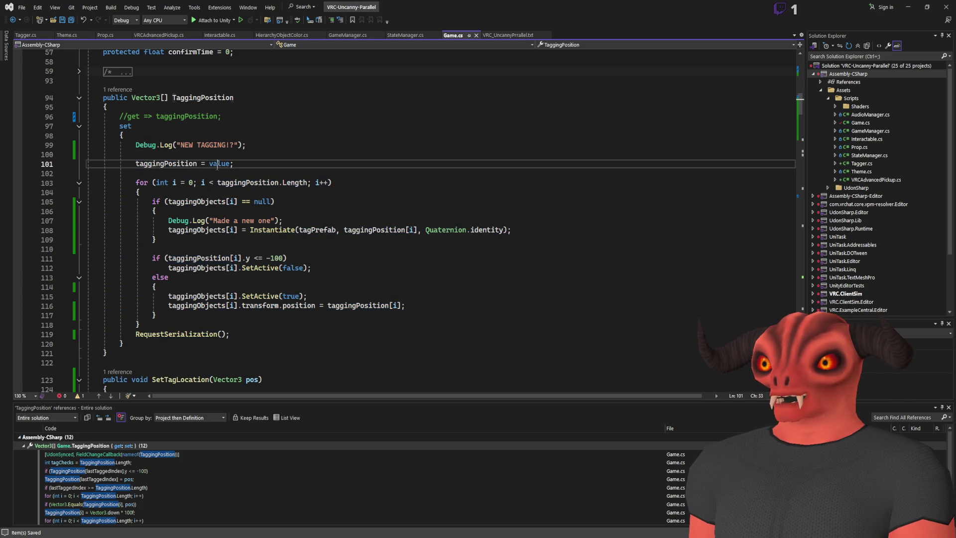
{"action": "left_click", "coordinate": [217, 97]}
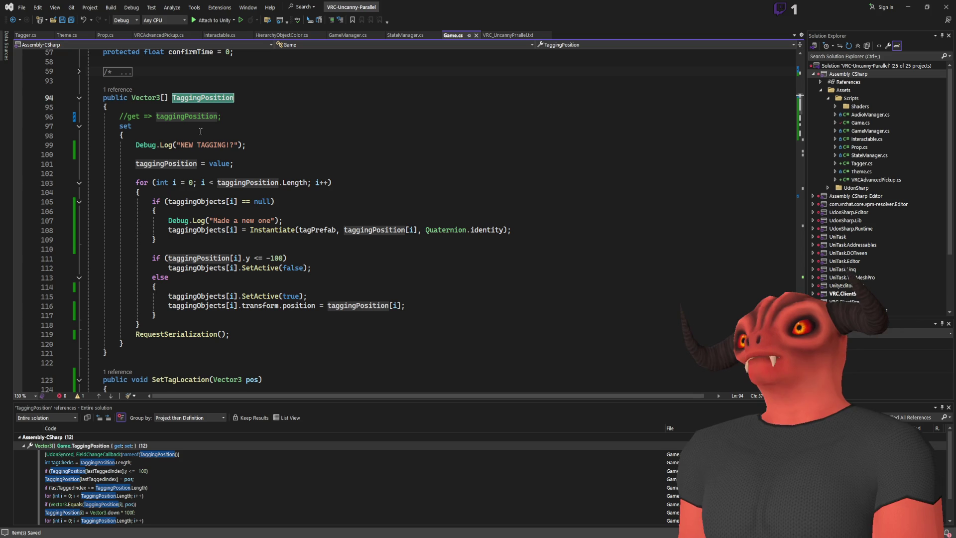
- Uncomment the getter, reduce Instantiate to just tagPrefab, and save Game.cs
{"action": "key", "text": "ctrl+z"}
{"action": "key", "text": "ctrl+z"}
{"action": "key", "text": "ctrl+z"}
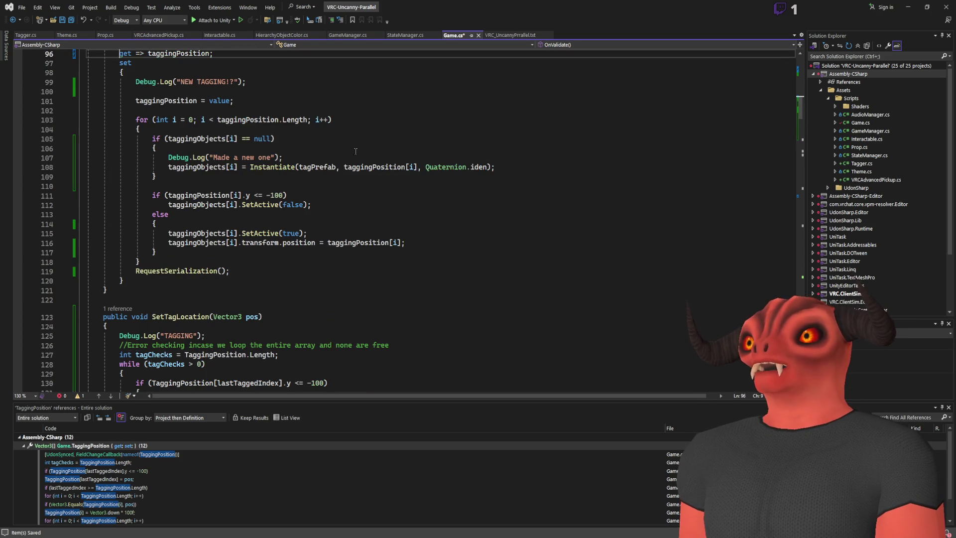
{"action": "key", "text": "ctrl+z"}
{"action": "key", "text": "ctrl+z"}
{"action": "key", "text": "ctrl+z"}
{"action": "key", "text": "ctrl+z"}
{"action": "key", "text": "ctrl+z"}
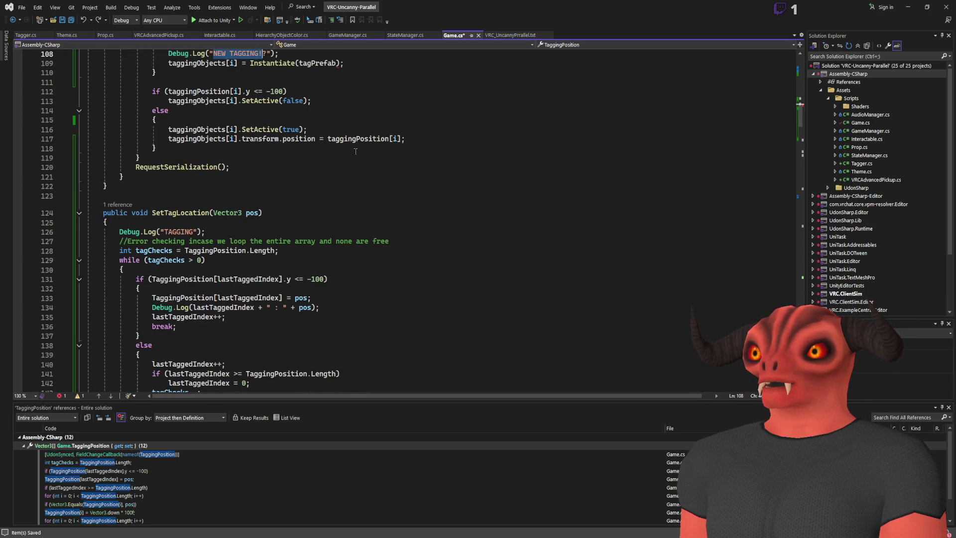
{"action": "key", "text": "ctrl+z"}
{"action": "key", "text": "ctrl+z"}
{"action": "key", "text": "ctrl+z"}
{"action": "key", "text": "ctrl+z"}
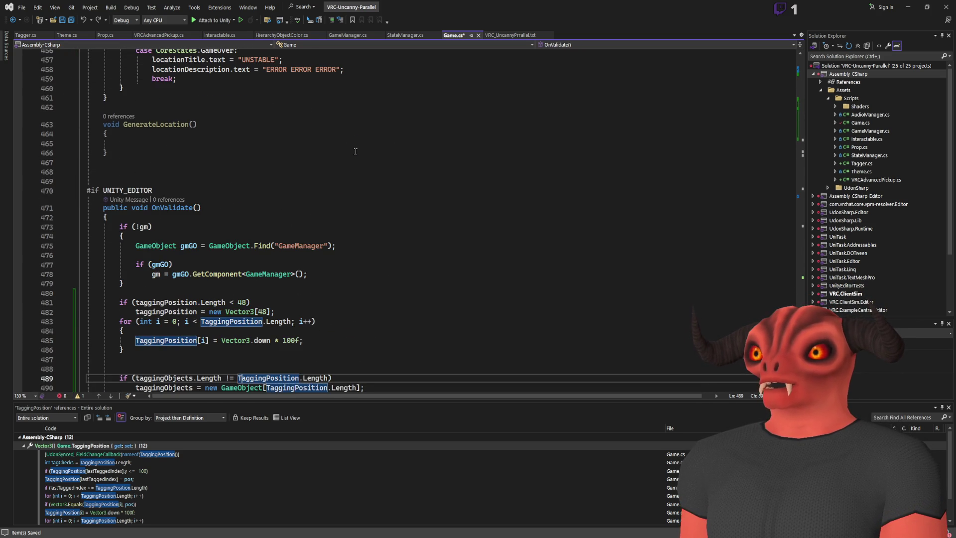
{"action": "key", "text": "ctrl+z"}
{"action": "key", "text": "ctrl+z"}
{"action": "key", "text": "ctrl+z"}
{"action": "key", "text": "ctrl+z"}
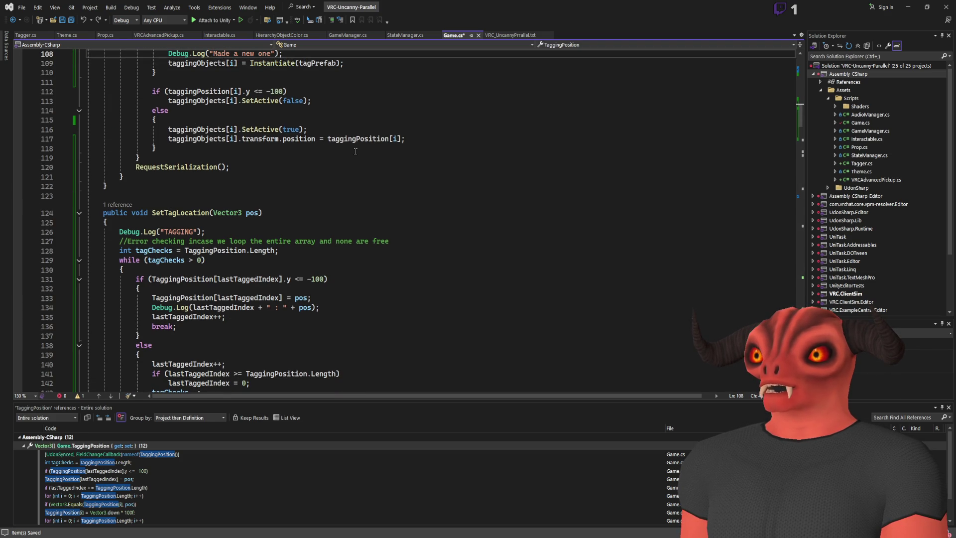
{"action": "key", "text": "ctrl+z"}
{"action": "key", "text": "ctrl+s"}
{"action": "double_click", "coordinate": [187, 148]}
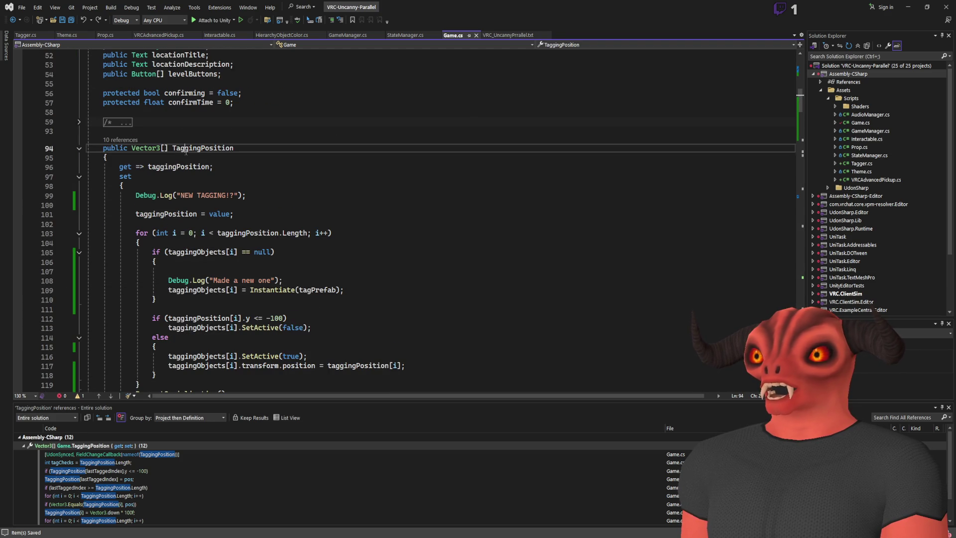
- Try lowercasing TaggingPosition on lines 131 and 133 in SetTagLocation, then undo it
{"action": "key", "text": "Down"}
{"action": "key", "text": "Down"}
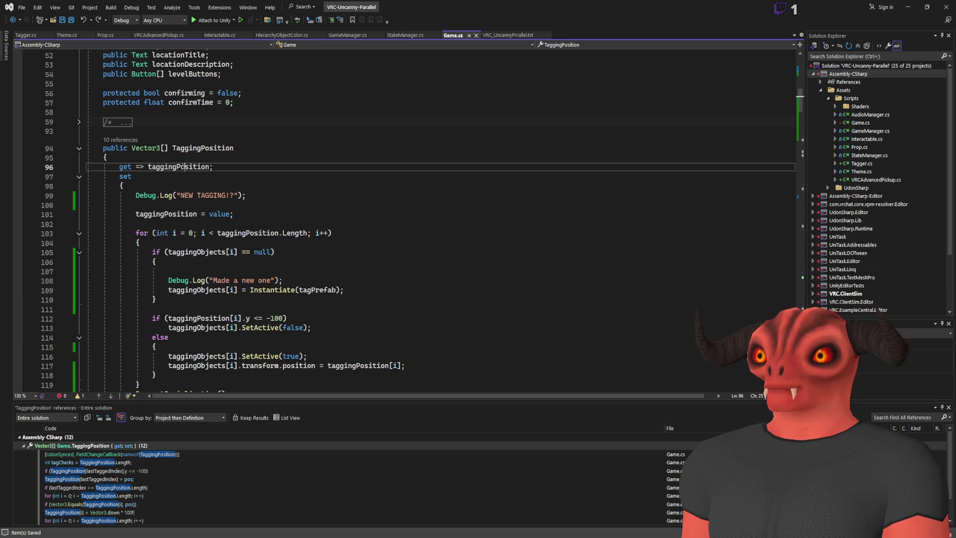
{"action": "scroll", "coordinate": [266, 160], "scroll_direction": "down", "scroll_amount": 20}
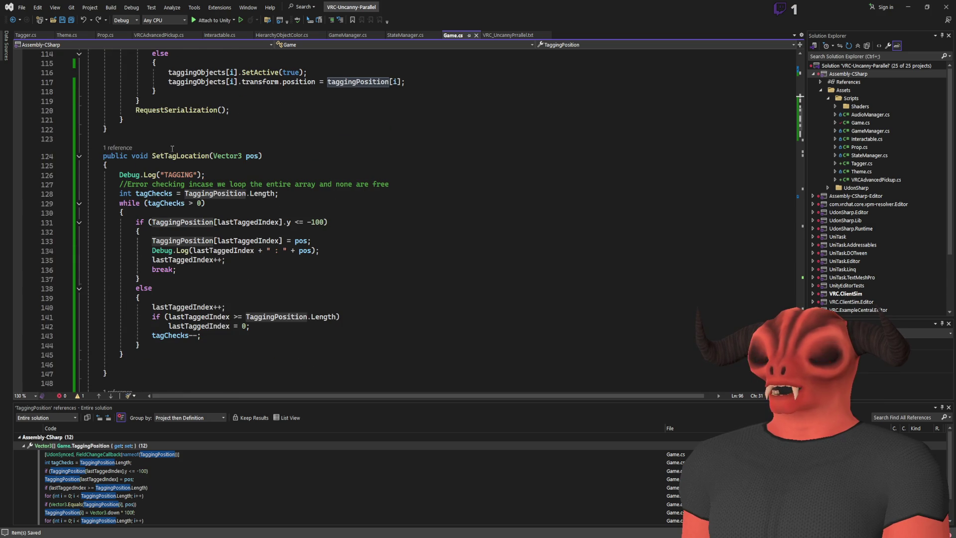
{"action": "left_click", "coordinate": [187, 194]}
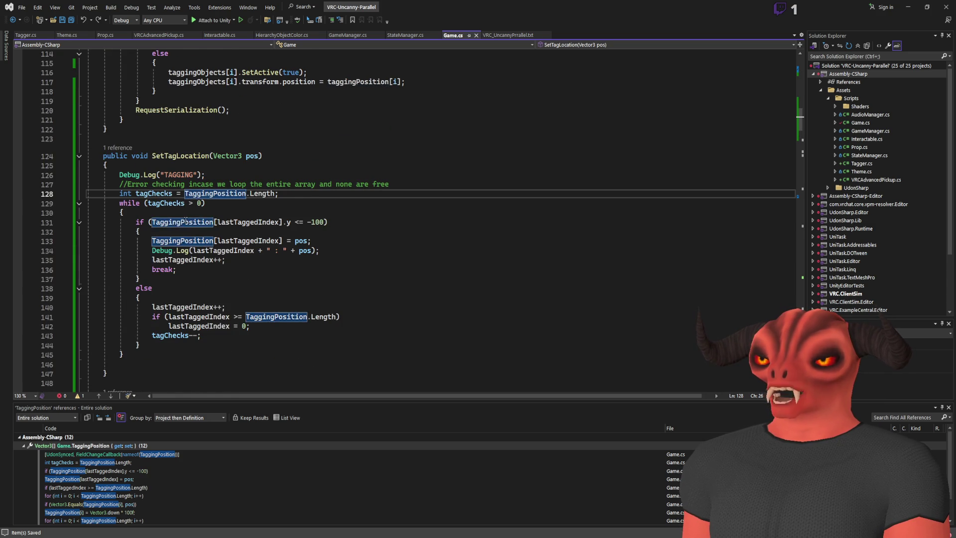
{"action": "scroll", "coordinate": [186, 222], "scroll_direction": "down", "scroll_amount": 1}
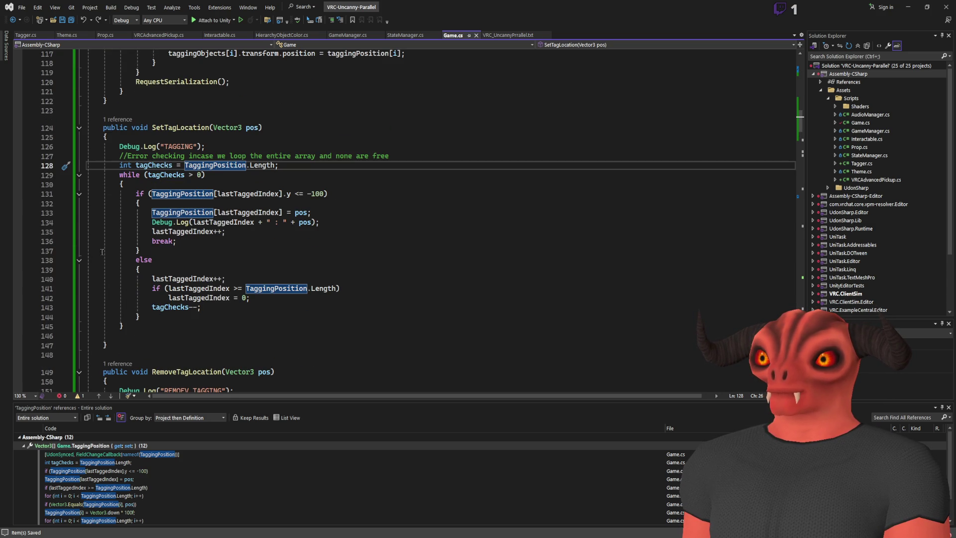
{"action": "left_click", "coordinate": [157, 213]}
{"action": "key", "text": "BackSpace"}
{"action": "type", "text": "t"}
{"action": "key", "text": "Up"}
{"action": "key", "text": "Up"}
{"action": "key", "text": "BackSpace"}
{"action": "type", "text": "t"}
{"action": "left_click", "coordinate": [257, 193]}
{"action": "key", "text": "ctrl+z"}
{"action": "key", "text": "ctrl+z"}
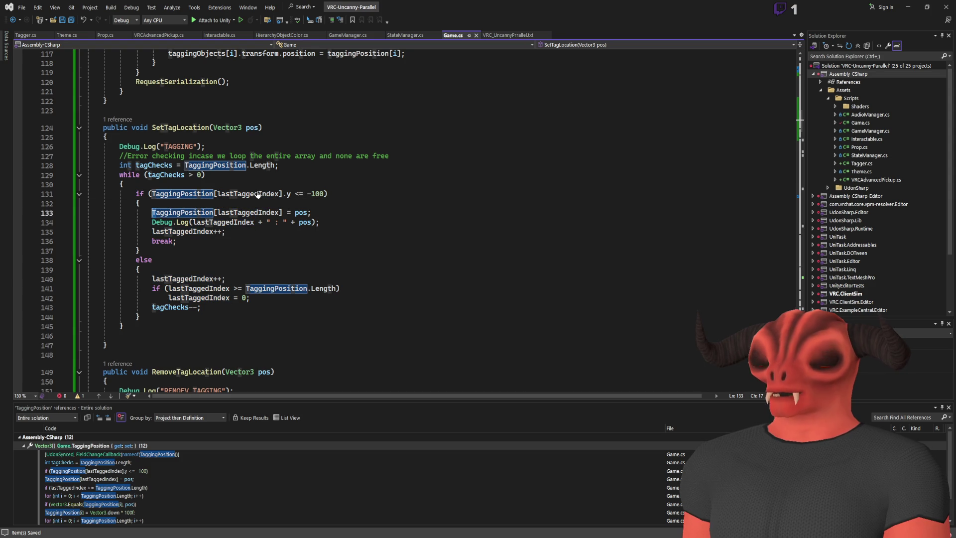
- List all references to the taggingPosition field from its use on line 96
{"action": "left_click", "coordinate": [277, 213]}
{"action": "key", "text": "shift+Home"}
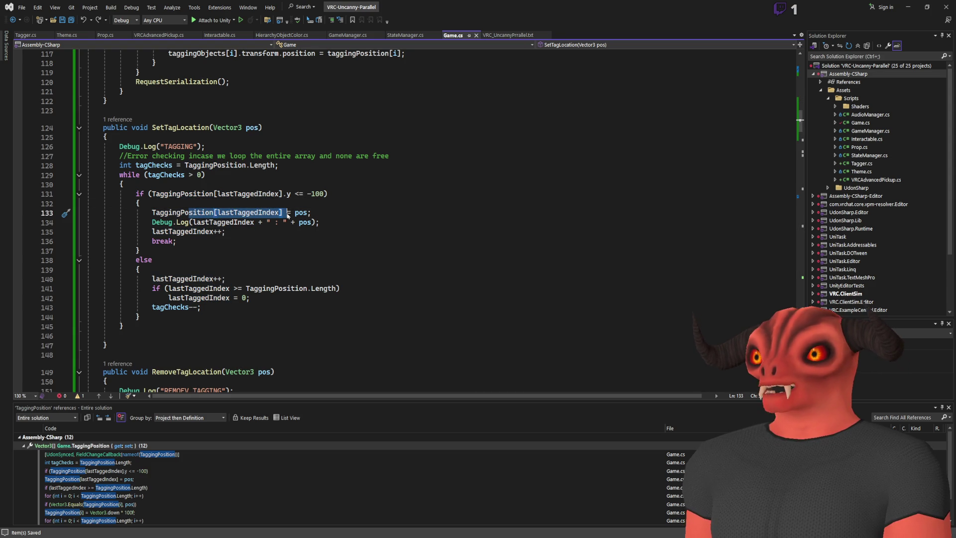
{"action": "double_click", "coordinate": [192, 213]}
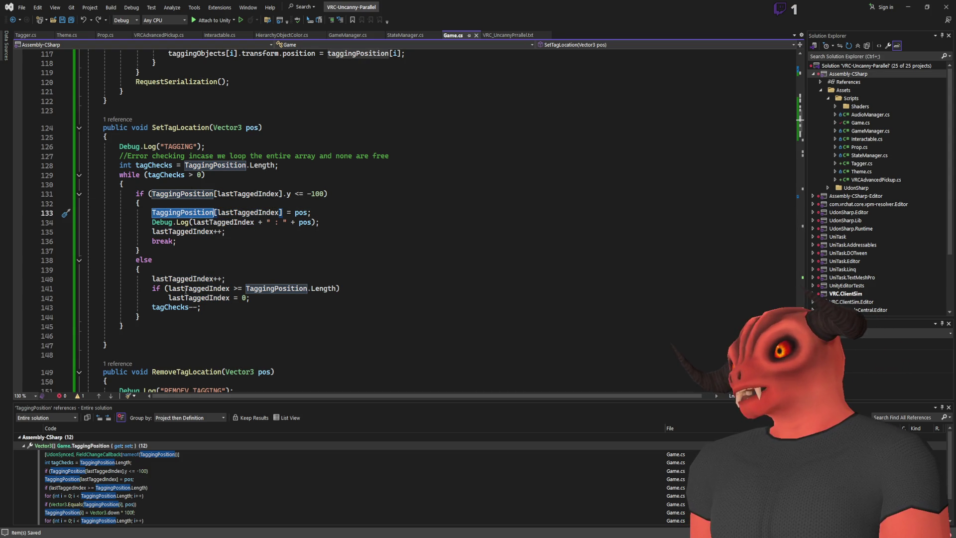
{"action": "left_click", "coordinate": [278, 288], "text": "ctrl"}
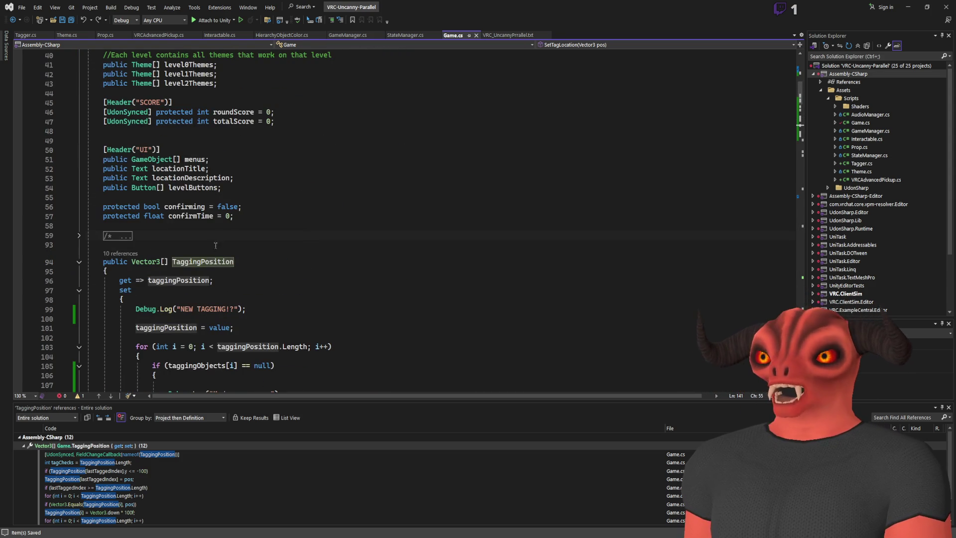
{"action": "key", "text": "Down"}
{"action": "left_click", "coordinate": [196, 281]}
{"action": "key", "text": "shift+F12"}
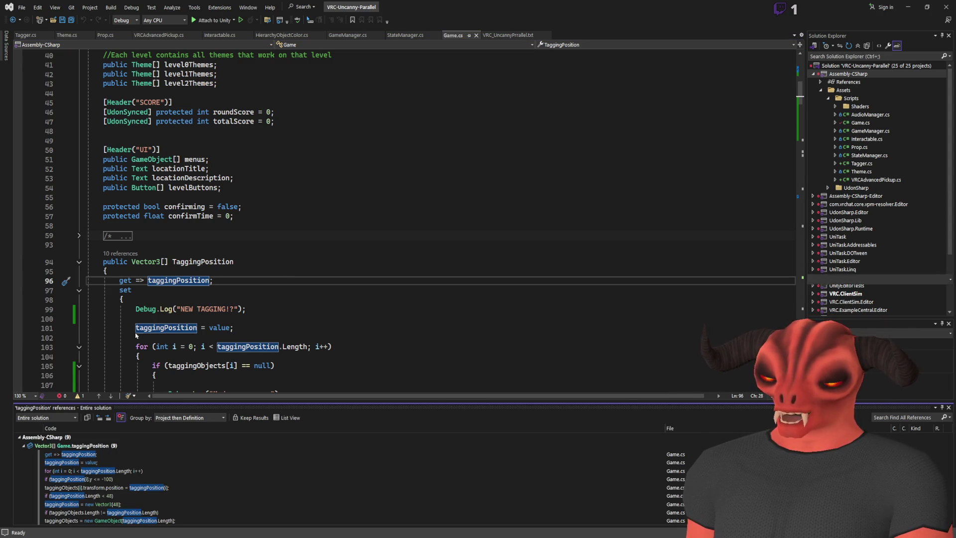
- Step through each taggingPosition reference, from line 489 up to the field declaration
{"action": "left_click_drag", "start_coordinate": [141, 403], "coordinate": [141, 334]}
{"action": "left_click", "coordinate": [98, 452]}
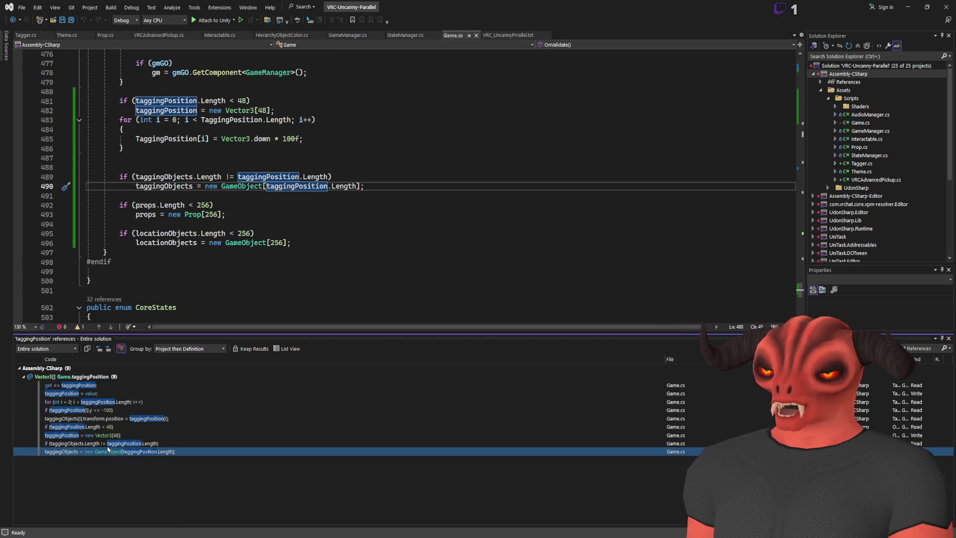
{"action": "left_click", "coordinate": [106, 445]}
{"action": "left_click", "coordinate": [108, 438]}
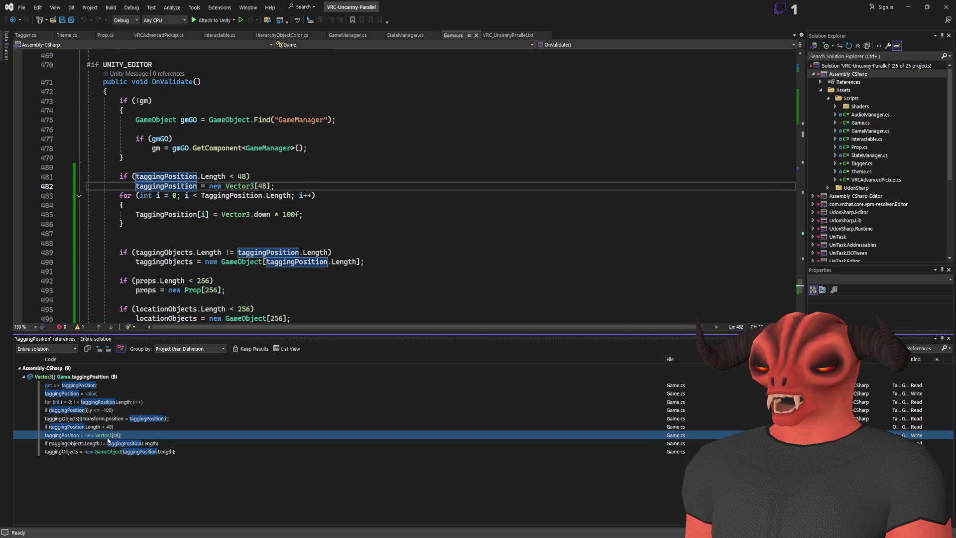
{"action": "left_click", "coordinate": [108, 428]}
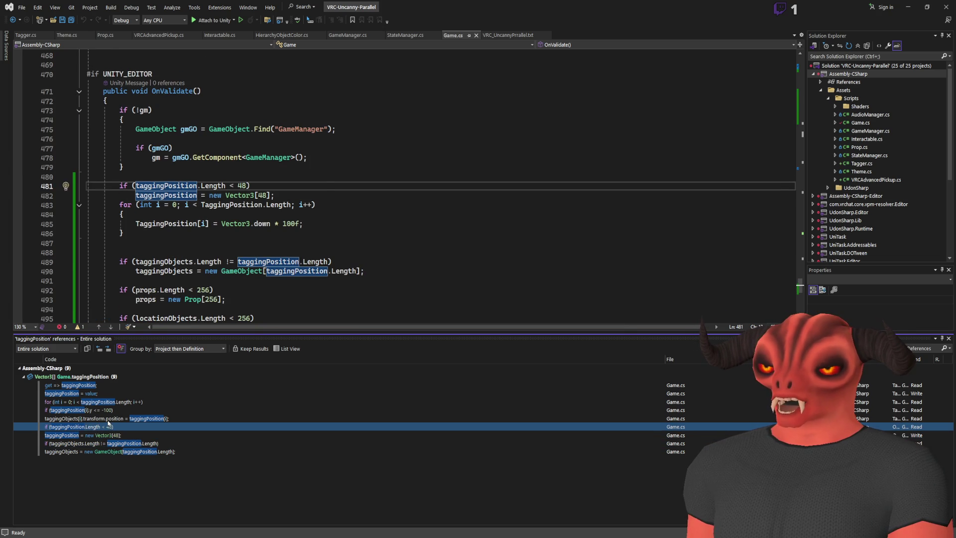
{"action": "left_click", "coordinate": [108, 420]}
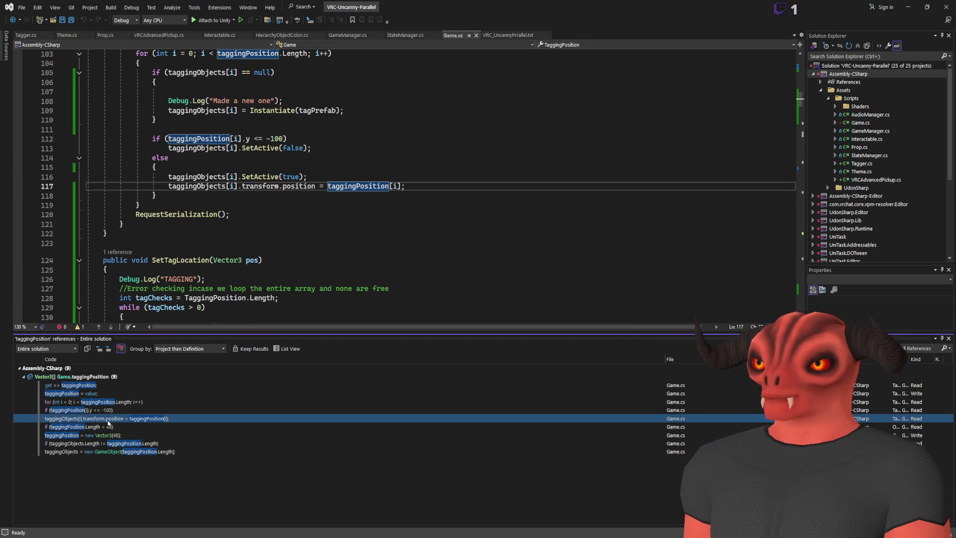
{"action": "scroll", "coordinate": [217, 200], "scroll_direction": "up", "scroll_amount": 4}
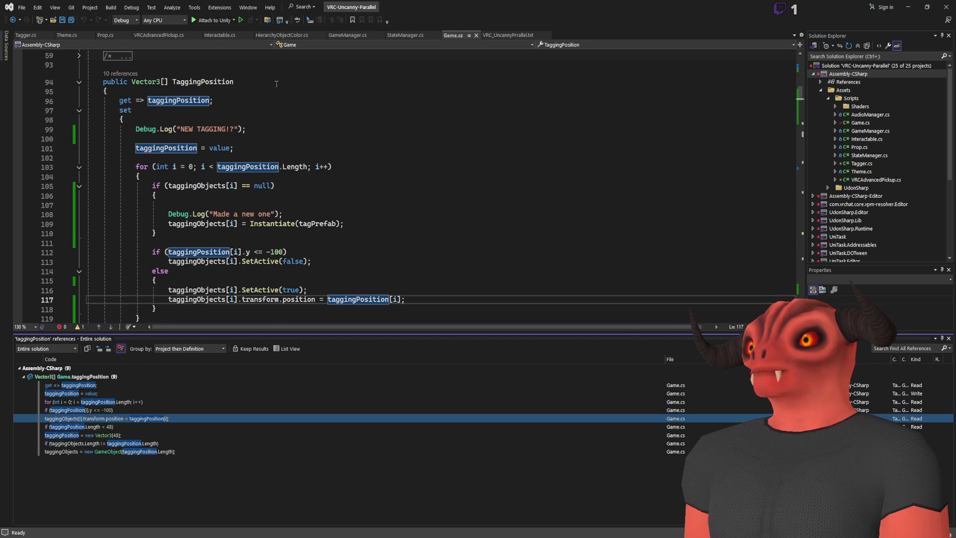
{"action": "scroll", "coordinate": [176, 177], "scroll_direction": "down", "scroll_amount": 4}
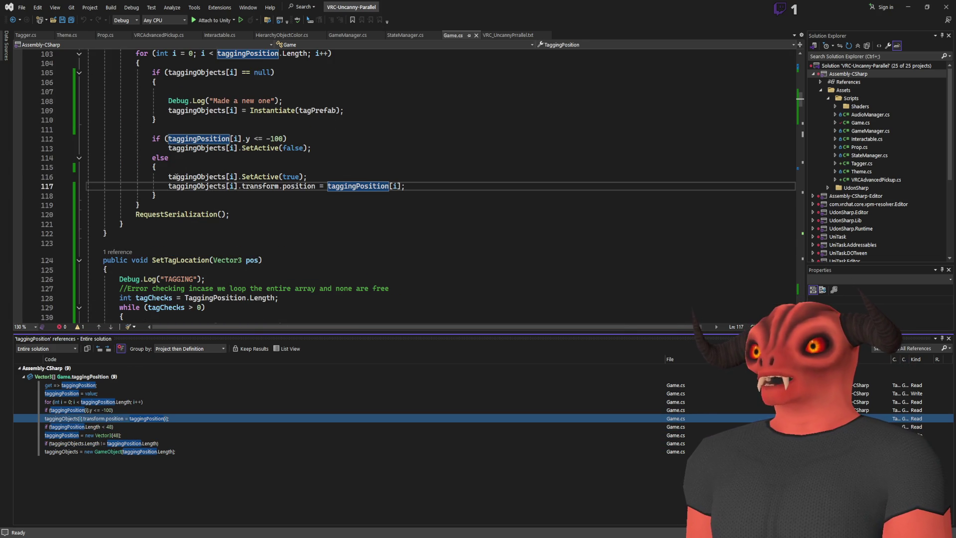
{"action": "left_click", "coordinate": [127, 407]}
{"action": "left_click", "coordinate": [126, 402]}
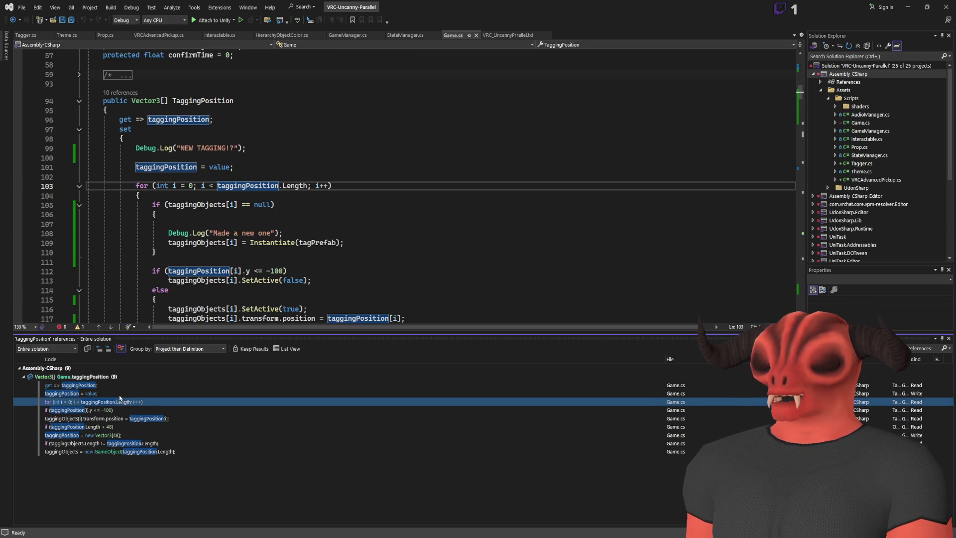
{"action": "left_click", "coordinate": [110, 394]}
{"action": "left_click", "coordinate": [106, 386]}
{"action": "left_click", "coordinate": [106, 378]}
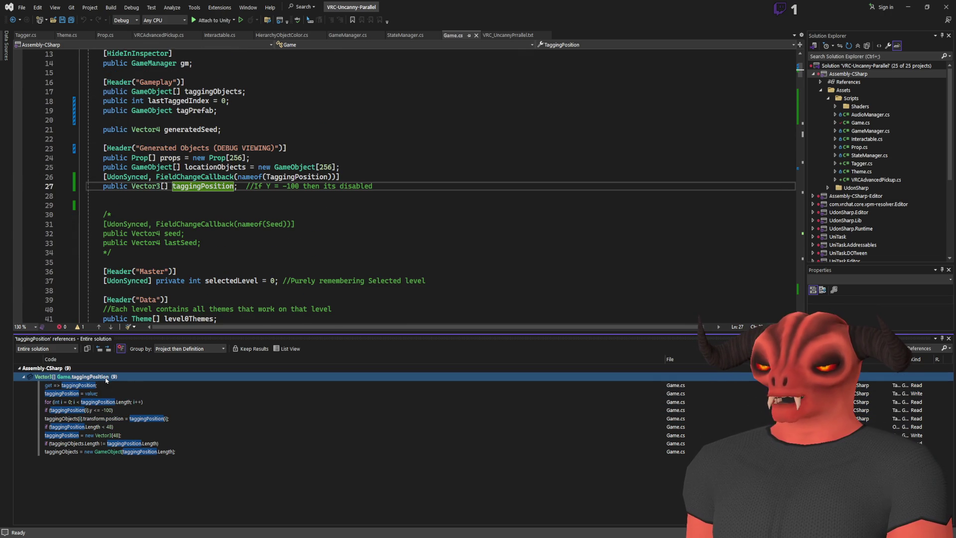
- Save Game.cs and place the caret on the synced attribute among the field declarations
{"action": "left_click", "coordinate": [298, 129]}
{"action": "key", "text": "ctrl+s"}
{"action": "left_click", "coordinate": [392, 168]}
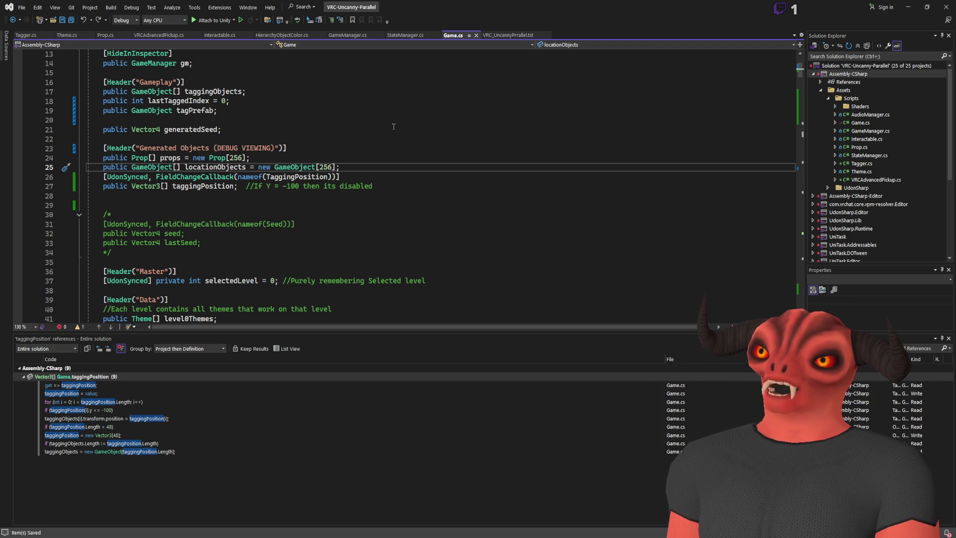
{"action": "left_click", "coordinate": [379, 186]}
- Switch to Unity's Play mode and walk the player toward the wall
{"action": "left_click", "coordinate": [378, 179]}
{"action": "key", "text": "alt+Tab"}
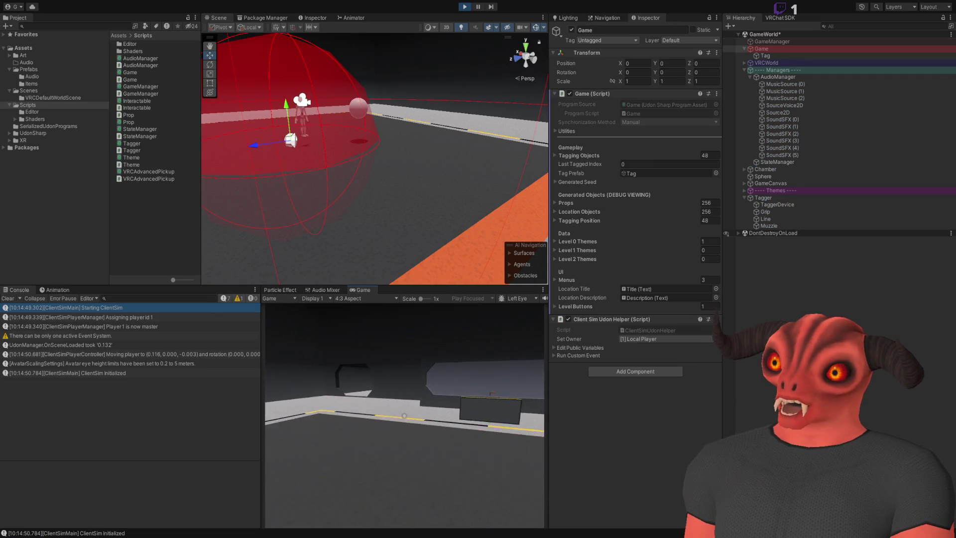
{"action": "key", "text": "w"}
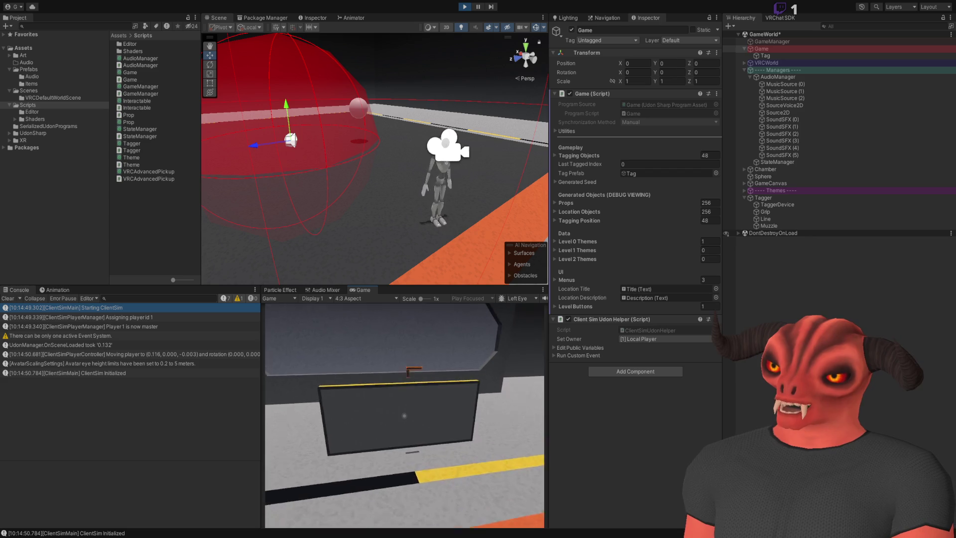
- Pick up the Tagger and fire it until Last Tagged Index reaches 5, then return to Visual Studio
{"action": "left_click", "coordinate": [405, 415]}
{"action": "left_click", "coordinate": [404, 415]}
{"action": "left_click", "coordinate": [404, 415]}
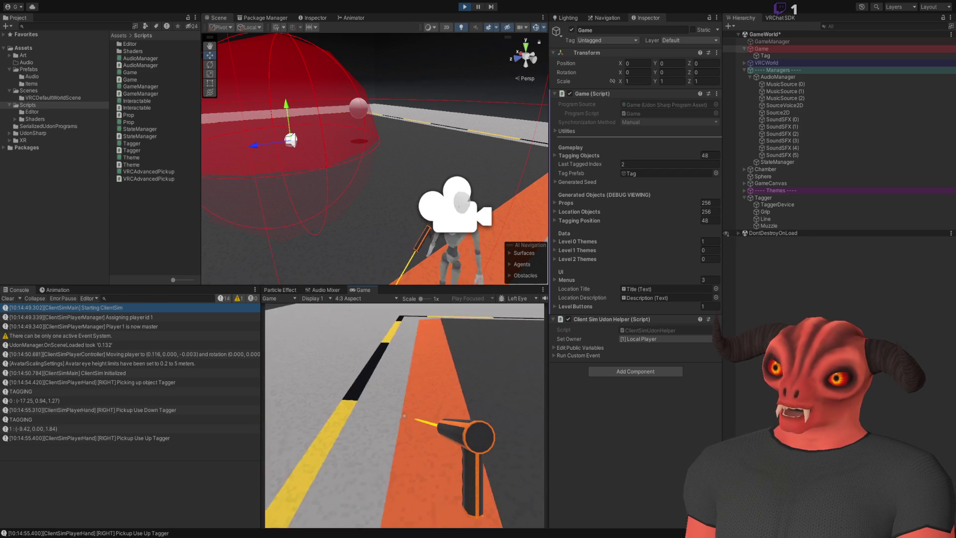
{"action": "left_click", "coordinate": [405, 415]}
{"action": "left_click", "coordinate": [405, 416]}
{"action": "key", "text": "Escape"}
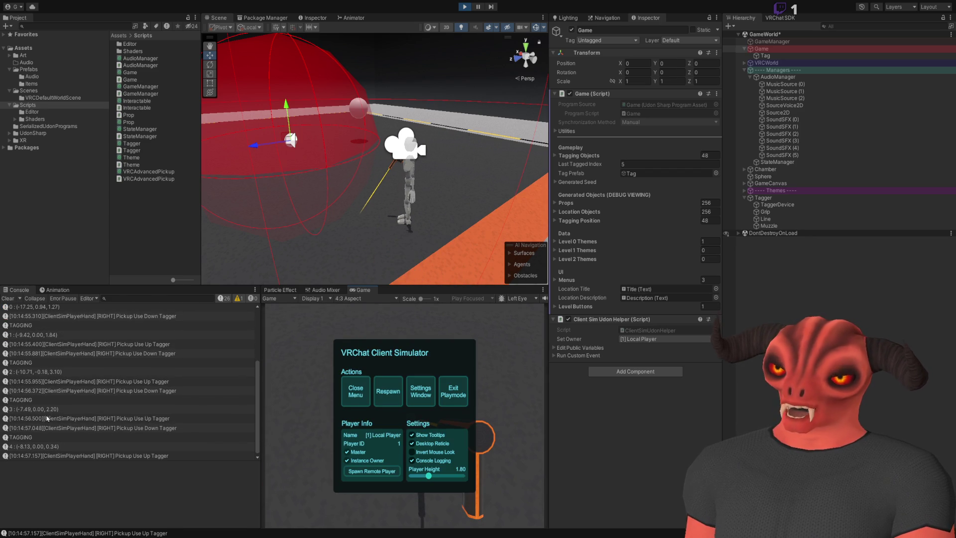
{"action": "left_click", "coordinate": [356, 391]}
{"action": "left_click", "coordinate": [405, 415]}
{"action": "key", "text": "Escape"}
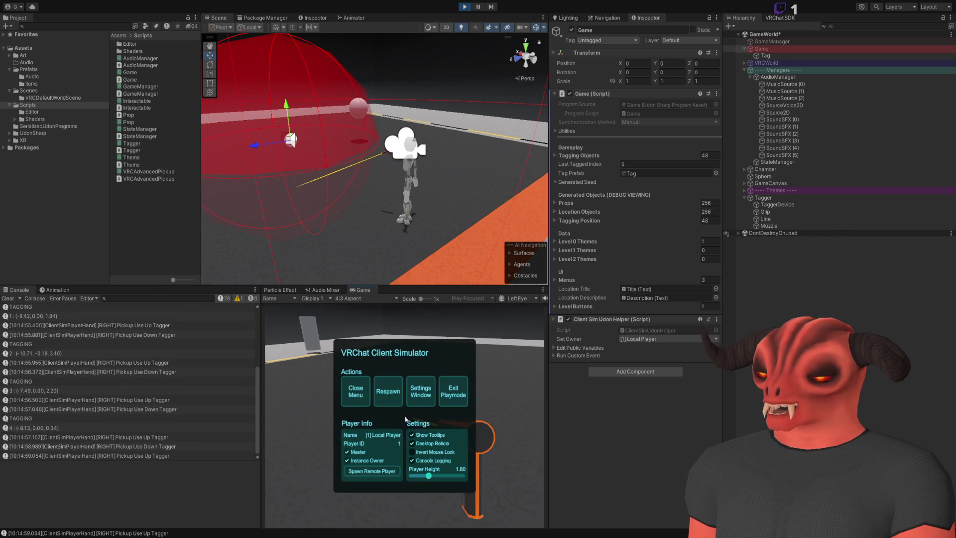
{"action": "key", "text": "alt+Tab"}
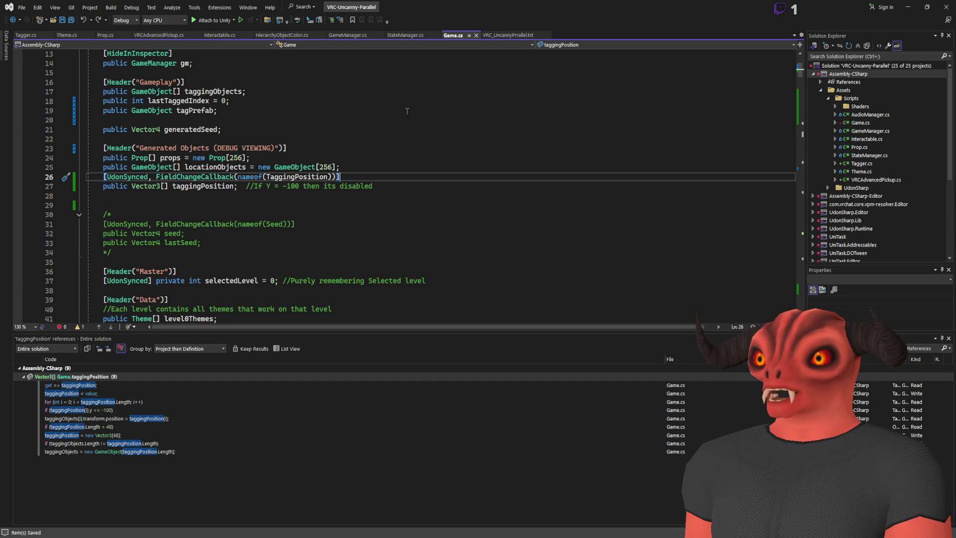
- Move the UdonSynced taggingPosition declaration to just after lastTaggedIndex and save Game.cs
{"action": "scroll", "coordinate": [341, 194], "scroll_direction": "up", "scroll_amount": 4}
{"action": "scroll", "coordinate": [341, 195], "scroll_direction": "down", "scroll_amount": 3}
{"action": "left_click_drag", "start_coordinate": [340, 203], "coordinate": [378, 222]}
{"action": "key", "text": "BackSpace"}
{"action": "left_click", "coordinate": [232, 137]}
{"action": "type", "text": "[UdonSynced, FieldChangeCallback(nameof(TaggingPosition))]         public Vector3[] taggingPosition;  //If Y = -100 then its disabled"}
{"action": "key", "text": "ctrl+s"}
{"action": "left_click", "coordinate": [429, 143]}
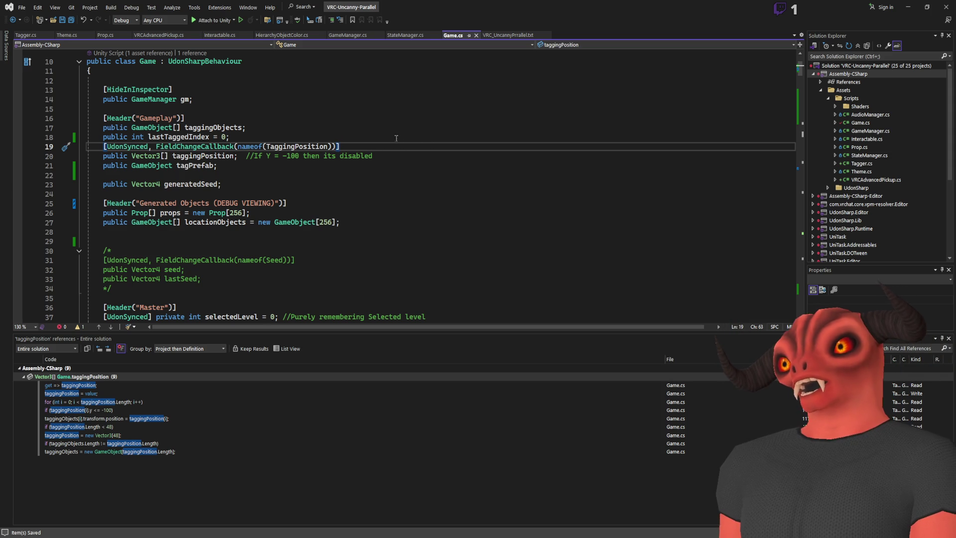
{"action": "key", "text": "alt+Tab"}
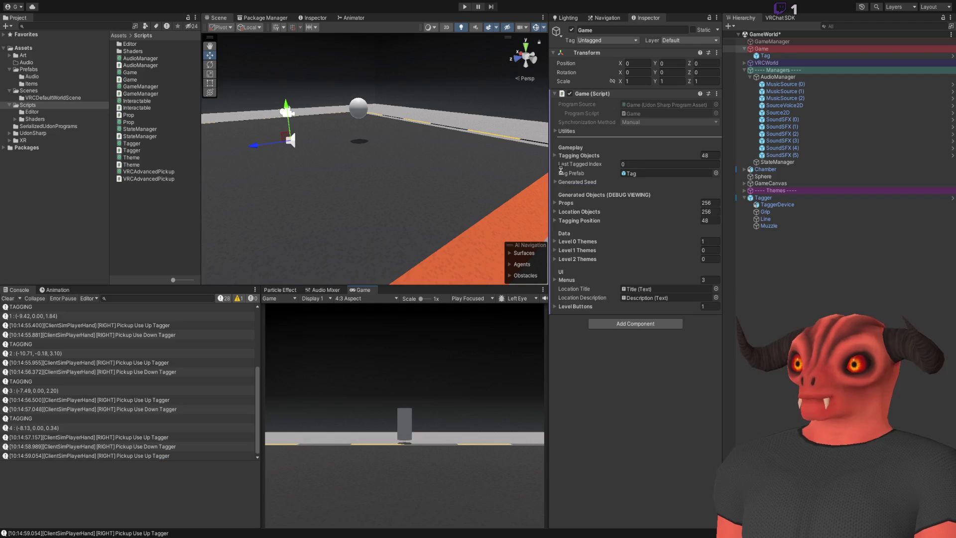
- Select Assets/Scripts, create the TagObject UdonSharp script, and open it in Visual Studio
{"action": "left_click", "coordinate": [826, 264]}
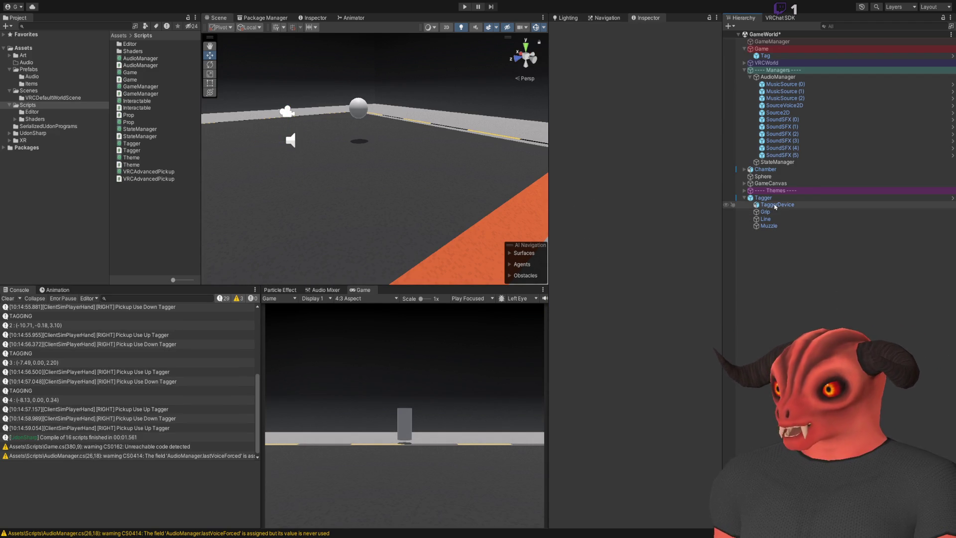
{"action": "left_click", "coordinate": [166, 211]}
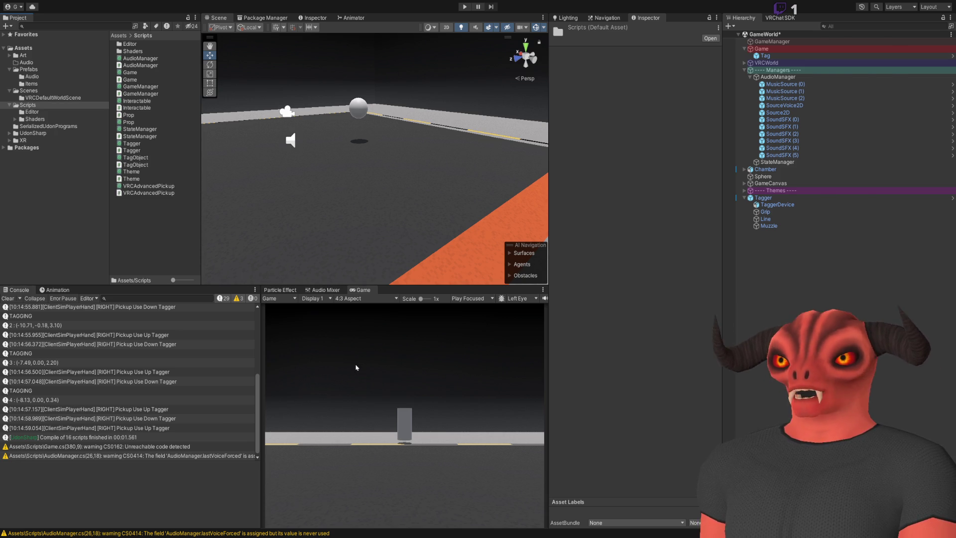
{"action": "key", "text": "alt+Tab"}
{"action": "key", "text": "alt+Tab"}
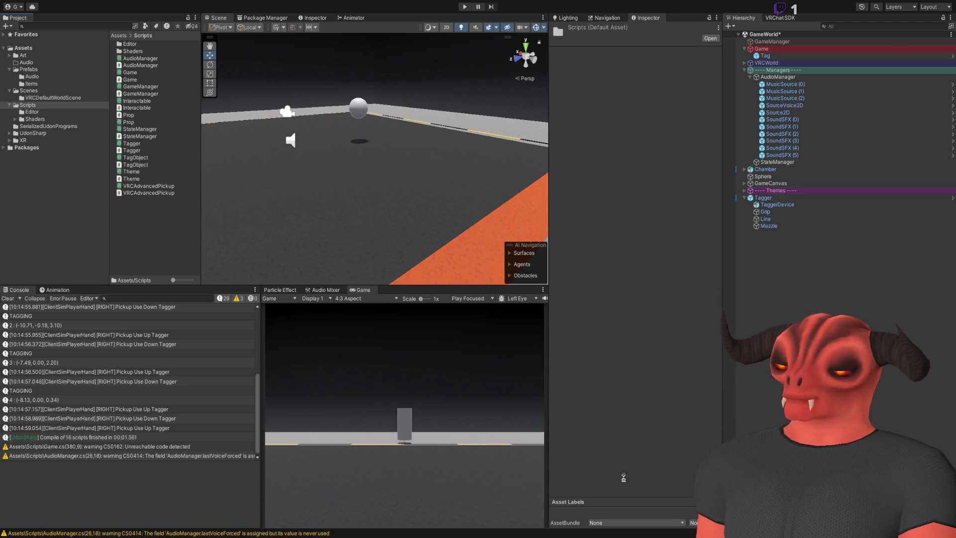
{"action": "key", "text": "alt+Tab"}
{"action": "key", "text": "alt+Tab"}
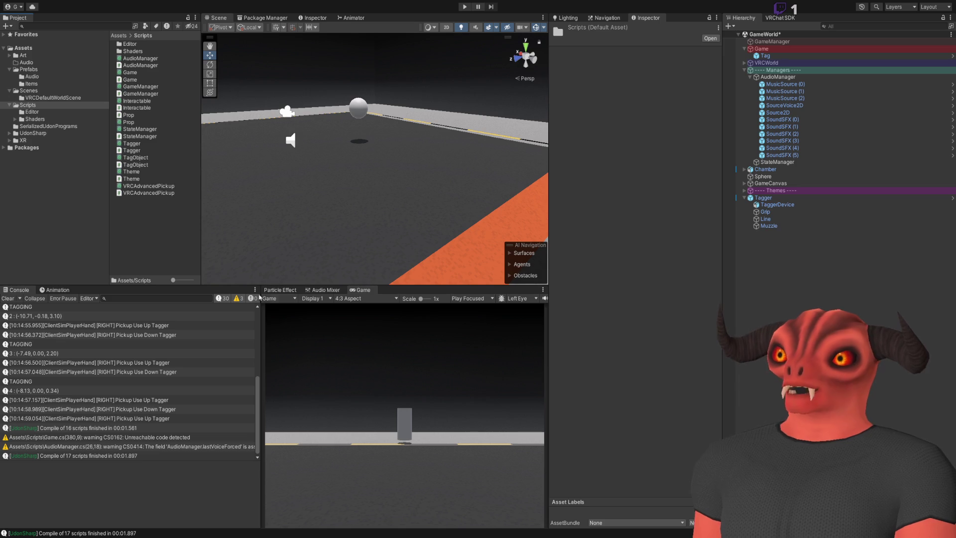
{"action": "double_click", "coordinate": [136, 163]}
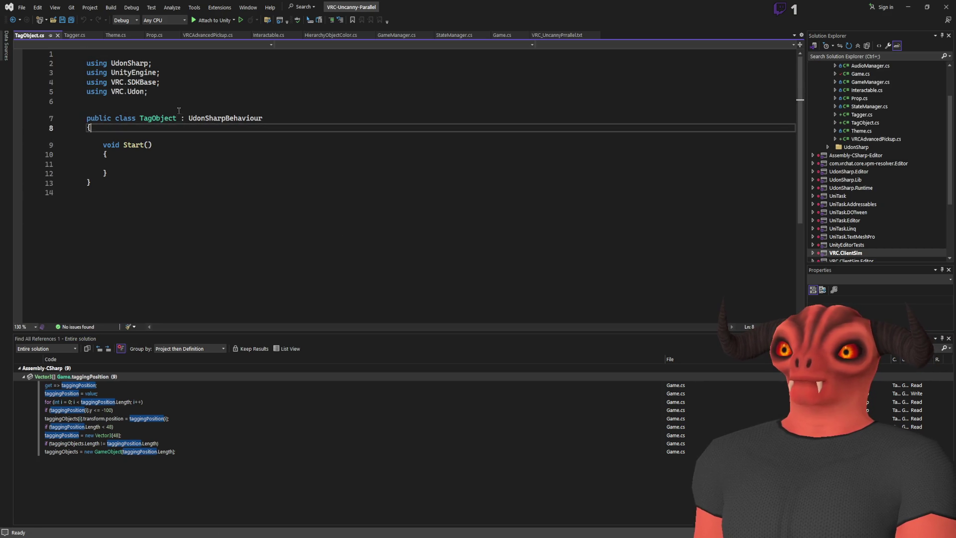
- Copy the sync mode attribute from Tagger.cs and paste it above the TagObject class
{"action": "left_click", "coordinate": [74, 34]}
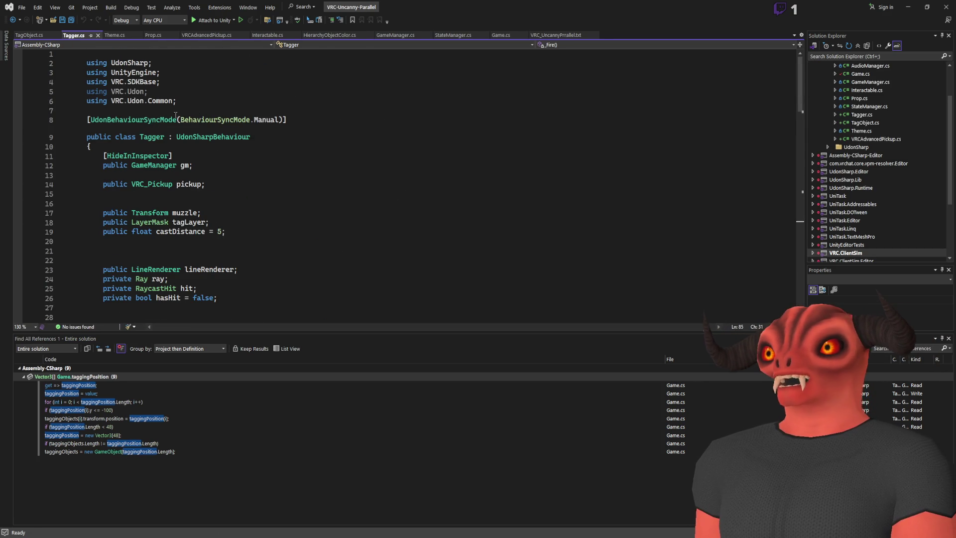
{"action": "left_click", "coordinate": [50, 35]}
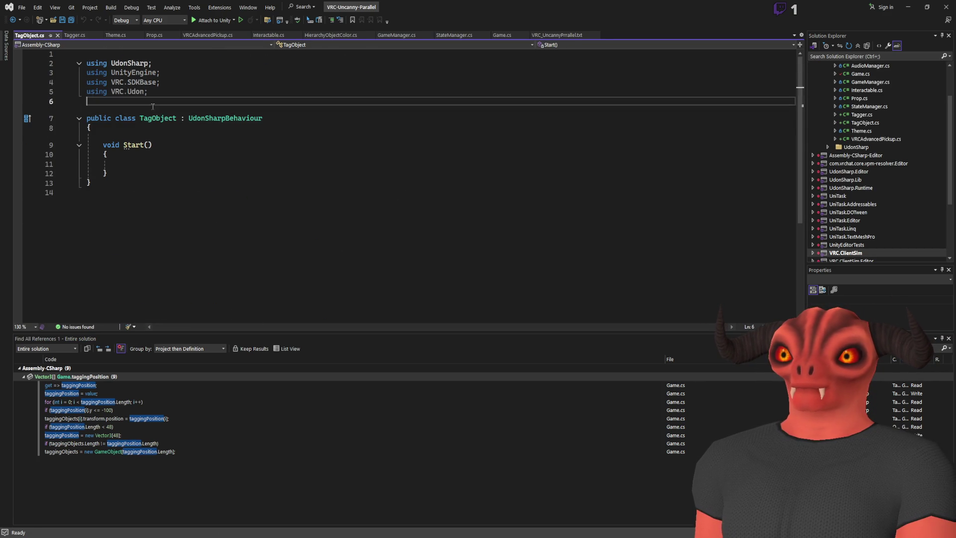
{"action": "type", "text": "[UdonBehaviourSyncMode(BehaviourSyncMode.Manual)]"}
{"action": "left_click", "coordinate": [238, 145]}
{"action": "key", "text": "Return"}
{"action": "key", "text": "Return"}
{"action": "key", "text": "Up"}
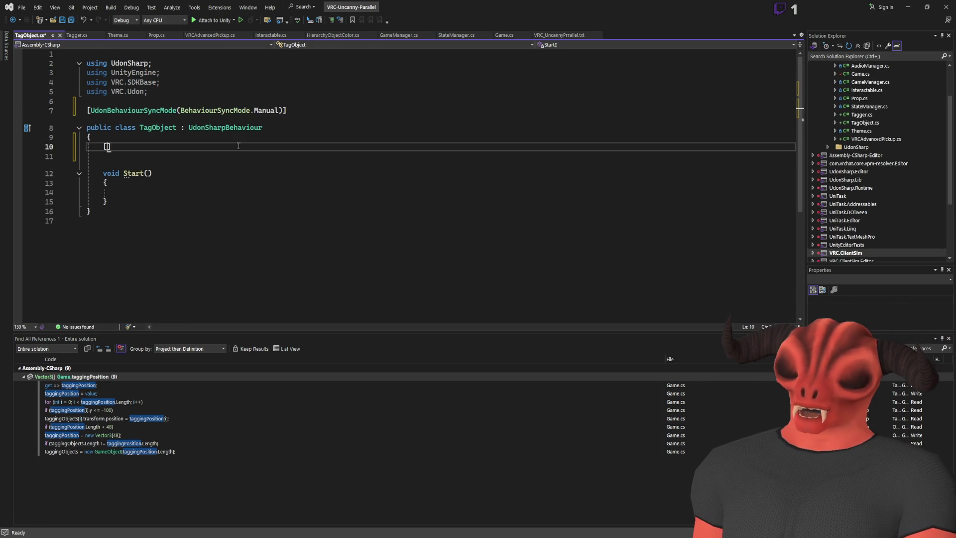
- Add an UdonSynced 'public Vector3 location;' field with a callback attribute for Location
{"action": "type", "text": "udonsyncew"}
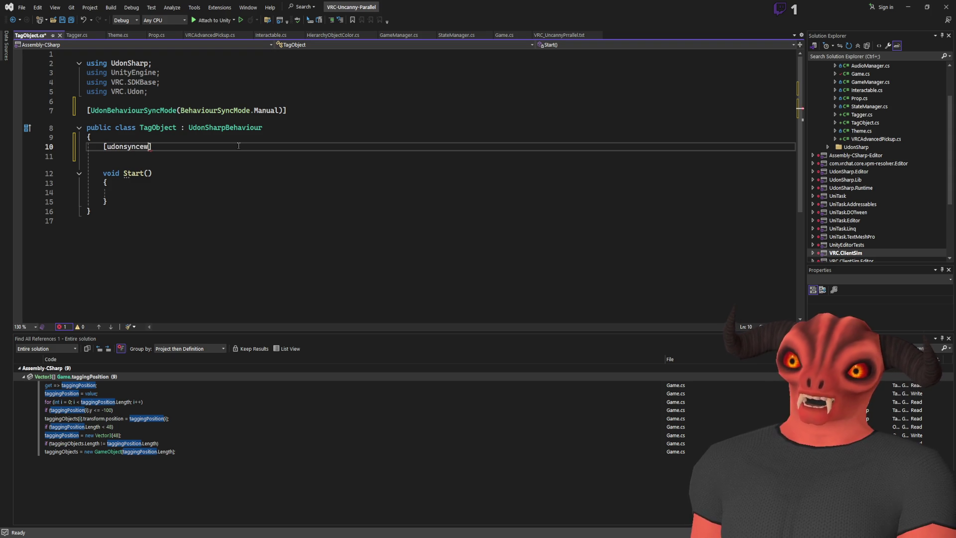
{"action": "key", "text": "Return"}
{"action": "type", "text": "ublic Vector3 location;"}
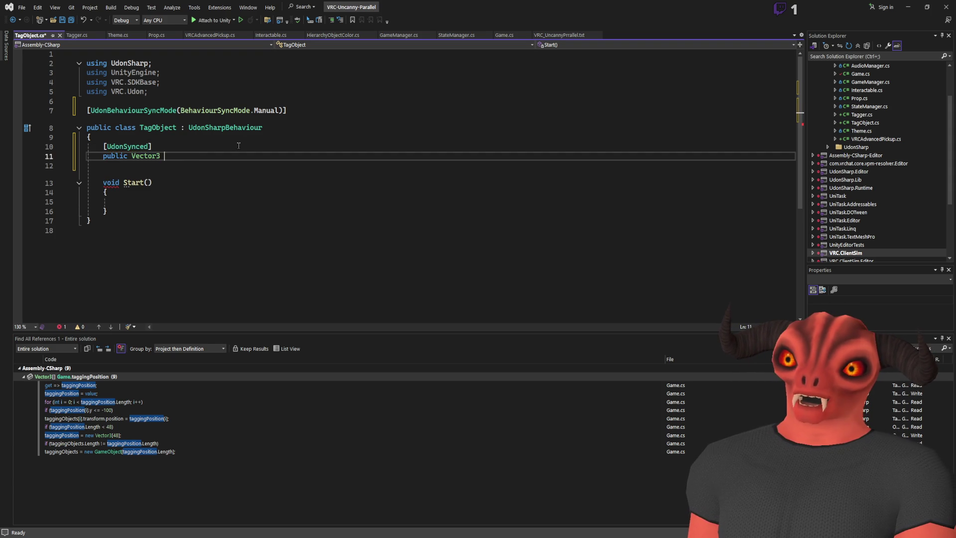
{"action": "key", "text": "Up"}
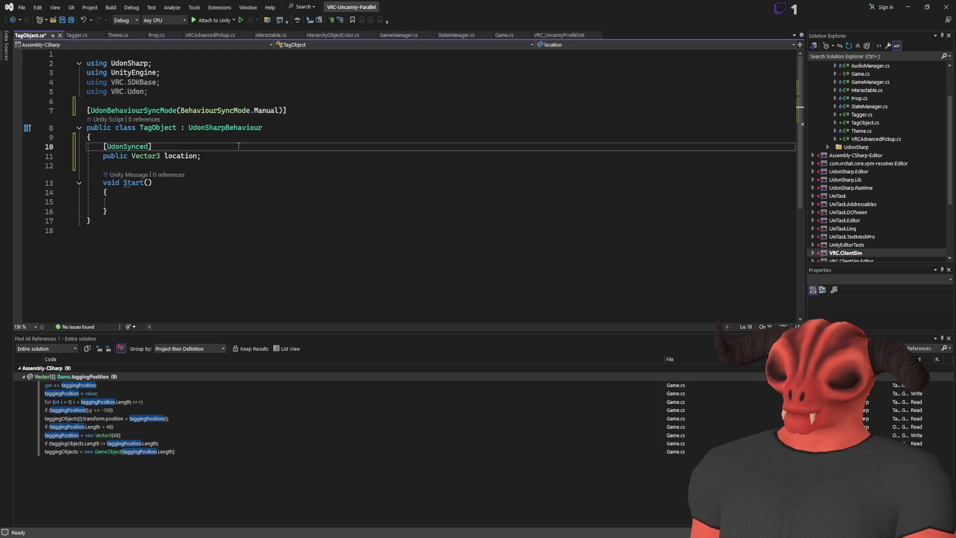
{"action": "type", "text": "ldcal("}
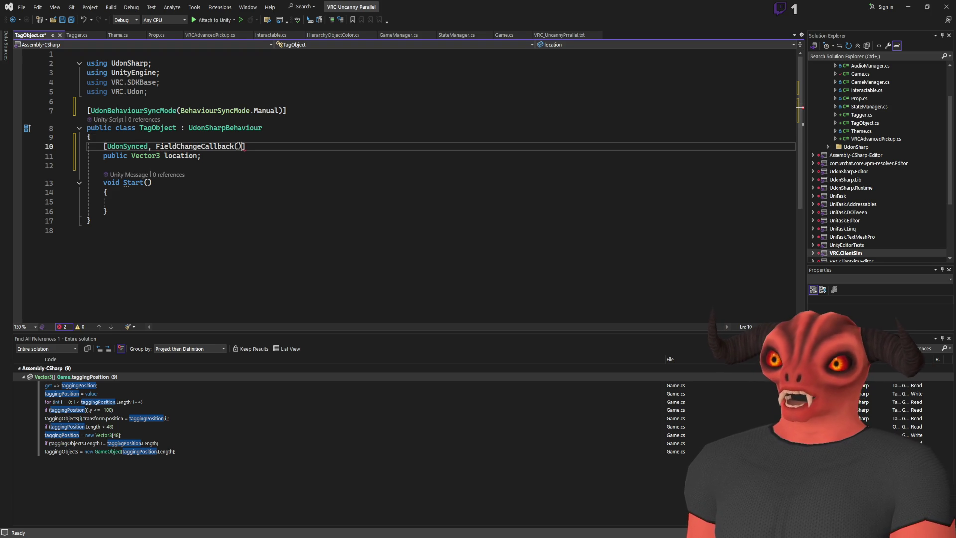
{"action": "type", "text": "typeof()"}
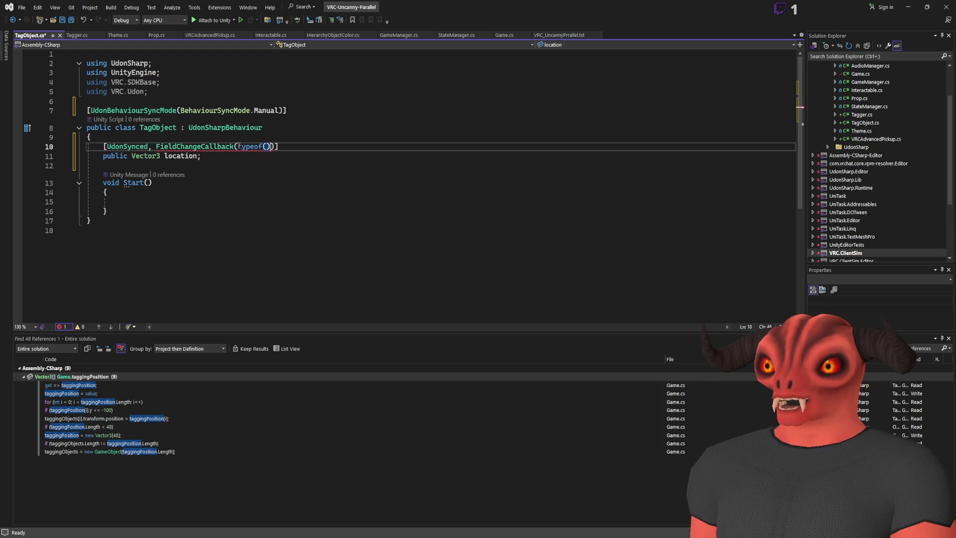
{"action": "type", "text": "Location"}
{"action": "key", "text": "Down"}
- Add a public Vector3 Location property whose getter returns location
{"action": "key", "text": "Return"}
{"action": "key", "text": "Return"}
{"action": "type", "text": "public Ve"}
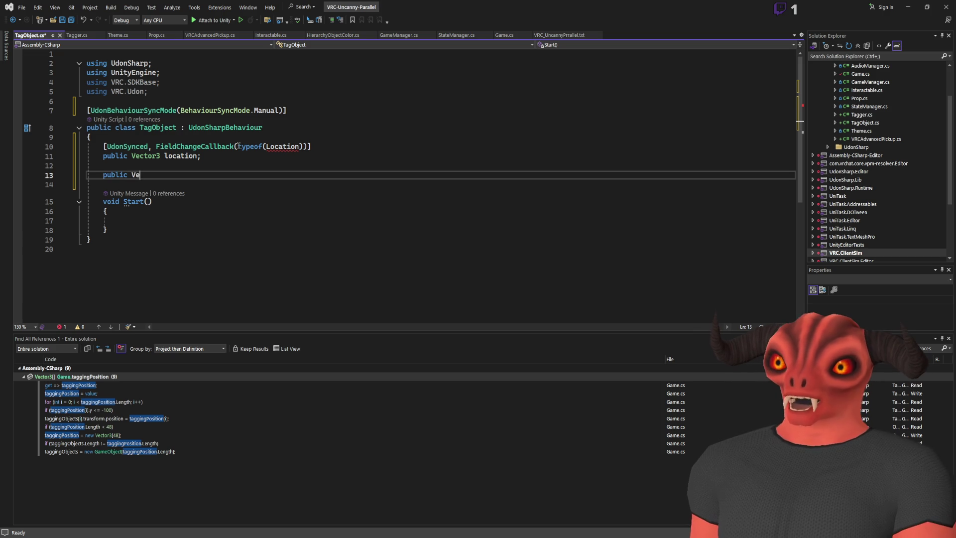
{"action": "type", "text": "ctor3 Location"}
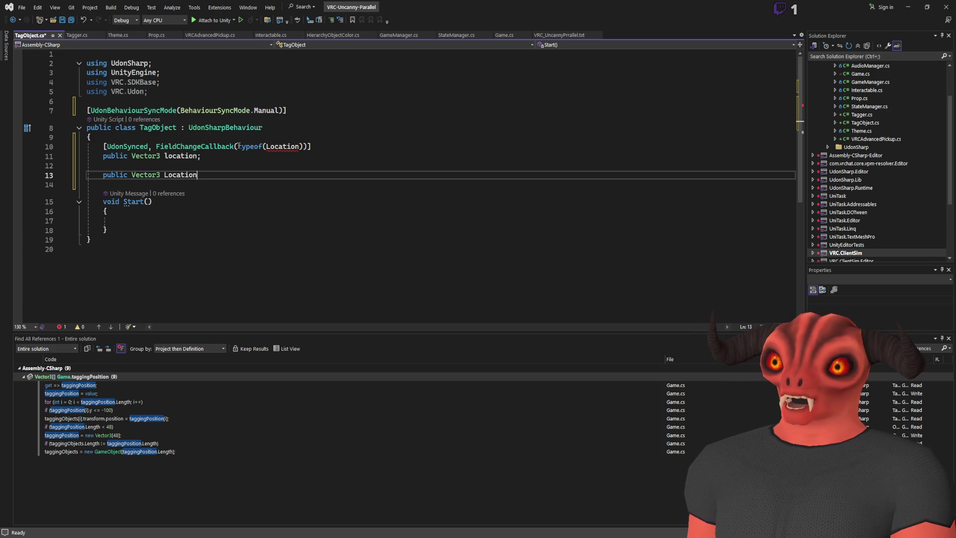
{"action": "key", "text": "Return"}
{"action": "key", "text": "Tab"}
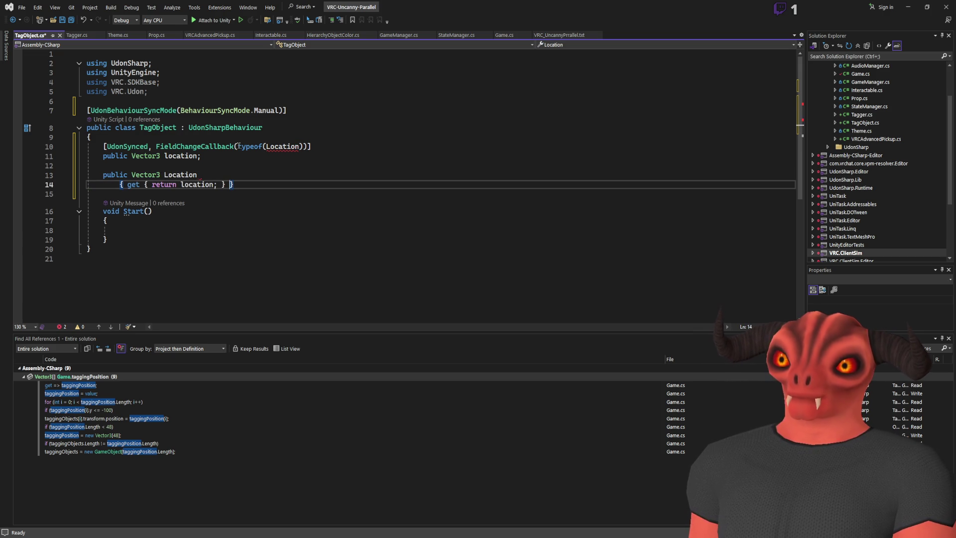
{"action": "key", "text": "Home"}
{"action": "key", "text": "BackSpace"}
{"action": "key", "text": "Right"}
{"action": "key", "text": "Return"}
{"action": "key", "text": "Delete"}
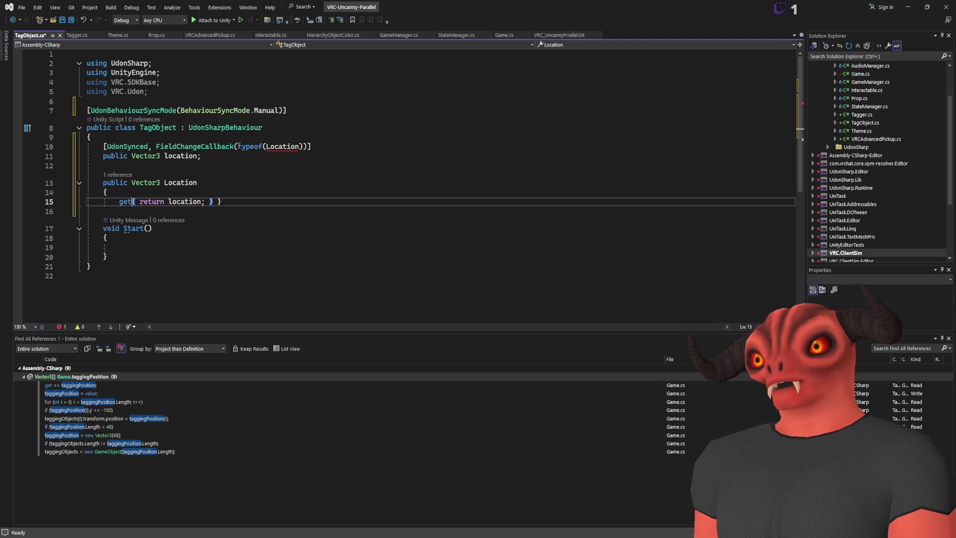
{"action": "key", "text": "Return"}
- Spread the getter's braces and return onto separate lines and begin a setter line
{"action": "key", "text": "Right"}
{"action": "key", "text": "Return"}
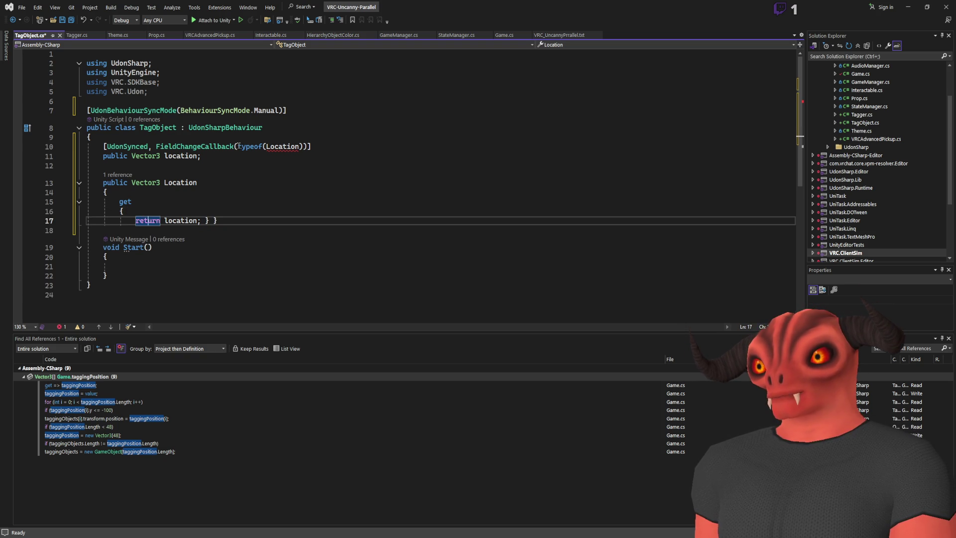
{"action": "key", "text": "ctrl+Right"}
{"action": "key", "text": "ctrl+Right"}
{"action": "key", "text": "ctrl+Right"}
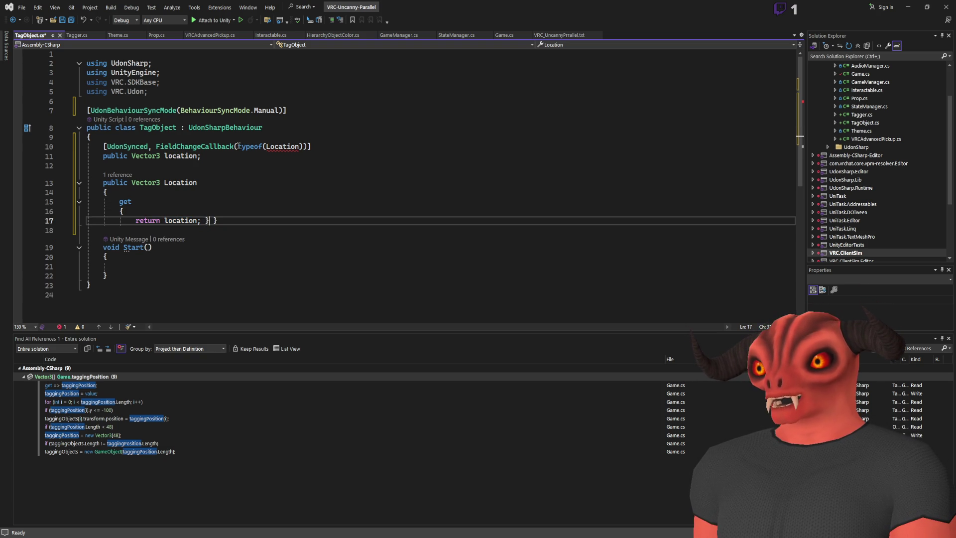
{"action": "key", "text": "Return"}
{"action": "key", "text": "Right"}
{"action": "key", "text": "Return"}
{"action": "key", "text": "Home"}
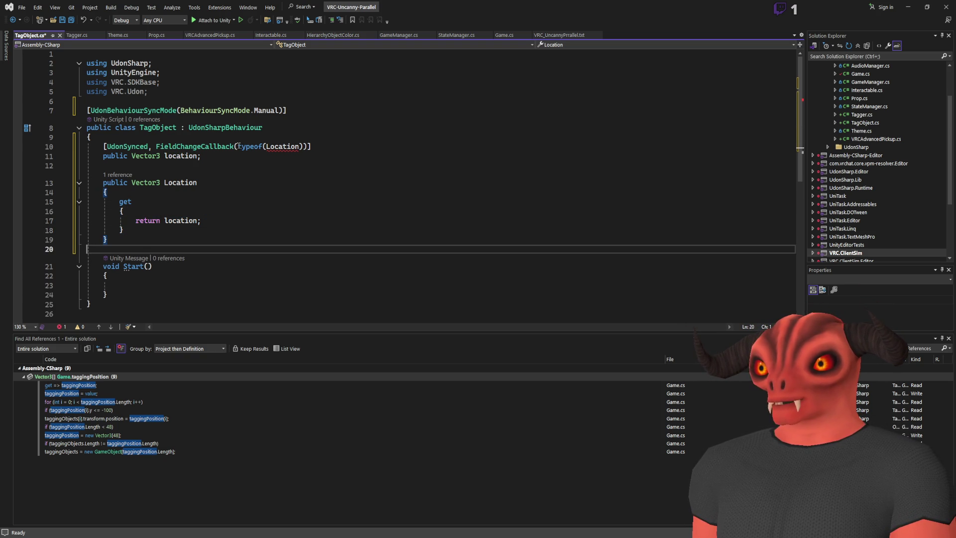
{"action": "key", "text": "Return"}
{"action": "key", "text": "Up"}
{"action": "type", "text": "Se"}
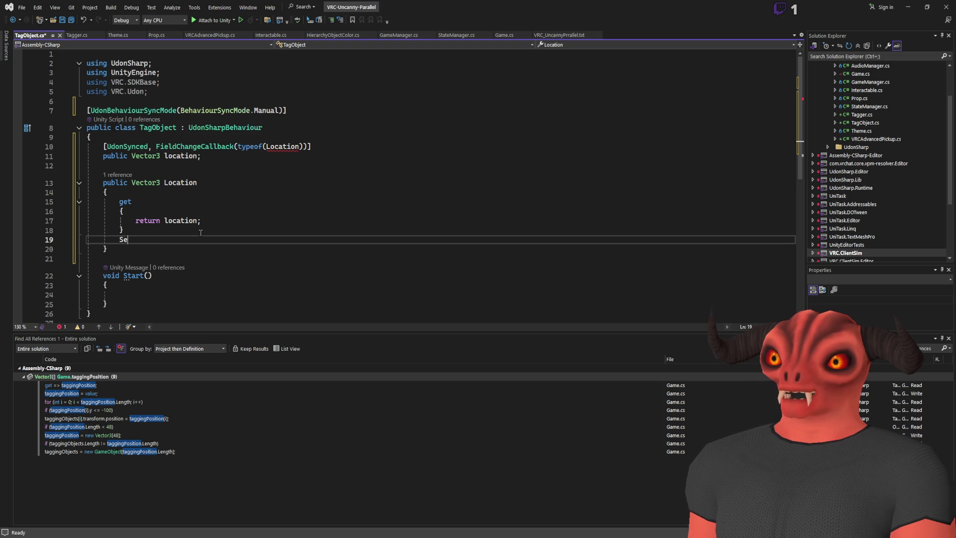
- Change the callback's typeof to nameof and start the set accessor
{"action": "double_click", "coordinate": [242, 146]}
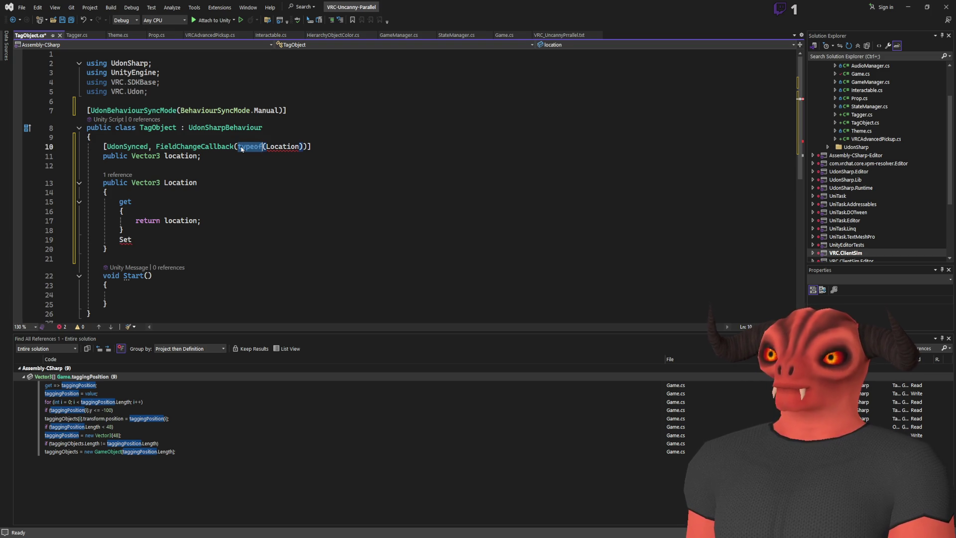
{"action": "type", "text": "nameof"}
{"action": "left_click", "coordinate": [264, 212]}
{"action": "double_click", "coordinate": [138, 238]}
{"action": "type", "text": "sety"}
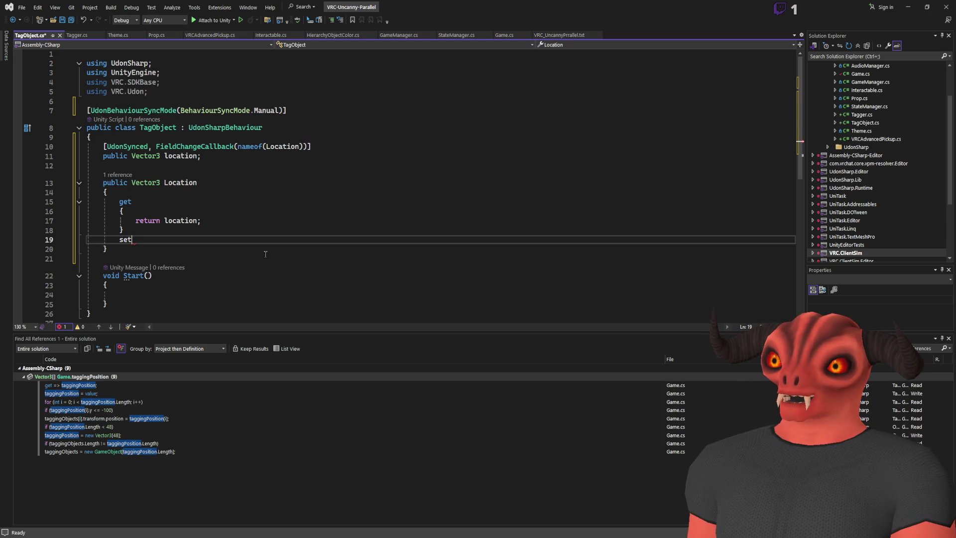
- Fill the setter with 'location = value; RequestSerialization();' and save TagObject.cs
{"action": "key", "text": "Return"}
{"action": "type", "text": "{"}
{"action": "key", "text": "Return"}
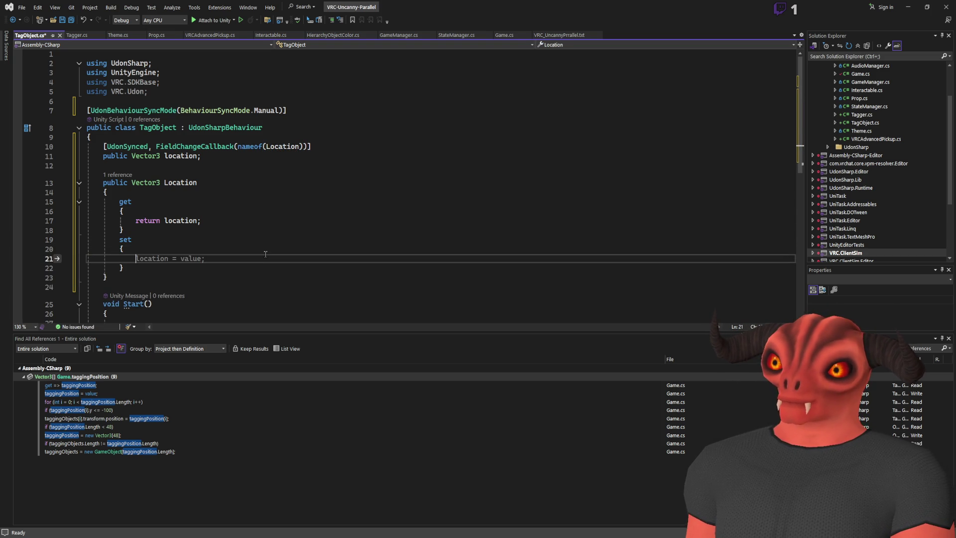
{"action": "key", "text": "Tab"}
{"action": "key", "text": "Return"}
{"action": "type", "text": "q"}
{"action": "key", "text": "Tab"}
{"action": "type", "text": ";"}
{"action": "key", "text": "ctrl+s"}
{"action": "scroll", "coordinate": [380, 211], "scroll_direction": "down", "scroll_amount": 3}
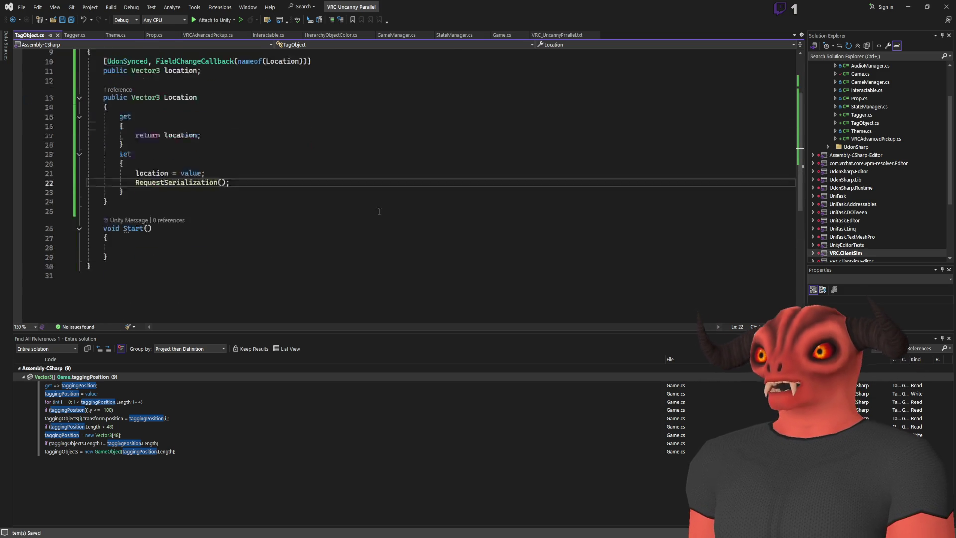
{"action": "scroll", "coordinate": [379, 212], "scroll_direction": "up", "scroll_amount": 3}
{"action": "left_click", "coordinate": [125, 230]}
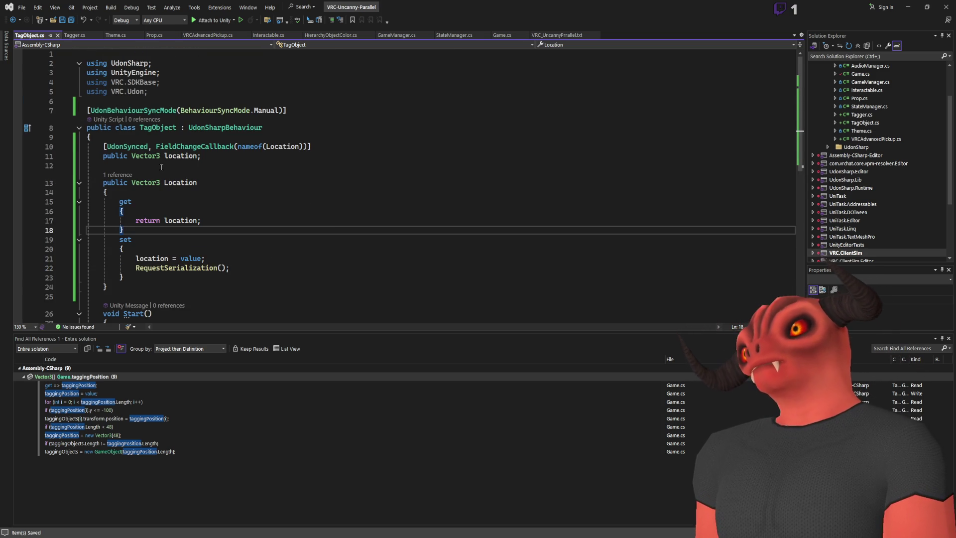
- Delete the empty Start method from TagObject
{"action": "scroll", "coordinate": [162, 167], "scroll_direction": "down", "scroll_amount": 3}
{"action": "scroll", "coordinate": [161, 166], "scroll_direction": "up", "scroll_amount": 3}
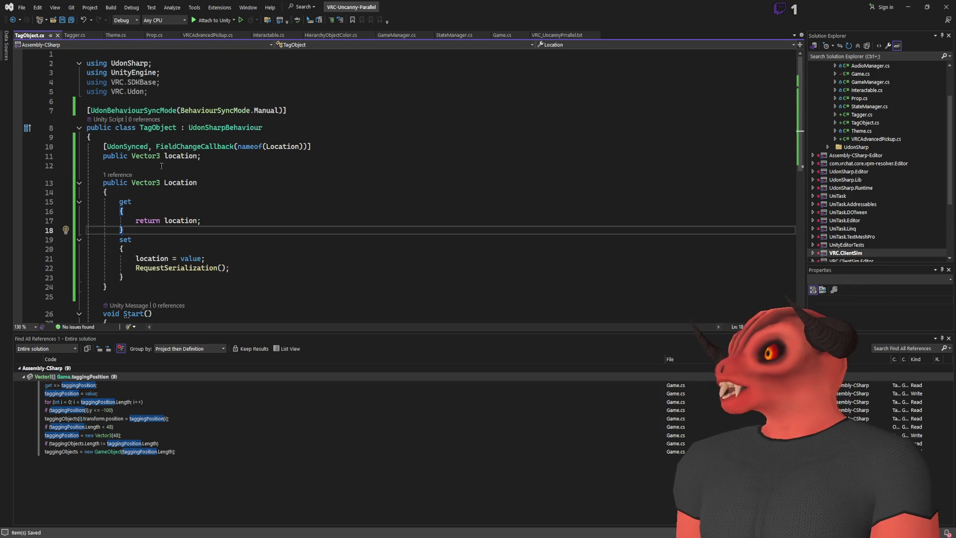
{"action": "scroll", "coordinate": [161, 166], "scroll_direction": "down", "scroll_amount": 3}
{"action": "left_click_drag", "start_coordinate": [149, 257], "coordinate": [156, 201]}
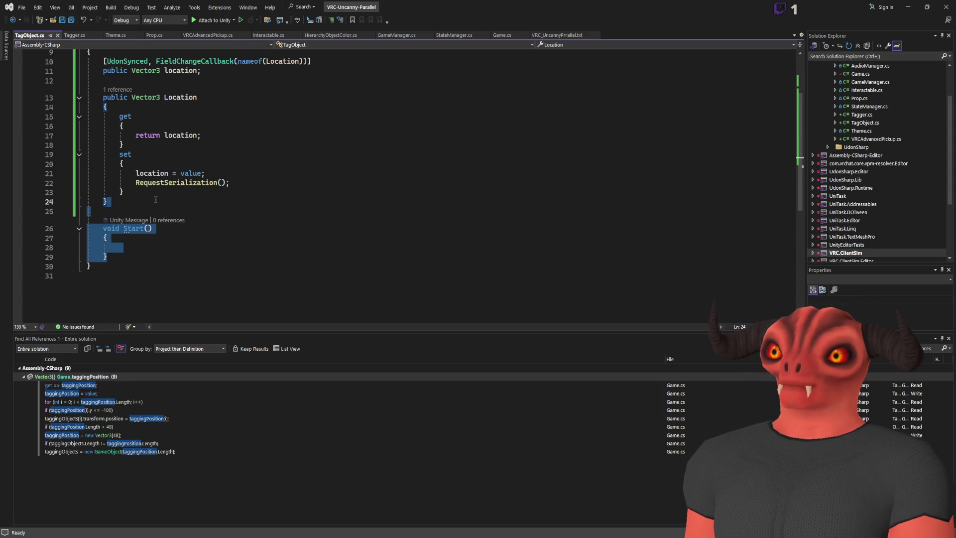
{"action": "key", "text": "Delete"}
{"action": "scroll", "coordinate": [118, 166], "scroll_direction": "up", "scroll_amount": 3}
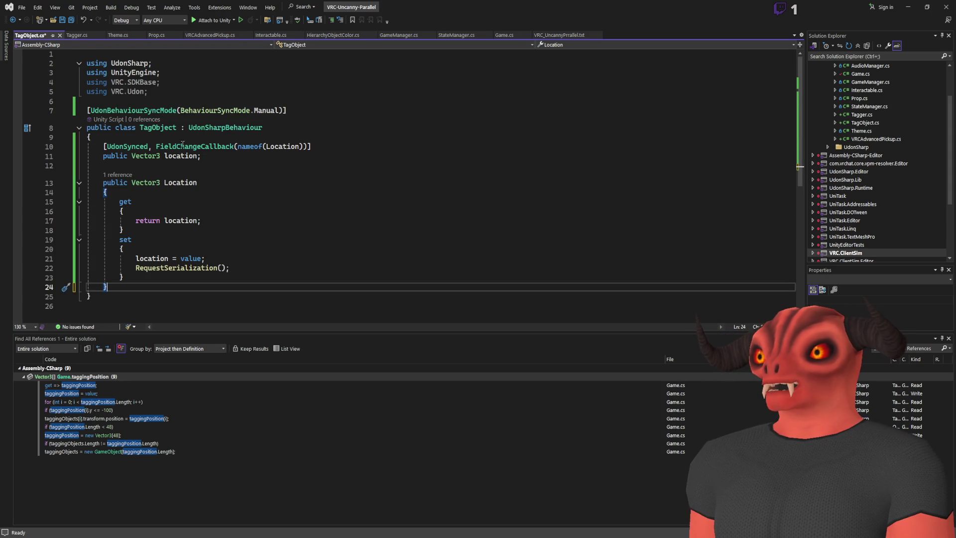
{"action": "left_click_drag", "start_coordinate": [103, 192], "coordinate": [89, 137]}
- Save, then add a 'public MeshRenderer mesh;' field below the location field
{"action": "left_click", "coordinate": [295, 158]}
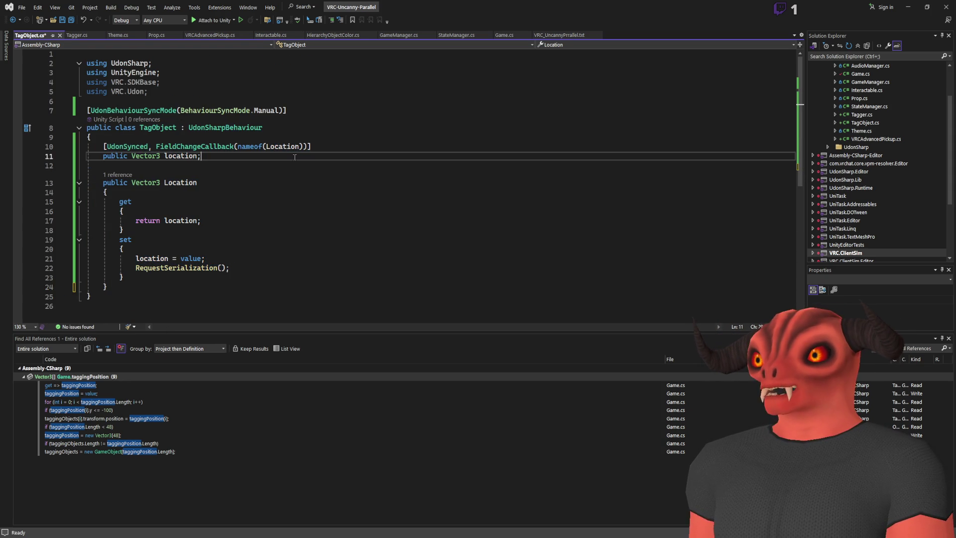
{"action": "key", "text": "ctrl+s"}
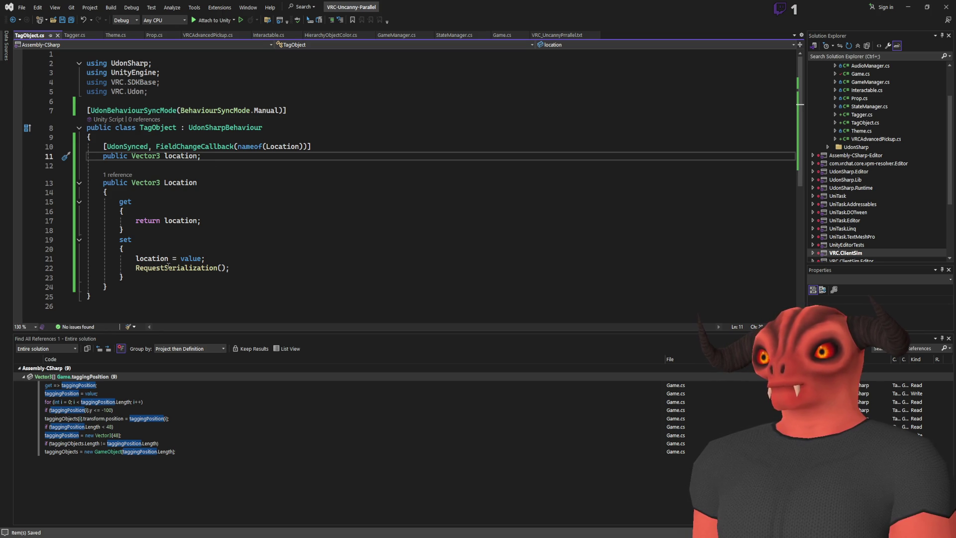
{"action": "key", "text": "Return"}
{"action": "key", "text": "Return"}
{"action": "type", "text": "public MeshRenderer mesh;"}
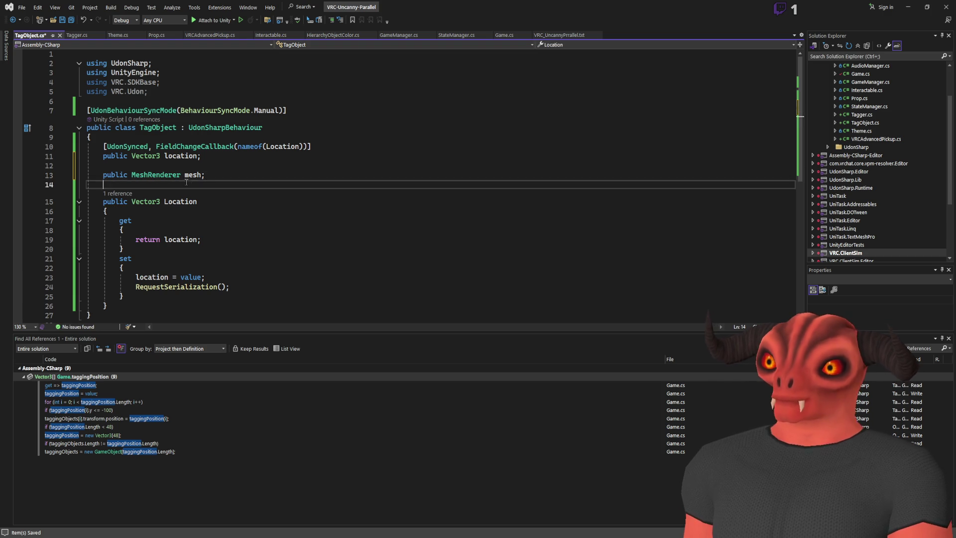
{"action": "left_click", "coordinate": [298, 277]}
- In the setter, add 'mesh.enabled = false;' and start an if check on location.y
{"action": "key", "text": "Return"}
{"action": "type", "text": "mesh"}
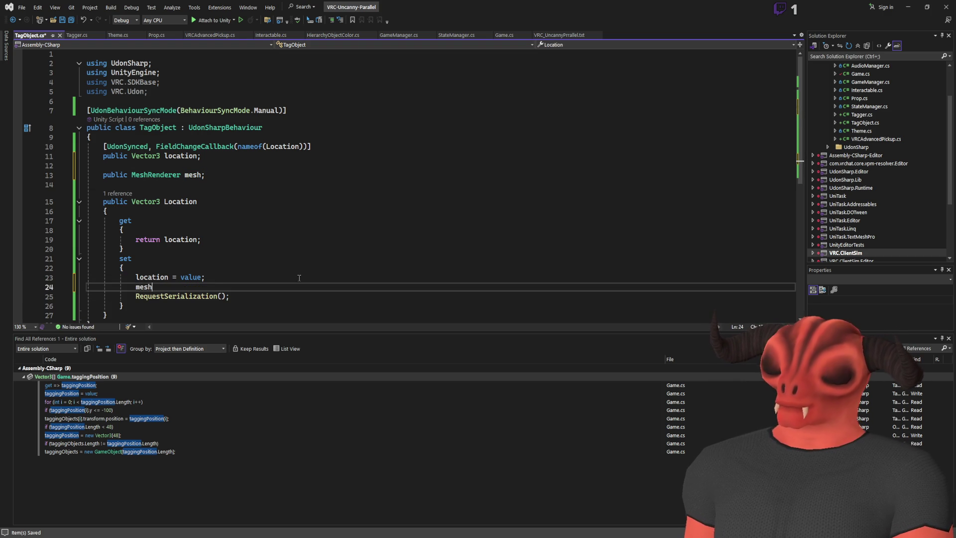
{"action": "type", "text": ".enabled = false;"}
{"action": "left_click", "coordinate": [299, 277]}
{"action": "key", "text": "Return"}
{"action": "key", "text": "Return"}
{"action": "type", "text": "if()"}
{"action": "key", "text": "BackSpace"}
{"action": "key", "text": "BackSpace"}
{"action": "type", "text": "(locatio"}
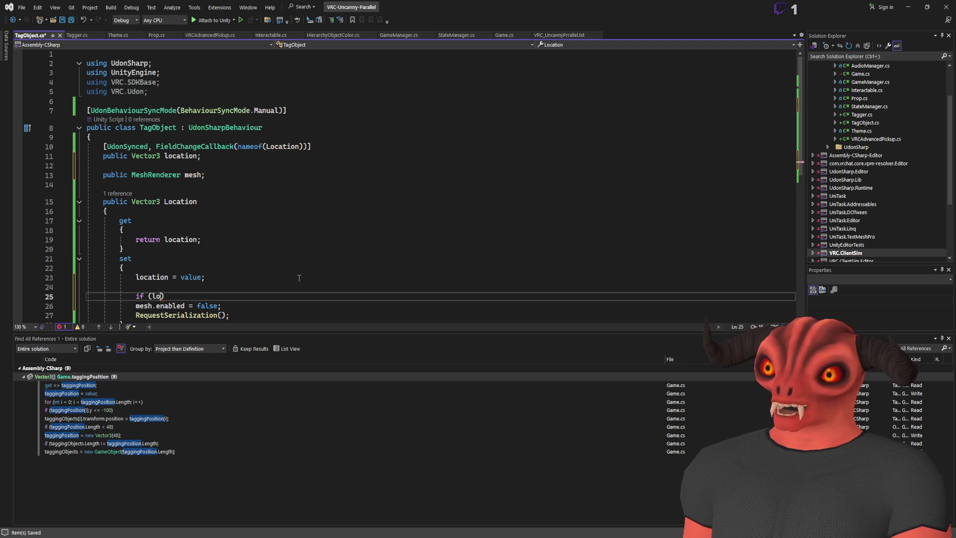
{"action": "type", "text": "n.y <"}
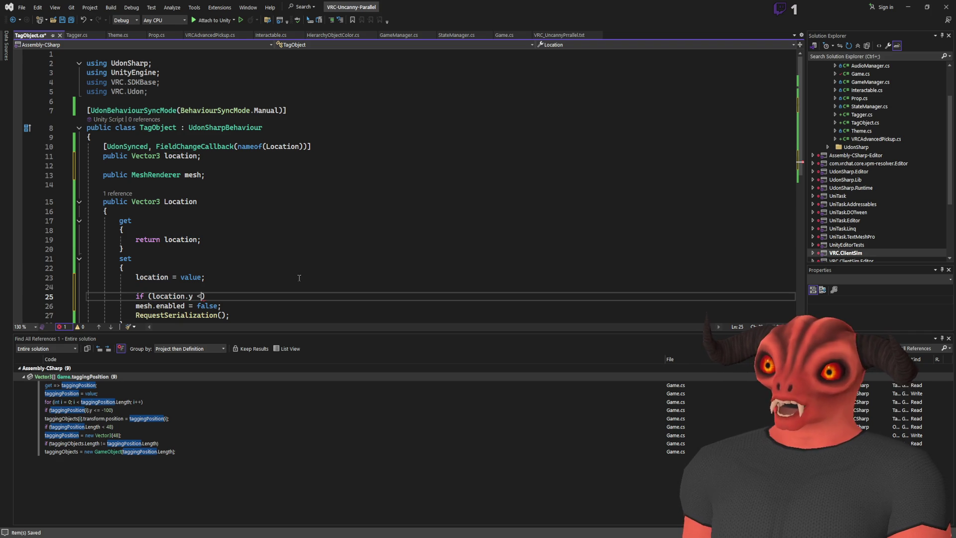
{"action": "type", "text": "= -100"}
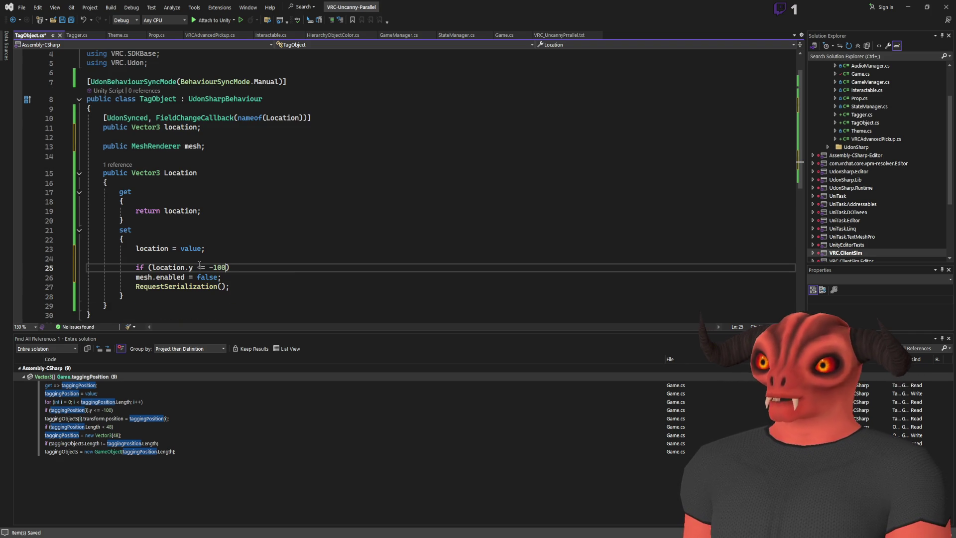
- Rework it into 'mesh.enabled = (location.y > -100);', drop the if, and save
{"action": "scroll", "coordinate": [175, 279], "scroll_direction": "down", "scroll_amount": 1}
{"action": "mouse_move", "coordinate": [183, 277]}
{"action": "left_mouse_down"}
{"action": "mouse_move", "coordinate": [135, 278]}
{"action": "mouse_move", "coordinate": [229, 268]}
{"action": "mouse_move", "coordinate": [324, 277]}
{"action": "left_mouse_up"}
{"action": "key", "text": "BackSpace"}
{"action": "left_click", "coordinate": [197, 277]}
{"action": "type", "text": "(location.y <= -100)"}
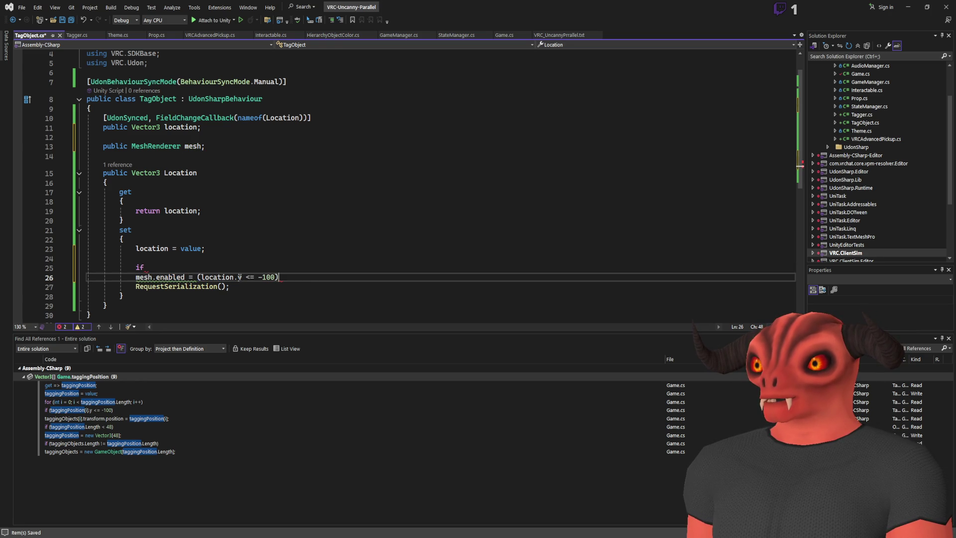
{"action": "left_click_drag", "start_coordinate": [144, 267], "coordinate": [254, 258]}
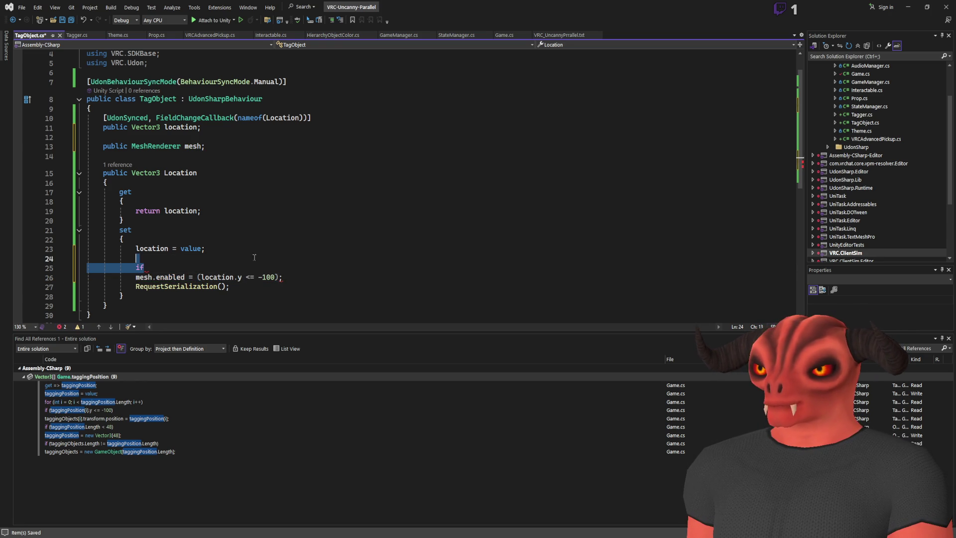
{"action": "key", "text": "BackSpace"}
{"action": "key", "text": "Delete"}
{"action": "left_click", "coordinate": [308, 258]}
{"action": "key", "text": "Return"}
{"action": "key", "text": "Return"}
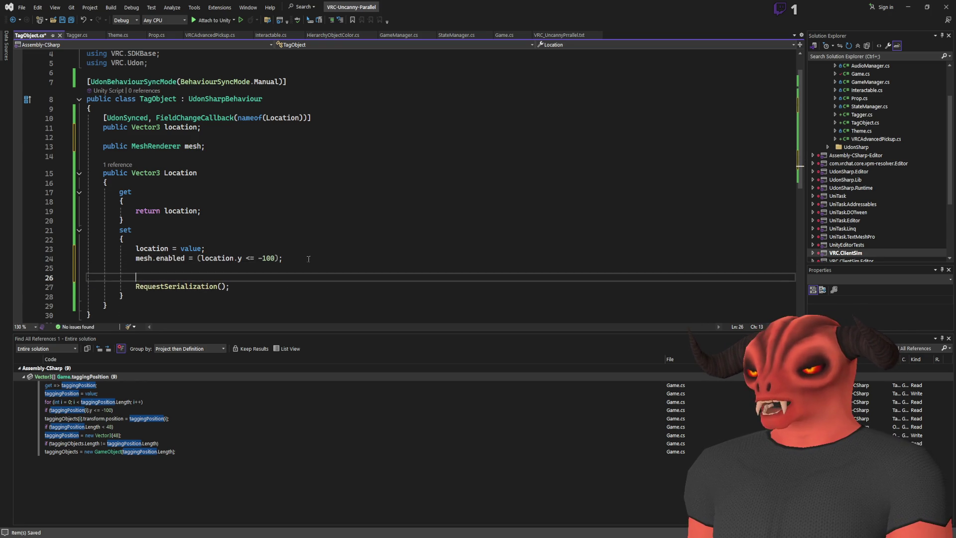
{"action": "double_click", "coordinate": [249, 258]}
{"action": "type", "text": ">"}
{"action": "key", "text": "ctrl+s"}
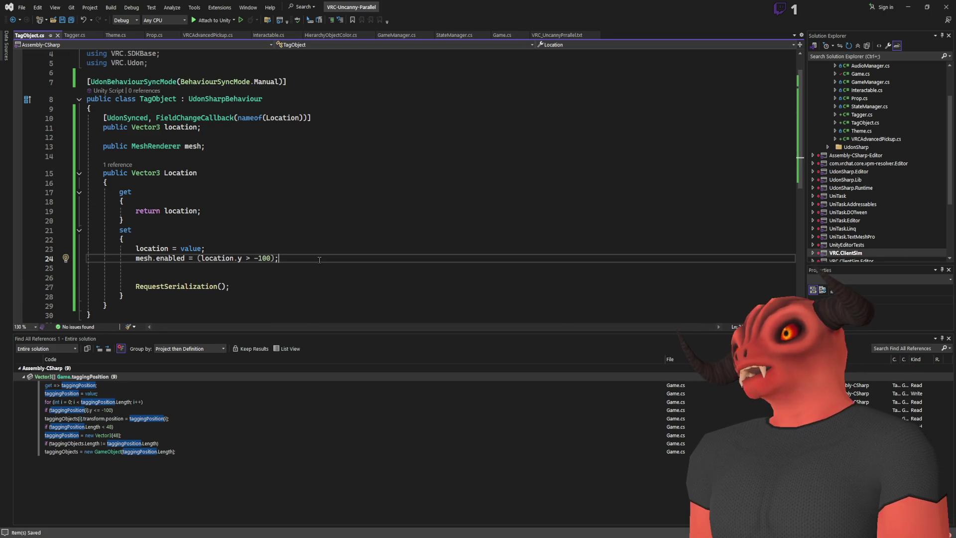
{"action": "left_click", "coordinate": [302, 259]}
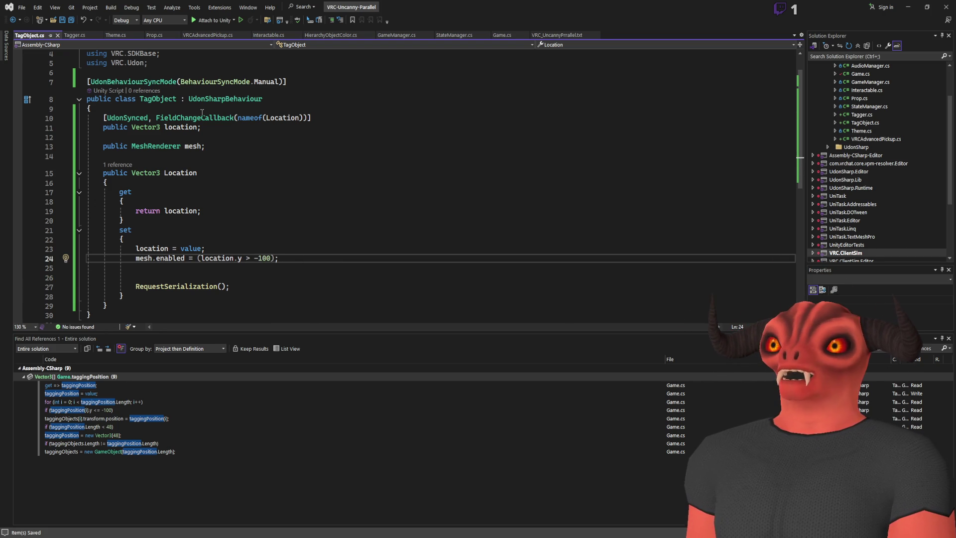
- Delete the unused VRC.SDKBase and VRC.Udon usings, save, and return to Unity
{"action": "scroll", "coordinate": [271, 98], "scroll_direction": "up", "scroll_amount": 1}
{"action": "left_click_drag", "start_coordinate": [174, 97], "coordinate": [178, 77]}
{"action": "key", "text": "BackSpace"}
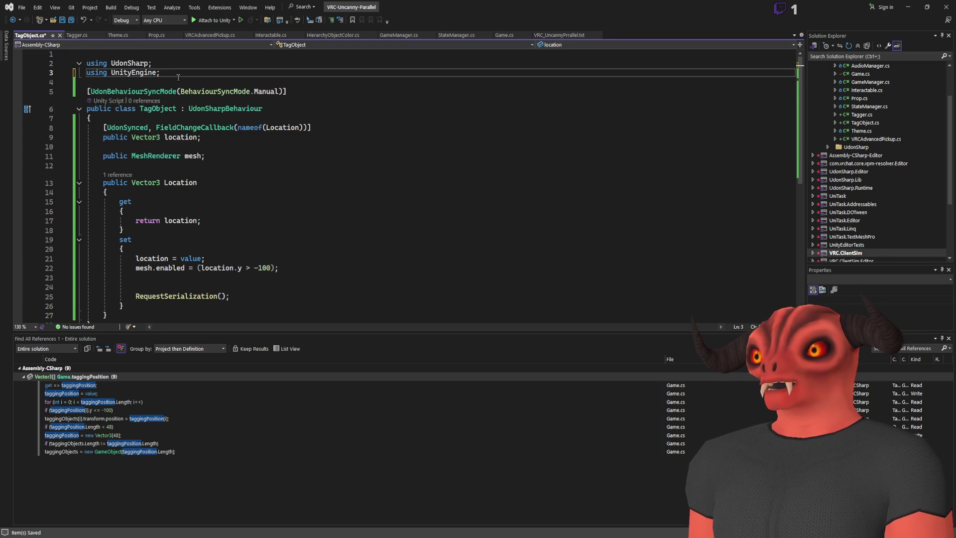
{"action": "key", "text": "ctrl+s"}
{"action": "scroll", "coordinate": [240, 234], "scroll_direction": "down", "scroll_amount": 3}
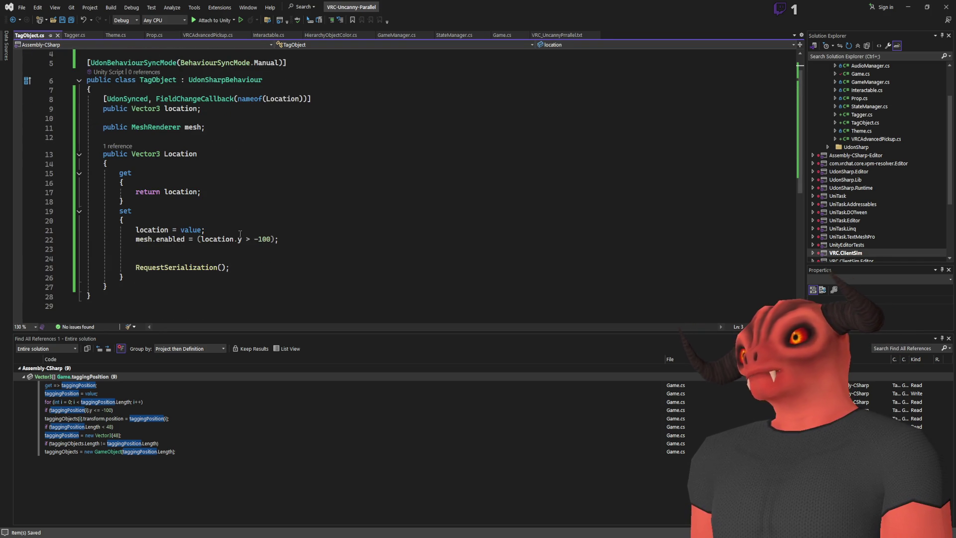
{"action": "key", "text": "alt+Tab"}
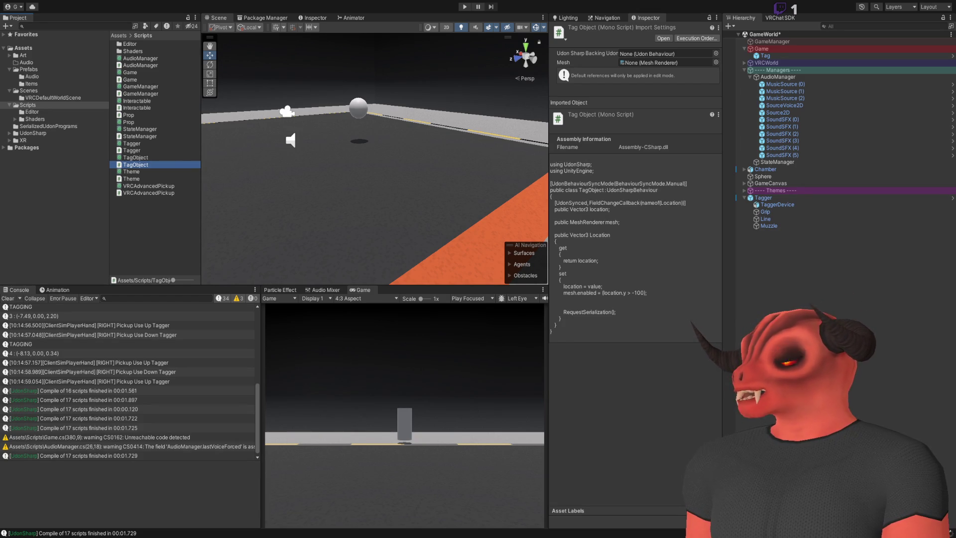
- Open the Tag prefab, drag its Mesh Renderer into the TagObject Mesh field, save, and exit Prefab Mode
{"action": "double_click", "coordinate": [770, 178]}
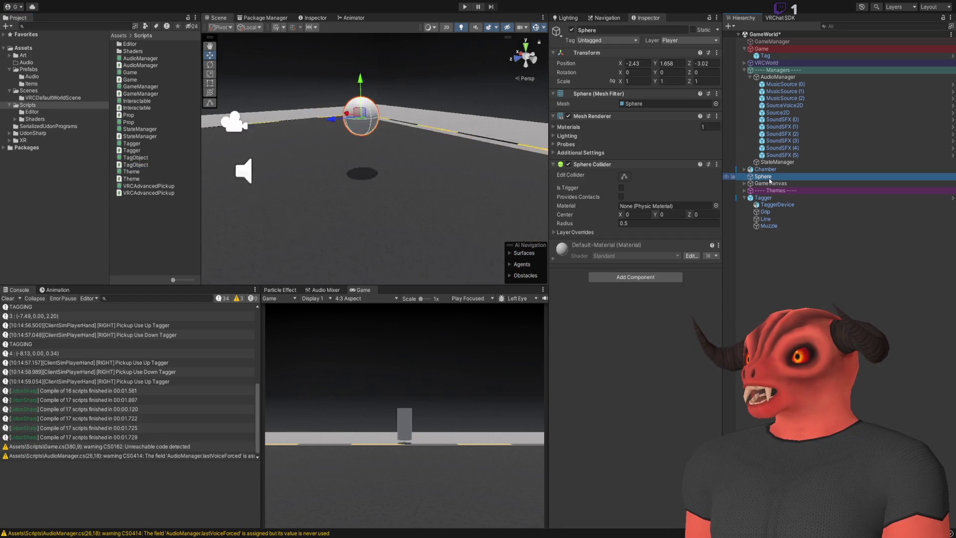
{"action": "left_click", "coordinate": [765, 56]}
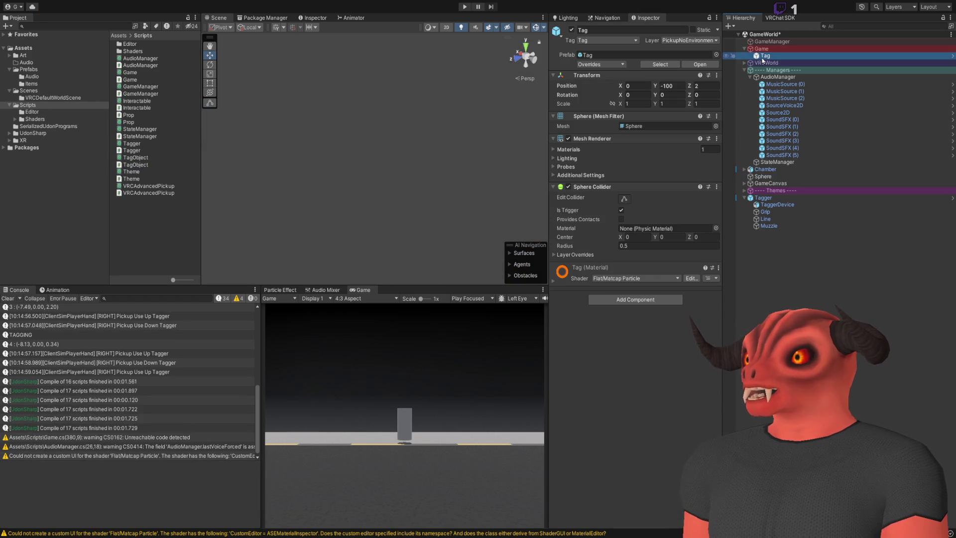
{"action": "left_click", "coordinate": [668, 64]}
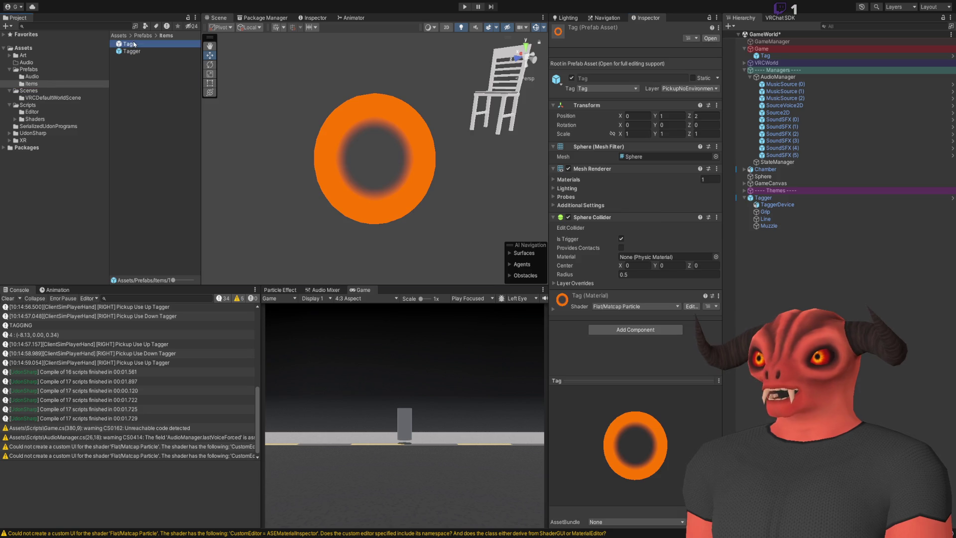
{"action": "left_click", "coordinate": [689, 82]}
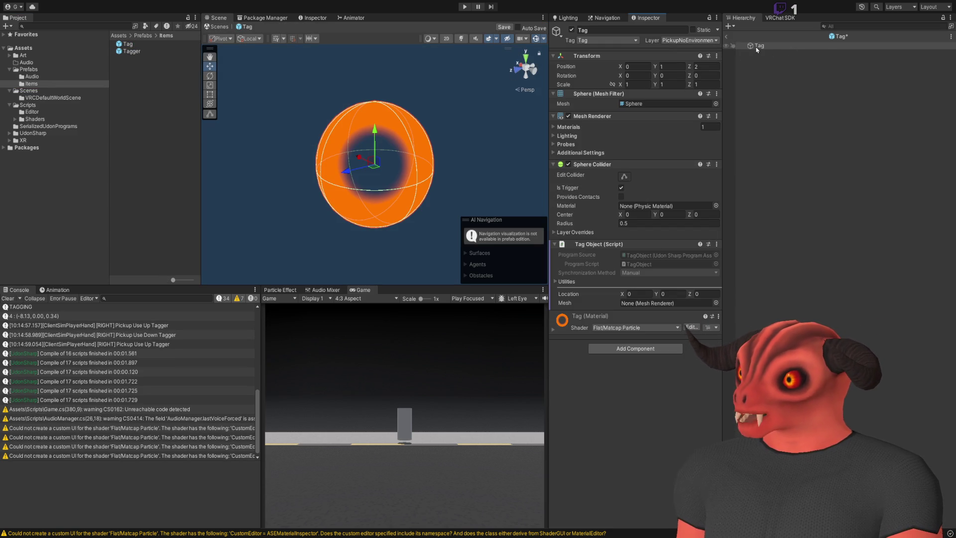
{"action": "left_click_drag", "start_coordinate": [646, 314], "coordinate": [647, 302]}
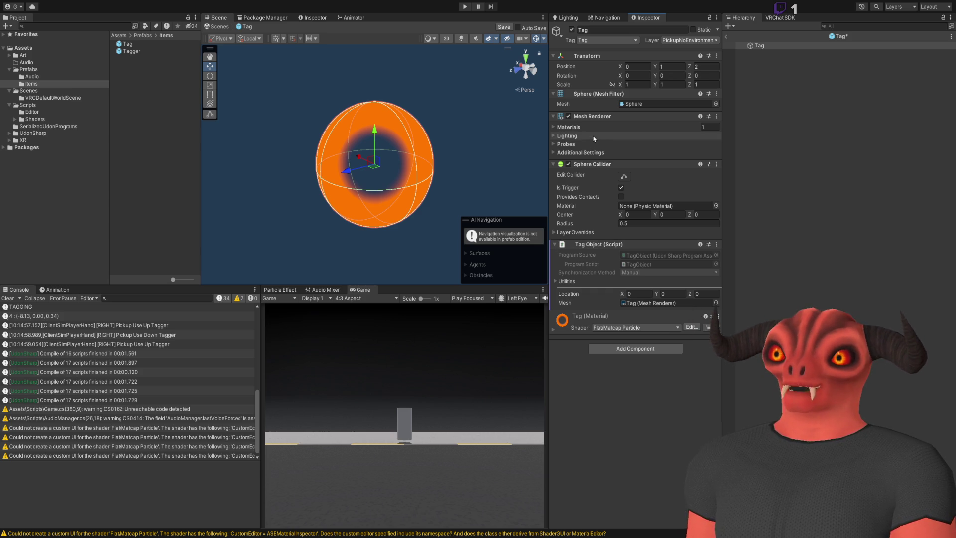
{"action": "key", "text": "ctrl+s"}
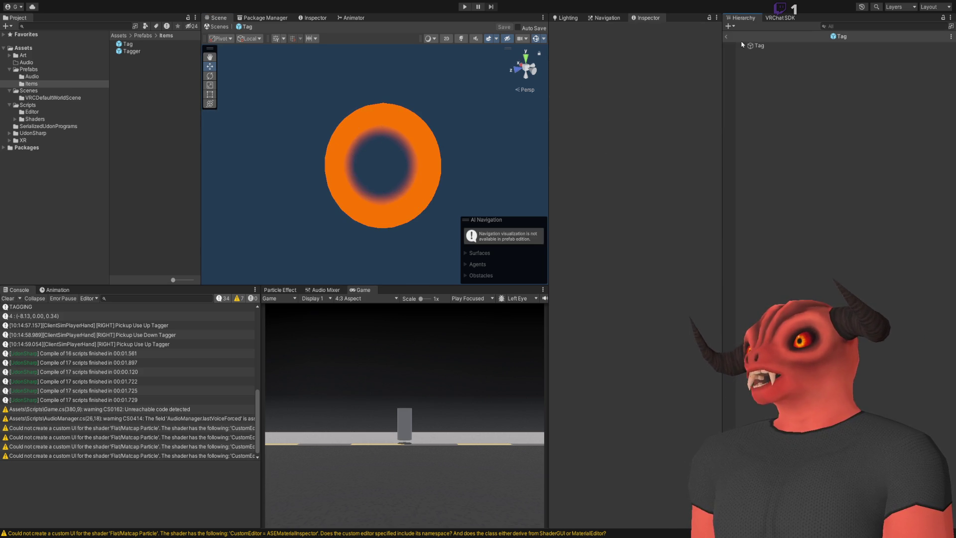
{"action": "left_click", "coordinate": [726, 36]}
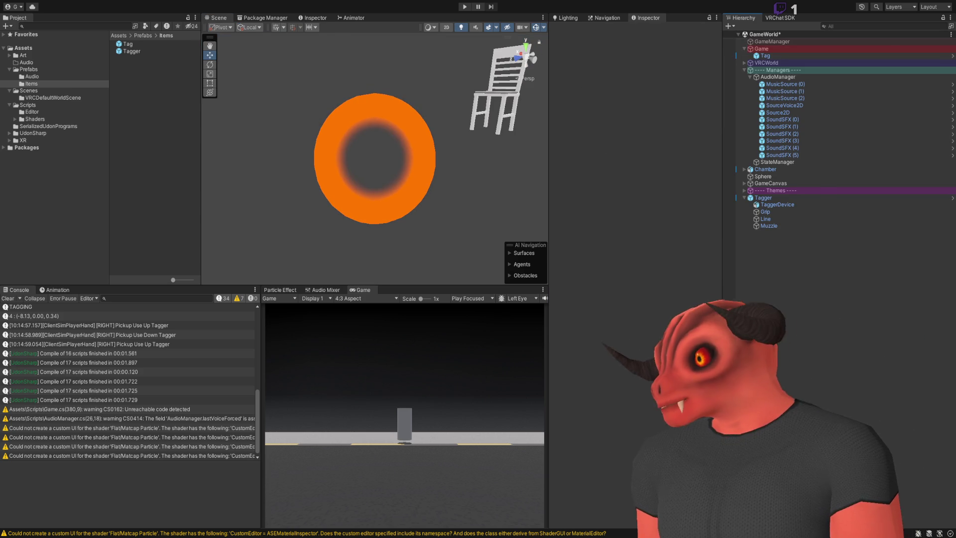
{"action": "key", "text": "alt+Tab"}
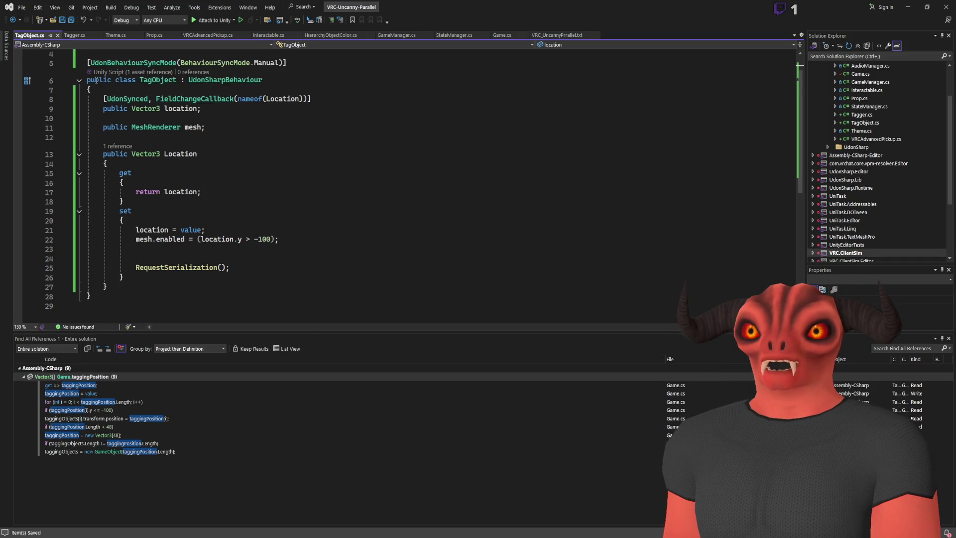
- Add a 'public TagObject[] tagObjects;' field after lastTaggedIndex in Game.cs
{"action": "left_click", "coordinate": [500, 35]}
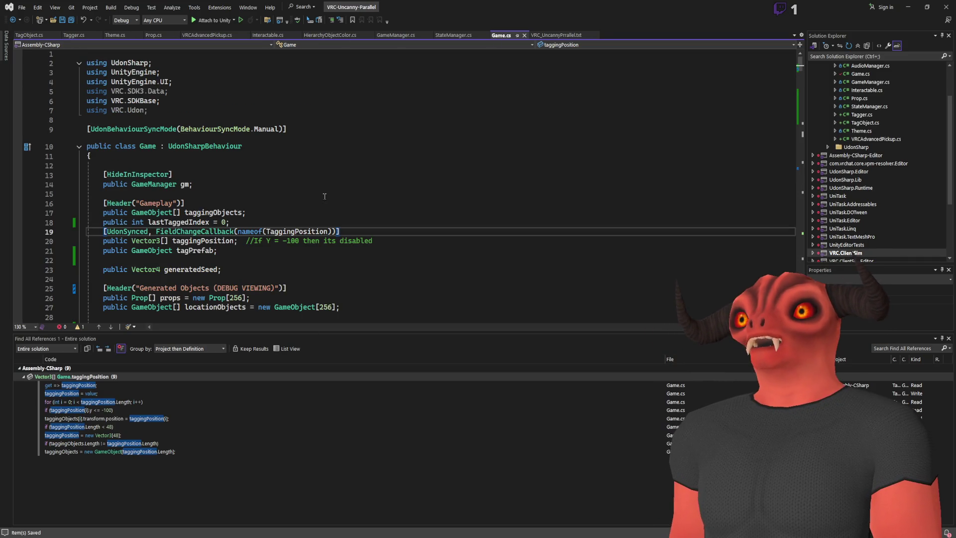
{"action": "scroll", "coordinate": [359, 151], "scroll_direction": "down", "scroll_amount": 8}
{"action": "scroll", "coordinate": [360, 151], "scroll_direction": "up", "scroll_amount": 5}
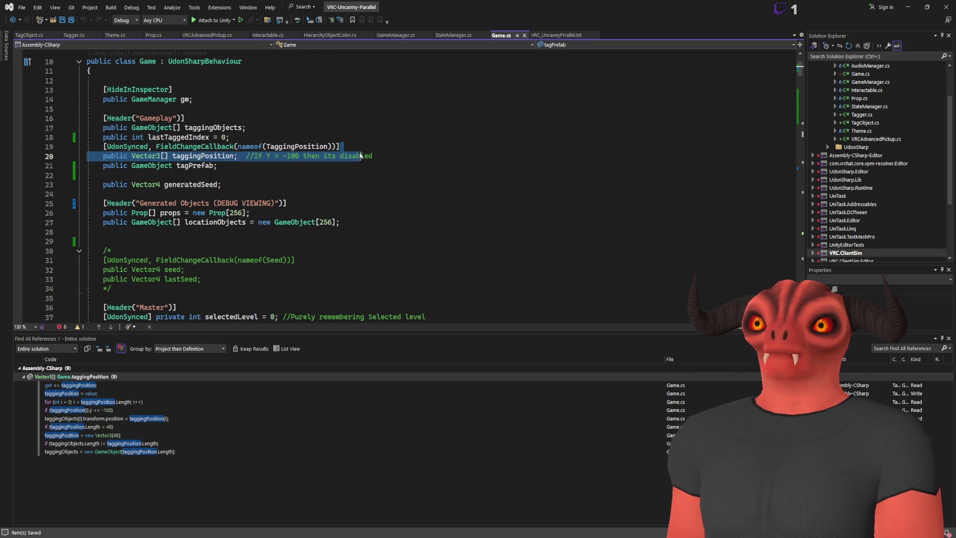
{"action": "left_click", "coordinate": [349, 138]}
{"action": "key", "text": "Return"}
{"action": "key", "text": "Return"}
{"action": "type", "text": "pui"}
{"action": "type", "text": "blic T"}
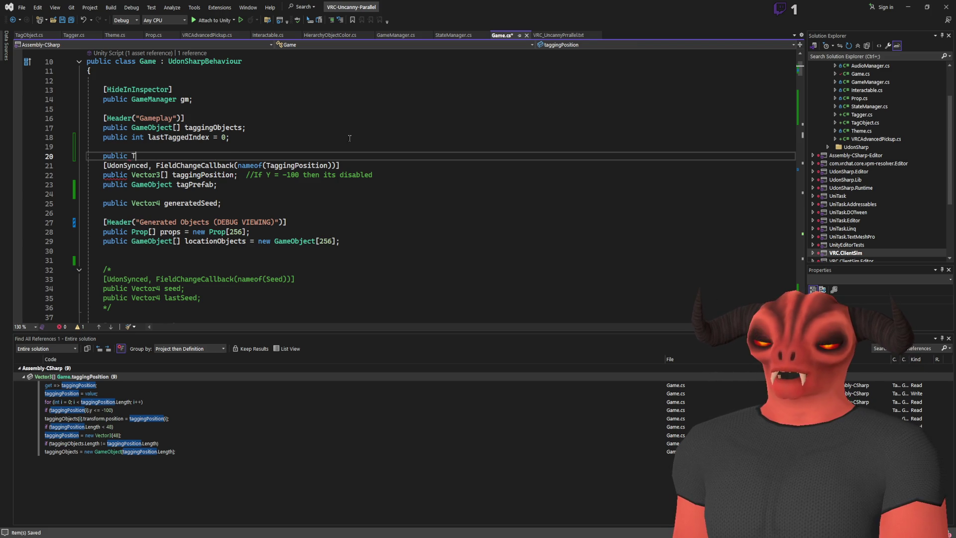
{"action": "type", "text": "agO"}
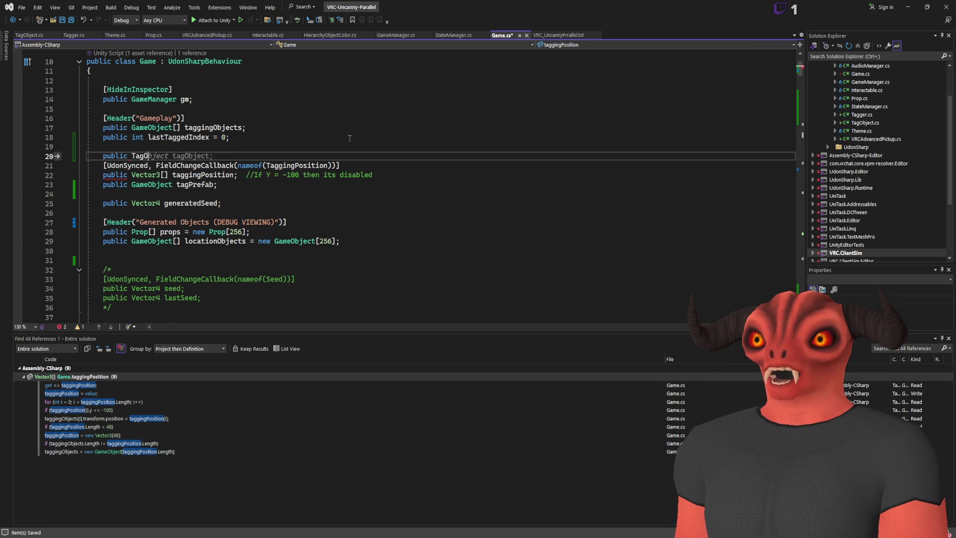
{"action": "type", "text": "bject[] tab"}
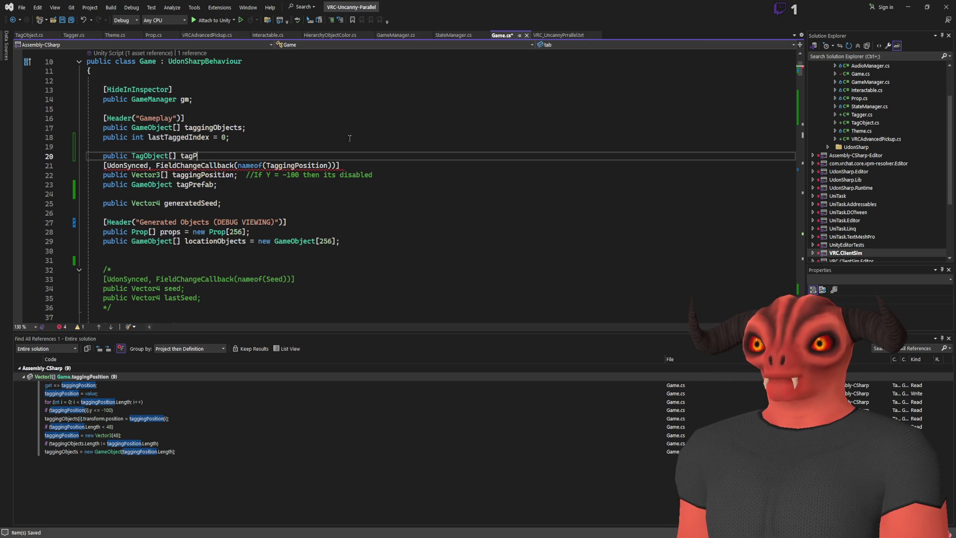
{"action": "key", "text": "BackSpace"}
{"action": "type", "text": "Objects;"}
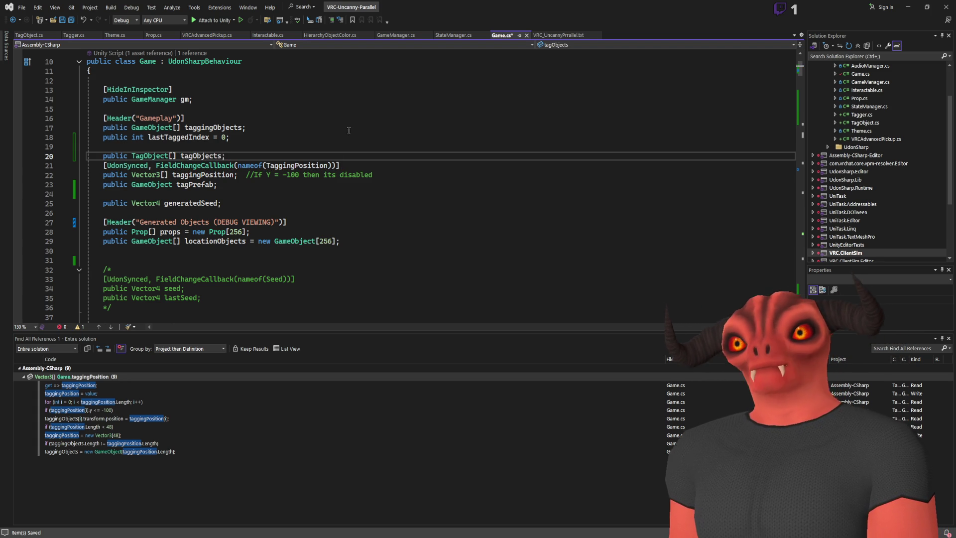
- Move the tagPrefab declaration above the UdonSynced taggingPosition field
{"action": "left_click_drag", "start_coordinate": [218, 184], "coordinate": [402, 161]}
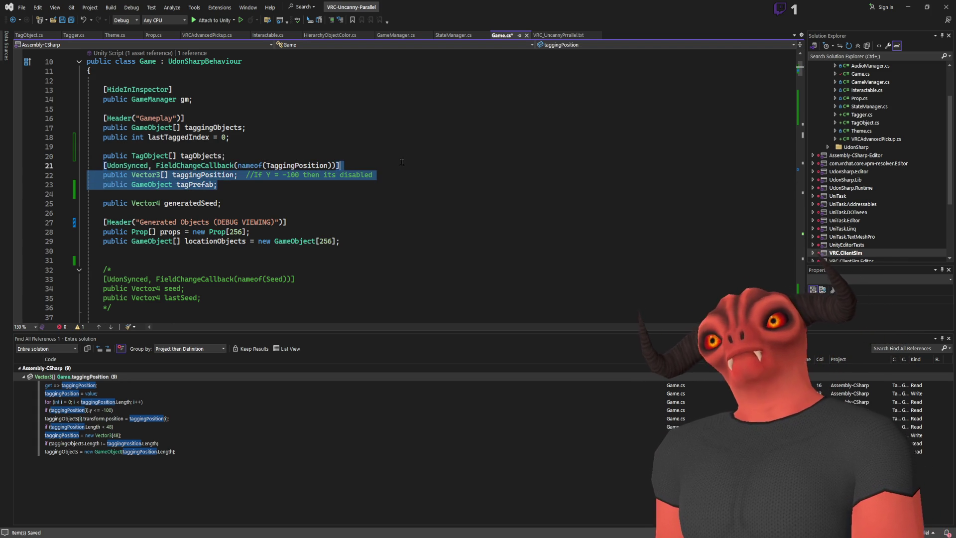
{"action": "key", "text": "BackSpace"}
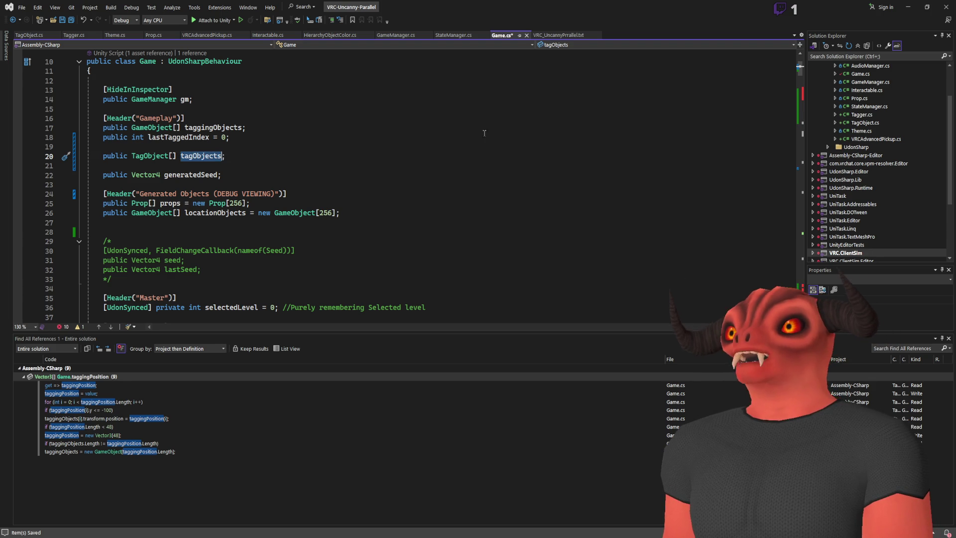
{"action": "key", "text": "ctrl+z"}
{"action": "key", "text": "End"}
{"action": "key", "text": "ctrl+x"}
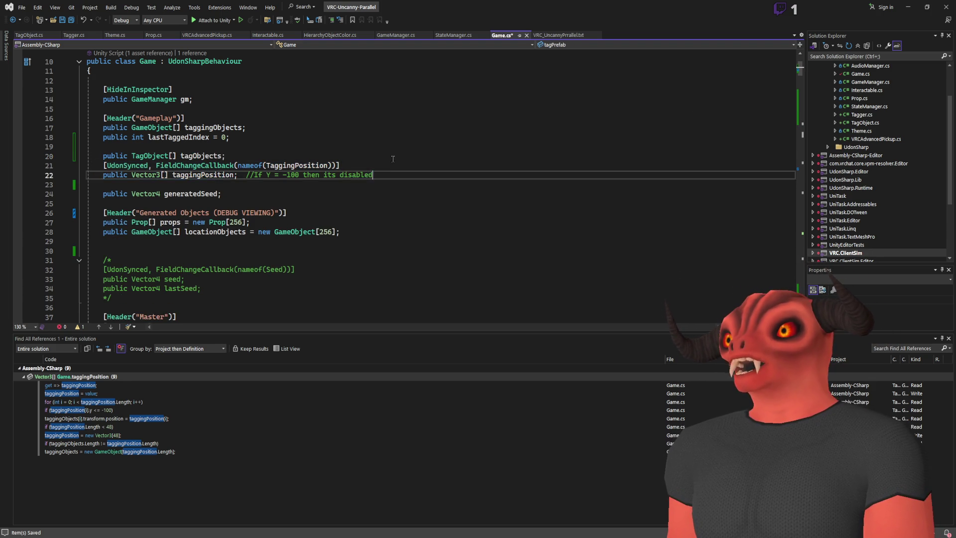
{"action": "key", "text": "Up"}
{"action": "key", "text": "Up"}
{"action": "key", "text": "ctrl+v"}
{"action": "key", "text": "Down"}
{"action": "key", "text": "End"}
- Comment the tagPrefab line with '//For Internal use!' and save Game.cs
{"action": "left_click", "coordinate": [366, 165]}
{"action": "key", "text": "Tab"}
{"action": "key", "text": "Tab"}
{"action": "type", "text": "//For IU"}
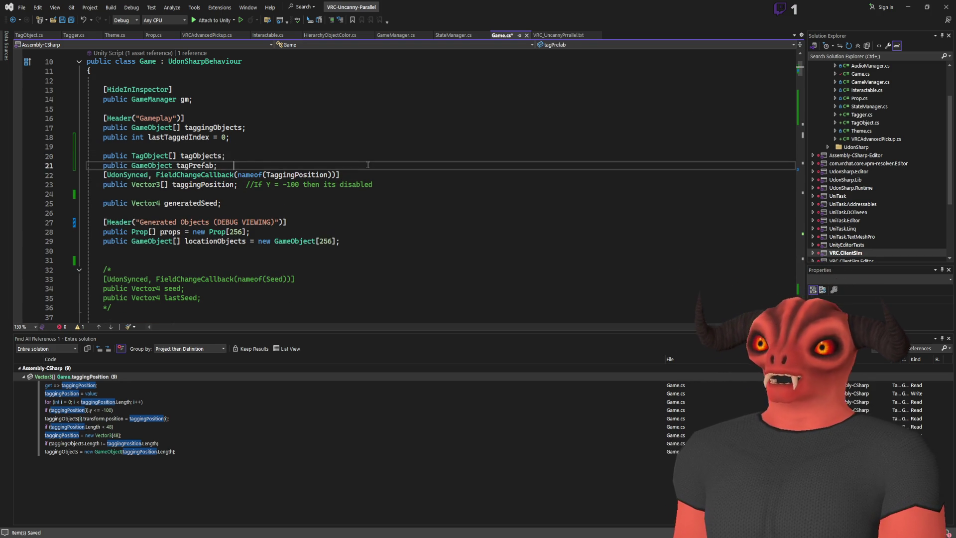
{"action": "key", "text": "BackSpace"}
{"action": "type", "text": "nte"}
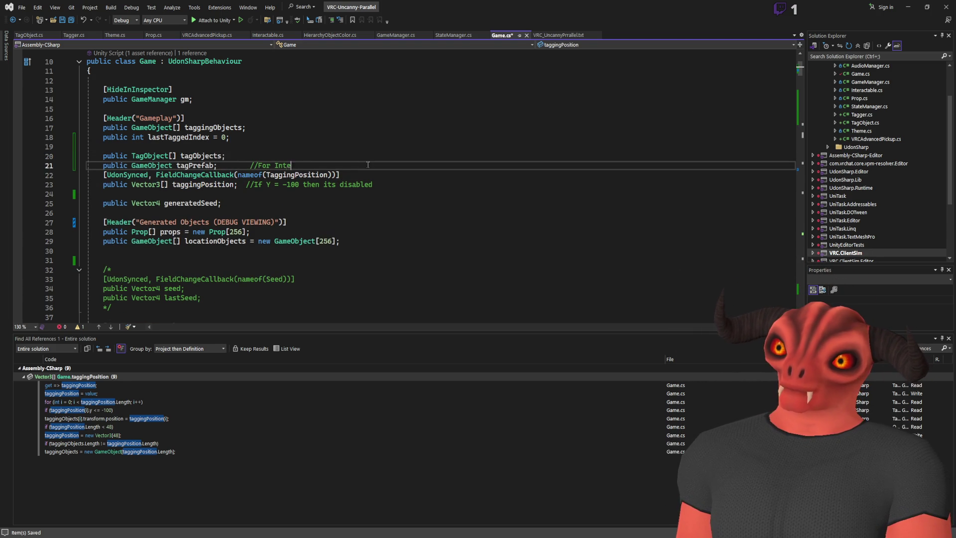
{"action": "type", "text": "rnal use!"}
{"action": "key", "text": "ctrl+s"}
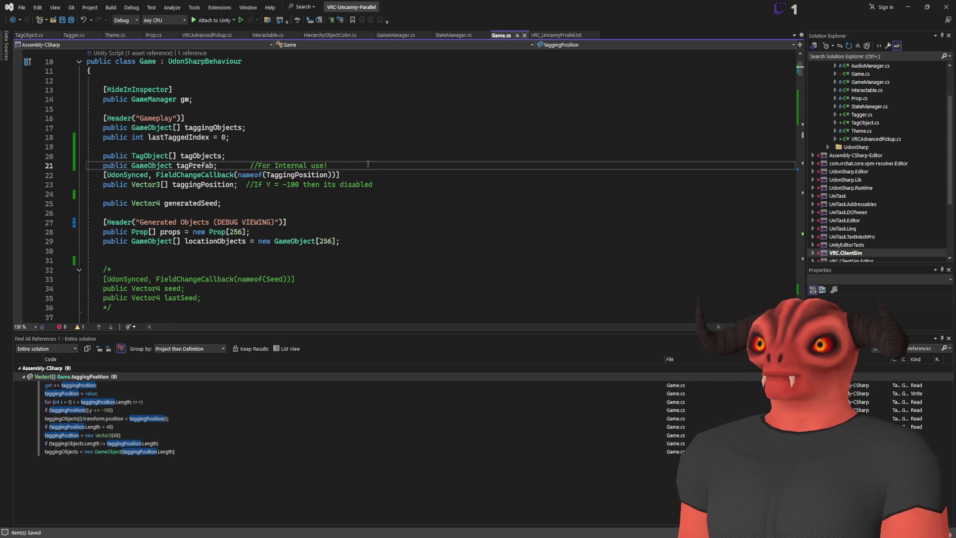
- Cut the synced taggingPosition declaration out from below tagPrefab
{"action": "left_click", "coordinate": [424, 191]}
{"action": "key", "text": "shift+Up"}
{"action": "key", "text": "shift+Up"}
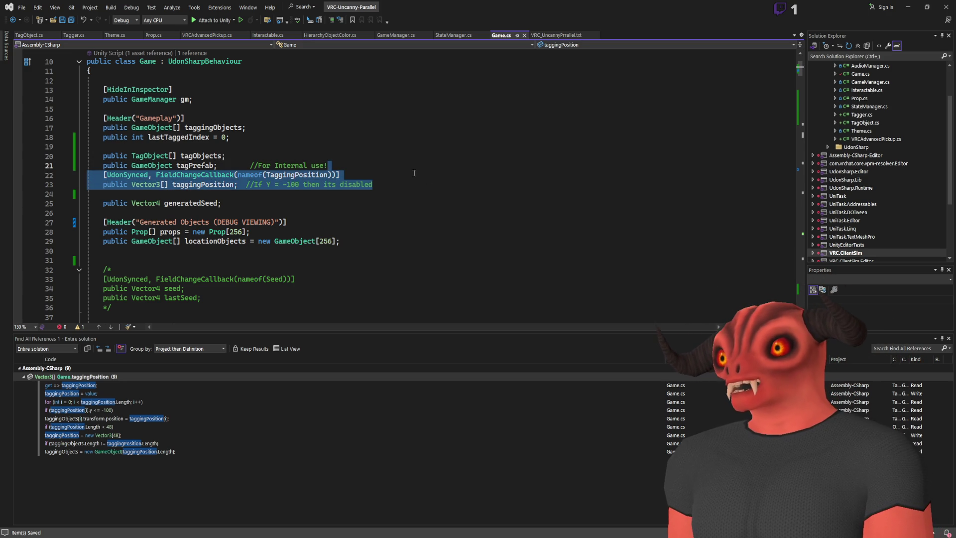
{"action": "key", "text": "ctrl+x"}
{"action": "scroll", "coordinate": [264, 177], "scroll_direction": "down", "scroll_amount": 14}
- Delete the whole TaggingPosition property block from Game.cs
{"action": "scroll", "coordinate": [264, 177], "scroll_direction": "down", "scroll_amount": 4}
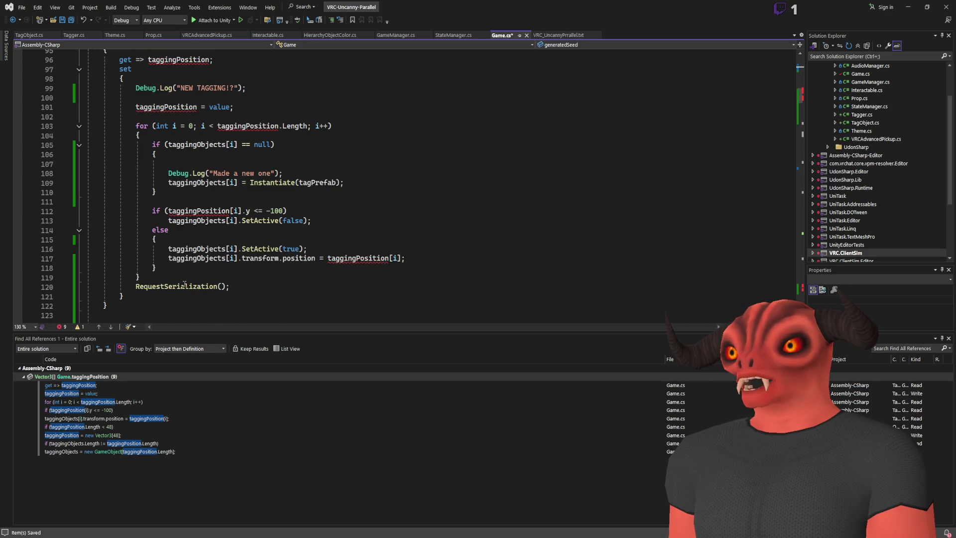
{"action": "mouse_move", "coordinate": [156, 292]}
{"action": "left_mouse_down"}
{"action": "mouse_move", "coordinate": [100, 244]}
{"action": "mouse_move", "coordinate": [99, 219]}
{"action": "mouse_move", "coordinate": [149, 304]}
{"action": "mouse_move", "coordinate": [305, 202]}
{"action": "left_mouse_up"}
{"action": "scroll", "coordinate": [306, 194], "scroll_direction": "down", "scroll_amount": 18}
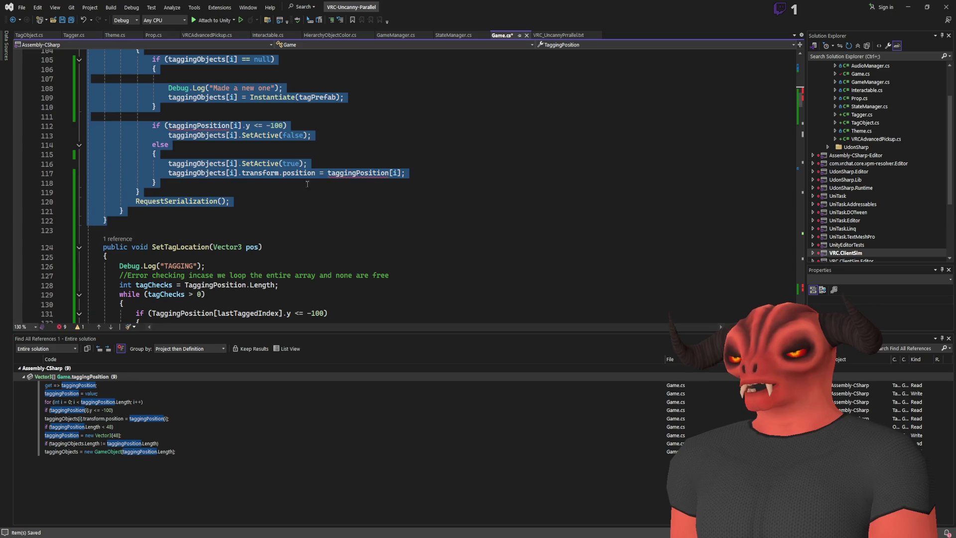
{"action": "scroll", "coordinate": [403, 182], "scroll_direction": "up", "scroll_amount": 2}
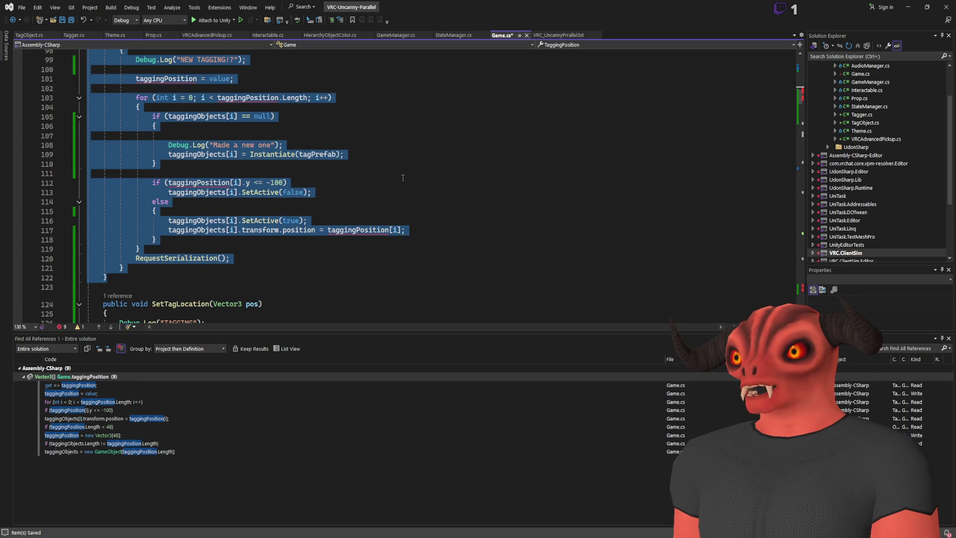
{"action": "key", "text": "ctrl+x"}
{"action": "scroll", "coordinate": [368, 169], "scroll_direction": "up", "scroll_amount": 3}
{"action": "key", "text": "ctrl+z"}
{"action": "scroll", "coordinate": [384, 180], "scroll_direction": "down", "scroll_amount": 4}
{"action": "left_click", "coordinate": [386, 182]}
{"action": "scroll", "coordinate": [385, 183], "scroll_direction": "down", "scroll_amount": 2}
{"action": "left_click_drag", "start_coordinate": [385, 165], "coordinate": [385, 117]}
{"action": "left_click_drag", "start_coordinate": [171, 251], "coordinate": [325, 86]}
{"action": "mouse_move", "coordinate": [149, 267]}
{"action": "left_mouse_down"}
{"action": "mouse_move", "coordinate": [174, 225]}
{"action": "mouse_move", "coordinate": [229, 170]}
{"action": "left_mouse_up"}
{"action": "scroll", "coordinate": [175, 224], "scroll_direction": "up", "scroll_amount": 15}
{"action": "key", "text": "Delete"}
{"action": "key", "text": "Delete"}
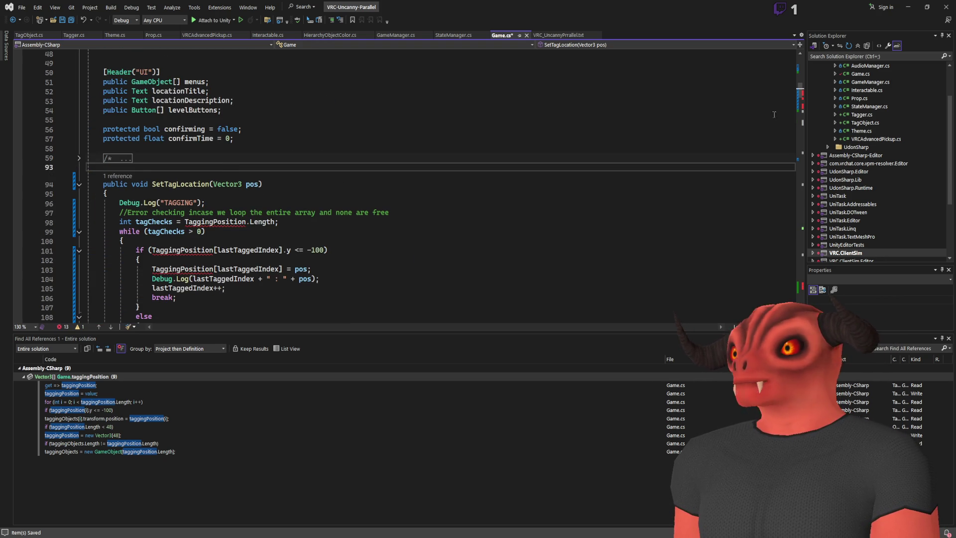
- Delete the OnValidate loop that set every tagging position to Vector3.down * 100f
{"action": "scroll", "coordinate": [774, 115], "scroll_direction": "down", "scroll_amount": 20}
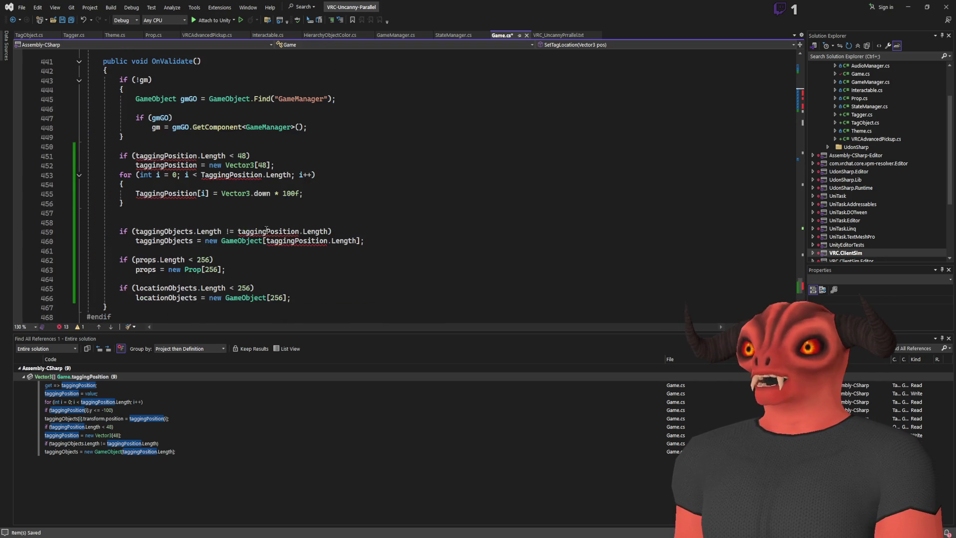
{"action": "mouse_move", "coordinate": [188, 206]}
{"action": "left_mouse_down"}
{"action": "mouse_move", "coordinate": [283, 147]}
{"action": "mouse_move", "coordinate": [403, 169]}
{"action": "left_mouse_up"}
{"action": "key", "text": "Delete"}
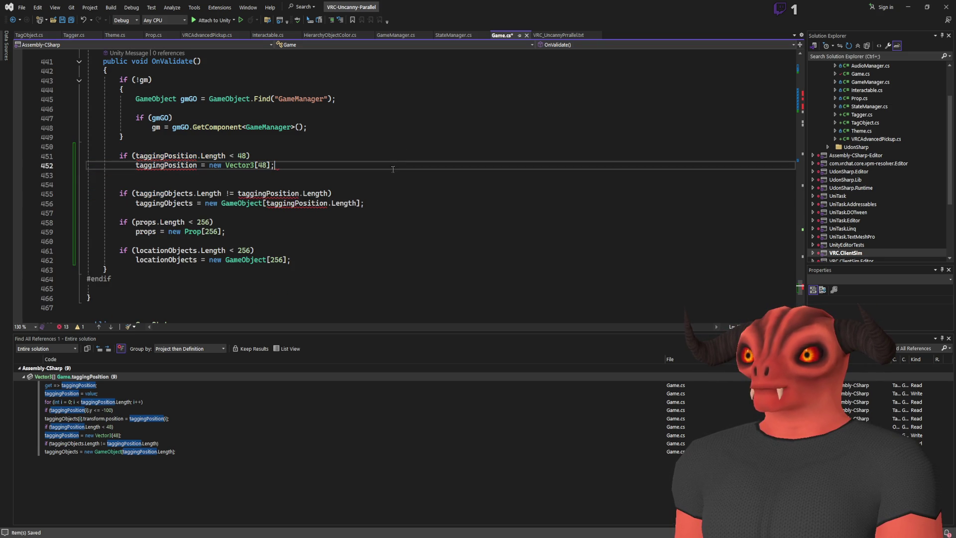
- Replace the old taggingObjects resize check with the pasted instantiation loop
{"action": "left_click_drag", "start_coordinate": [375, 206], "coordinate": [395, 168]}
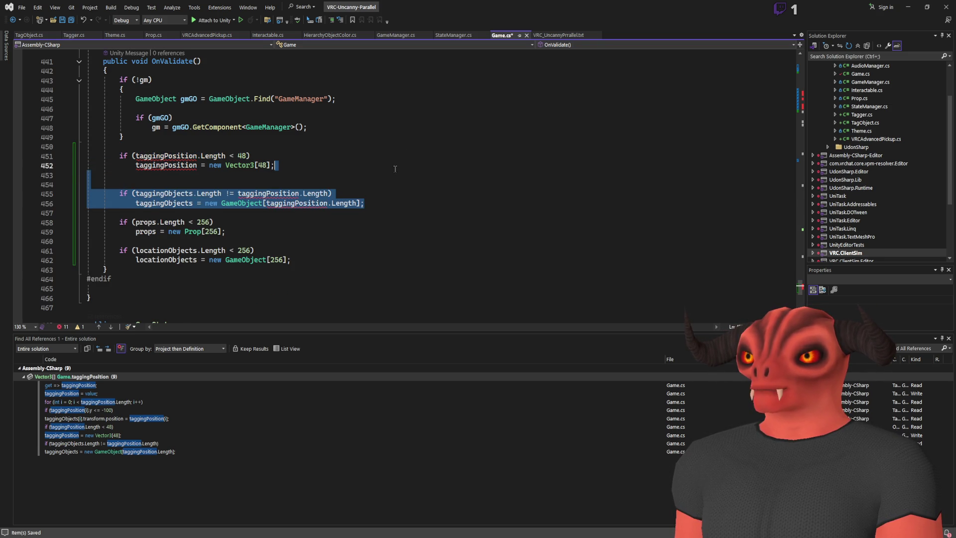
{"action": "key", "text": "Delete"}
{"action": "key", "text": "Return"}
{"action": "key", "text": "Return"}
{"action": "key", "text": "ctrl+v"}
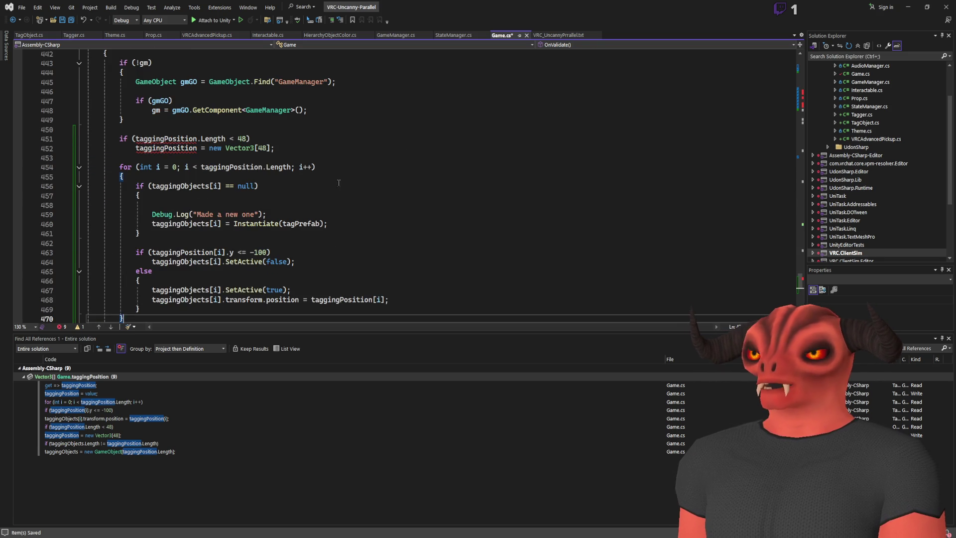
- Rename taggingPosition to tagObjects in the length check and allocation line
{"action": "left_click", "coordinate": [159, 140]}
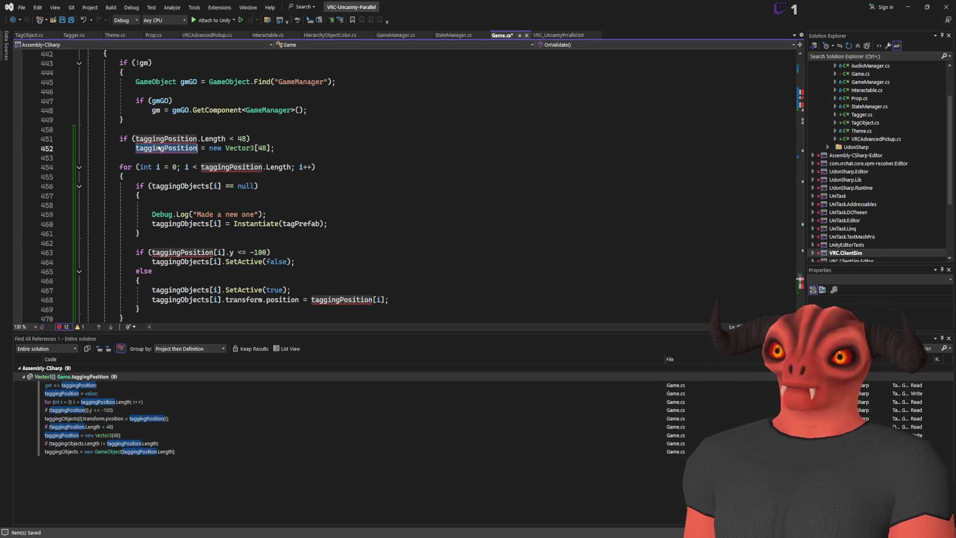
{"action": "double_click", "coordinate": [158, 140]}
{"action": "type", "text": "tagObjects"}
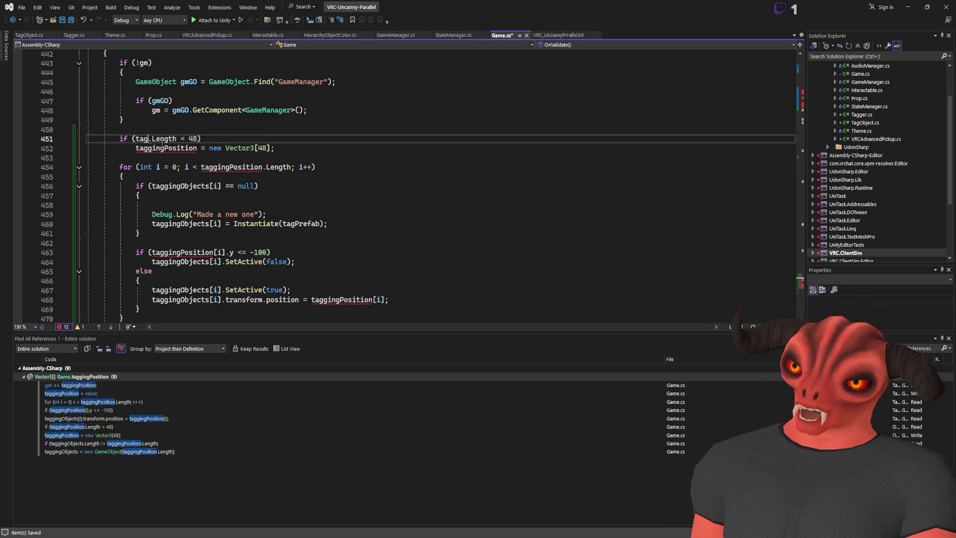
{"action": "double_click", "coordinate": [163, 139]}
{"action": "key", "text": "ctrl+c"}
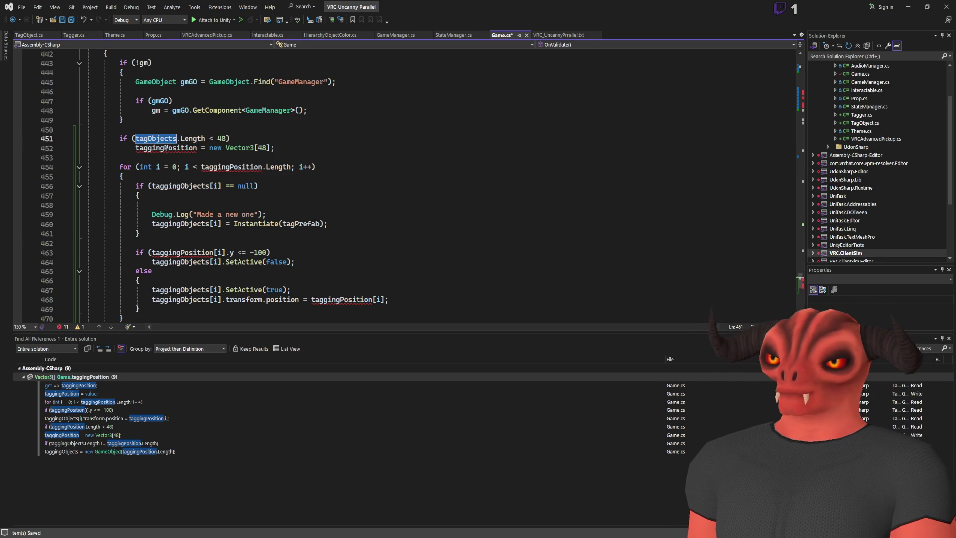
{"action": "double_click", "coordinate": [193, 148]}
{"action": "key", "text": "ctrl+v"}
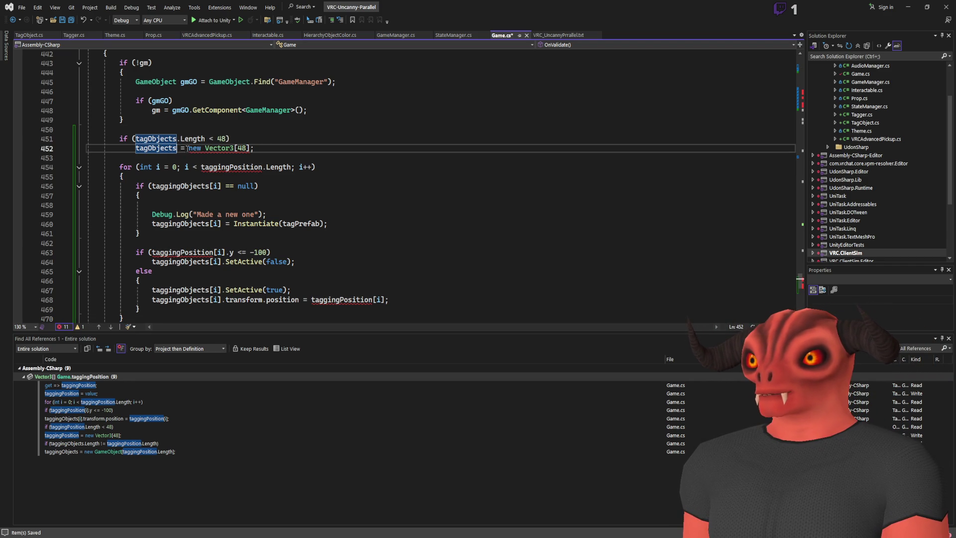
- Allocate tagObjects as new TagObject[48] and use tagObjects in the loop condition and y check
{"action": "left_click_drag", "start_coordinate": [187, 148], "coordinate": [261, 148]}
{"action": "key", "text": "BackSpace"}
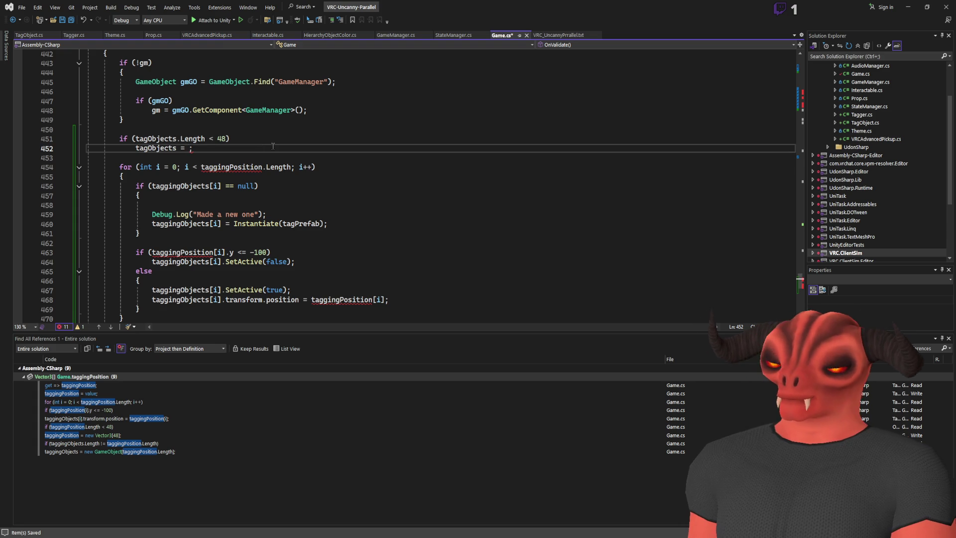
{"action": "type", "text": "new tag"}
{"action": "key", "text": "Tab"}
{"action": "type", "text": "[]"}
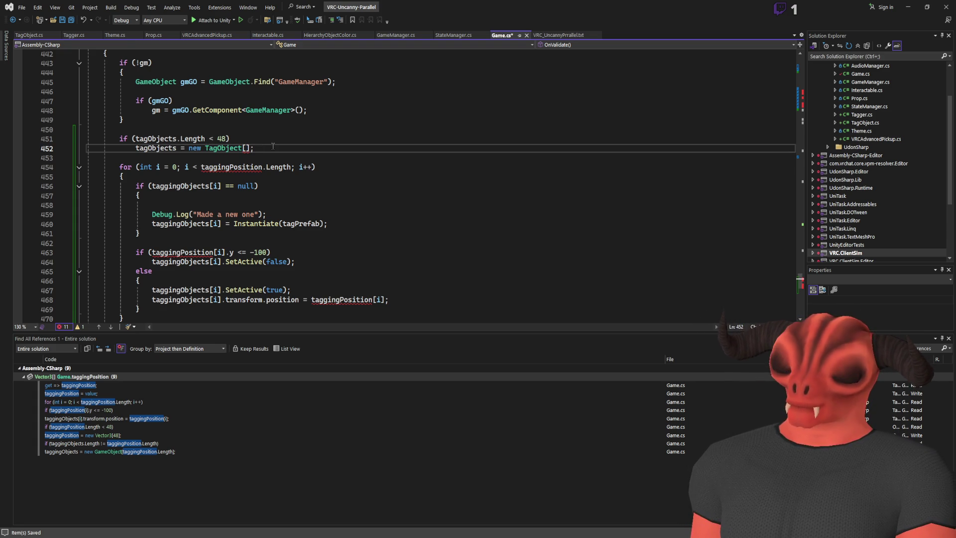
{"action": "double_click", "coordinate": [231, 167]}
{"action": "key", "text": "ctrl+v"}
{"action": "double_click", "coordinate": [182, 253]}
{"action": "key", "text": "ctrl+v"}
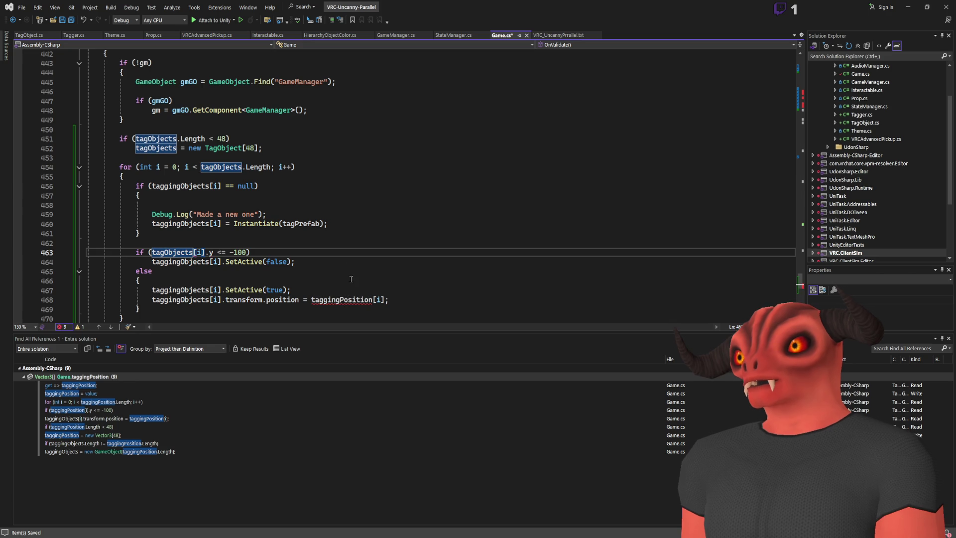
- Delete the old SetActive and positioning code and the empty line in the null check
{"action": "key", "text": "Up"}
{"action": "key", "text": "Up"}
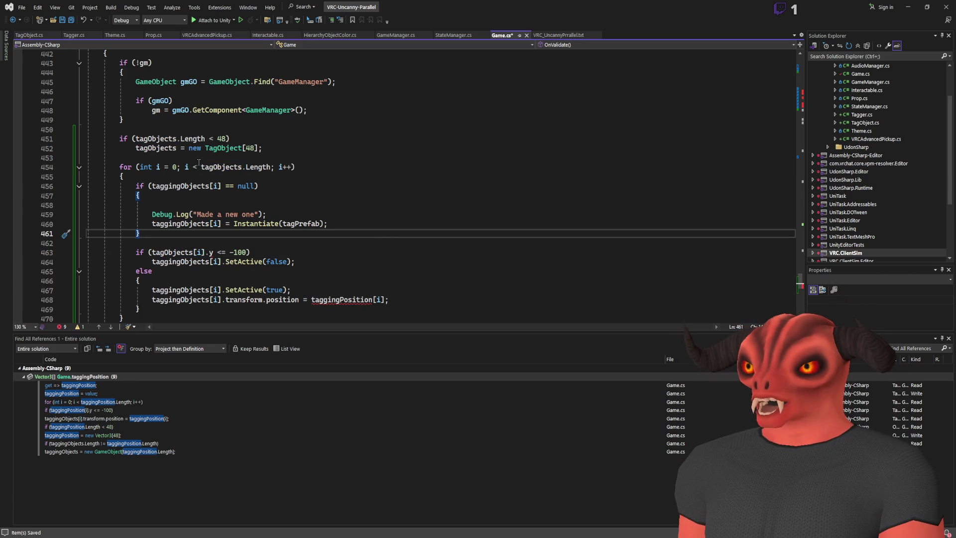
{"action": "left_click_drag", "start_coordinate": [244, 229], "coordinate": [271, 307]}
{"action": "key", "text": "Delete"}
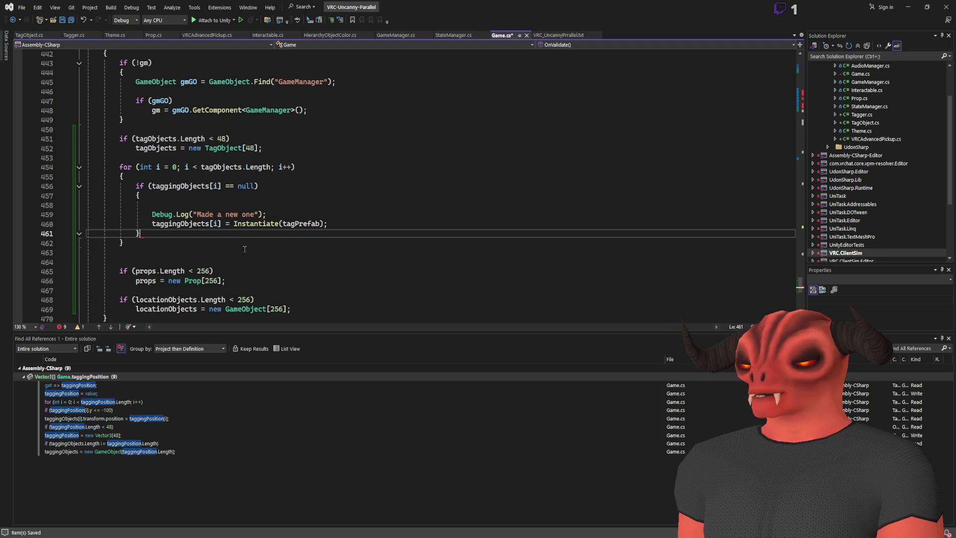
{"action": "left_click_drag", "start_coordinate": [199, 205], "coordinate": [196, 194]}
{"action": "key", "text": "Delete"}
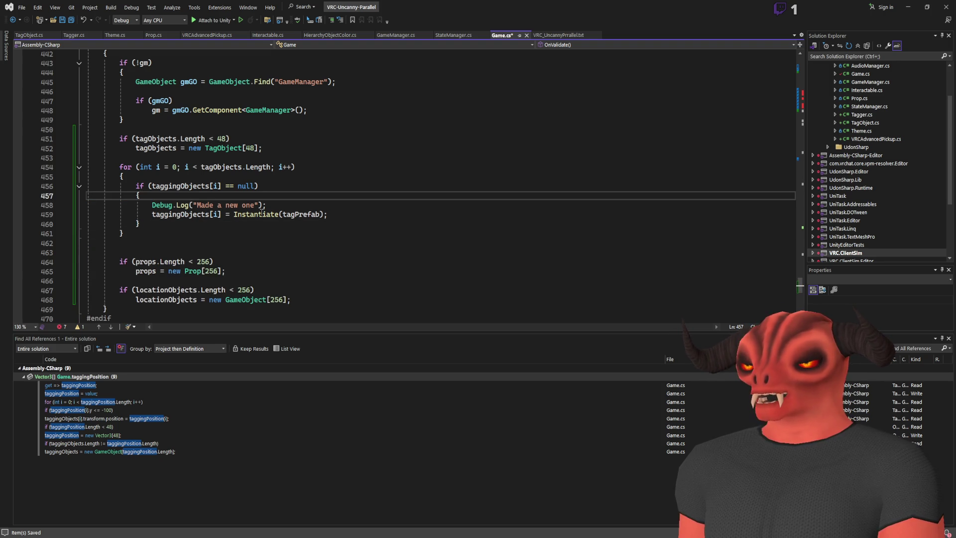
- Instantiate tagPrefab at Vector3.down * 100f with Quaternion.identity, then save Game.cs
{"action": "left_click", "coordinate": [321, 214]}
{"action": "double_click", "coordinate": [301, 214]}
{"action": "key", "text": "Right"}
{"action": "type", "text": ", "}
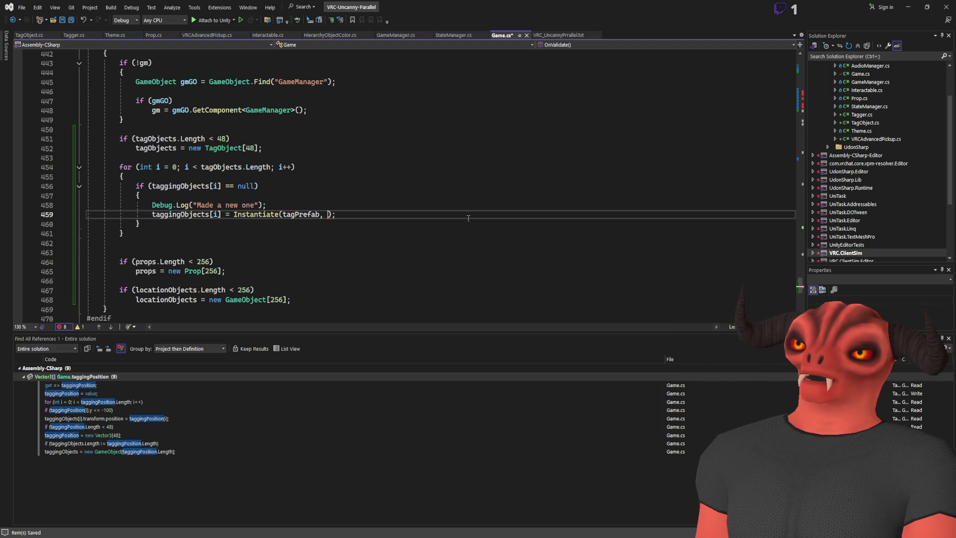
{"action": "type", "text": "Vector3.do"}
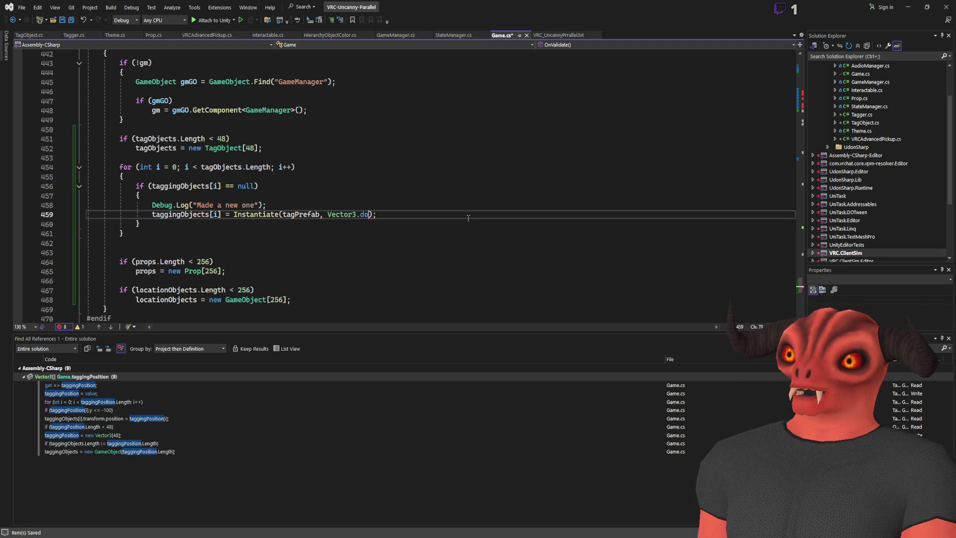
{"action": "type", "text": " * 100f, q"}
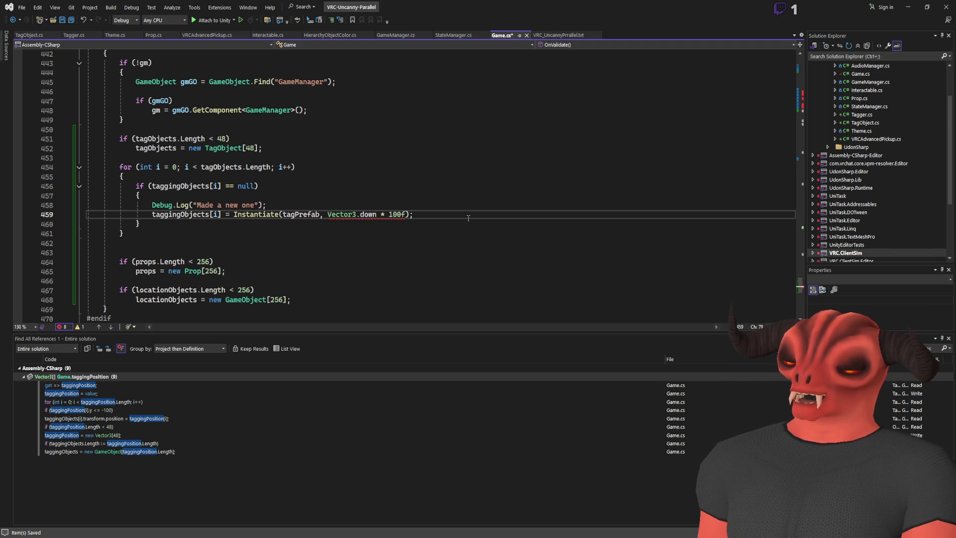
{"action": "type", "text": "uat.identity"}
{"action": "key", "text": "ctrl+s"}
- Remove the extra blank lines after the loop, leaving one indented line
{"action": "left_click", "coordinate": [299, 195]}
{"action": "left_click", "coordinate": [149, 253]}
{"action": "left_click_drag", "start_coordinate": [149, 252], "coordinate": [158, 238]}
{"action": "key", "text": "BackSpace"}
{"action": "key", "text": "Return"}
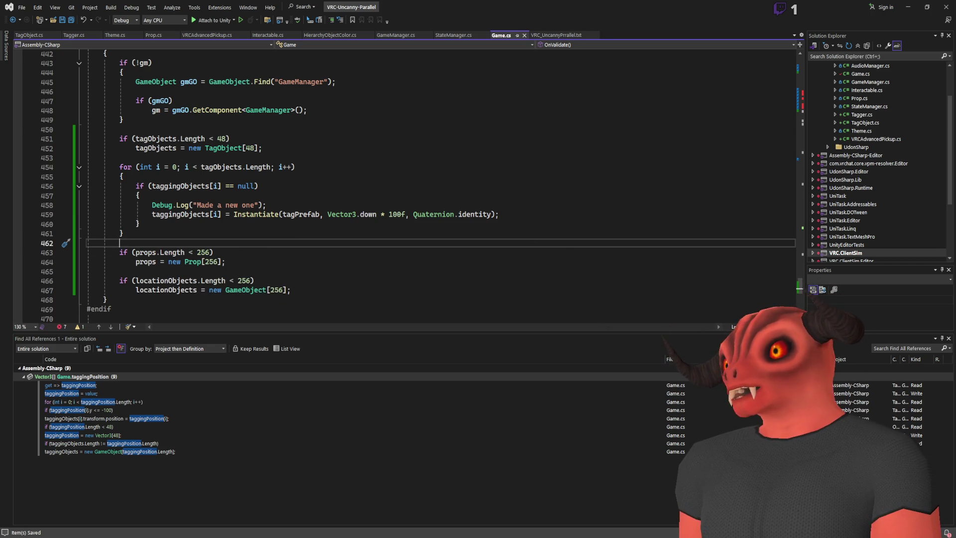
{"action": "key", "text": "alt+Tab"}
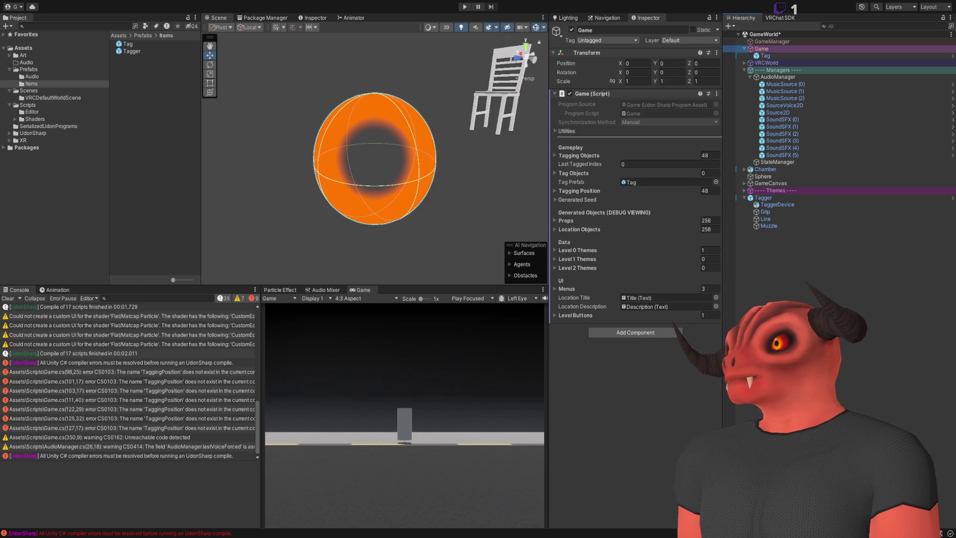
- Add a line below tagPrefab and begin typing 'public Transform tagParent'
{"action": "key", "text": "alt+Tab"}
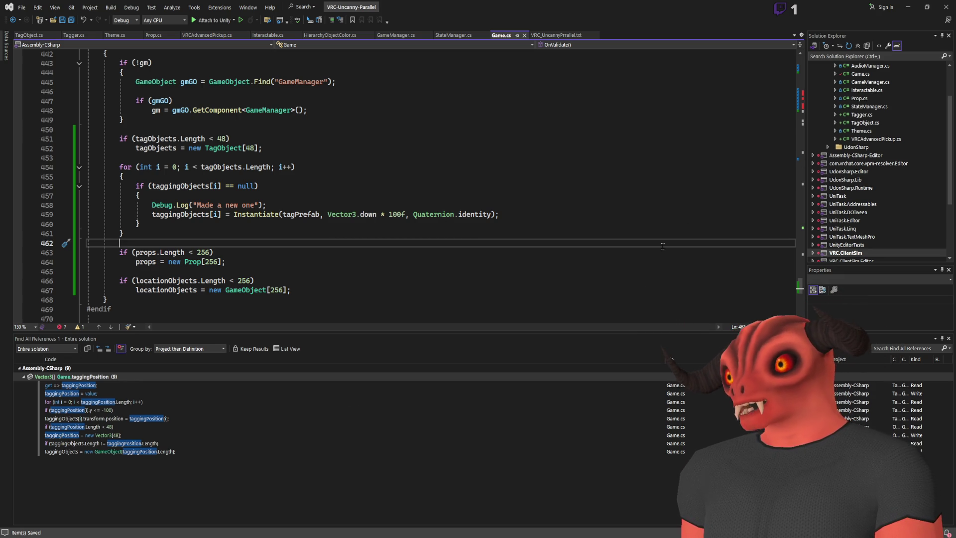
{"action": "scroll", "coordinate": [566, 234], "scroll_direction": "up", "scroll_amount": 3}
{"action": "left_click_drag", "start_coordinate": [799, 284], "coordinate": [799, 57]}
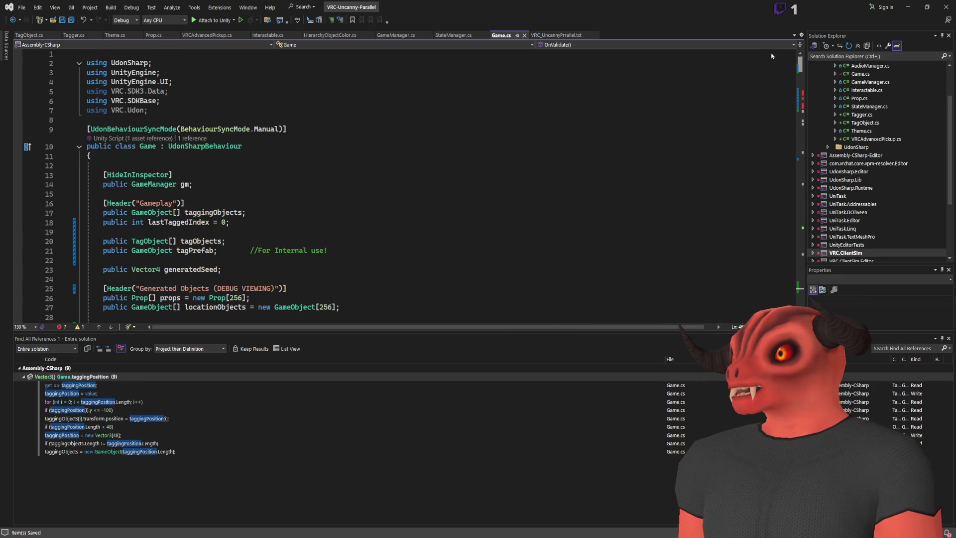
{"action": "scroll", "coordinate": [290, 221], "scroll_direction": "down", "scroll_amount": 5}
{"action": "left_click", "coordinate": [371, 112]}
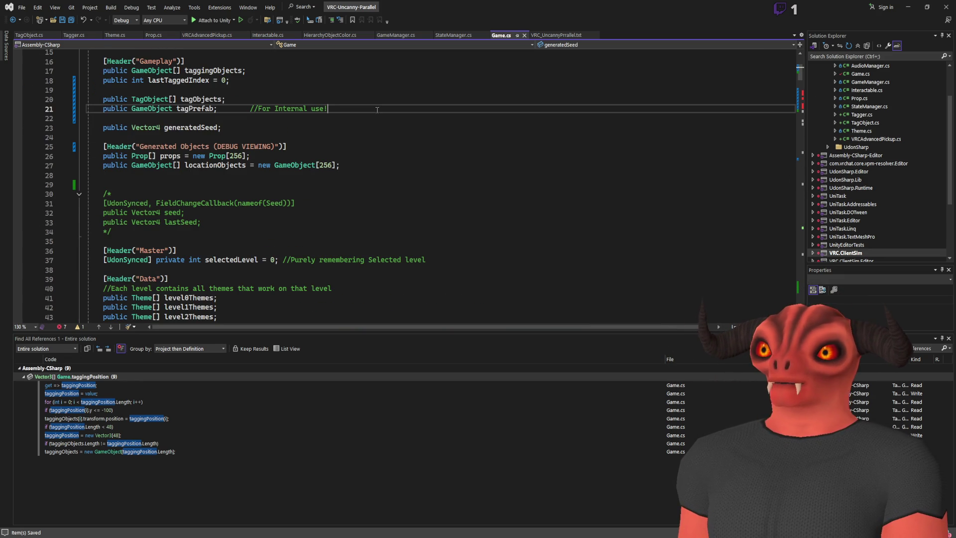
{"action": "key", "text": "Return"}
{"action": "type", "text": "public Transform "}
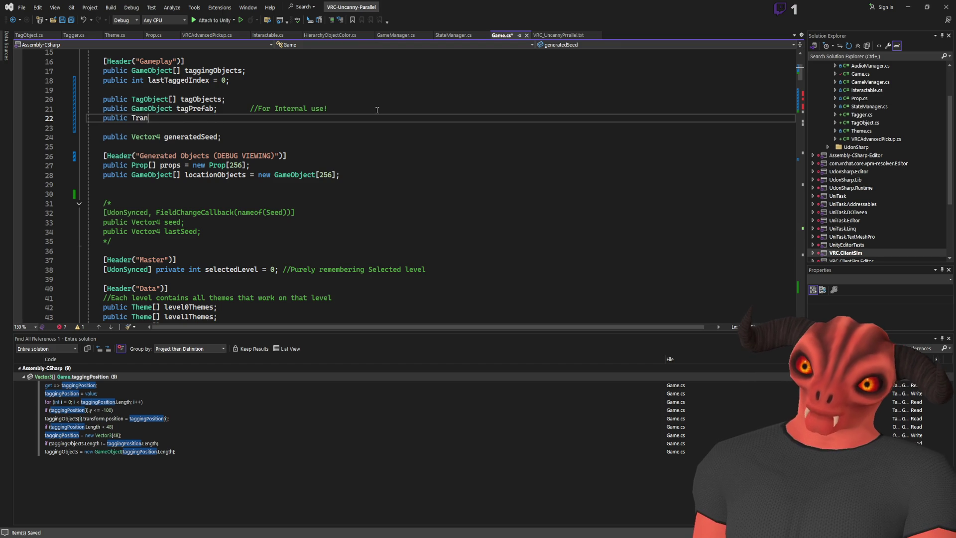
{"action": "type", "text": "tagParent;"}
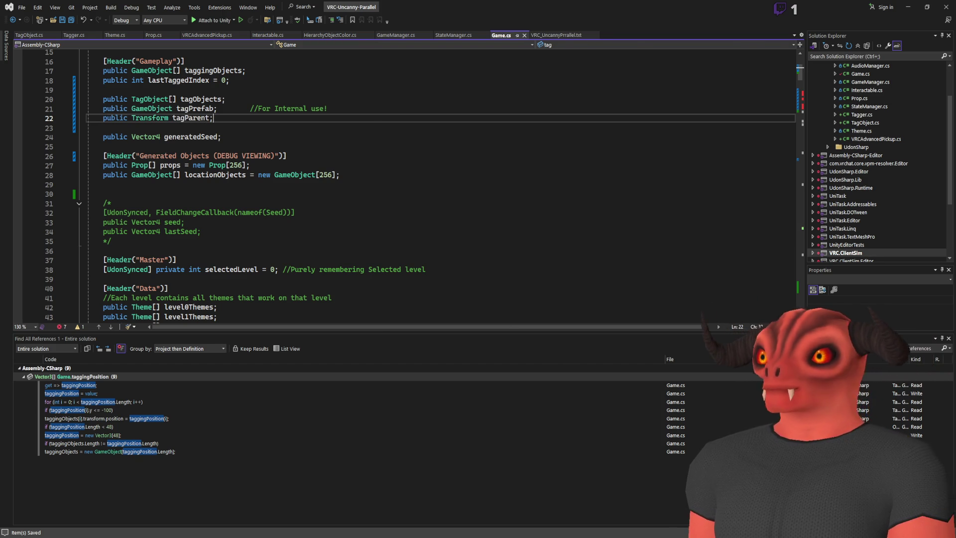
{"action": "key", "text": "alt+Tab"}
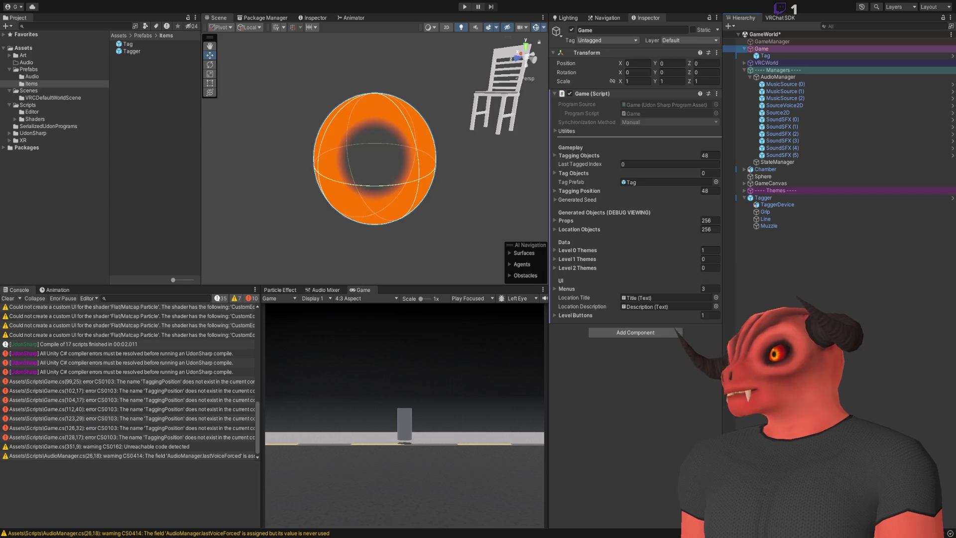
- Create an empty GameObject named TagParent with Ctrl+Shift+N, then return to Game.cs
{"action": "key", "text": "ctrl+shift+n"}
{"action": "type", "text": "T"}
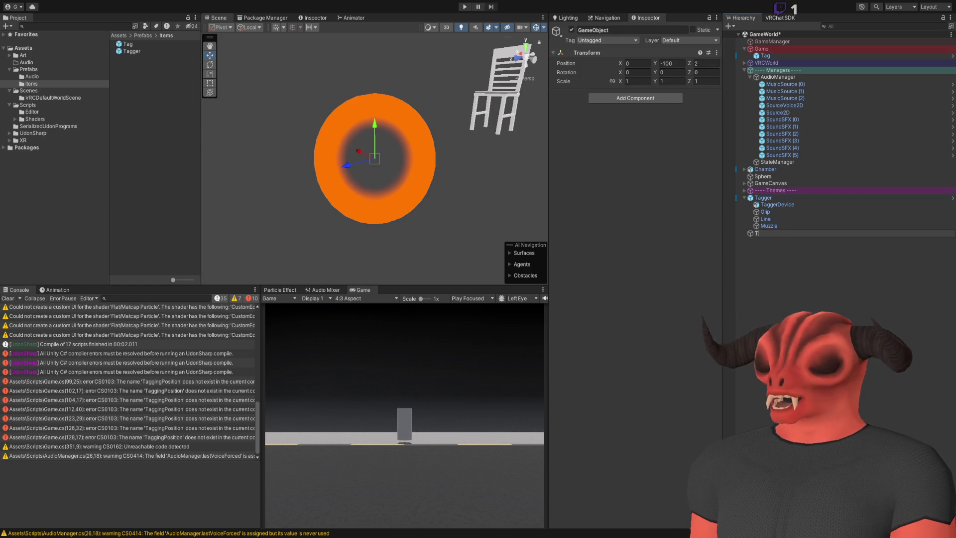
{"action": "type", "text": "agParent"}
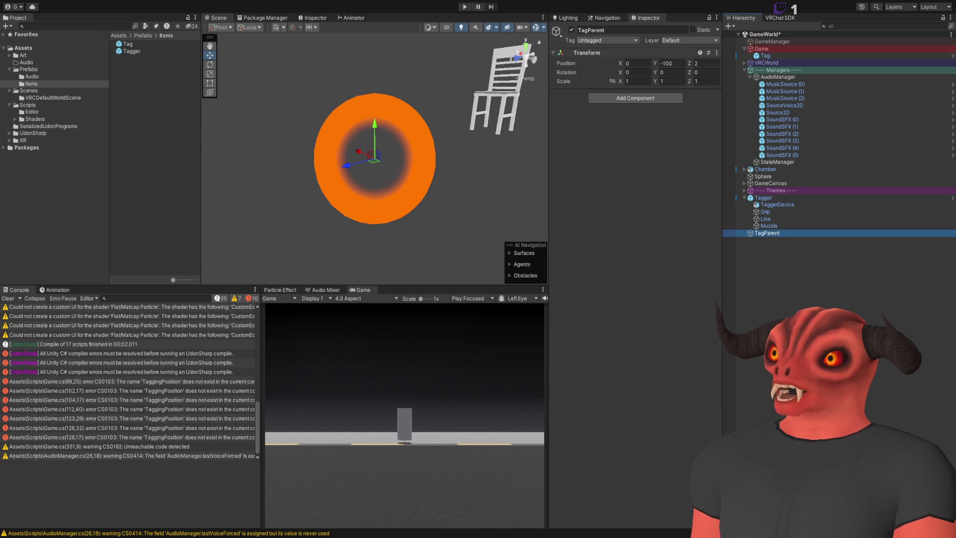
{"action": "left_click", "coordinate": [769, 48]}
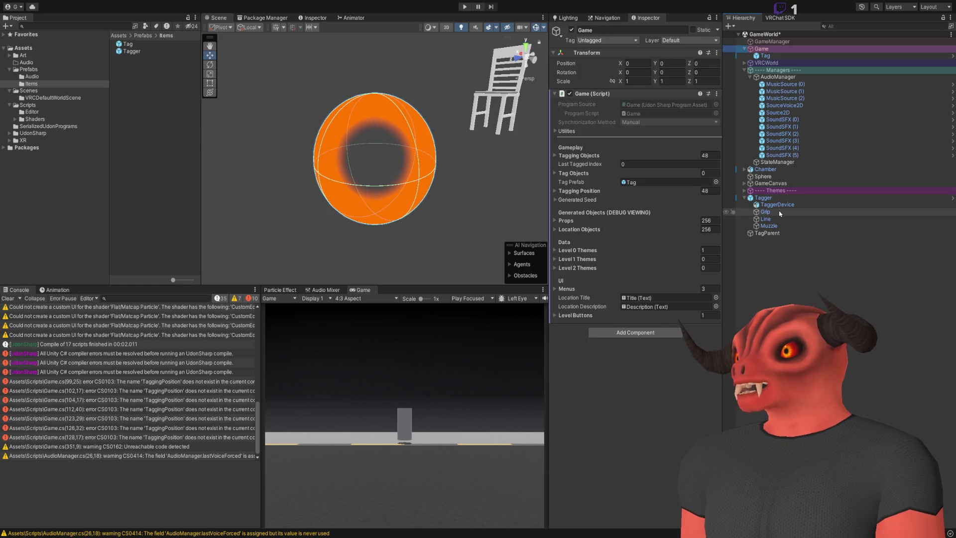
{"action": "key", "text": "alt+Tab"}
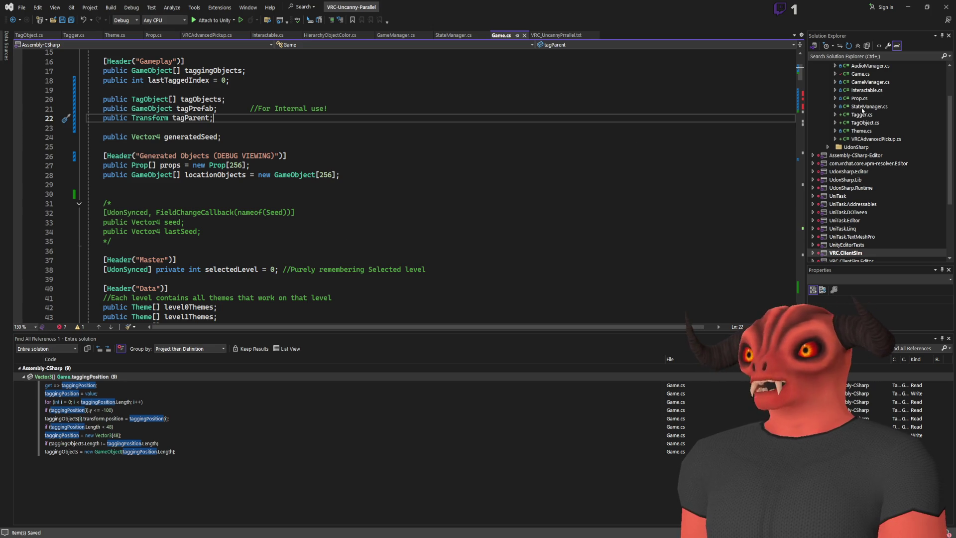
{"action": "scroll", "coordinate": [293, 120], "scroll_direction": "down", "scroll_amount": 14}
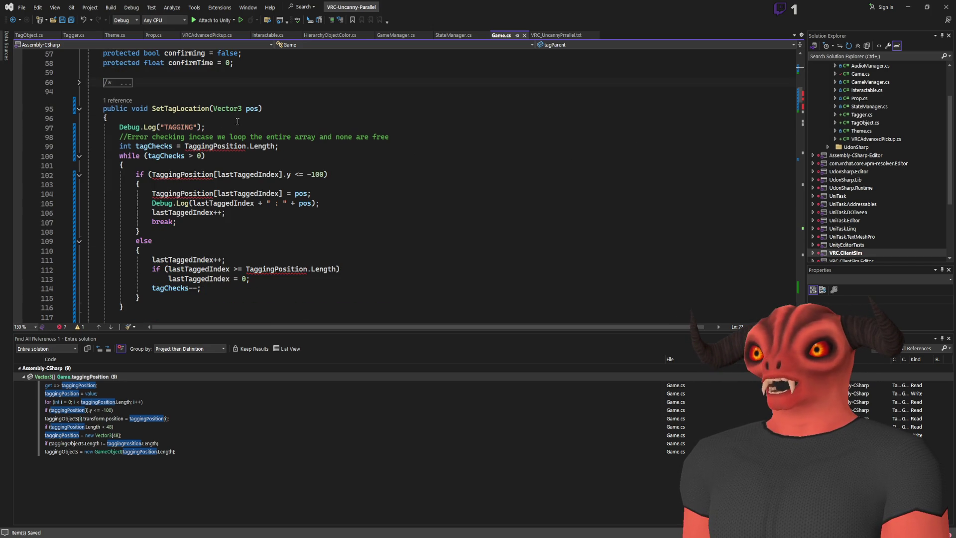
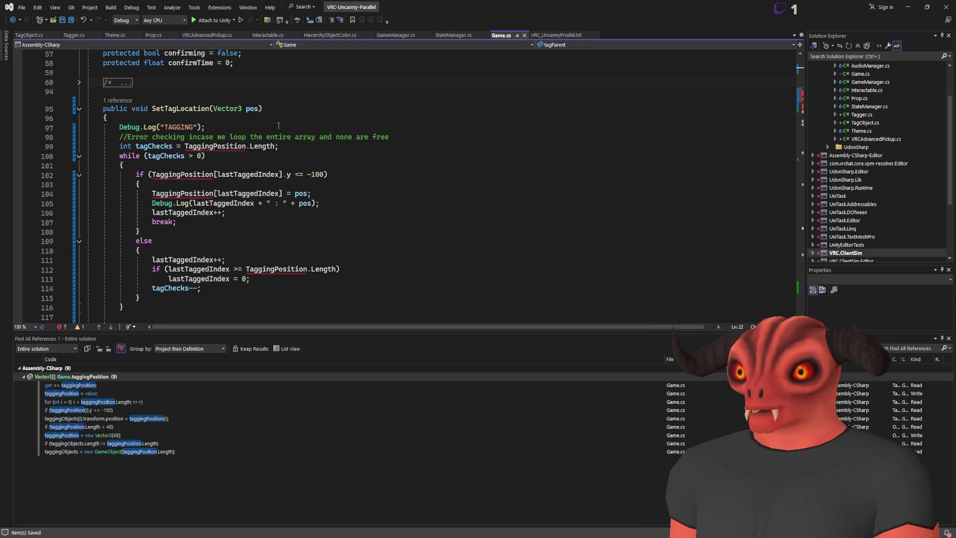
- Replace TaggingPosition with tagObjects on lines 99, 102 and 104 of SetTagLocation
{"action": "left_click", "coordinate": [218, 146]}
{"action": "double_click", "coordinate": [217, 146]}
{"action": "type", "text": "tagObjects"}
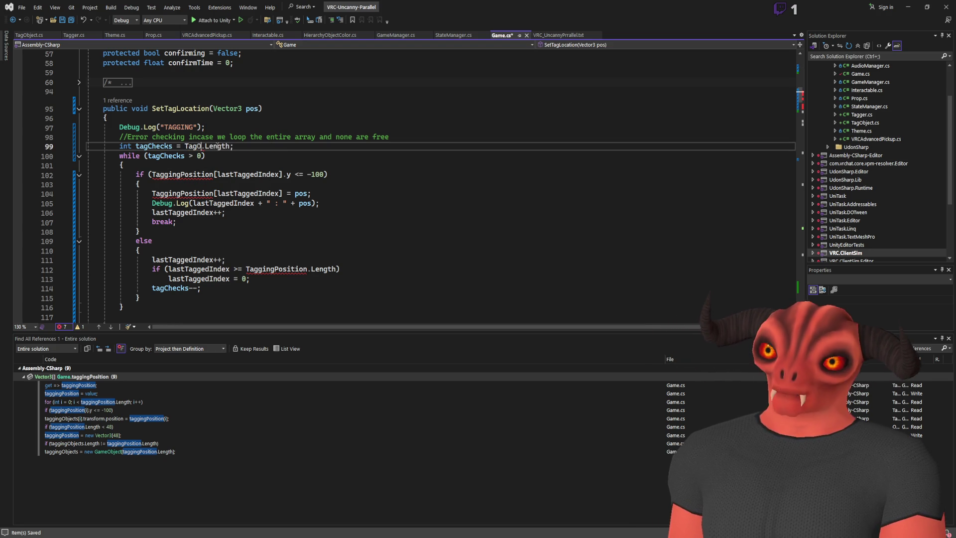
{"action": "left_click", "coordinate": [194, 176]}
{"action": "type", "text": "tagObjects"}
{"action": "double_click", "coordinate": [180, 194]}
{"action": "type", "text": "tagObjects"}
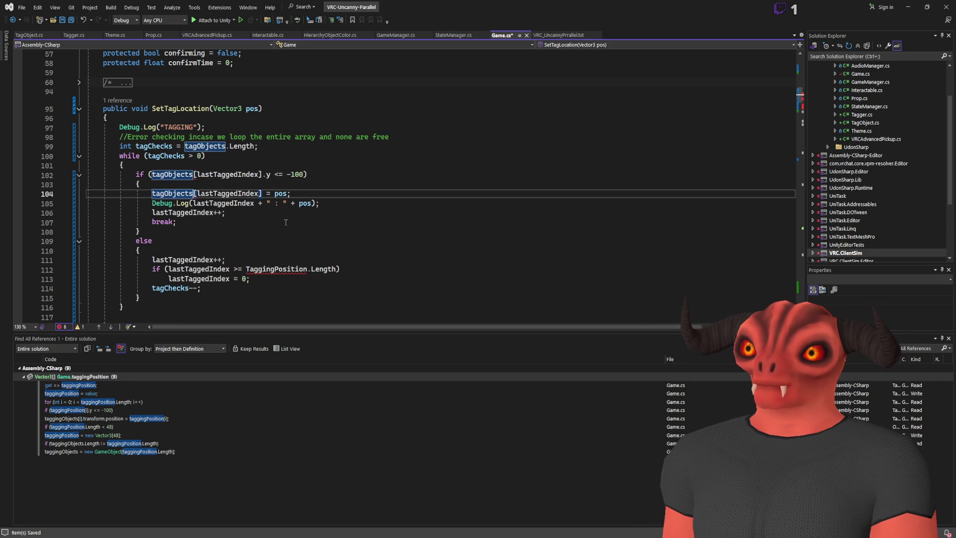
- Add .transform.position to the tagObjects accesses on lines 102 and 104
{"action": "left_click", "coordinate": [194, 175]}
{"action": "left_click", "coordinate": [265, 174]}
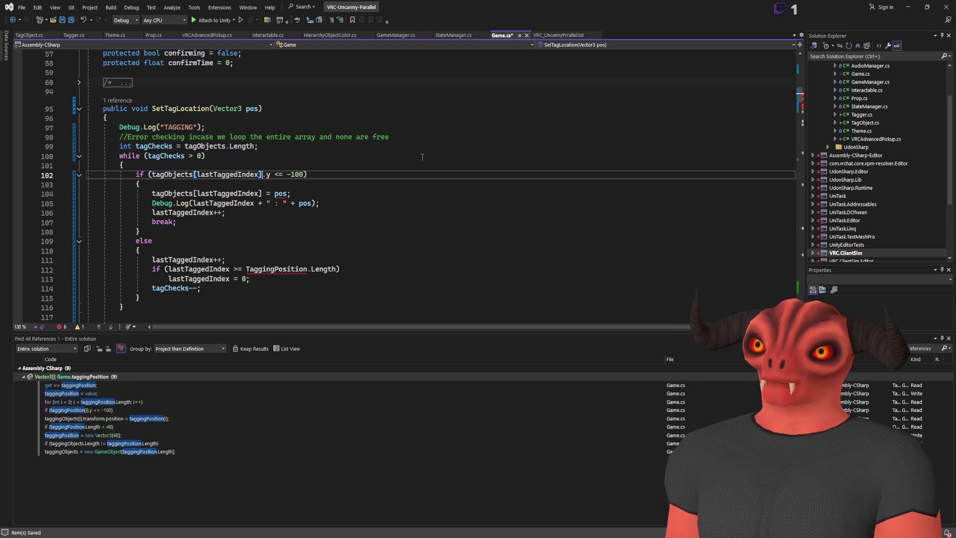
{"action": "type", "text": "transform."}
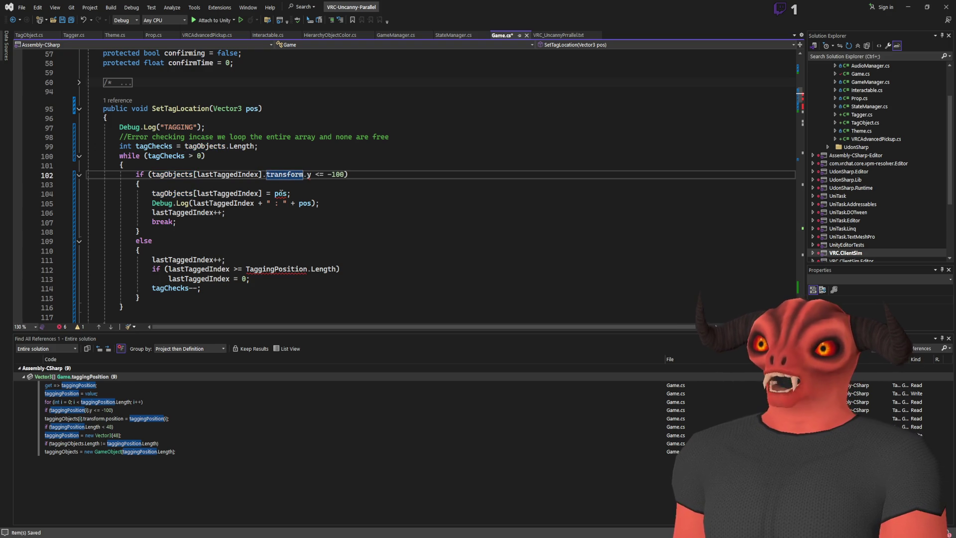
{"action": "left_click", "coordinate": [263, 194]}
{"action": "type", "text": ".trans"}
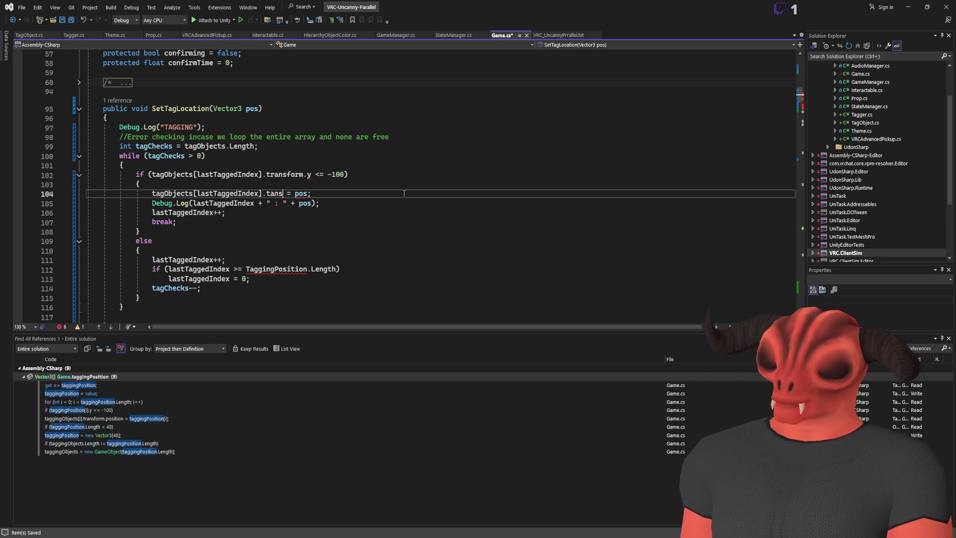
{"action": "type", "text": "form.position"}
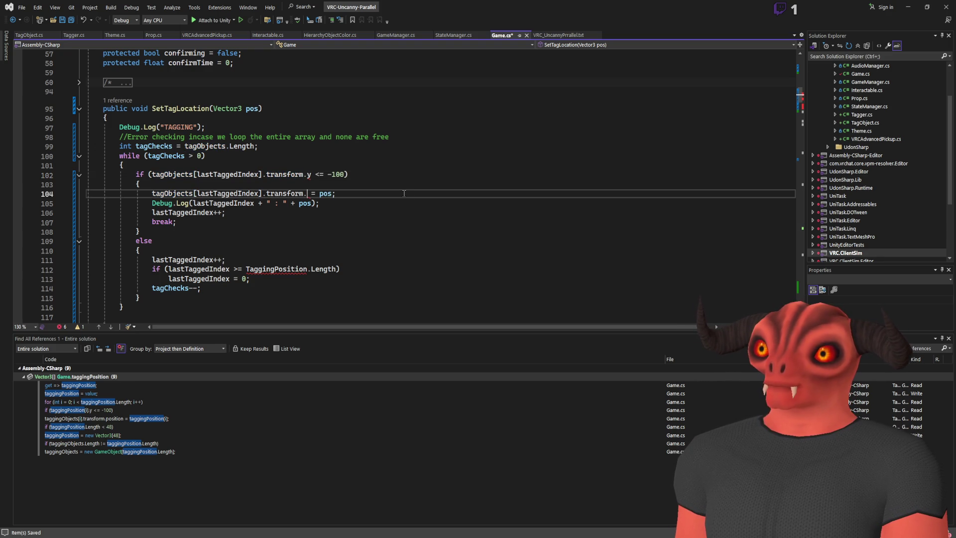
{"action": "left_click", "coordinate": [306, 174]}
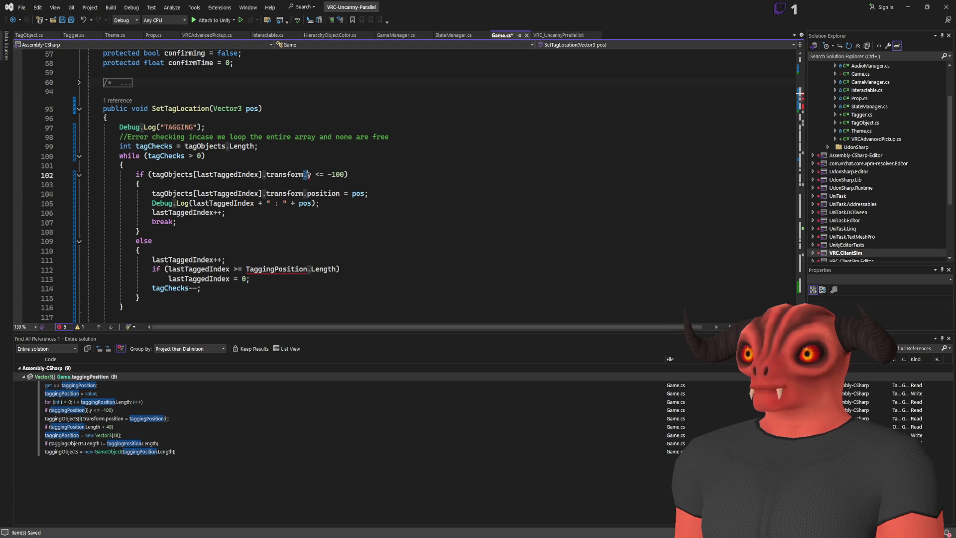
{"action": "type", "text": "position."}
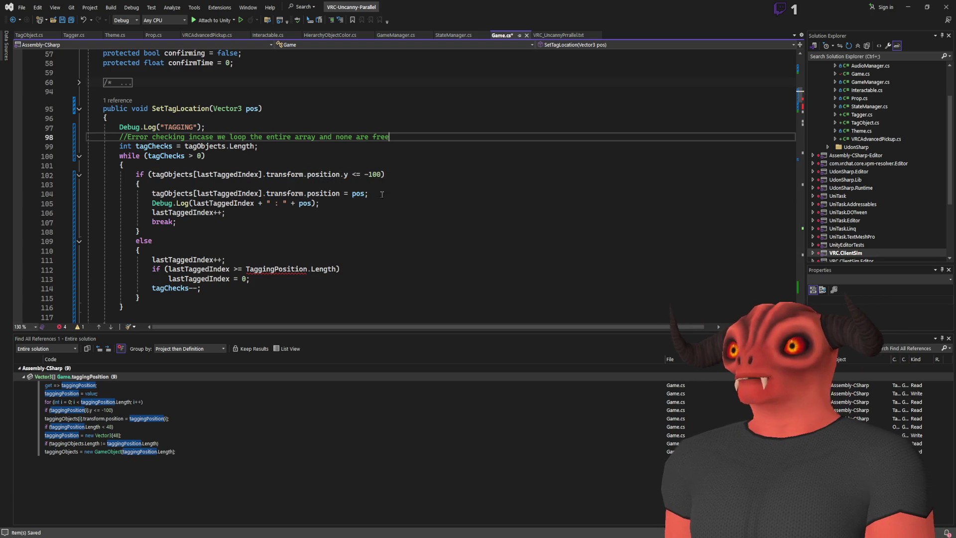
- Replace TaggingPosition with tagObjects on line 112 and save Game.cs
{"action": "double_click", "coordinate": [276, 268]}
{"action": "type", "text": "tagObjects"}
{"action": "key", "text": "ctrl+s"}
{"action": "key", "text": "Up"}
{"action": "key", "text": "Up"}
{"action": "key", "text": "Up"}
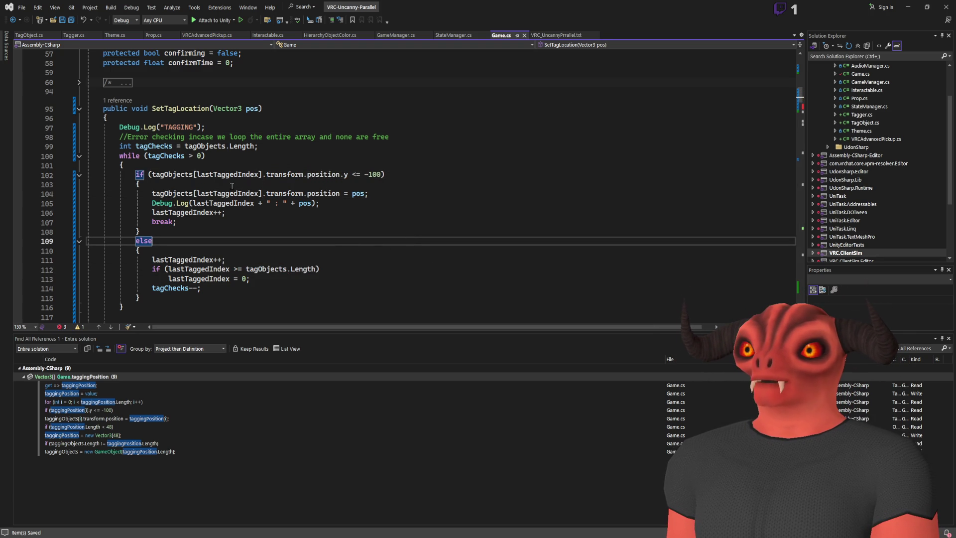
{"action": "scroll", "coordinate": [224, 181], "scroll_direction": "down", "scroll_amount": 4}
- Paste tagObjects in place of TaggingPosition on lines 123, 126 and 128 of RemoveTagLocation
{"action": "double_click", "coordinate": [233, 154]}
{"action": "type", "text": "tagObjects"}
{"action": "left_click", "coordinate": [239, 183]}
{"action": "type", "text": "tagObjects"}
{"action": "double_click", "coordinate": [199, 202]}
{"action": "type", "text": "tagObjects"}
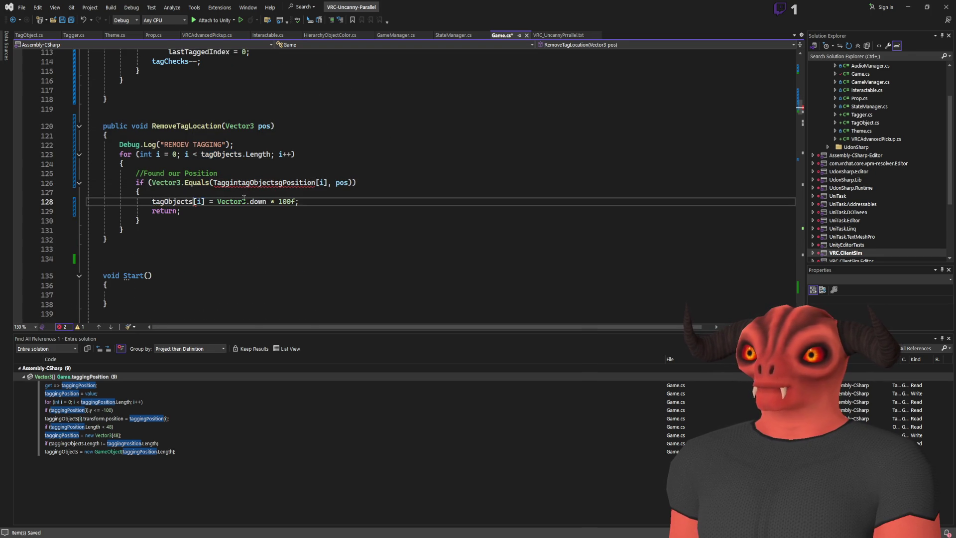
- Append .transform.position to tagObjects[i] on lines 126 and 128, then return to Unity
{"action": "key", "text": "Right"}
{"action": "key", "text": "Right"}
{"action": "type", "text": ".trnas."}
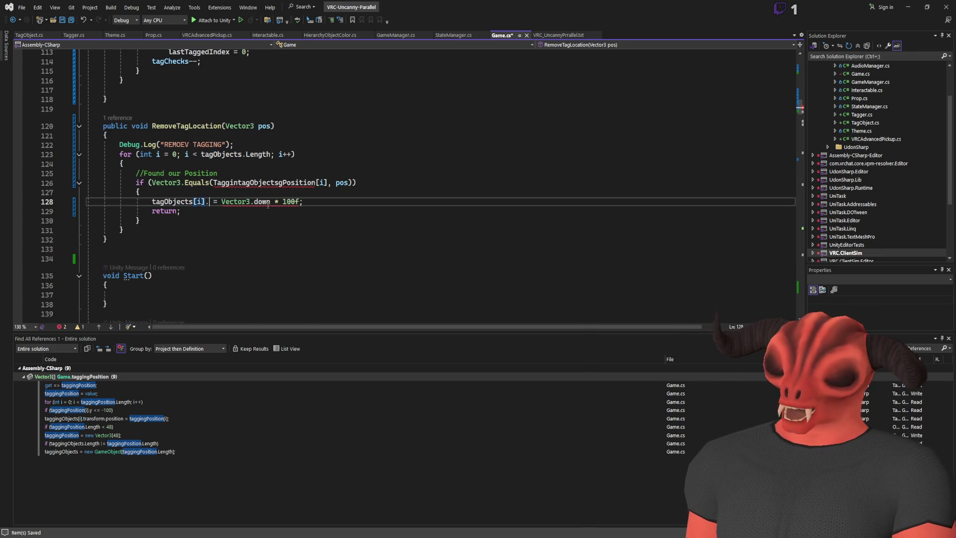
{"action": "key", "text": "BackSpace"}
{"action": "key", "text": "BackSpace"}
{"action": "key", "text": "BackSpace"}
{"action": "type", "text": "ransfo"}
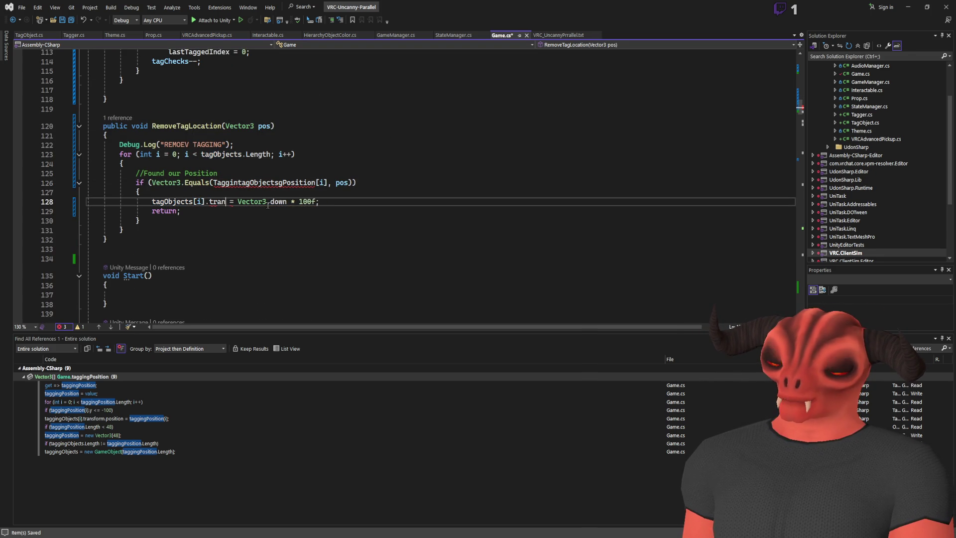
{"action": "type", "text": "rm.p"}
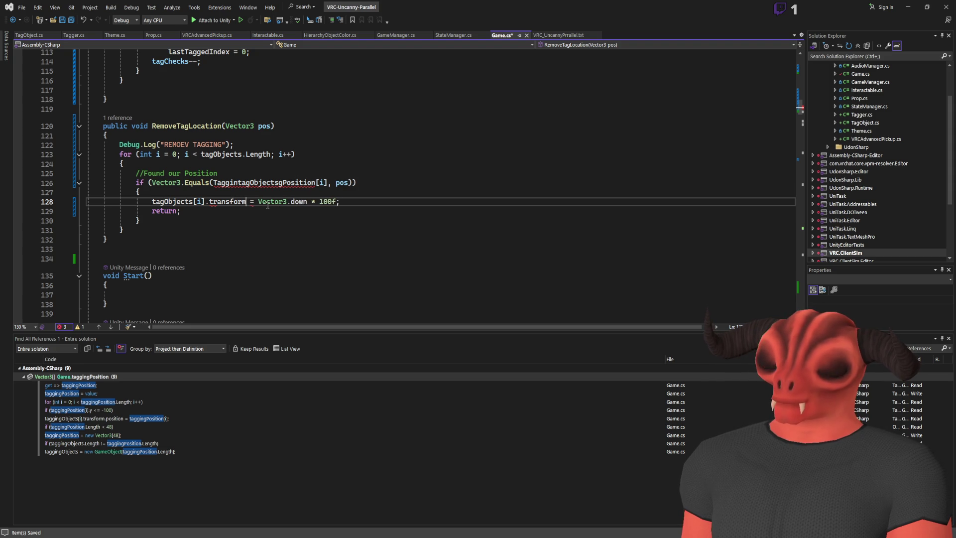
{"action": "type", "text": "osition"}
{"action": "left_click", "coordinate": [331, 183]}
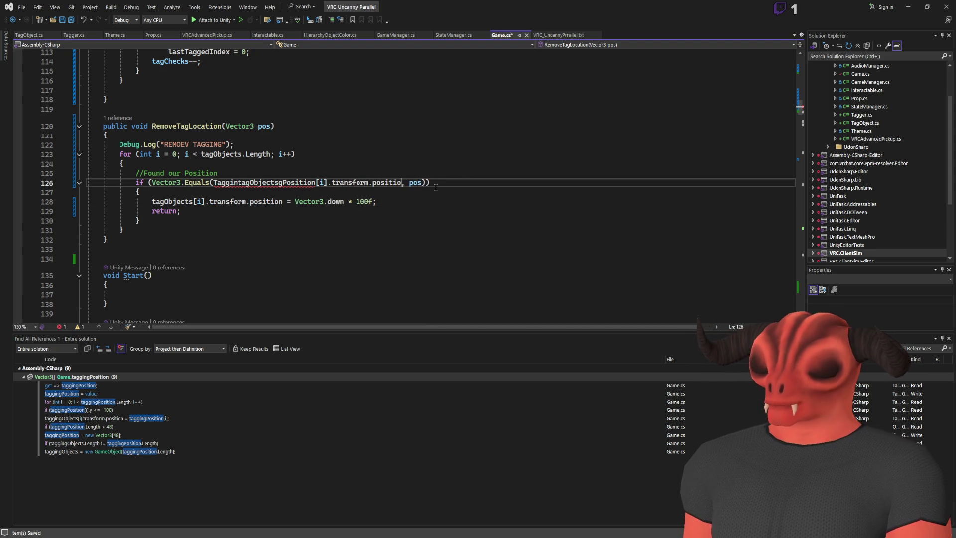
{"action": "left_click", "coordinate": [463, 184]}
{"action": "key", "text": "ctrl+z"}
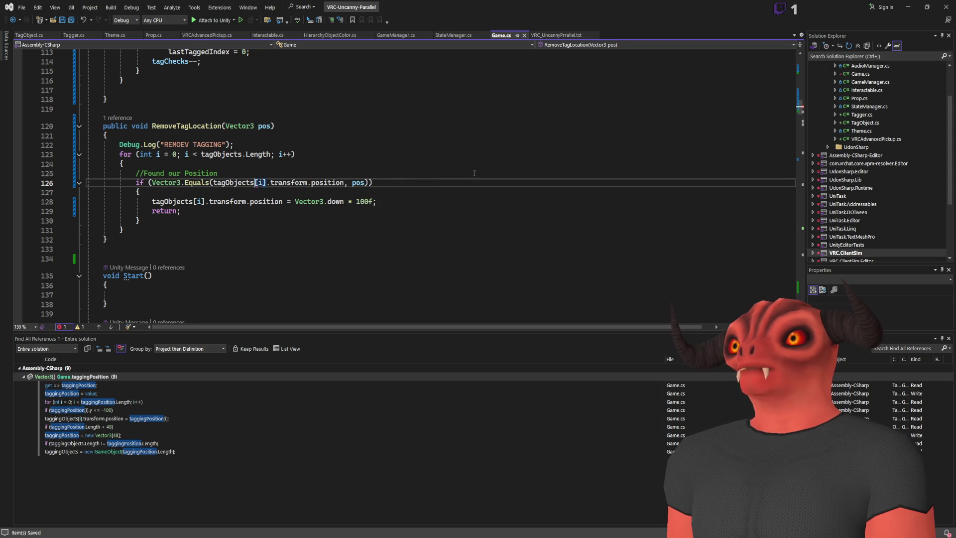
{"action": "scroll", "coordinate": [485, 182], "scroll_direction": "up", "scroll_amount": 4}
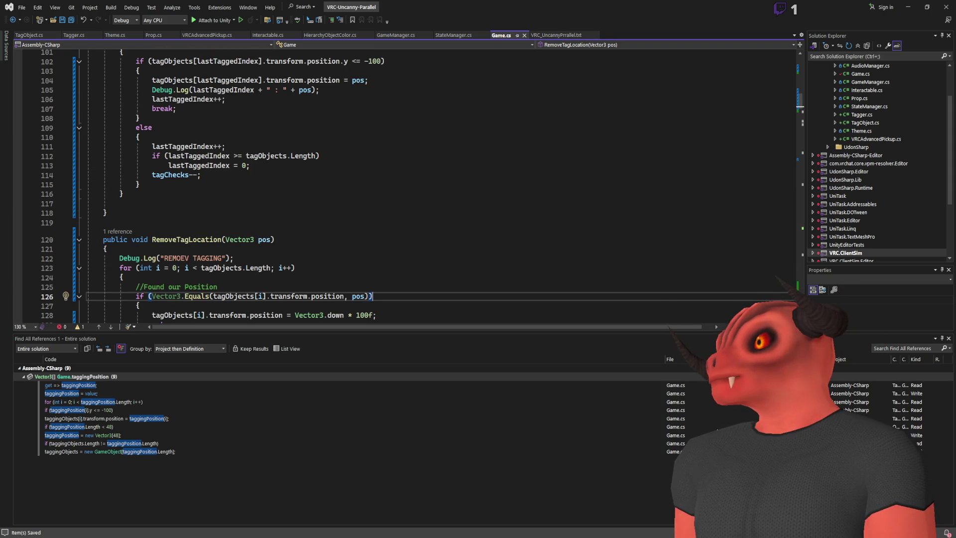
{"action": "key", "text": "alt+Tab"}
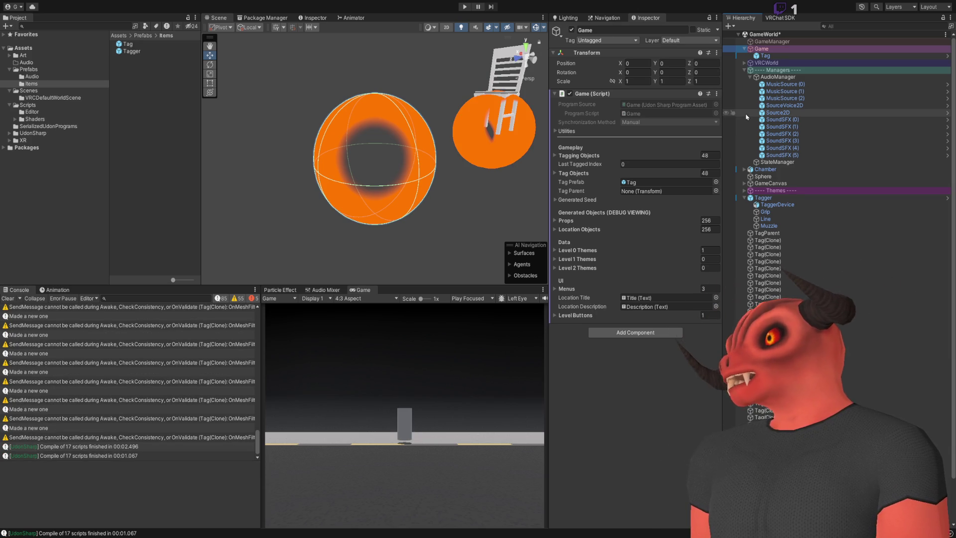
- Clear the console and drag all Tag(Clone) objects onto TagParent in the Hierarchy
{"action": "left_click", "coordinate": [7, 299]}
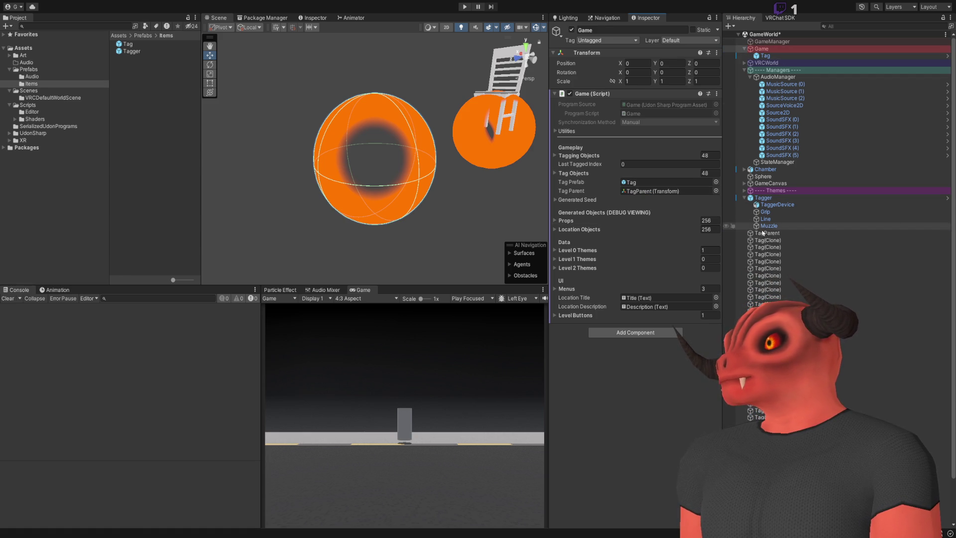
{"action": "left_click", "coordinate": [867, 240]}
{"action": "scroll", "coordinate": [866, 277], "scroll_direction": "down", "scroll_amount": 3}
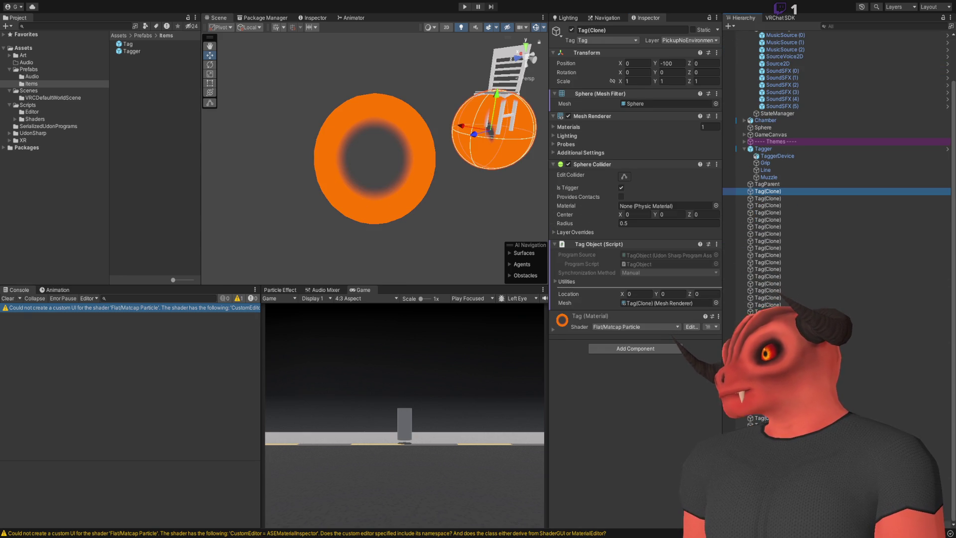
{"action": "key", "text": "shift+End"}
{"action": "left_click_drag", "start_coordinate": [761, 194], "coordinate": [761, 184]}
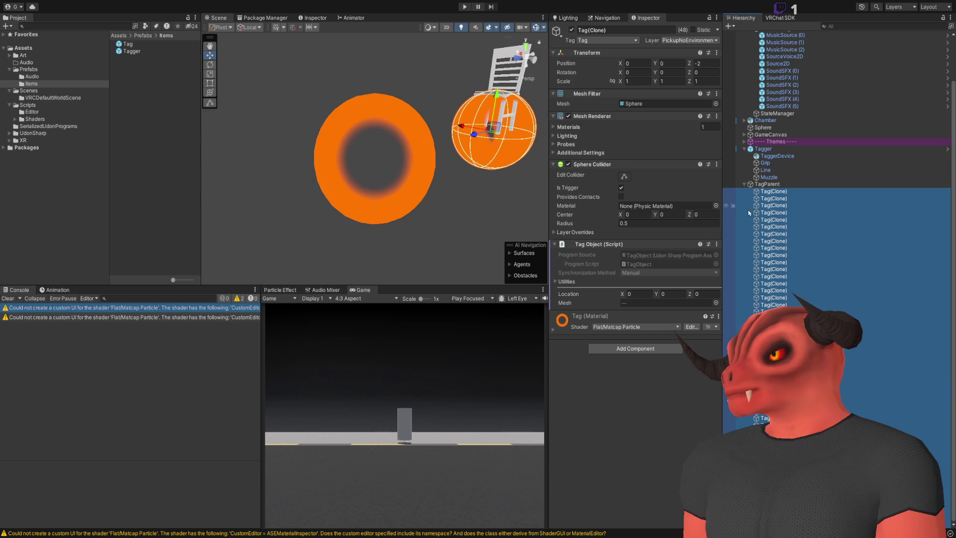
{"action": "left_click", "coordinate": [743, 185]}
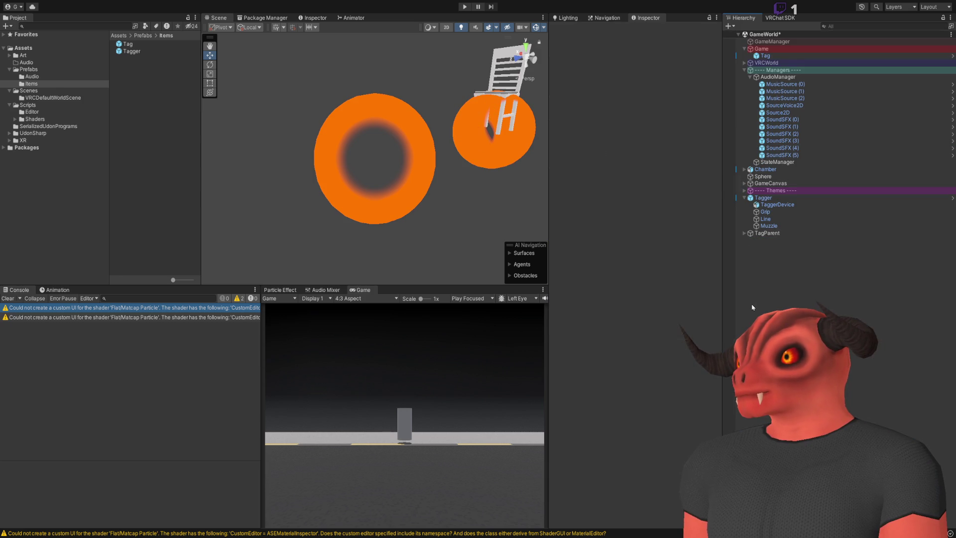
- Expand TagParent, select all 48 Tag(Clone) children and delete them
{"action": "left_click", "coordinate": [767, 63]}
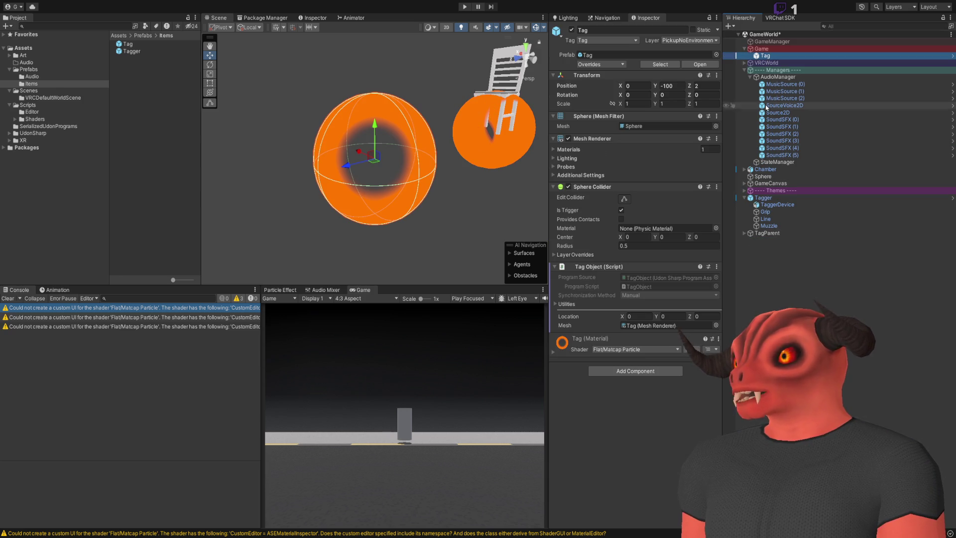
{"action": "left_click", "coordinate": [256, 185]}
{"action": "left_click", "coordinate": [8, 298]}
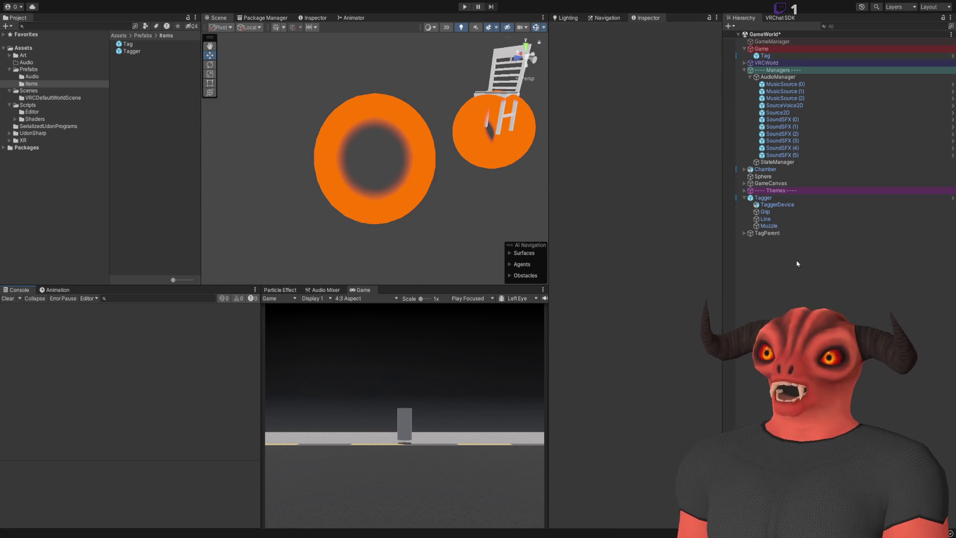
{"action": "left_click", "coordinate": [750, 234]}
{"action": "key", "text": "Right"}
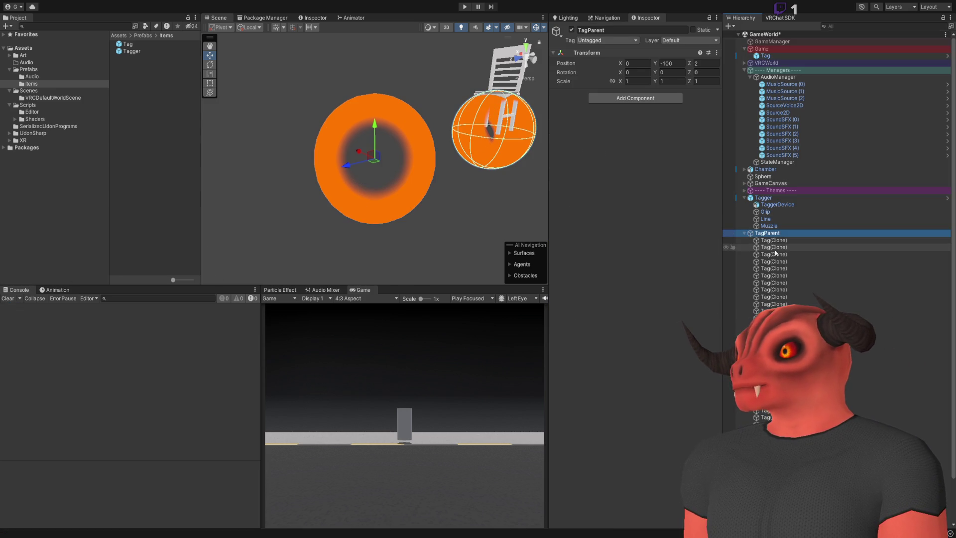
{"action": "key", "text": "Down"}
{"action": "scroll", "coordinate": [796, 311], "scroll_direction": "down", "scroll_amount": 2}
{"action": "key", "text": "shift+Down"}
{"action": "key", "text": "shift+Down"}
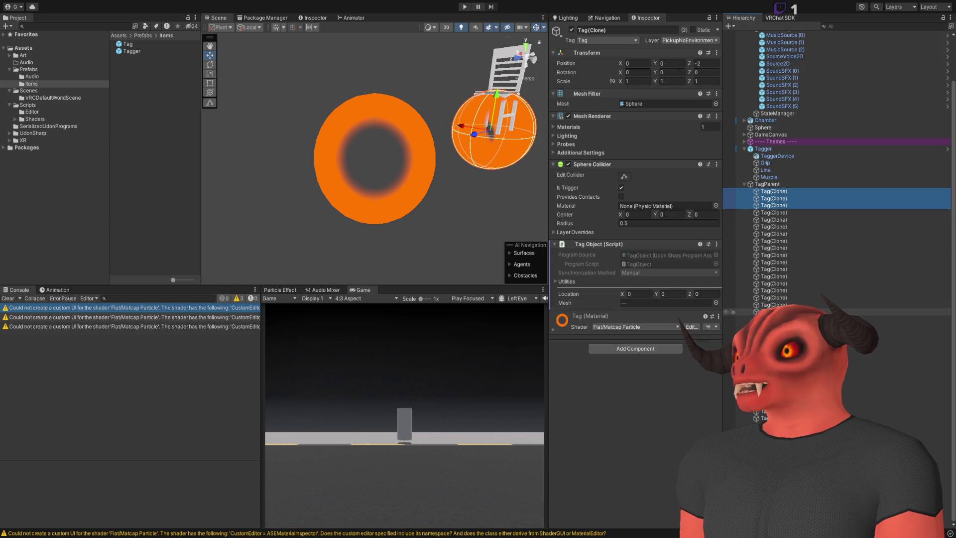
{"action": "key", "text": "shift+End"}
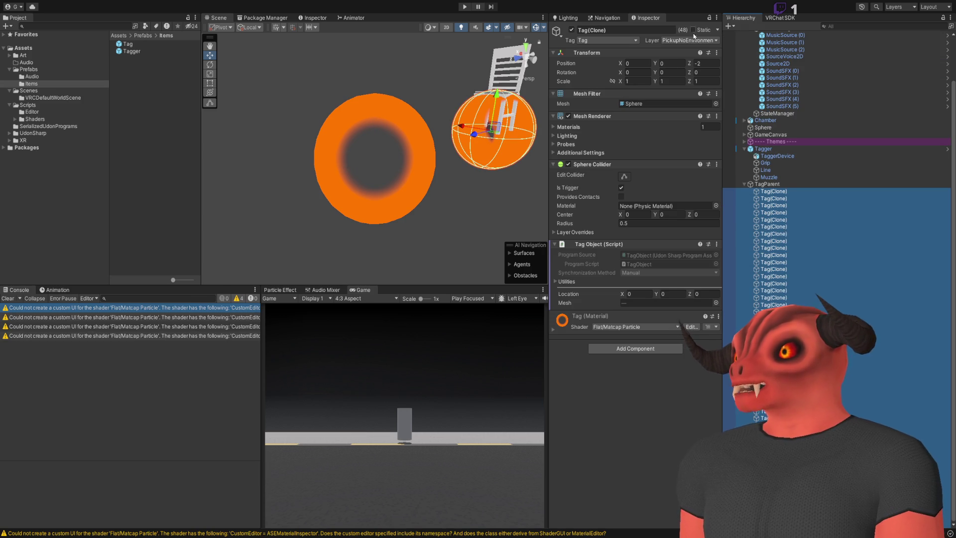
{"action": "key", "text": "Delete"}
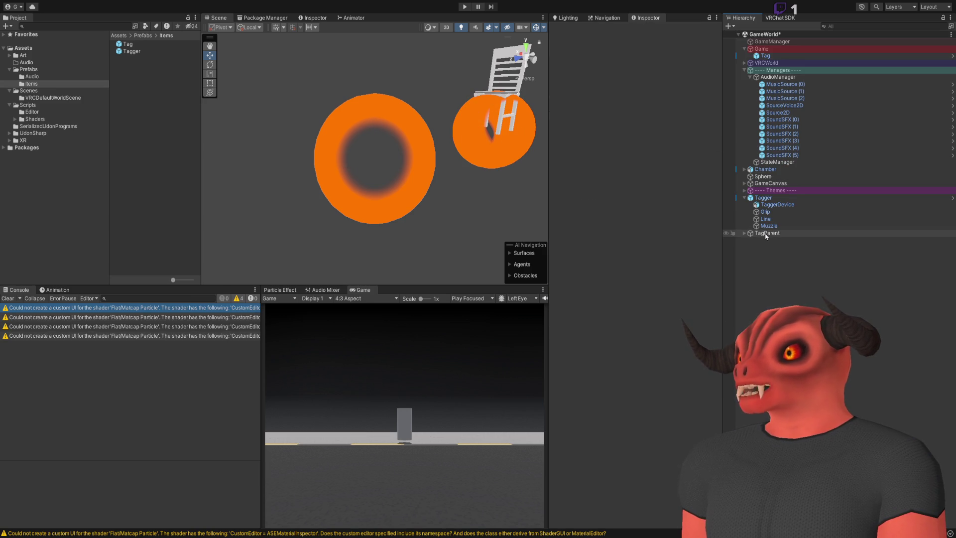
- Rename TagParent to TaggedObjects
{"action": "left_click", "coordinate": [766, 234]}
{"action": "key", "text": "F2"}
{"action": "type", "text": "Tagge"}
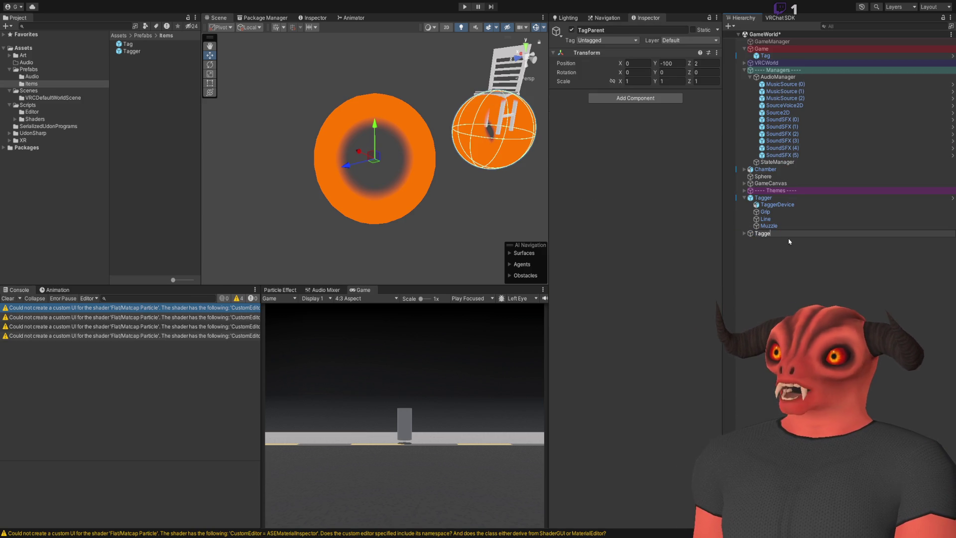
{"action": "type", "text": "dObjects"}
{"action": "key", "text": "Return"}
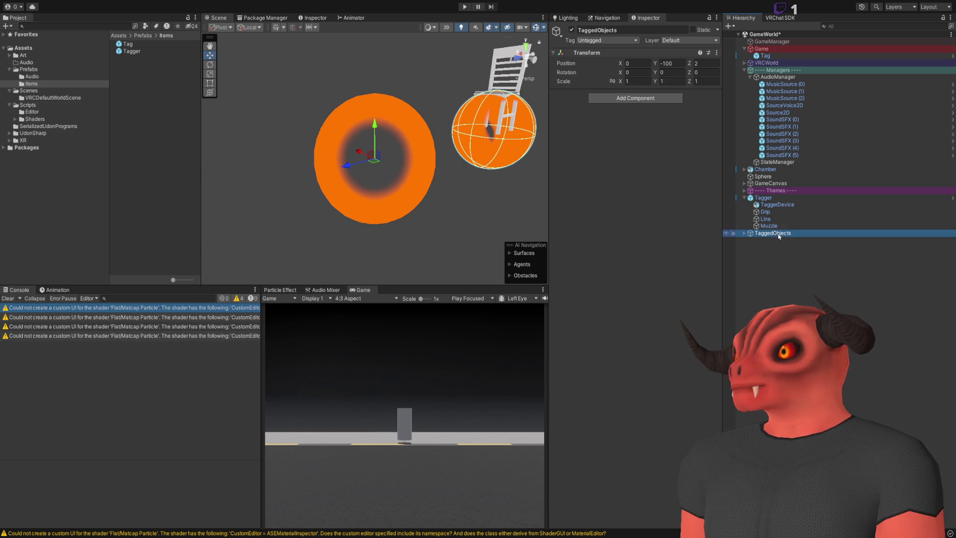
- Move TaggedObjects into Game below Tag, set its position to 0 and frame it
{"action": "left_click_drag", "start_coordinate": [752, 63], "coordinate": [763, 63]}
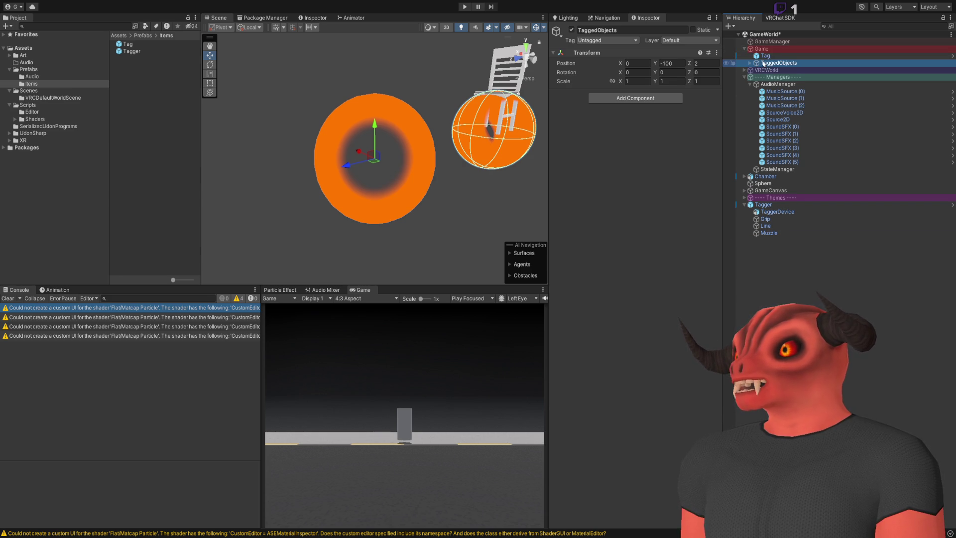
{"action": "type", "text": "0"}
{"action": "key", "text": "Return"}
{"action": "left_click", "coordinate": [754, 64]}
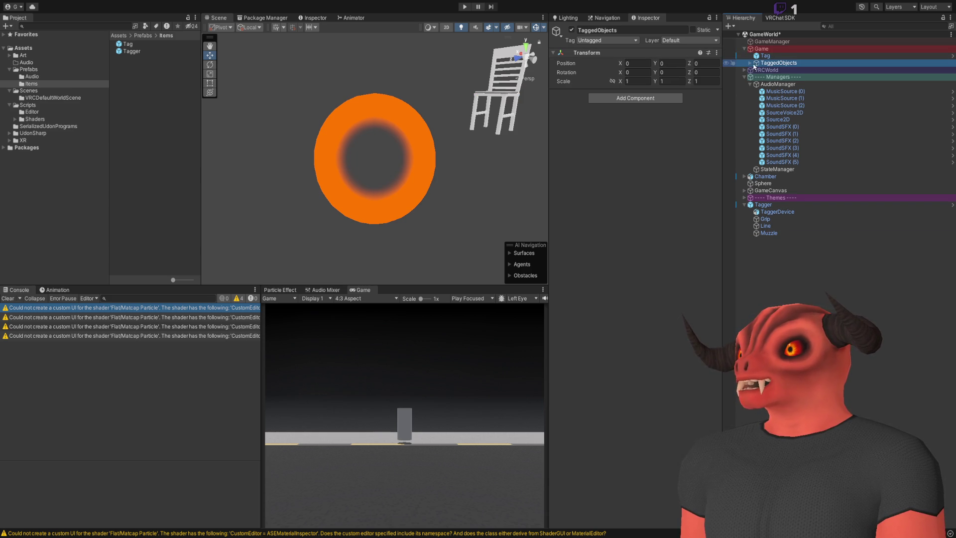
{"action": "key", "text": "f"}
- Select all 48 Tag(Clone) children and set their Y position to -100
{"action": "left_click", "coordinate": [750, 63]}
{"action": "left_click", "coordinate": [777, 70]}
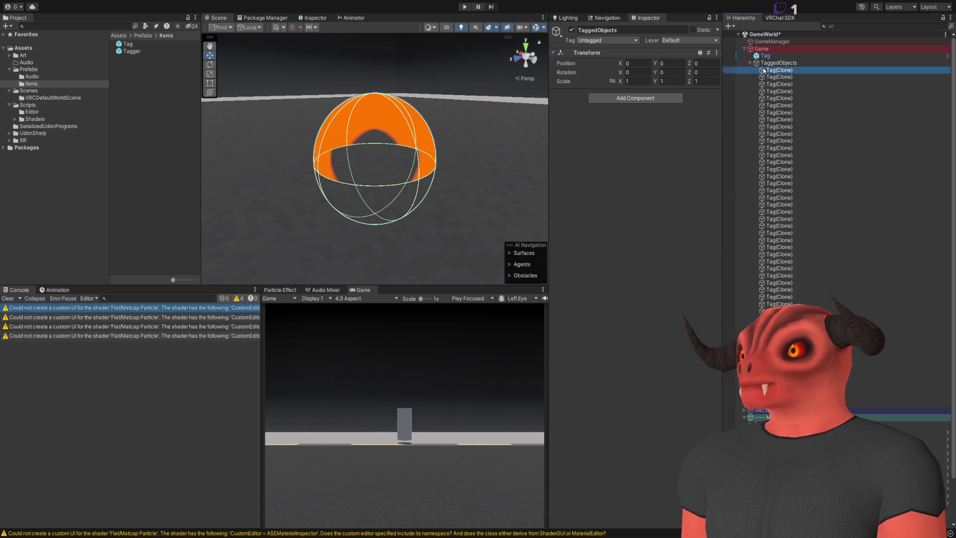
{"action": "key", "text": "shift+End"}
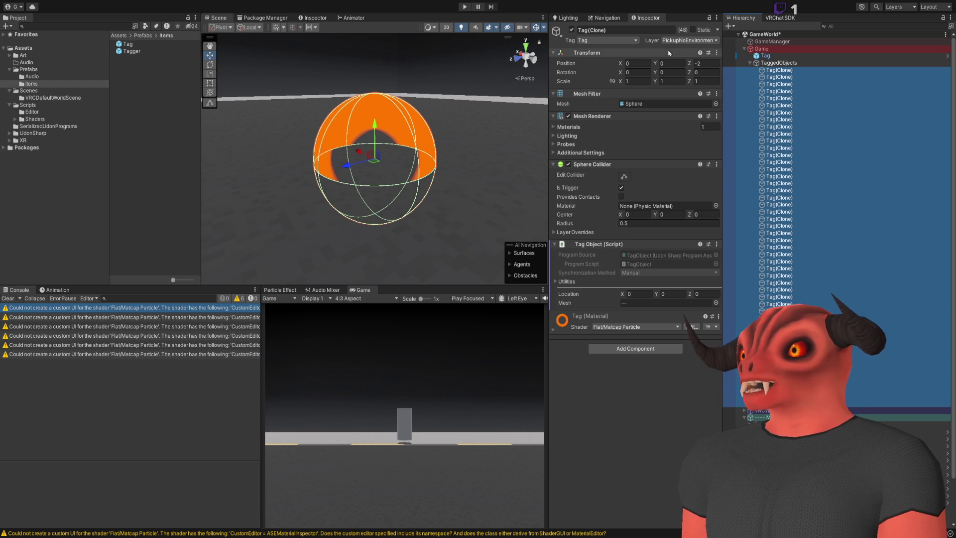
{"action": "left_click", "coordinate": [670, 64]}
{"action": "type", "text": "-100"}
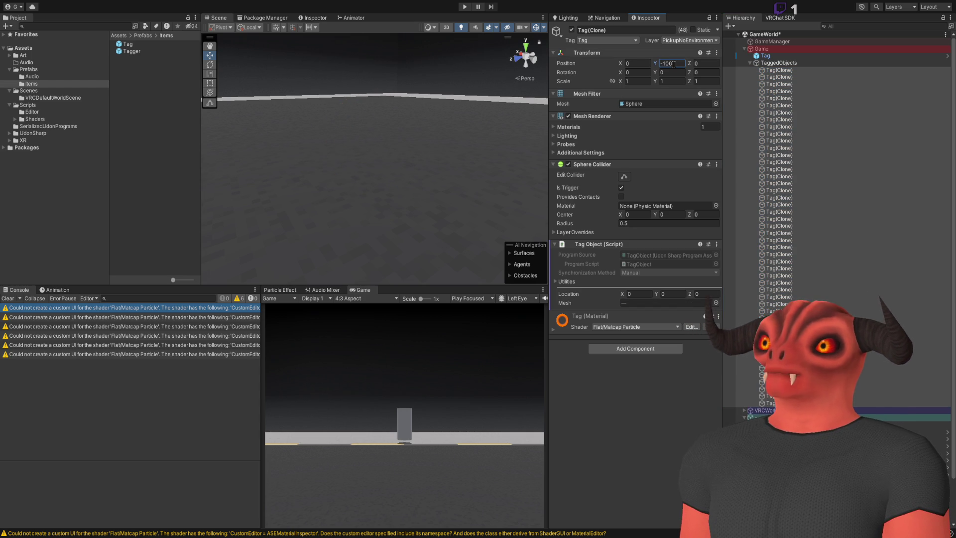
{"action": "key", "text": "Return"}
{"action": "key", "text": "f"}
{"action": "left_click_drag", "start_coordinate": [455, 216], "coordinate": [447, 259]}
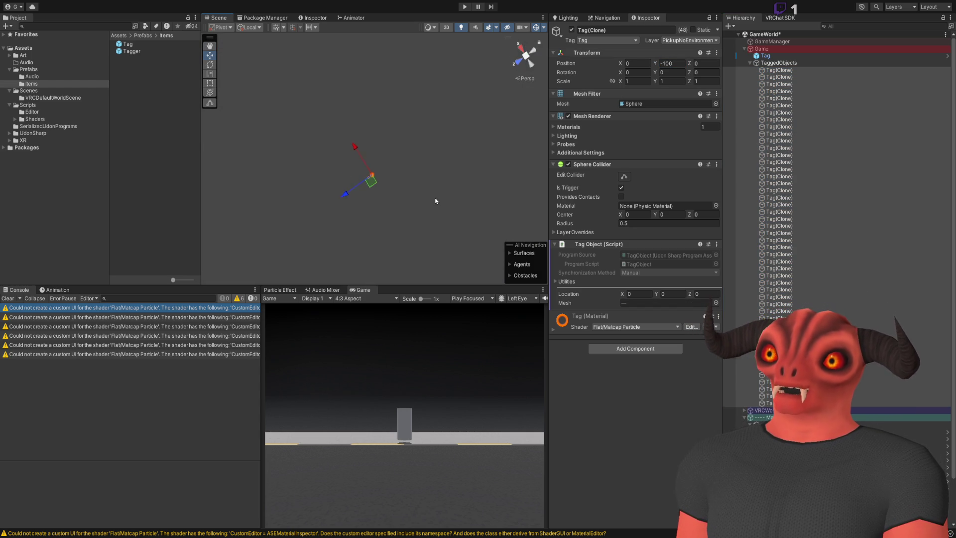
{"action": "left_click", "coordinate": [436, 200]}
{"action": "mouse_move", "coordinate": [435, 200]}
{"action": "left_mouse_down"}
{"action": "mouse_move", "coordinate": [481, 32]}
{"action": "mouse_move", "coordinate": [473, 268]}
{"action": "mouse_move", "coordinate": [448, 374]}
{"action": "mouse_move", "coordinate": [214, 277]}
{"action": "mouse_move", "coordinate": [628, 264]}
{"action": "left_mouse_up"}
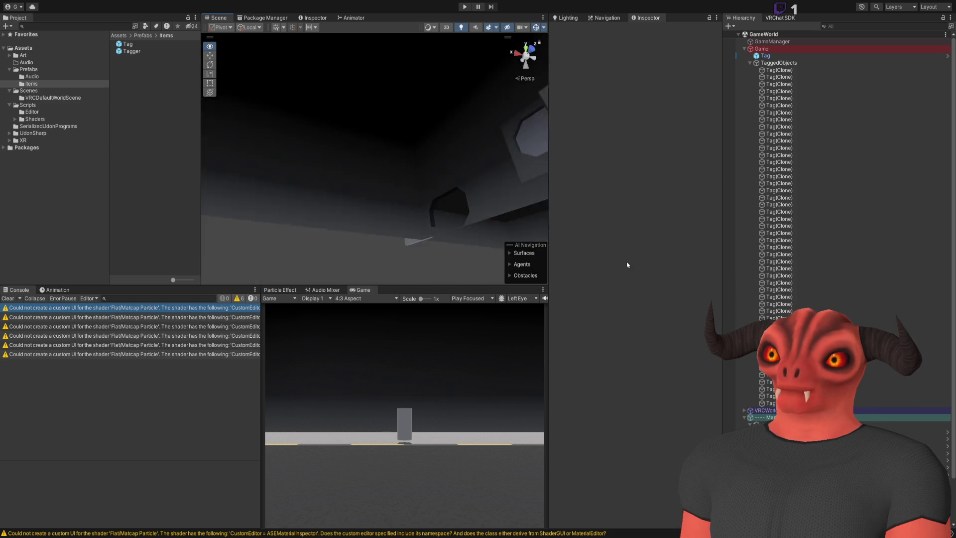
- Toggle the clones' Mesh Renderer and undo the change
{"action": "double_click", "coordinate": [764, 402]}
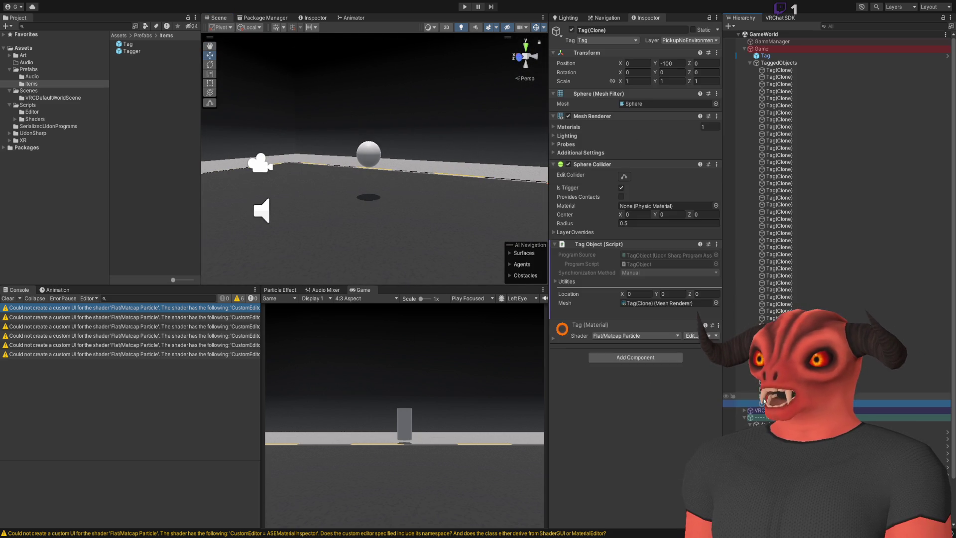
{"action": "left_click", "coordinate": [780, 70], "text": "shift"}
{"action": "left_click", "coordinate": [568, 106]}
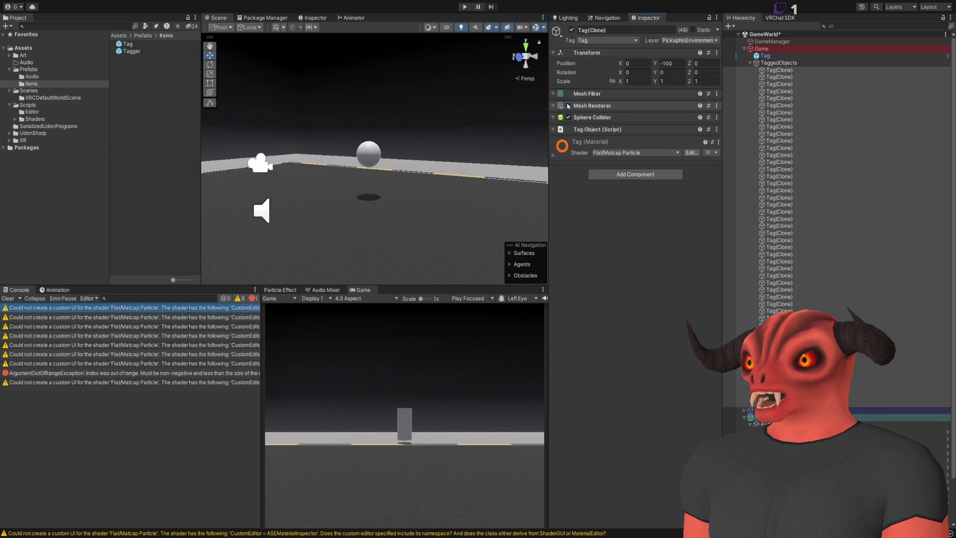
{"action": "key", "text": "ctrl+z"}
{"action": "key", "text": "ctrl+z"}
{"action": "key", "text": "ctrl+z"}
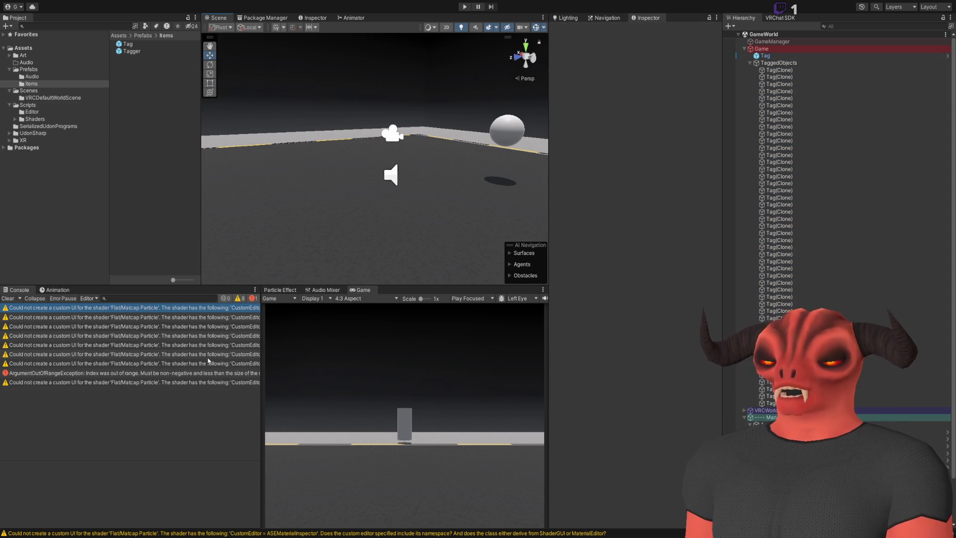
- Clear the console, collapse the Game group and enter play mode
{"action": "left_click", "coordinate": [7, 298]}
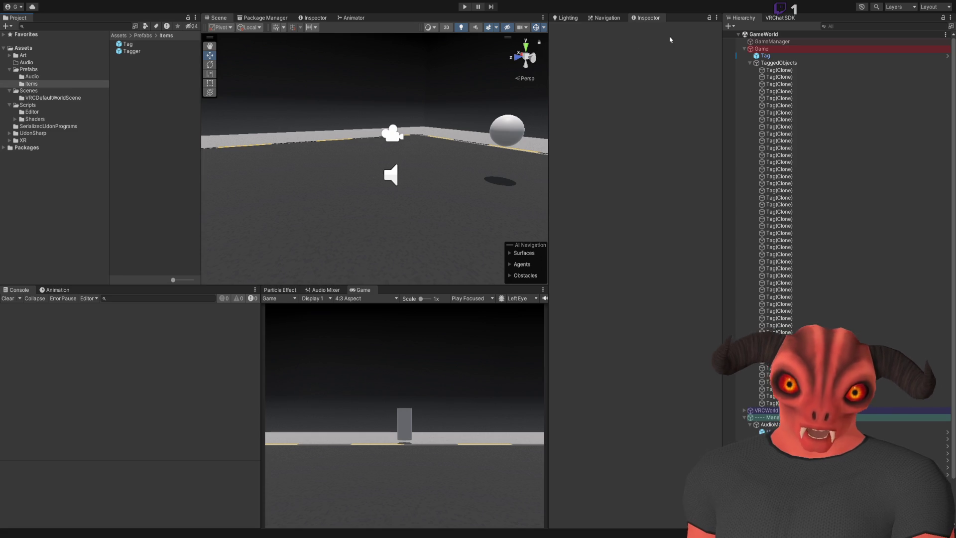
{"action": "left_click", "coordinate": [745, 49]}
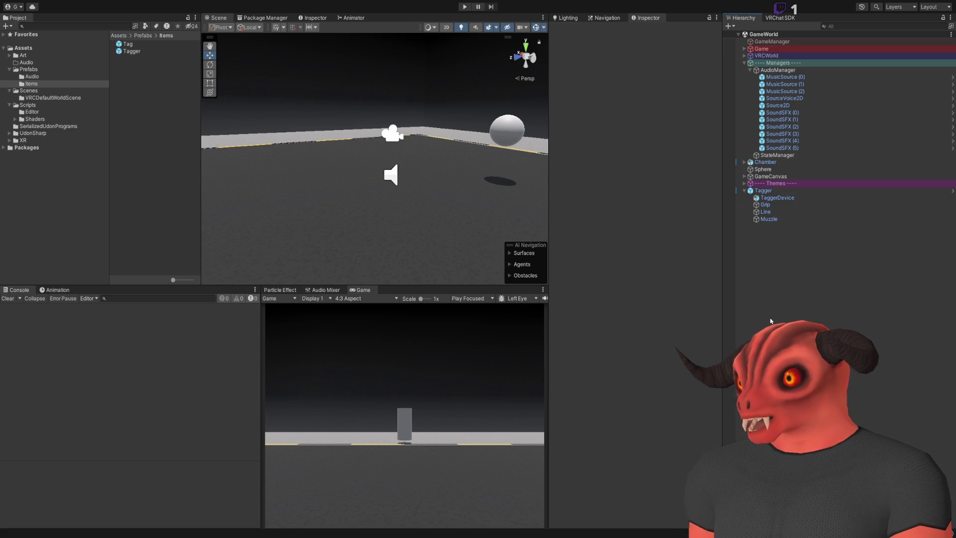
{"action": "key", "text": "alt+Tab"}
{"action": "key", "text": "alt+Tab"}
{"action": "left_click", "coordinate": [463, 8]}
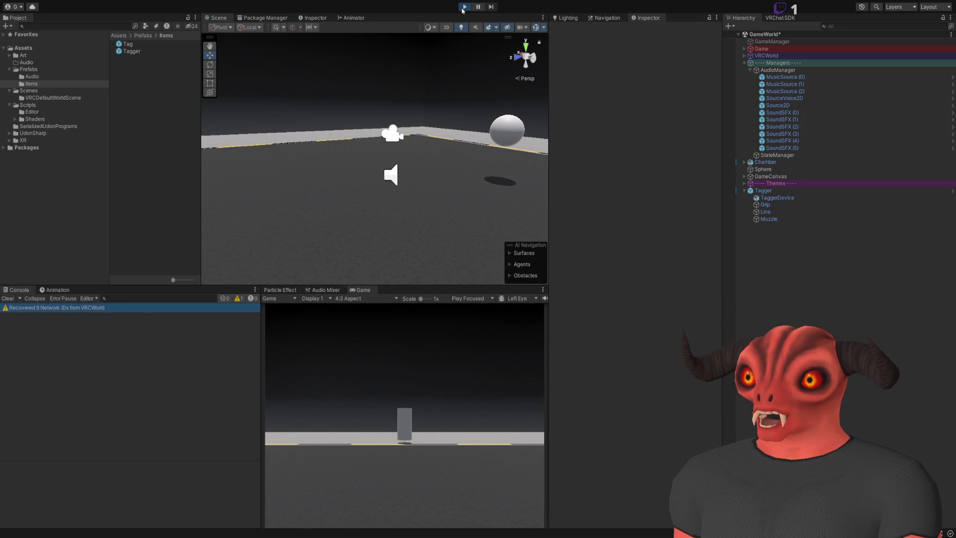
- Walk the player forward, pick up the Tagger and fire it to place a tag
{"action": "left_click", "coordinate": [355, 390]}
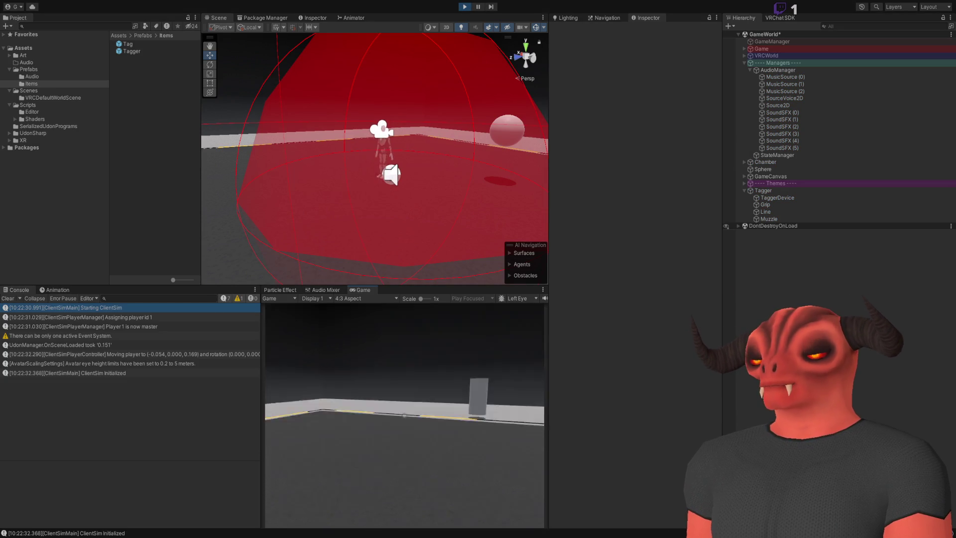
{"action": "key", "text": "w"}
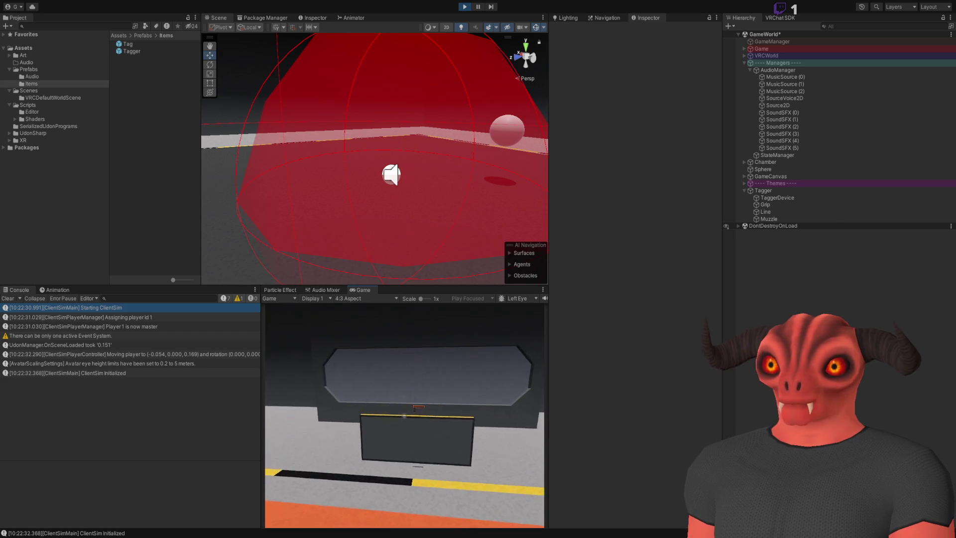
{"action": "left_click", "coordinate": [404, 415]}
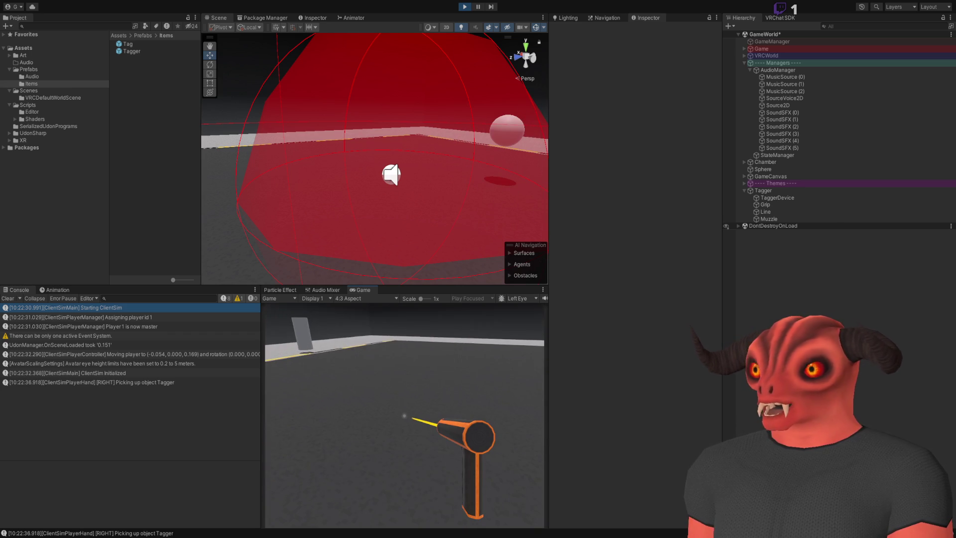
{"action": "left_click", "coordinate": [405, 415]}
{"action": "key", "text": "Escape"}
- Open the Game.cs exception at line 102 and inspect the lastTaggedIndex array access
{"action": "double_click", "coordinate": [160, 419]}
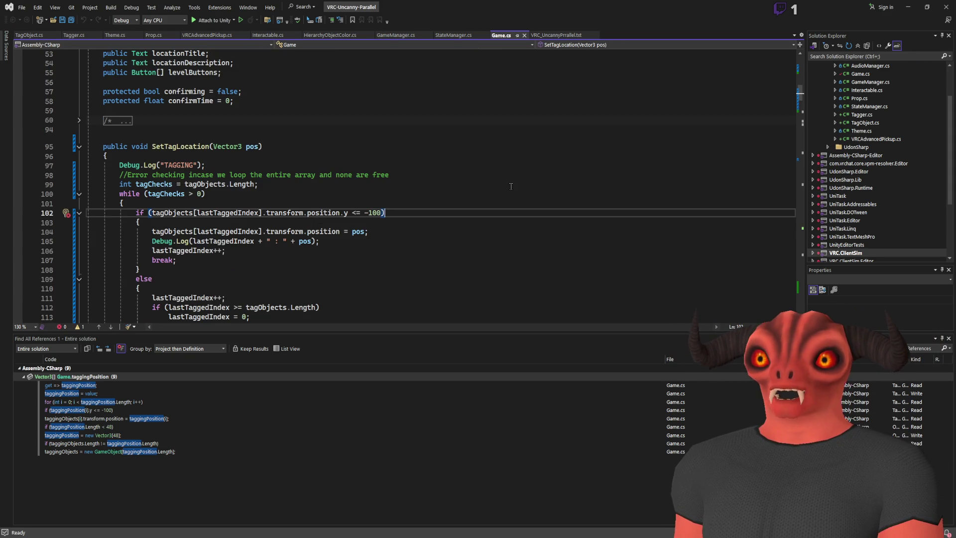
{"action": "left_click", "coordinate": [183, 213]}
{"action": "double_click", "coordinate": [227, 213]}
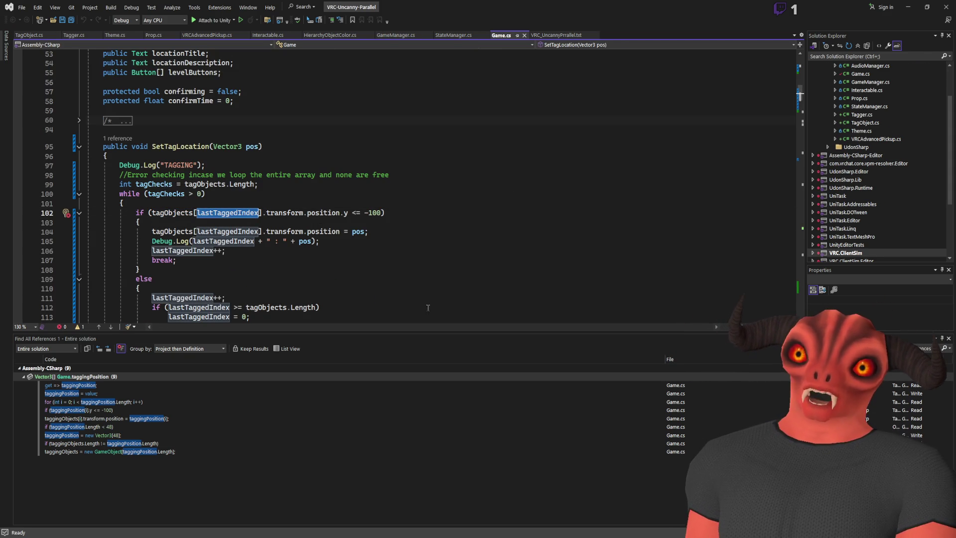
{"action": "key", "text": "alt+Tab"}
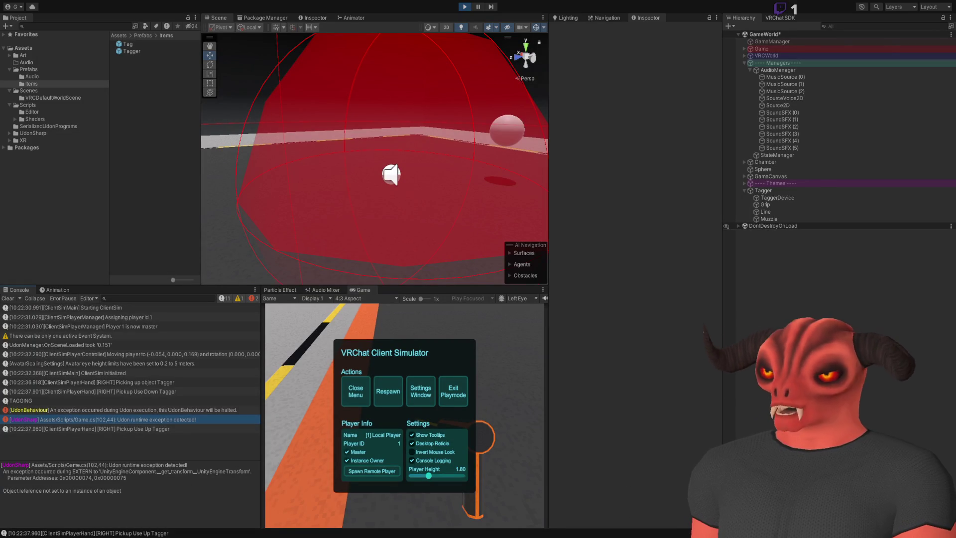
{"action": "key", "text": "alt+Tab"}
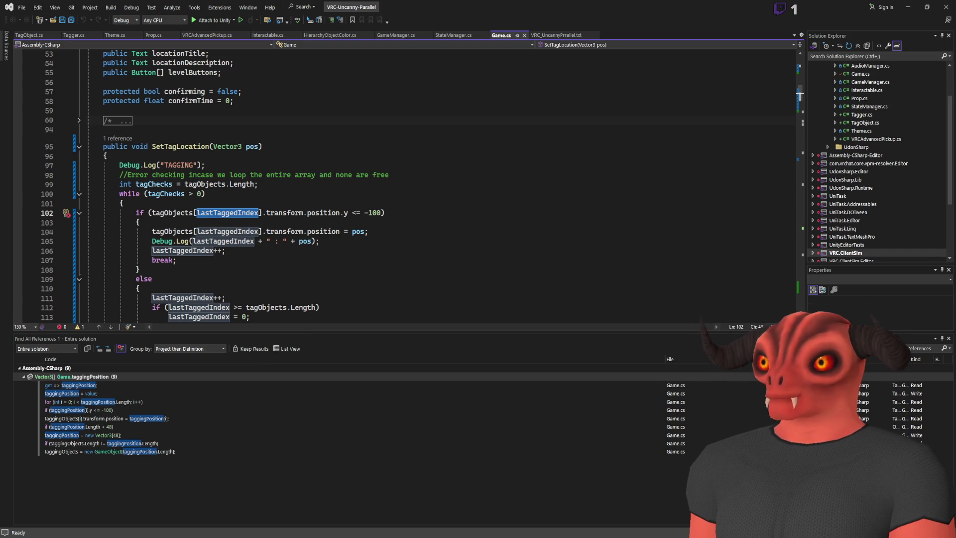
{"action": "key", "text": "alt+Tab"}
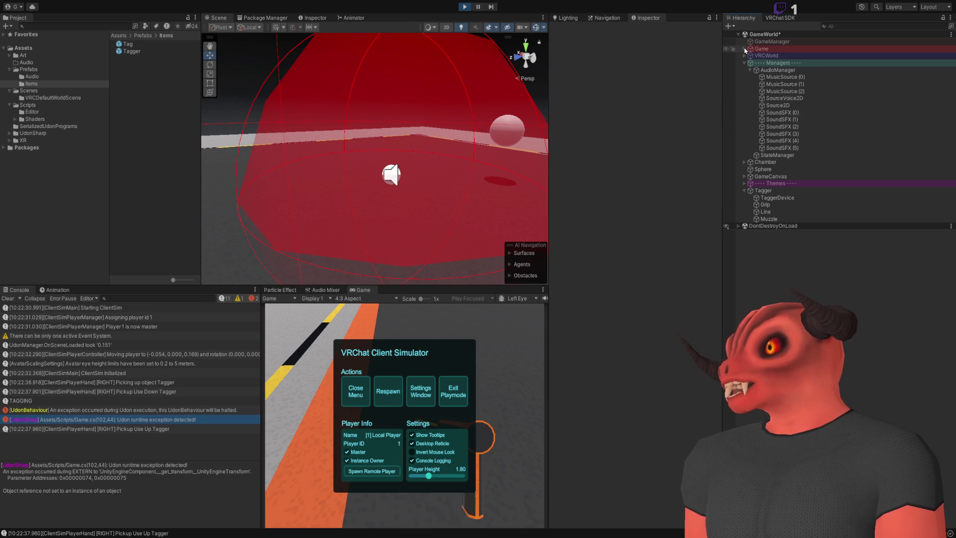
- Select Game and expand its Tag Objects array, finding every slot None
{"action": "left_click", "coordinate": [745, 49]}
{"action": "left_click", "coordinate": [761, 49]}
{"action": "left_click", "coordinate": [579, 173]}
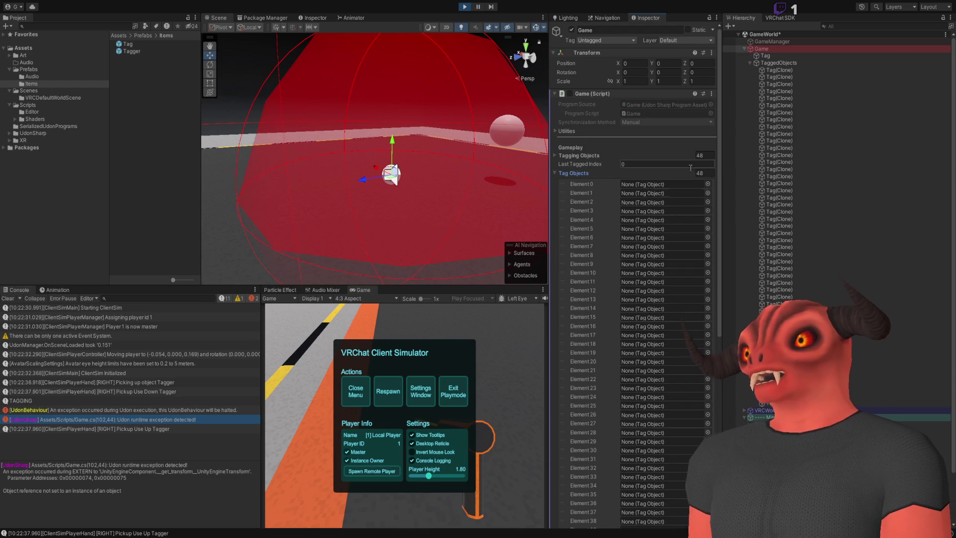
{"action": "key", "text": "alt+Tab"}
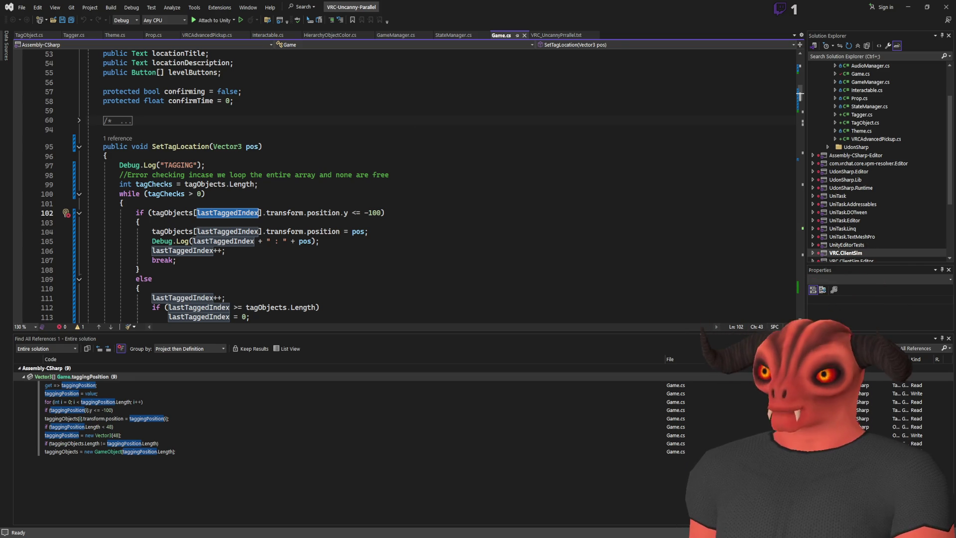
- Review the tagObjects and taggingObjects usages around lines 453-457
{"action": "scroll", "coordinate": [464, 146], "scroll_direction": "down", "scroll_amount": 20}
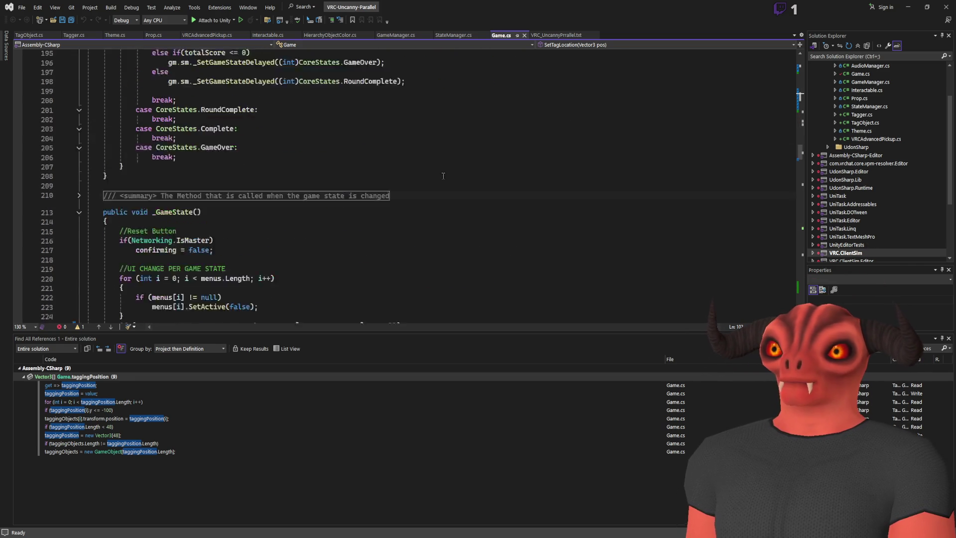
{"action": "scroll", "coordinate": [464, 146], "scroll_direction": "down", "scroll_amount": 20}
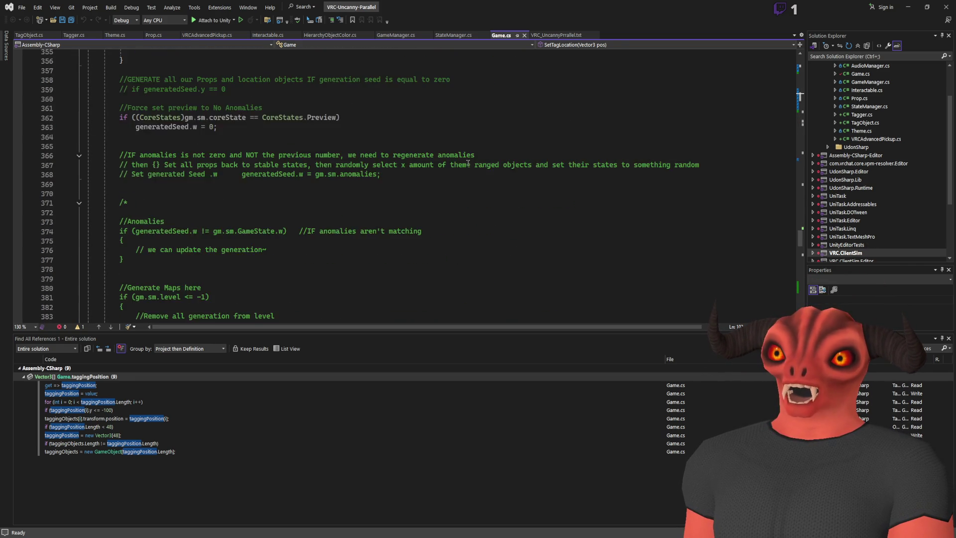
{"action": "scroll", "coordinate": [468, 163], "scroll_direction": "down", "scroll_amount": 16}
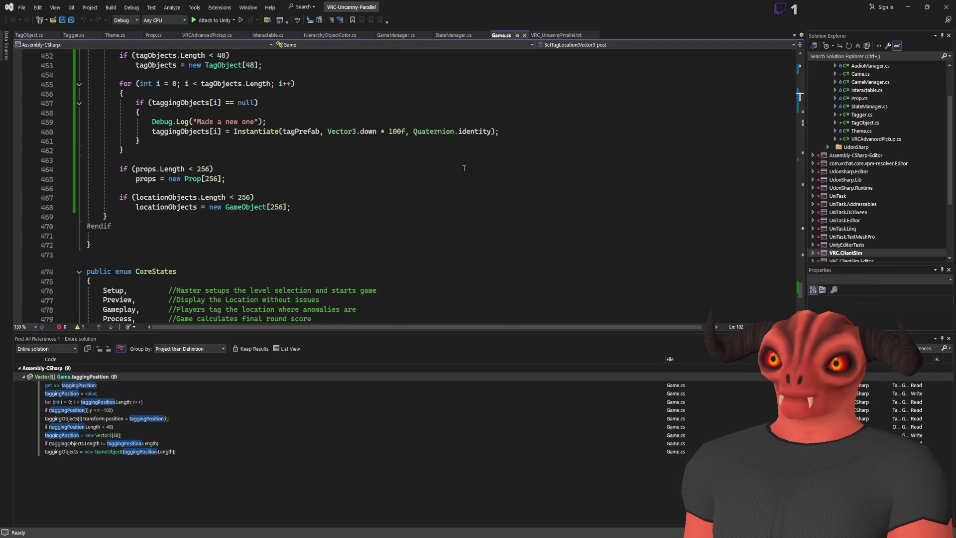
{"action": "scroll", "coordinate": [464, 168], "scroll_direction": "down", "scroll_amount": 10}
{"action": "scroll", "coordinate": [464, 168], "scroll_direction": "up", "scroll_amount": 13}
{"action": "left_click", "coordinate": [169, 150]}
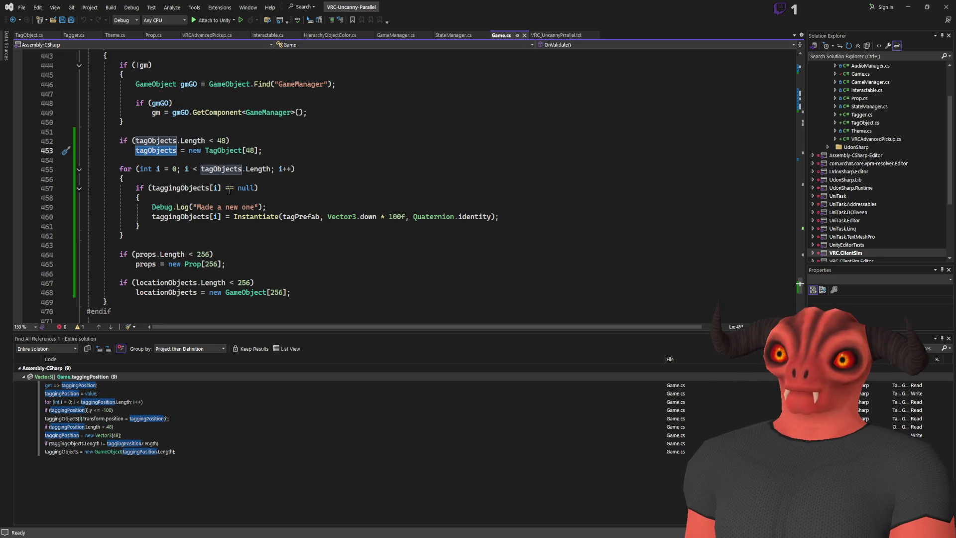
{"action": "left_click", "coordinate": [196, 189]}
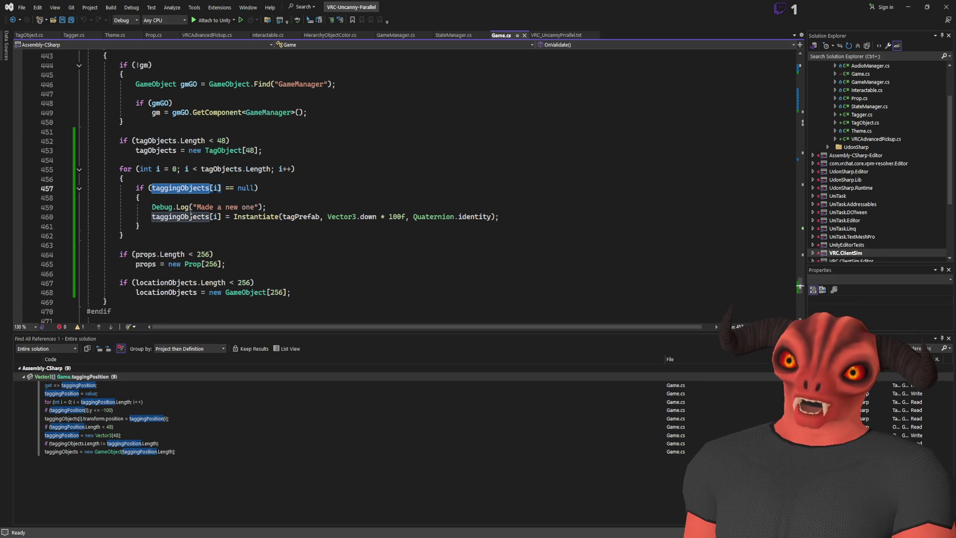
{"action": "left_click", "coordinate": [159, 150]}
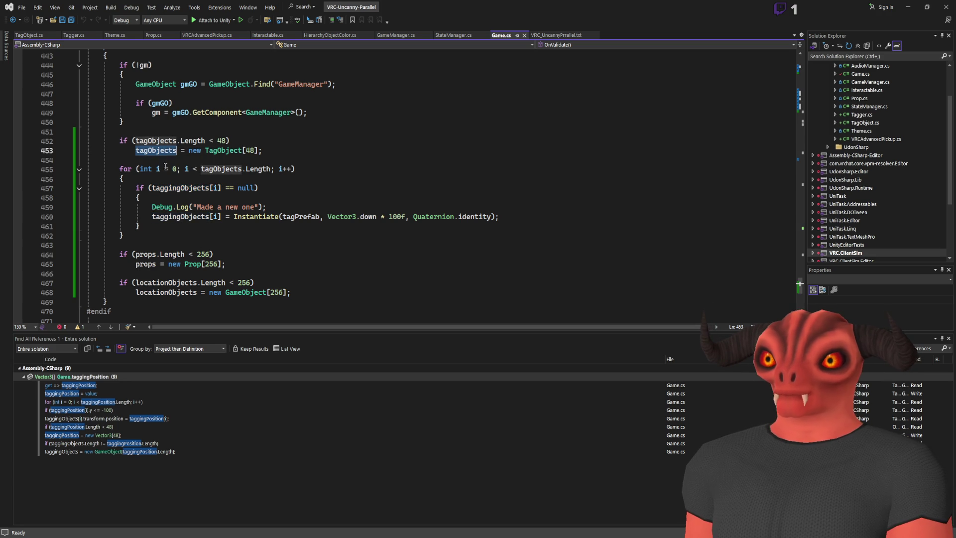
- Find the taggingObjects field declaration and delete it
{"action": "left_click", "coordinate": [172, 188]}
{"action": "key", "text": "ctrl+f"}
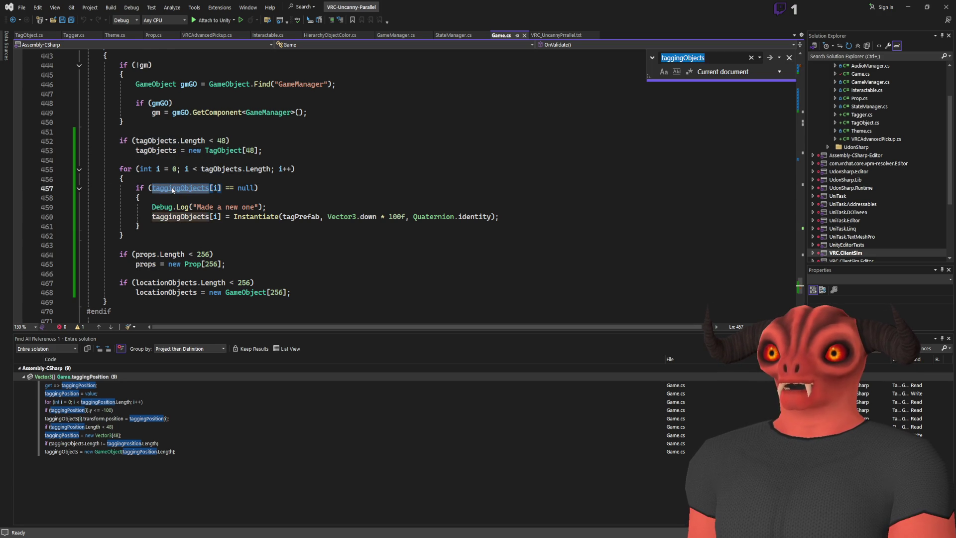
{"action": "key", "text": "F12"}
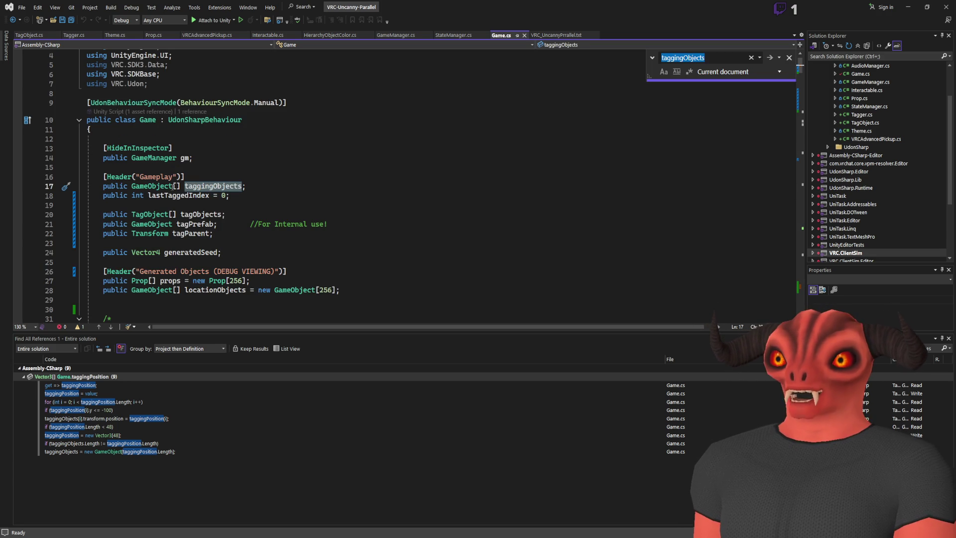
{"action": "left_click", "coordinate": [253, 184]}
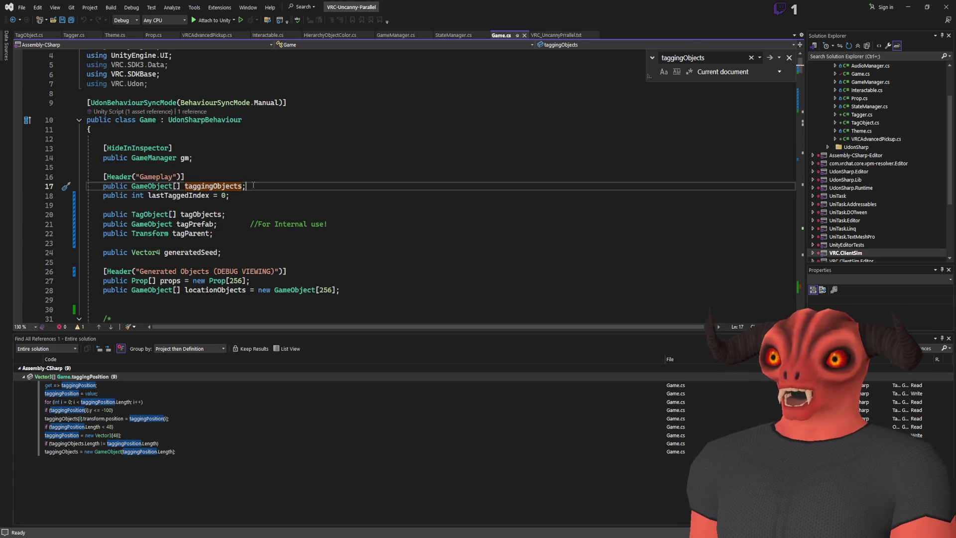
{"action": "left_click_drag", "start_coordinate": [254, 185], "coordinate": [269, 177]}
{"action": "key", "text": "BackSpace"}
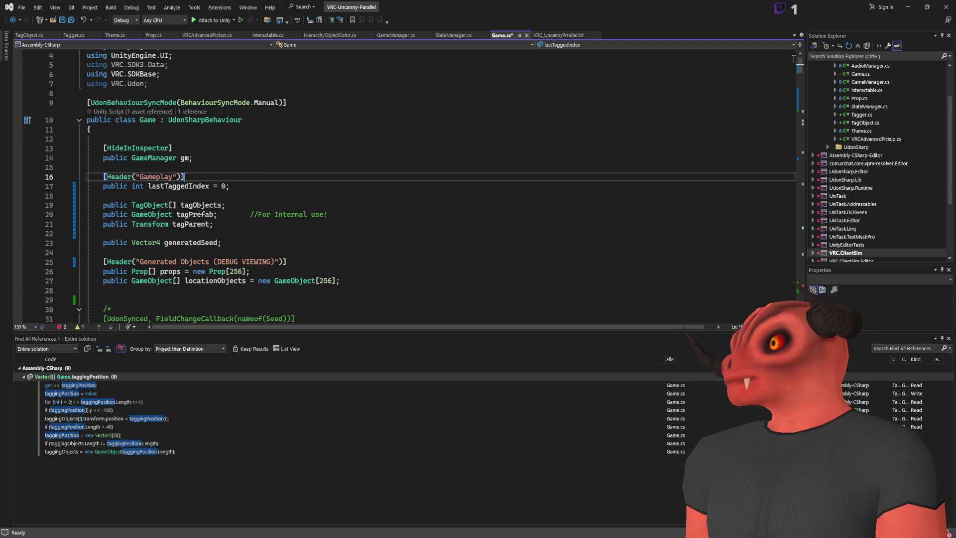
{"action": "left_click", "coordinate": [789, 57]}
{"action": "scroll", "coordinate": [531, 245], "scroll_direction": "down", "scroll_amount": 20}
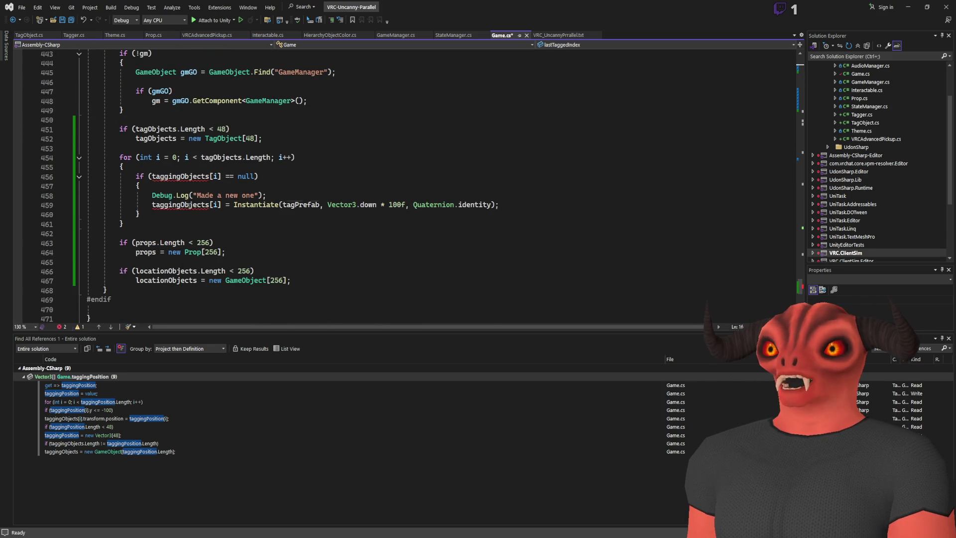
- Rename taggingObjects to tagObjects on lines 456 and 459 of OnValidate
{"action": "double_click", "coordinate": [179, 205]}
{"action": "type", "text": "tagObjects"}
{"action": "double_click", "coordinate": [179, 177]}
{"action": "type", "text": "tagObjects"}
{"action": "left_click", "coordinate": [321, 175]}
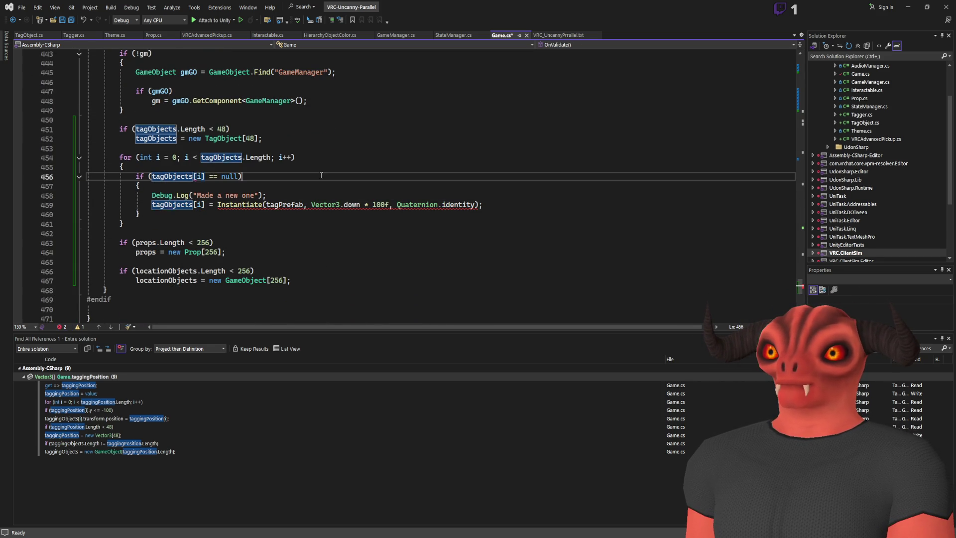
- Append .GetComponent<TagObject>() to the Instantiate call and save Game.cs
{"action": "left_click", "coordinate": [481, 205]}
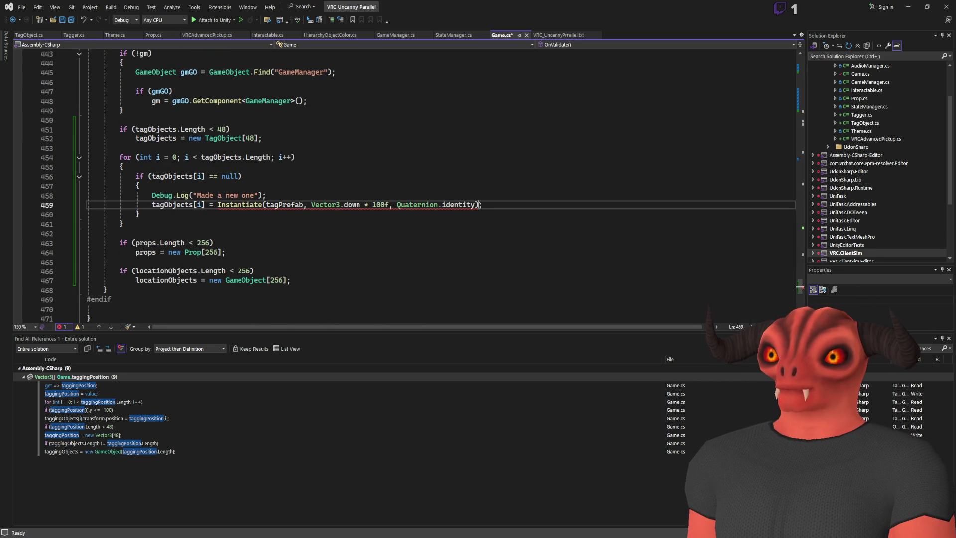
{"action": "type", "text": ".GetComponent<>"}
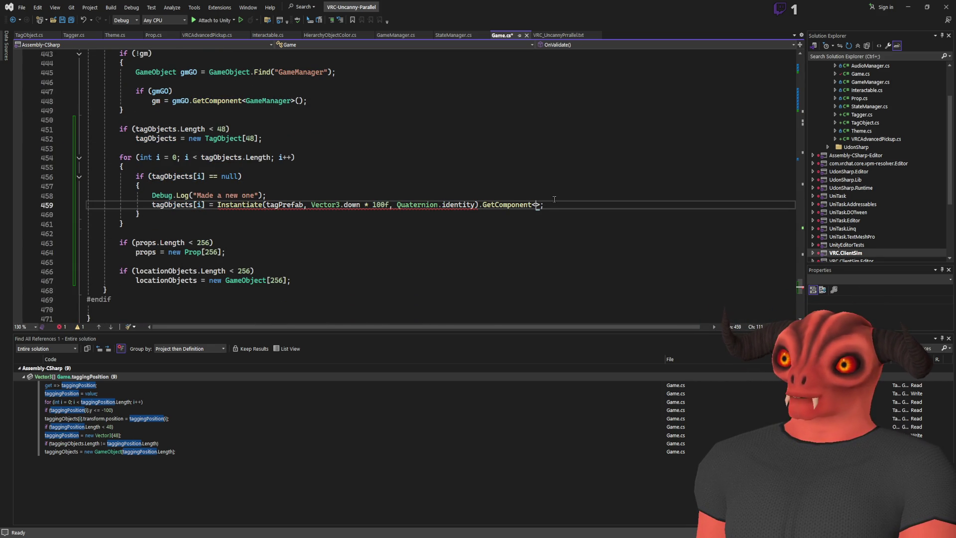
{"action": "type", "text": "TagObject>("}
{"action": "key", "text": "ctrl+s"}
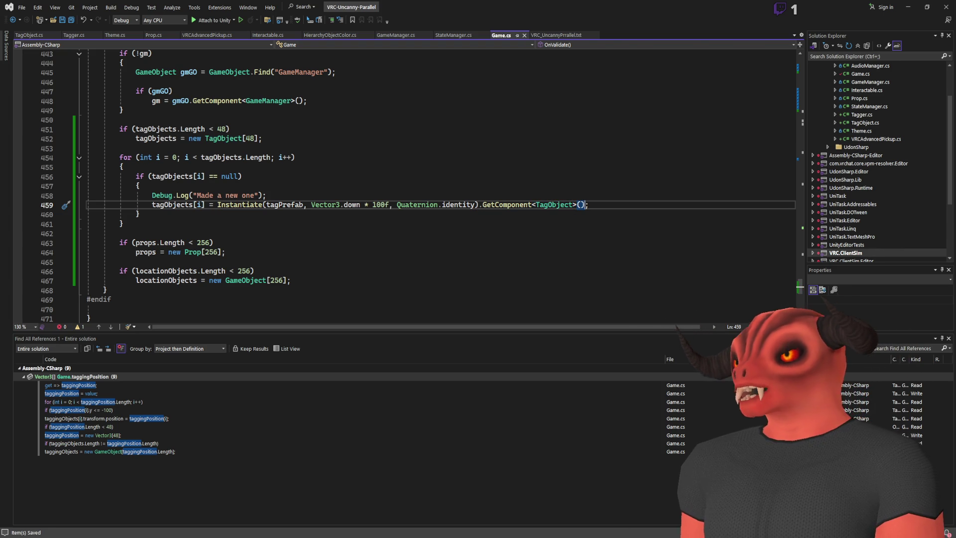
{"action": "key", "text": "alt+Tab"}
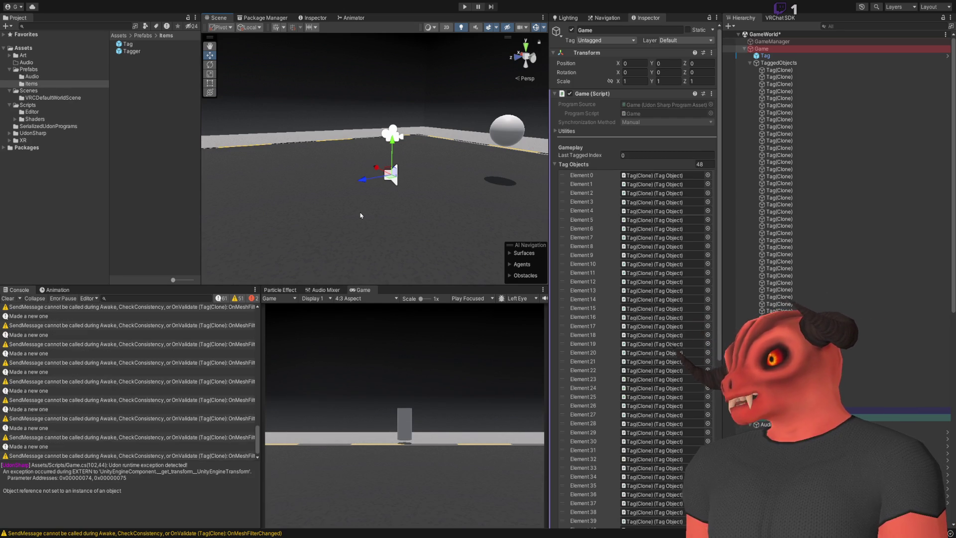
- Inspect Game's Tag Objects array and locate the Tag(Clone) referenced by Element 0
{"action": "left_click", "coordinate": [776, 64]}
{"action": "left_click", "coordinate": [769, 49]}
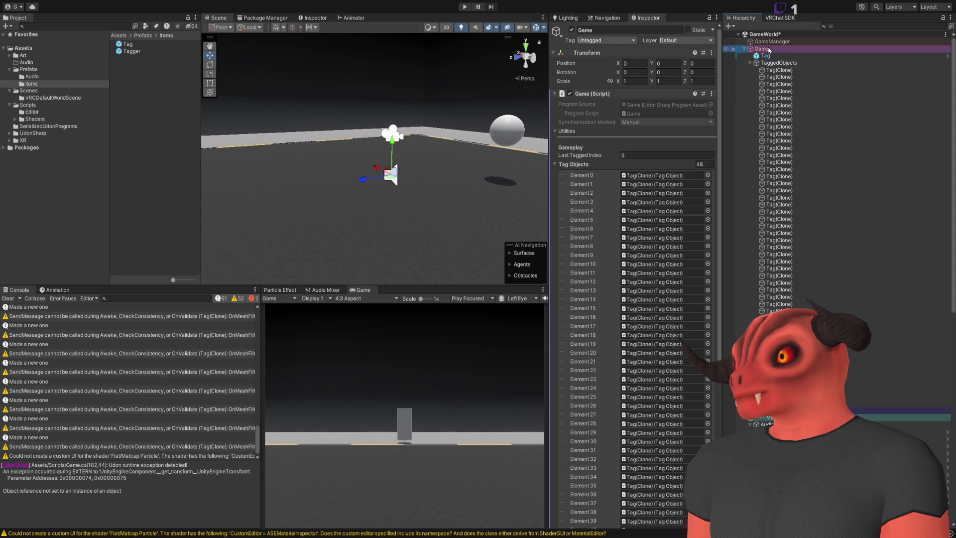
{"action": "left_click", "coordinate": [652, 175]}
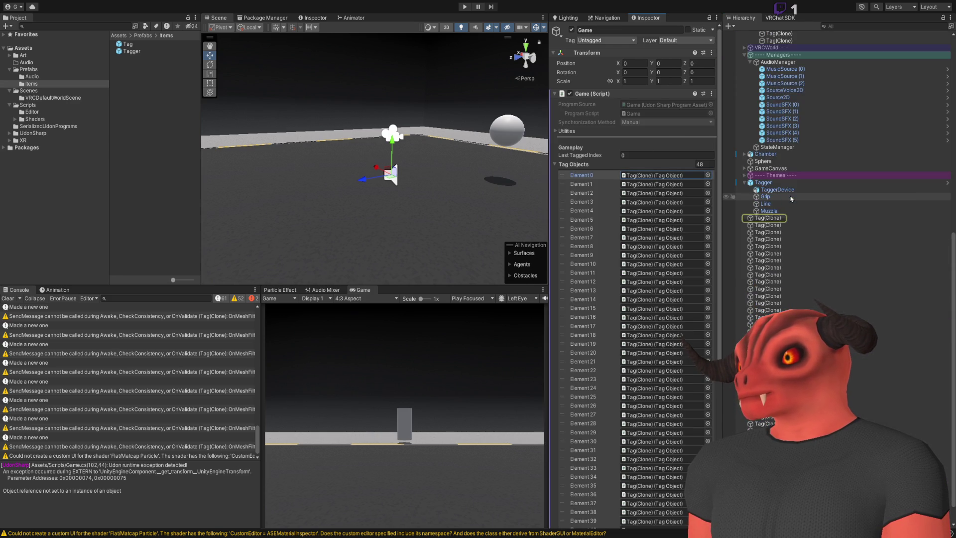
{"action": "left_click", "coordinate": [791, 199]}
{"action": "scroll", "coordinate": [791, 199], "scroll_direction": "up", "scroll_amount": 10}
{"action": "left_click", "coordinate": [777, 70], "text": "shift"}
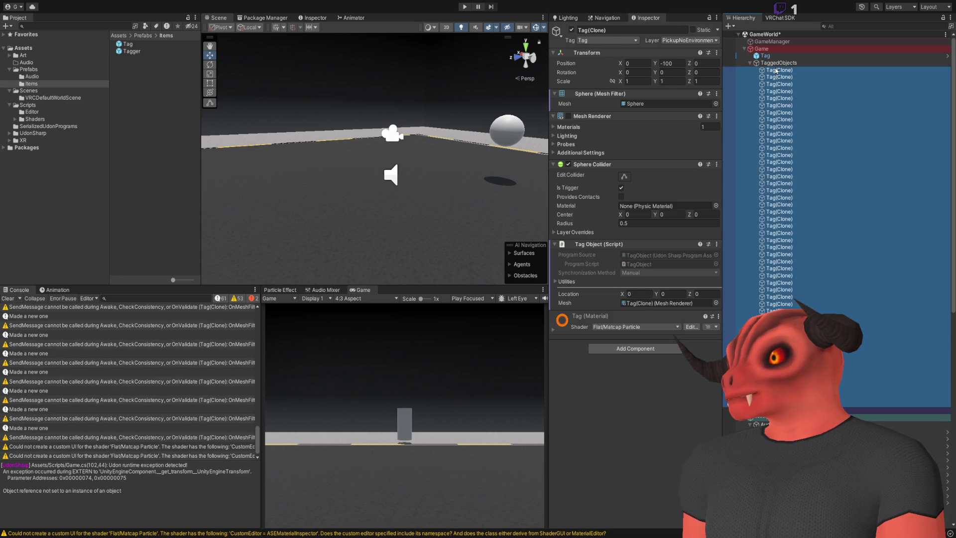
{"action": "left_click", "coordinate": [762, 49]}
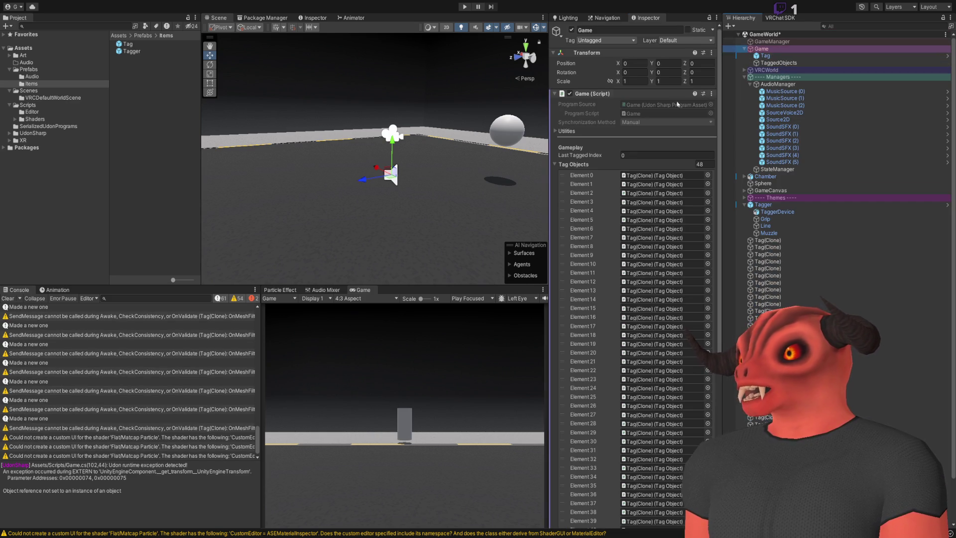
{"action": "left_click", "coordinate": [578, 164]}
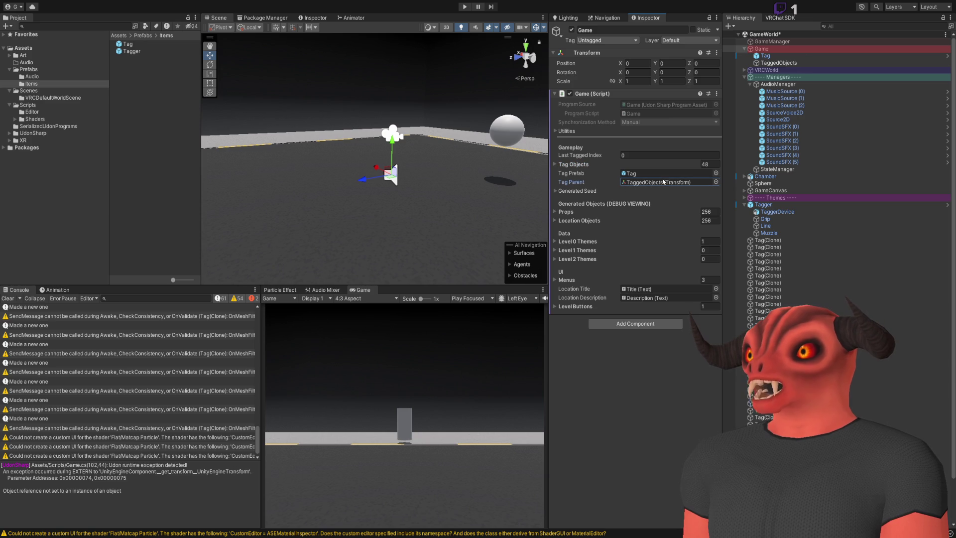
- Drag all 48 Tag(Clone) objects into TaggedObjects and check Game's Tag Parent field
{"action": "left_click", "coordinate": [768, 240]}
{"action": "scroll", "coordinate": [767, 240], "scroll_direction": "down", "scroll_amount": 1}
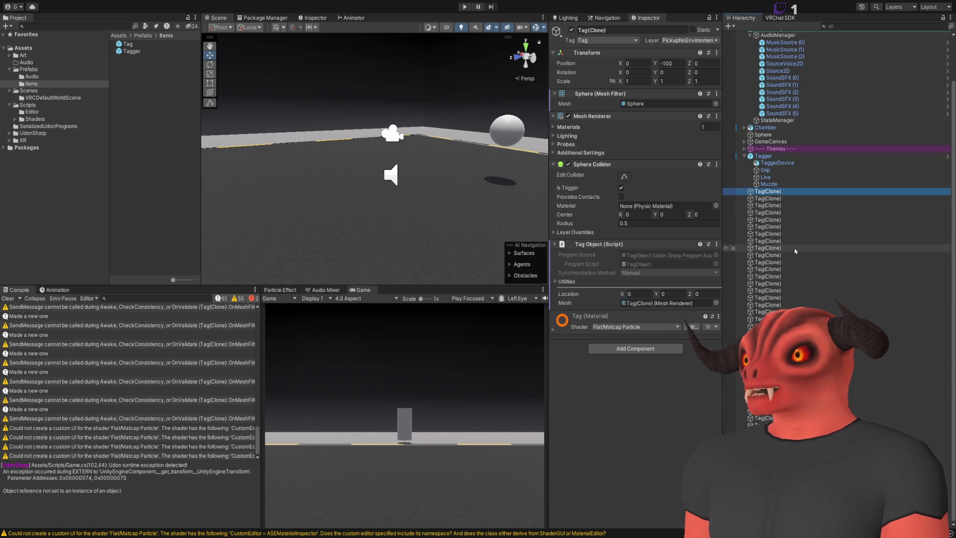
{"action": "scroll", "coordinate": [777, 299], "scroll_direction": "down", "scroll_amount": 5}
{"action": "left_click", "coordinate": [769, 498], "text": "shift"}
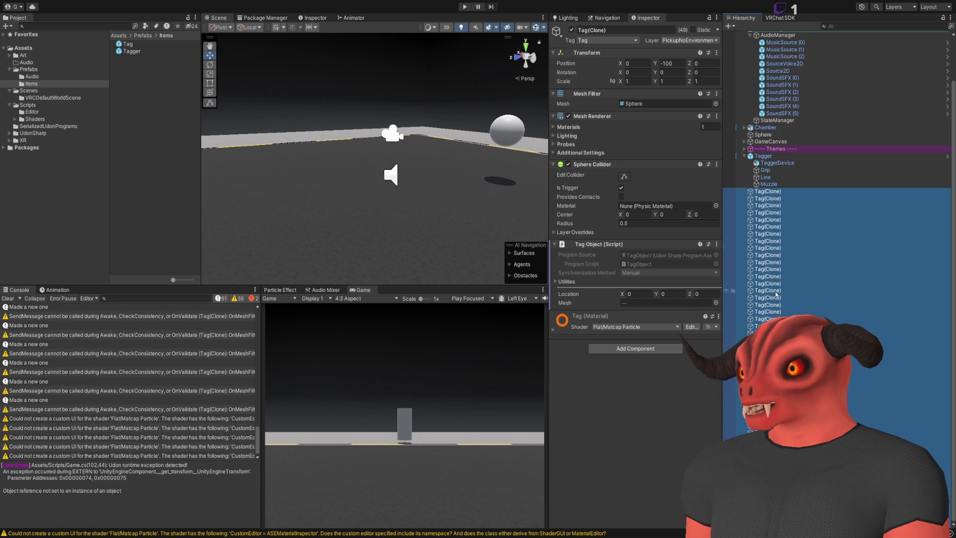
{"action": "scroll", "coordinate": [777, 242], "scroll_direction": "up", "scroll_amount": 5}
{"action": "mouse_move", "coordinate": [777, 243]}
{"action": "left_mouse_down"}
{"action": "mouse_move", "coordinate": [777, 55]}
{"action": "mouse_move", "coordinate": [777, 64]}
{"action": "left_mouse_up"}
{"action": "left_click", "coordinate": [780, 49]}
{"action": "left_click", "coordinate": [641, 182]}
{"action": "key", "text": "alt+Tab"}
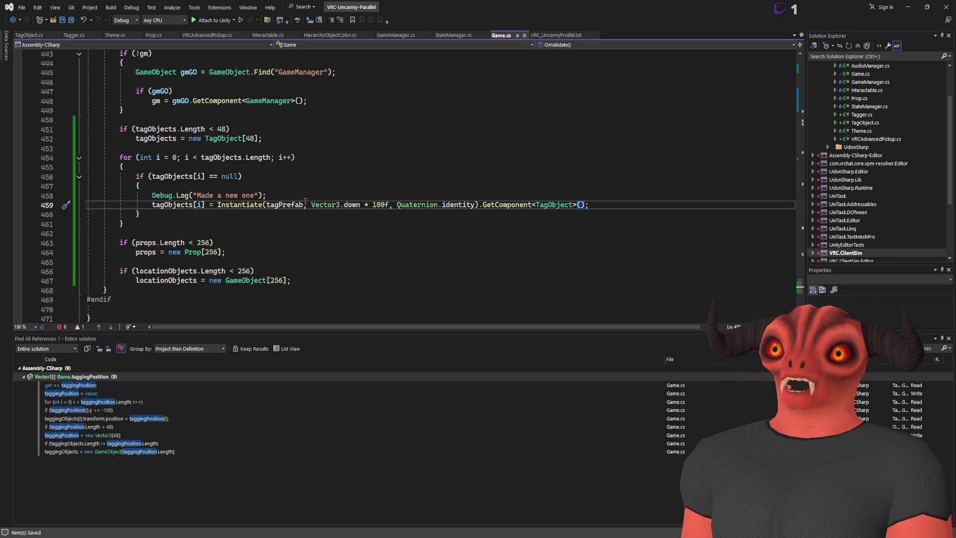
- In Game.cs line 459, make tagParent the last Instantiate argument after Quaternion.identity
{"action": "type", "text": "parent"}
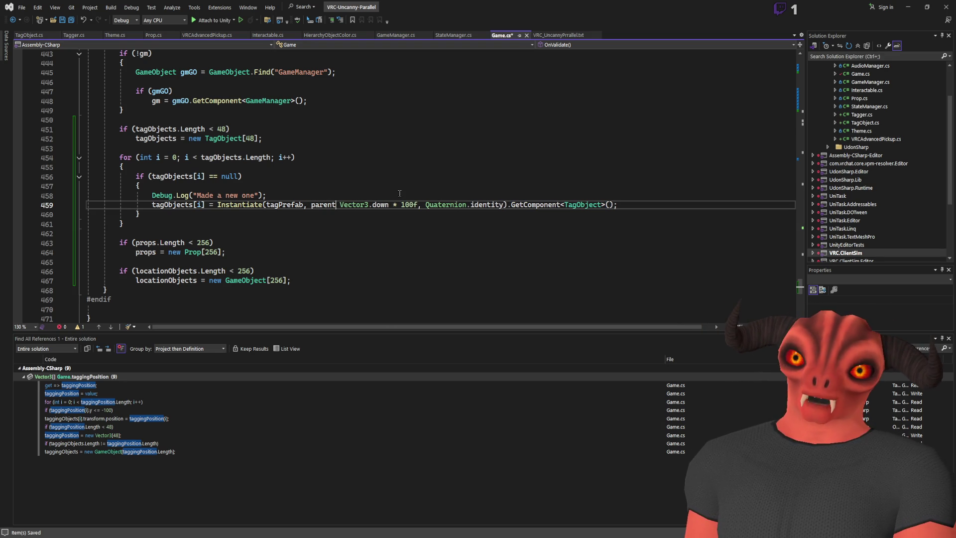
{"action": "type", "text": ","}
{"action": "left_click", "coordinate": [350, 190]}
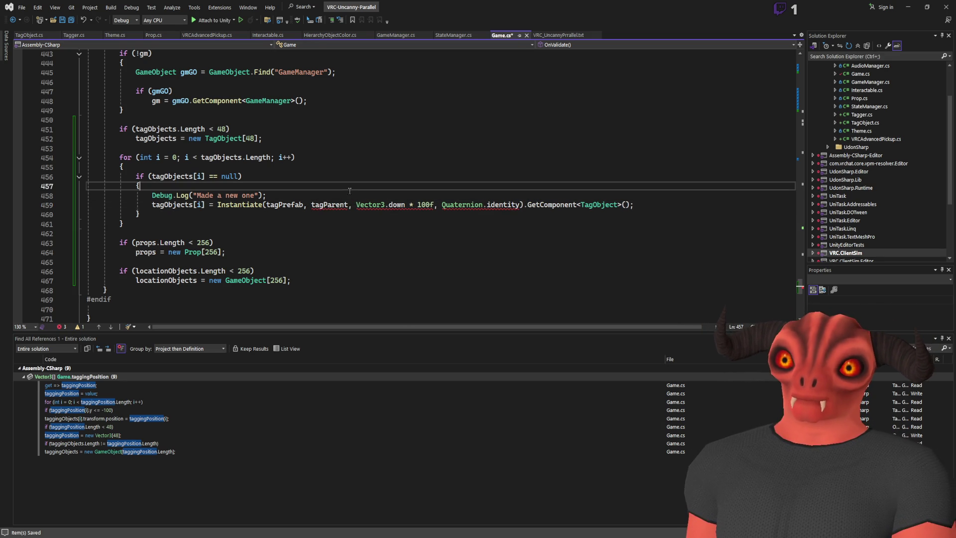
{"action": "double_click", "coordinate": [326, 204]}
{"action": "key", "text": "BackSpace"}
{"action": "key", "text": "BackSpace"}
{"action": "key", "text": "Delete"}
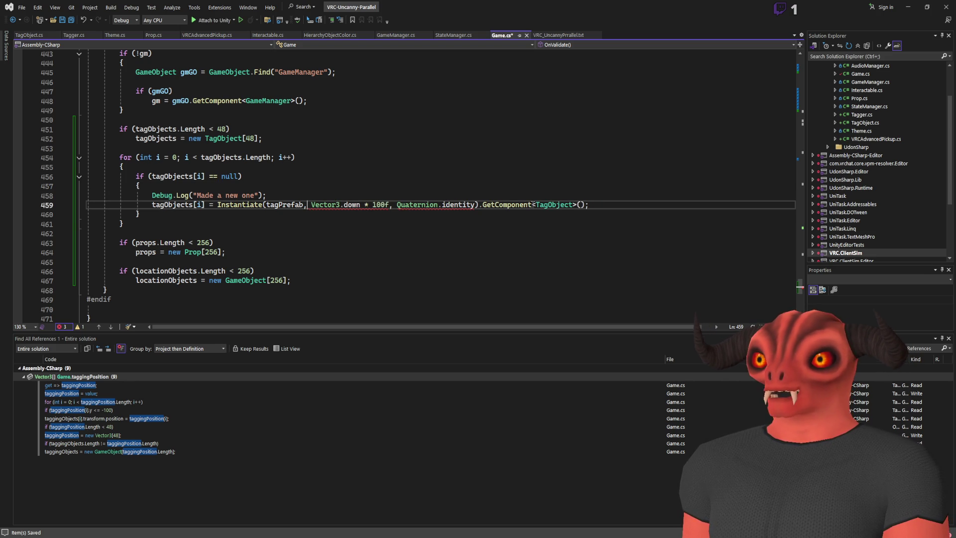
{"action": "left_click", "coordinate": [475, 205]}
{"action": "type", "text": ", tagParent"}
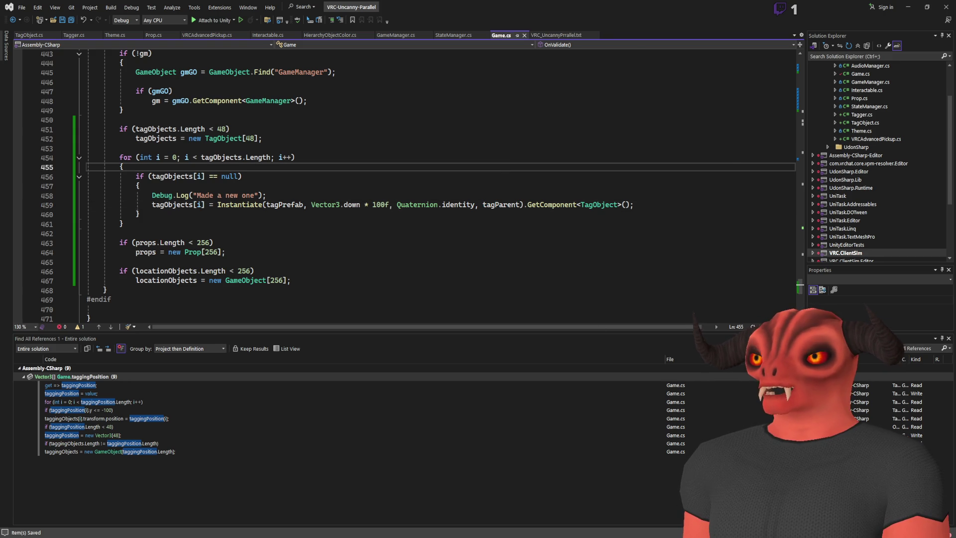
{"action": "key", "text": "alt+Tab"}
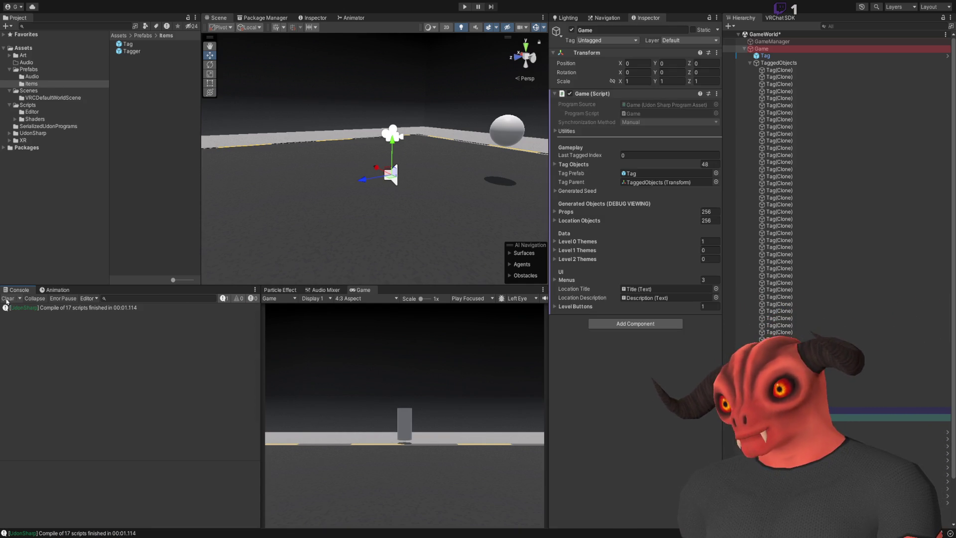
- Collapse the TaggedObjects, Game and Managers groups in the Hierarchy after recompiling
{"action": "left_click", "coordinate": [752, 65]}
{"action": "left_click", "coordinate": [751, 63]}
{"action": "left_click", "coordinate": [795, 279]}
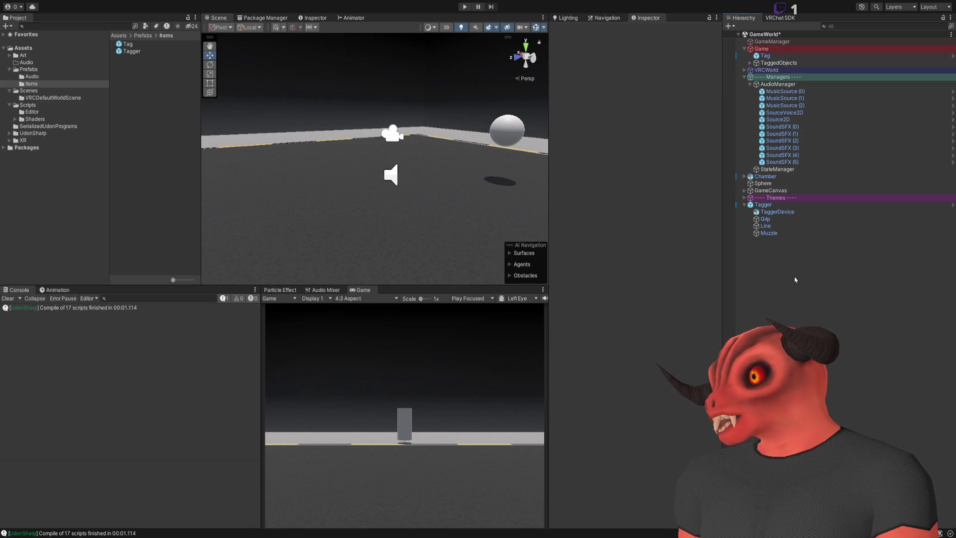
{"action": "left_click", "coordinate": [745, 49]}
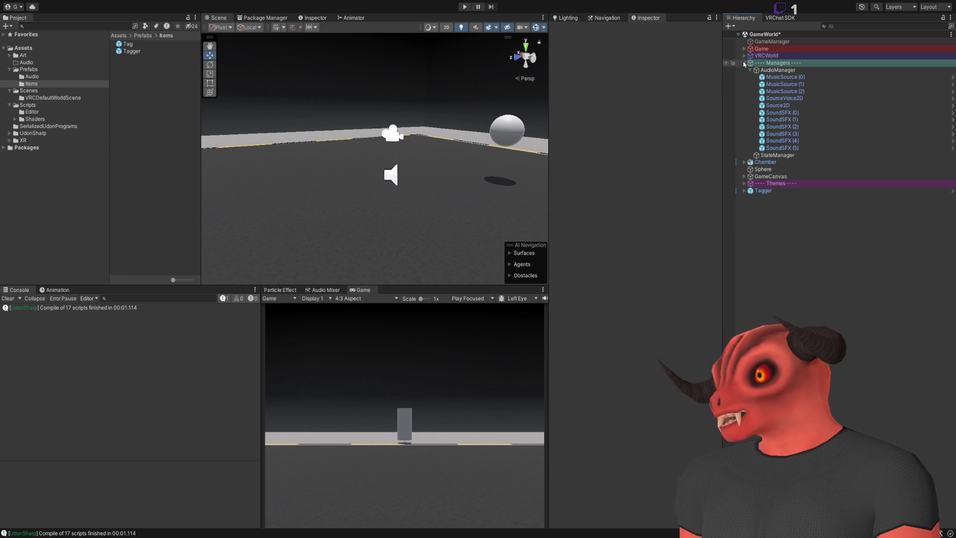
{"action": "left_click", "coordinate": [744, 63]}
{"action": "mouse_move", "coordinate": [349, 103]}
{"action": "left_mouse_down"}
{"action": "mouse_move", "coordinate": [326, 103]}
{"action": "mouse_move", "coordinate": [336, 113]}
{"action": "left_mouse_up"}
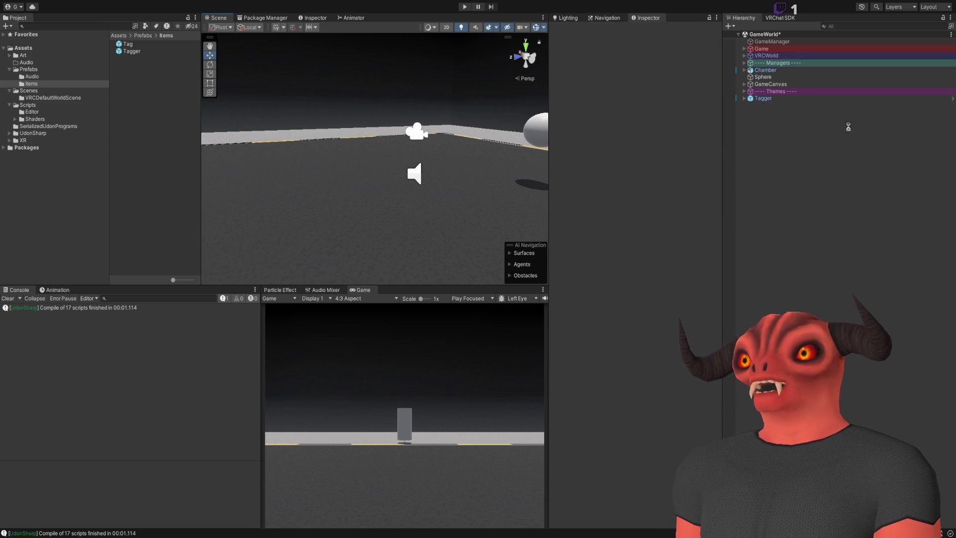
- Add Tagger (1) from the Items folder at -3.25, 1.25, 0 and frame it in the Scene view
{"action": "left_click_drag", "start_coordinate": [848, 127], "coordinate": [846, 124]}
{"action": "key", "text": "f"}
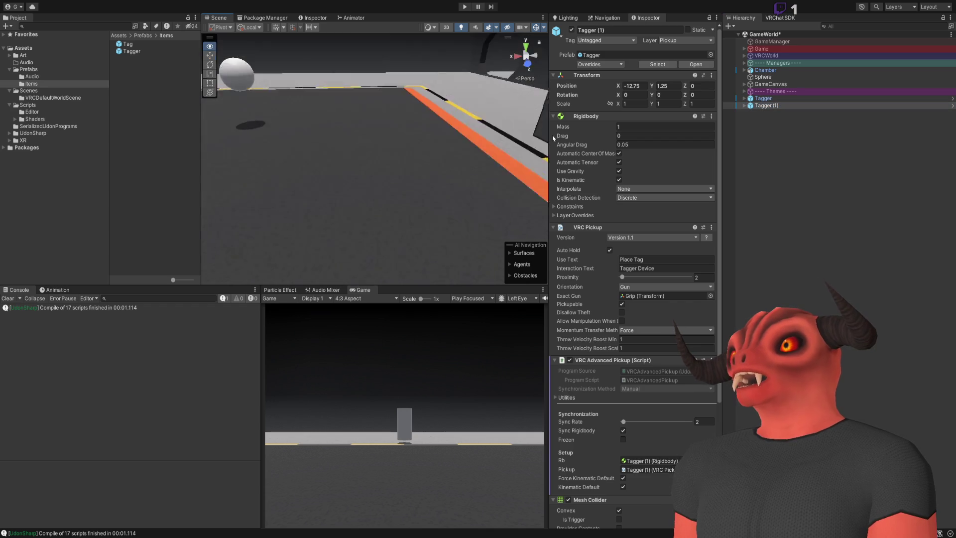
{"action": "left_click_drag", "start_coordinate": [223, 128], "coordinate": [646, 43]}
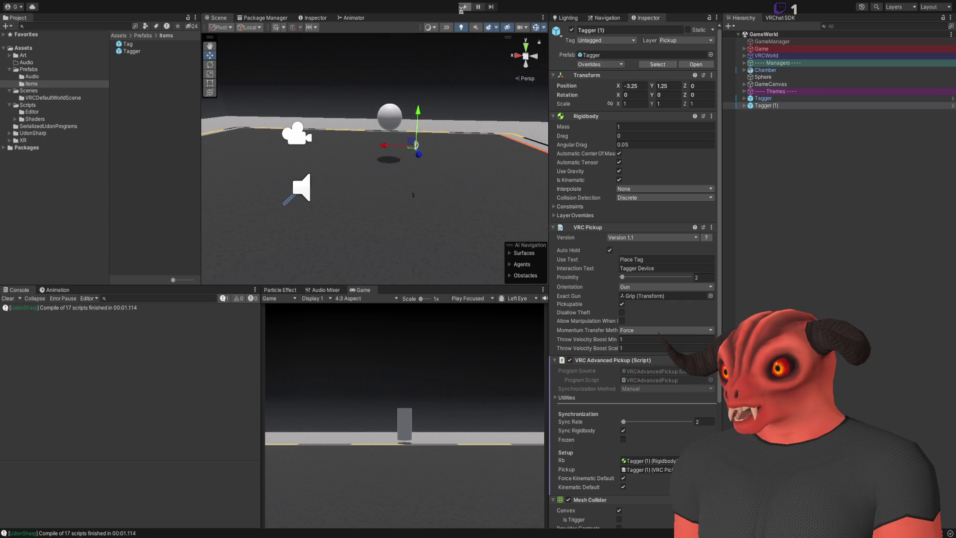
- Start Play mode, dismiss the Client Simulator menu, and pick up the Tagger gun
{"action": "left_click", "coordinate": [464, 7]}
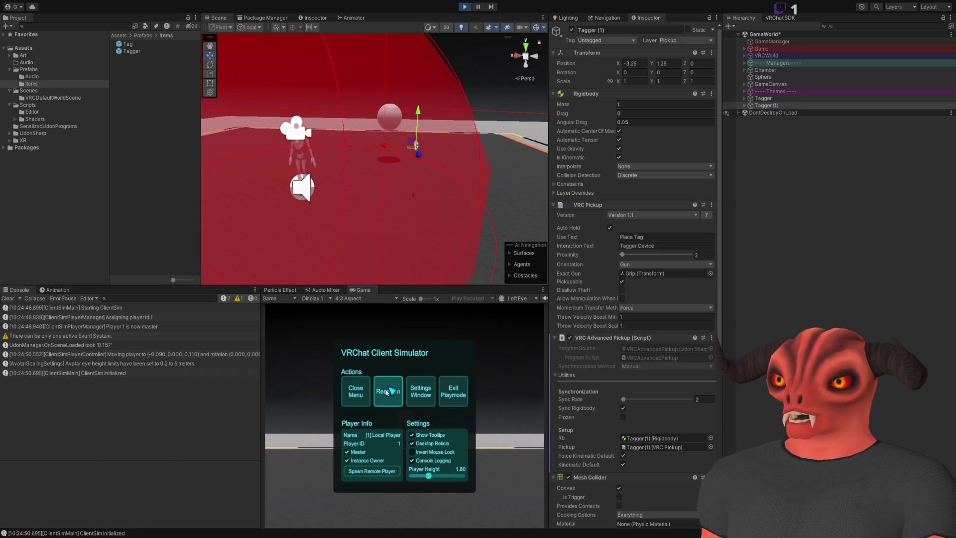
{"action": "left_click", "coordinate": [387, 392]}
{"action": "key", "text": "w"}
{"action": "left_click", "coordinate": [404, 416]}
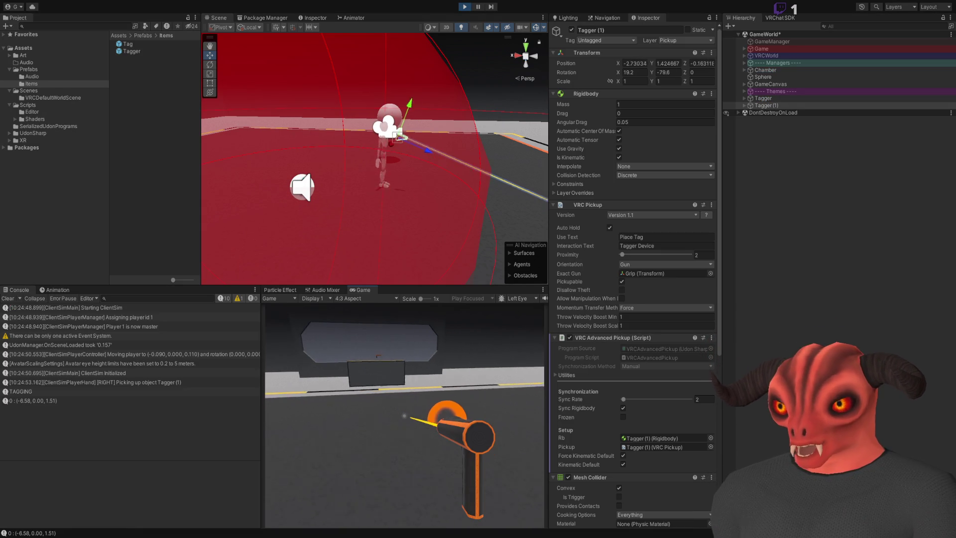
- Fire the Tagger eleven times to cluster orange tag markers on the arena floor
{"action": "left_click", "coordinate": [404, 416]}
{"action": "left_click", "coordinate": [405, 415]}
{"action": "left_click", "coordinate": [405, 416]}
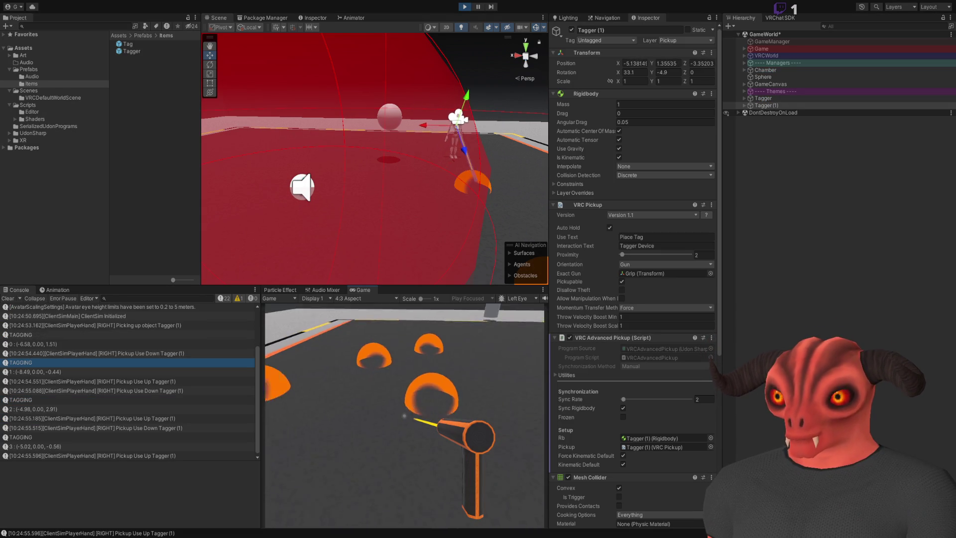
{"action": "left_click", "coordinate": [404, 415]}
{"action": "left_click", "coordinate": [404, 416]}
{"action": "left_click", "coordinate": [404, 416]}
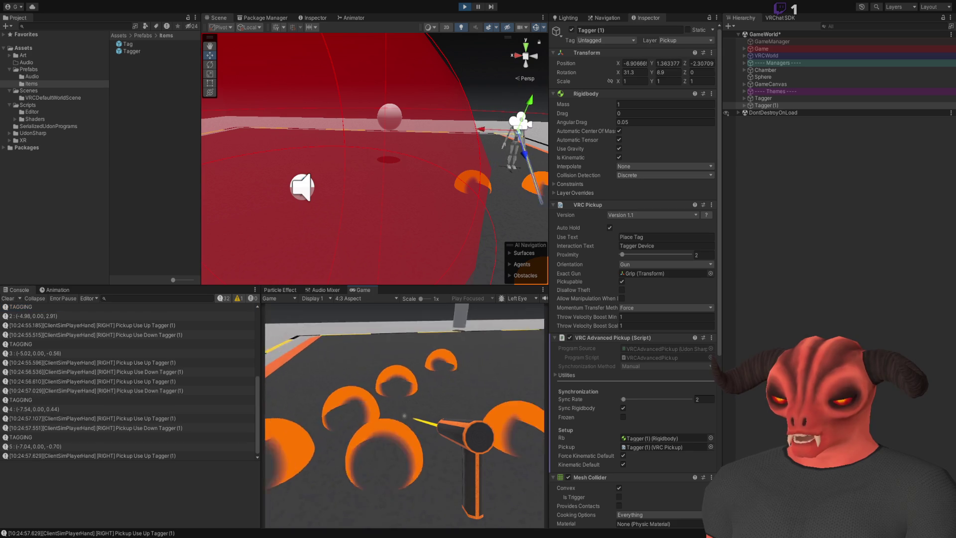
{"action": "left_click", "coordinate": [405, 416]}
{"action": "left_click", "coordinate": [404, 416]}
{"action": "left_click", "coordinate": [405, 415]}
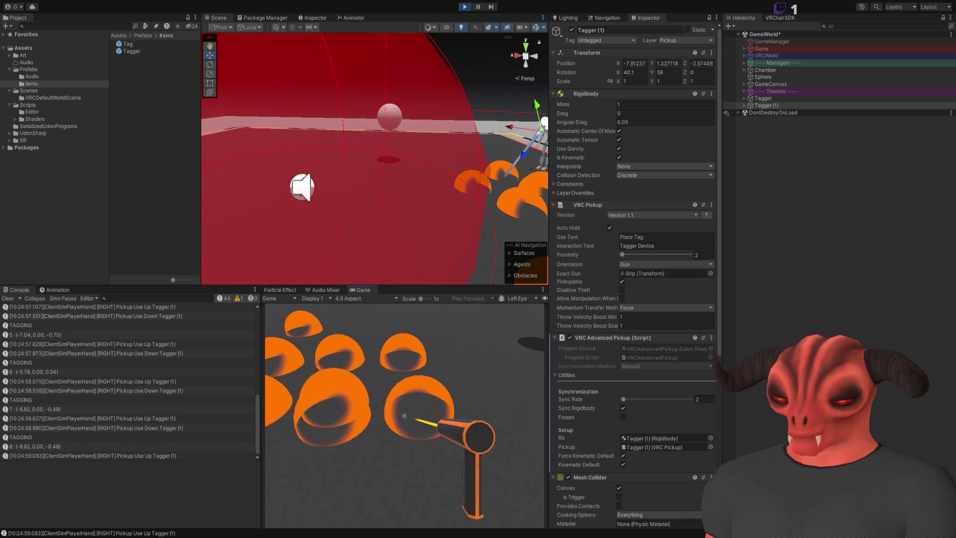
{"action": "left_click", "coordinate": [404, 416]}
{"action": "left_click", "coordinate": [405, 416]}
- Walk to a new spot, place one more tag, roam the arena, then drop the Tagger with Q
{"action": "key", "text": "w"}
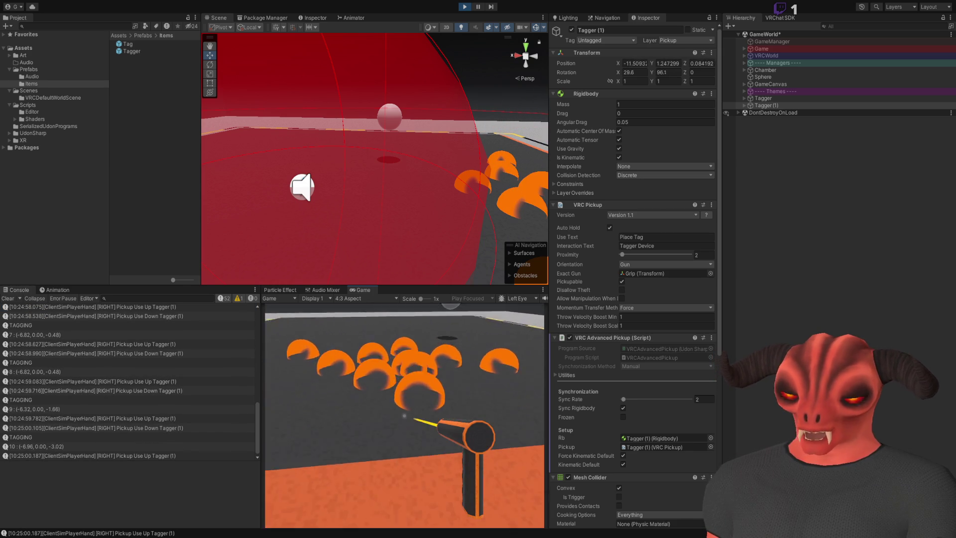
{"action": "key", "text": "d"}
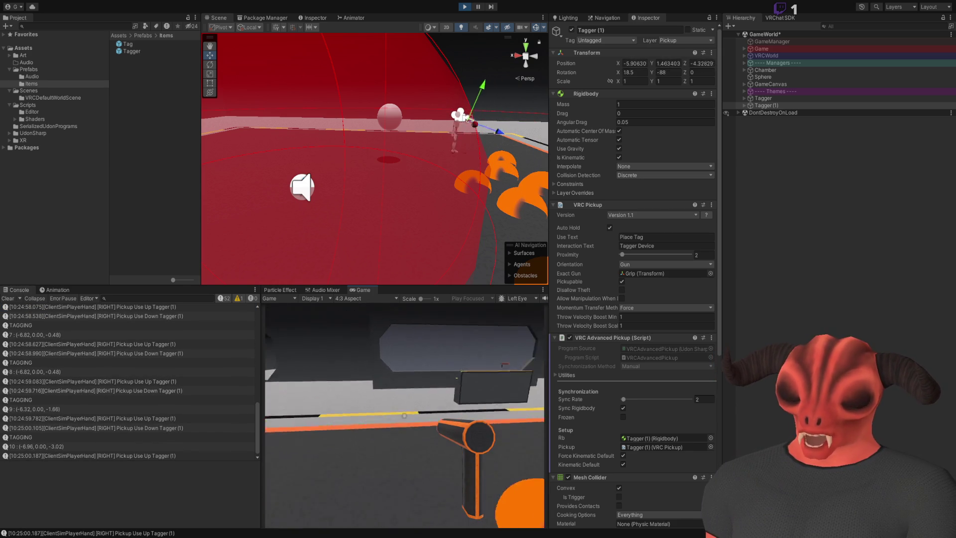
{"action": "key", "text": "w"}
{"action": "left_click", "coordinate": [404, 416]}
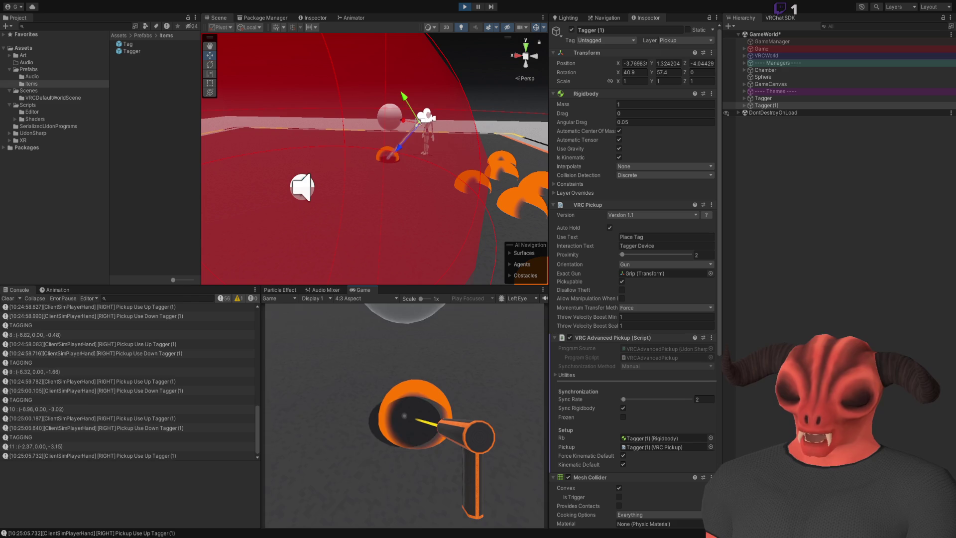
{"action": "key", "text": "w"}
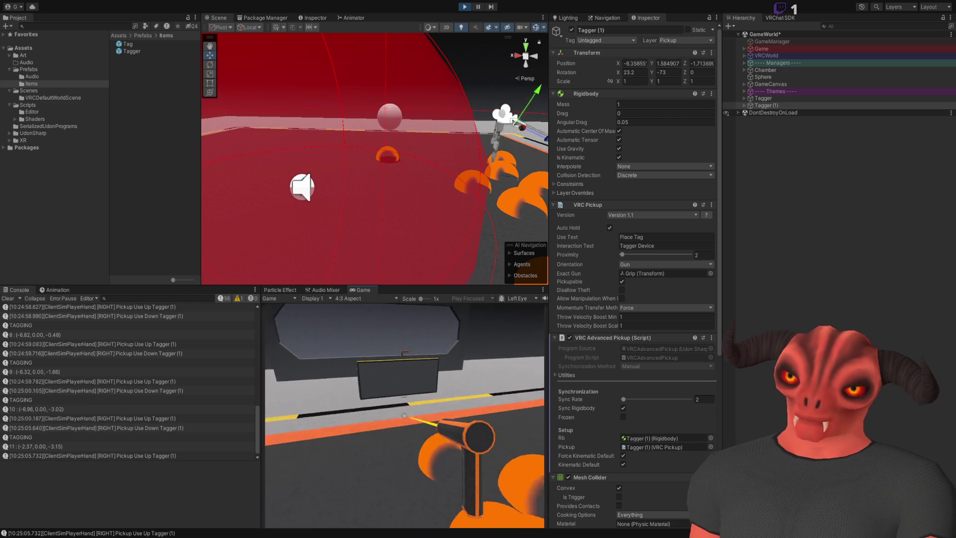
{"action": "key", "text": "w"}
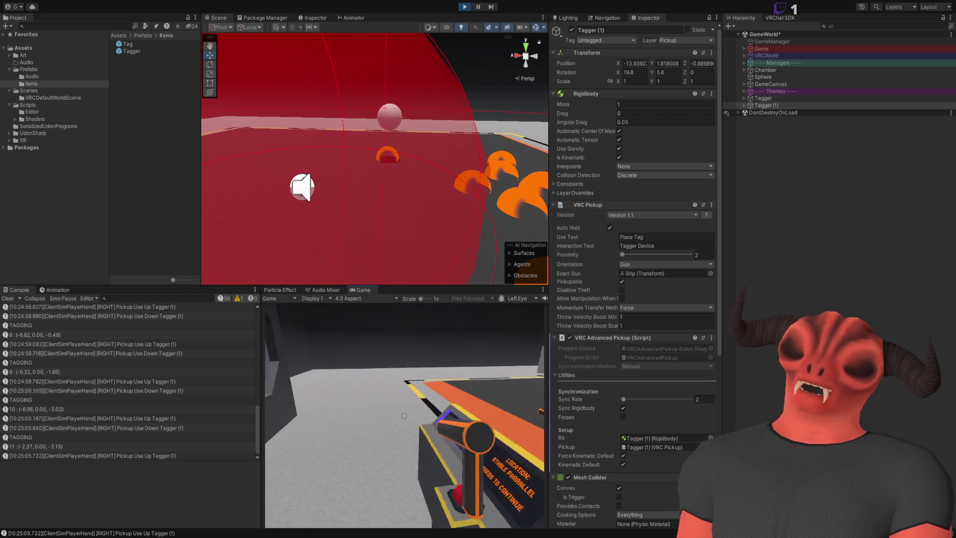
{"action": "key", "text": "w"}
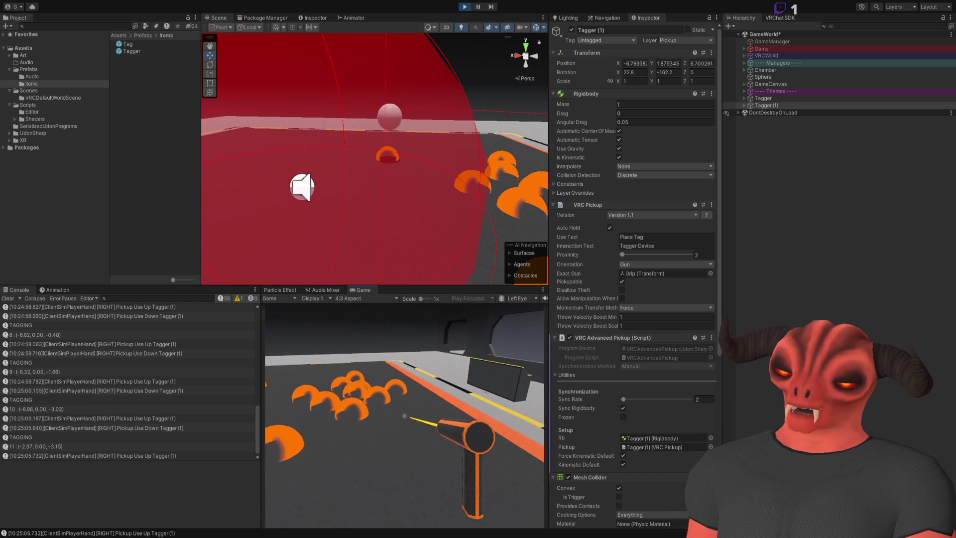
{"action": "key", "text": "w"}
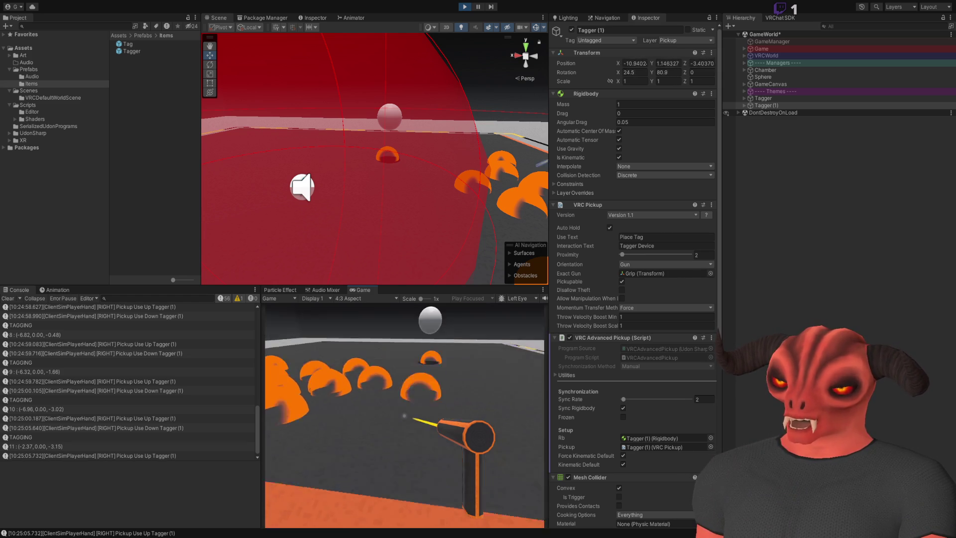
{"action": "key", "text": "w"}
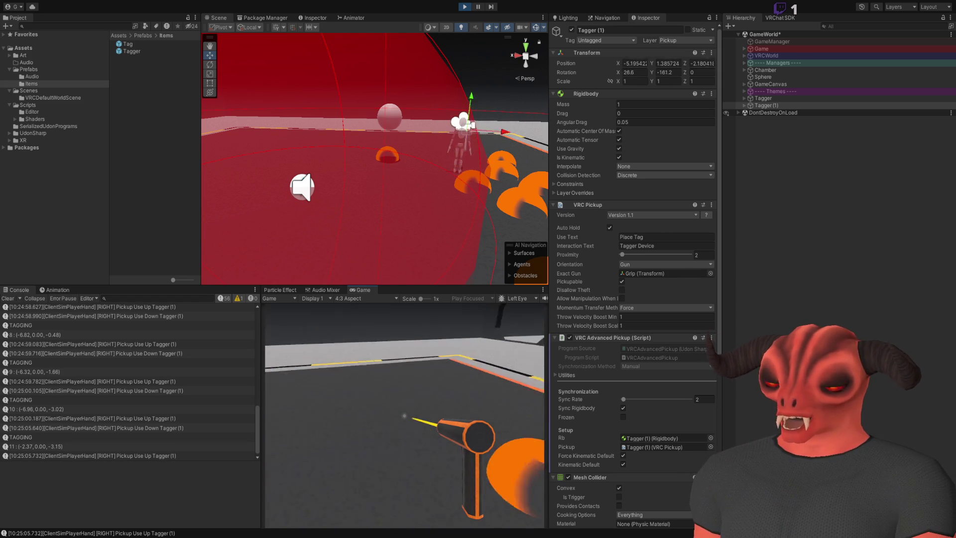
{"action": "key", "text": "w"}
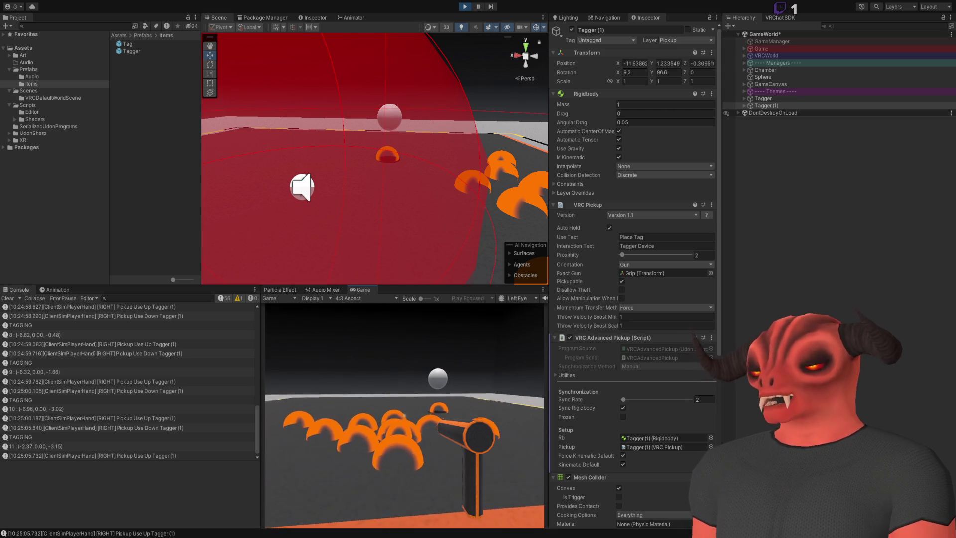
{"action": "key", "text": "q"}
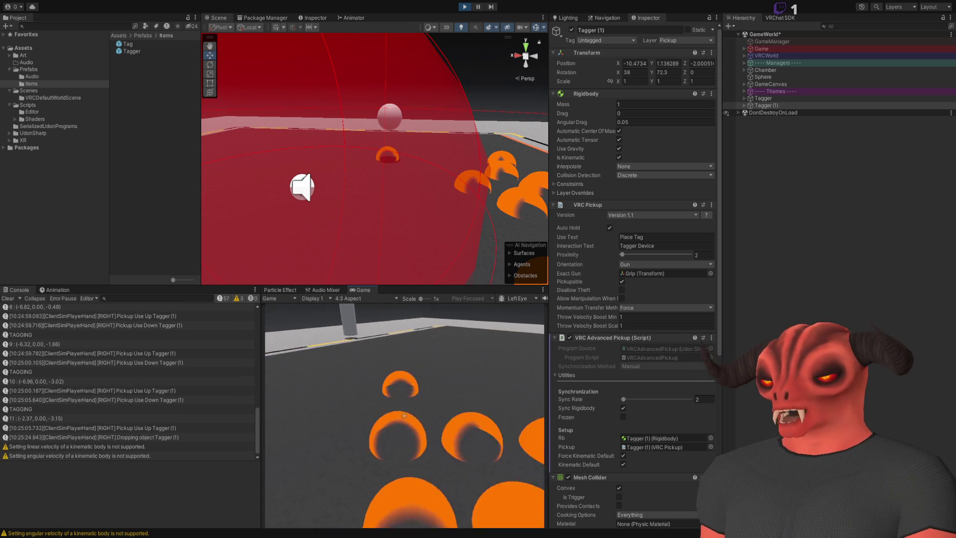
- Walk around the arena and up to the placed orange tags to inspect them
{"action": "key", "text": "Escape"}
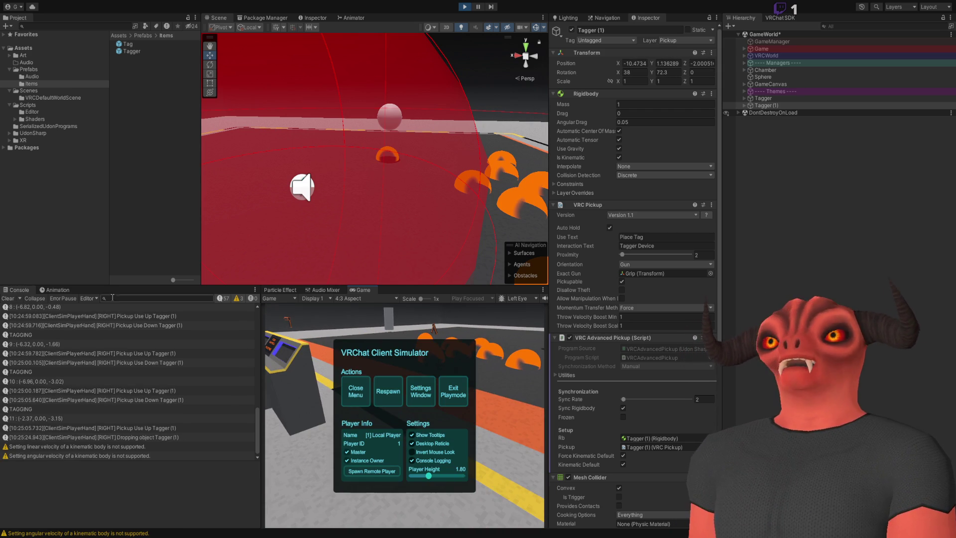
{"action": "key", "text": "Escape"}
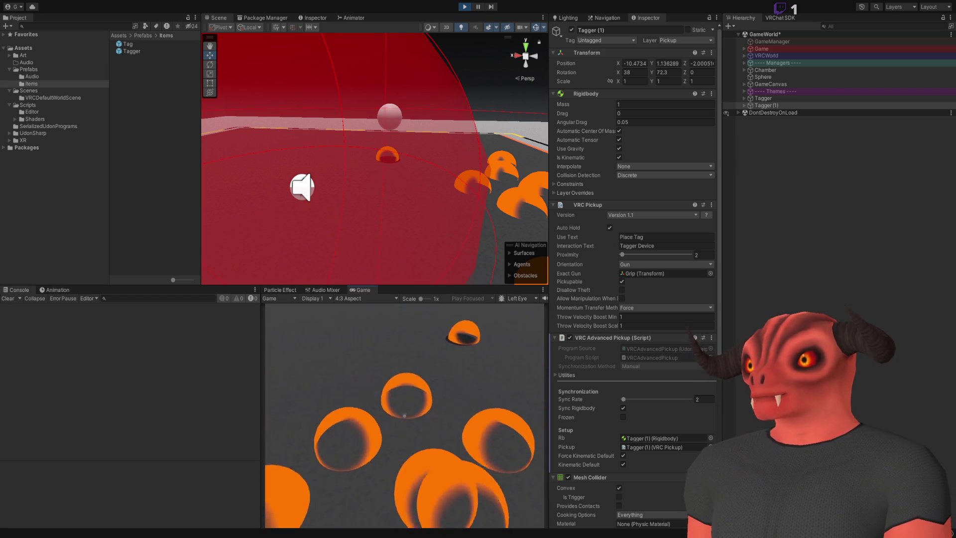
{"action": "key", "text": "w"}
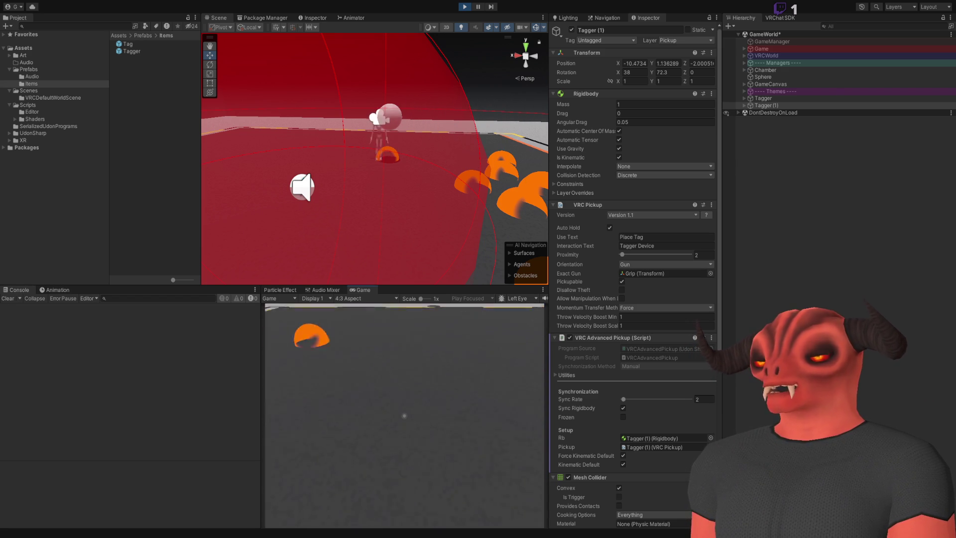
{"action": "key", "text": "w"}
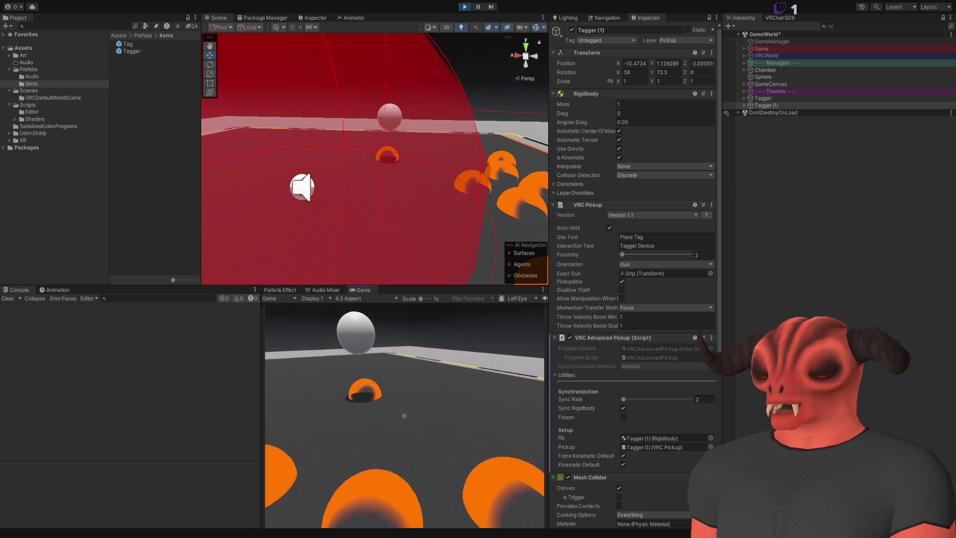
{"action": "key", "text": "w"}
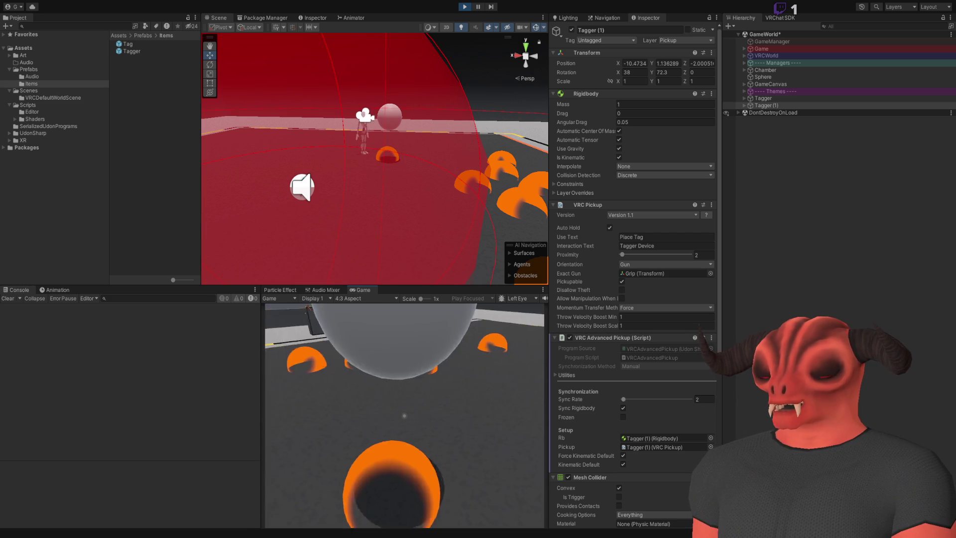
{"action": "key", "text": "w"}
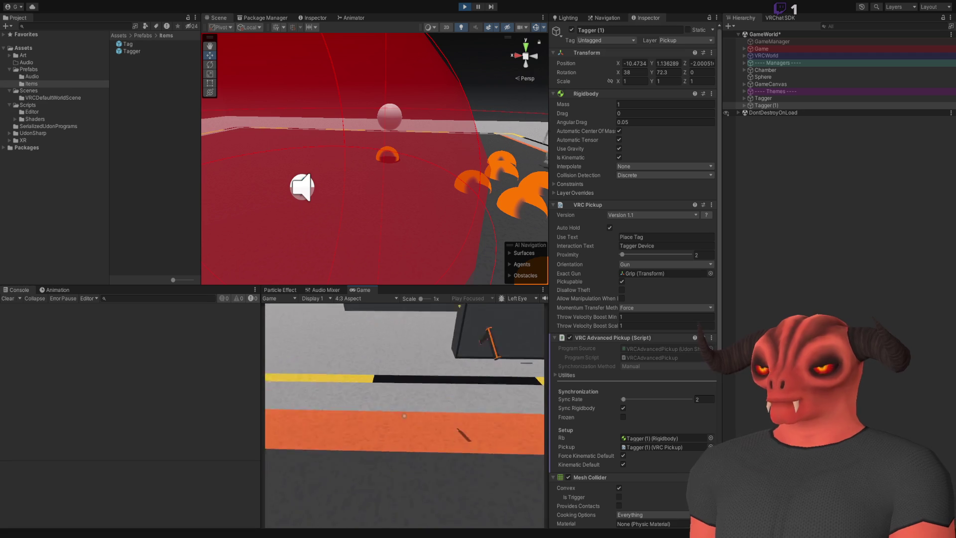
{"action": "key", "text": "w"}
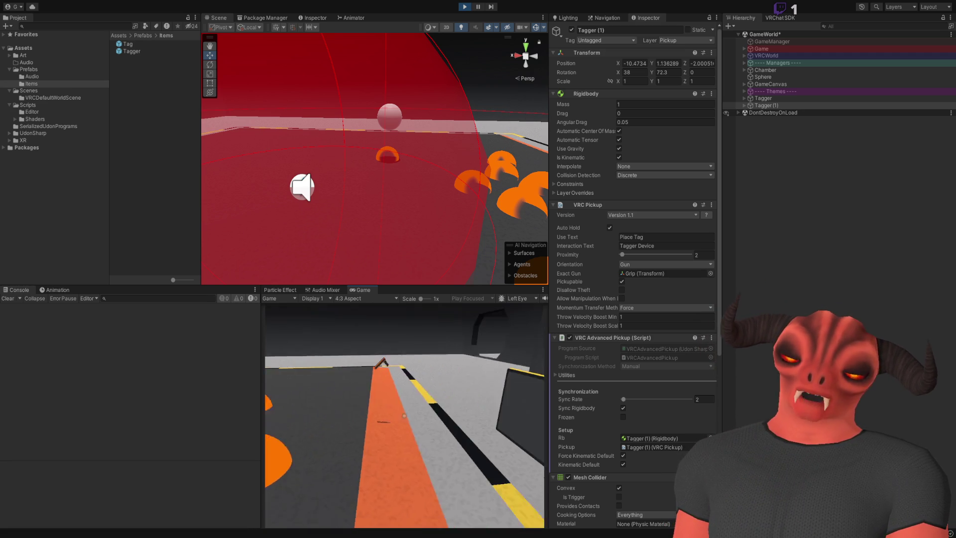
{"action": "key", "text": "w"}
{"action": "key", "text": "w"}
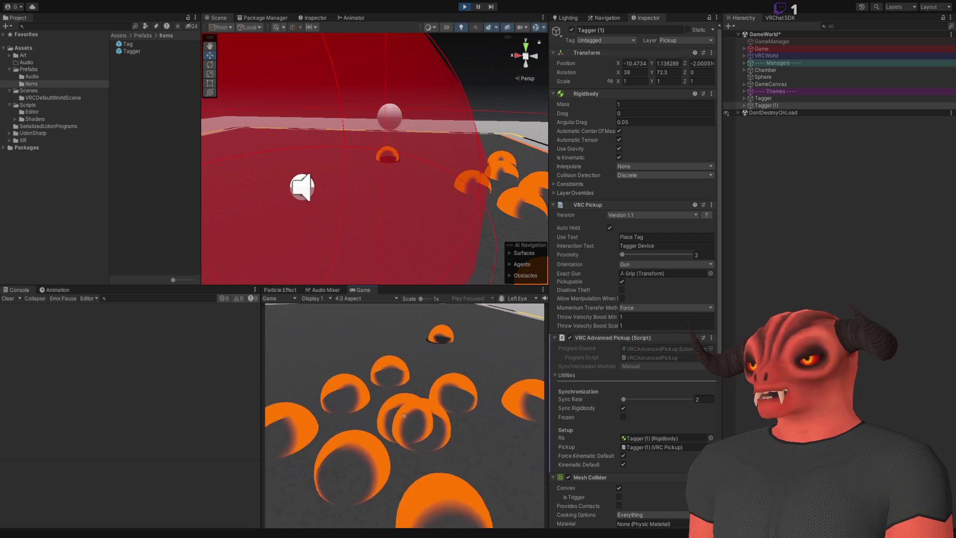
{"action": "key", "text": "w"}
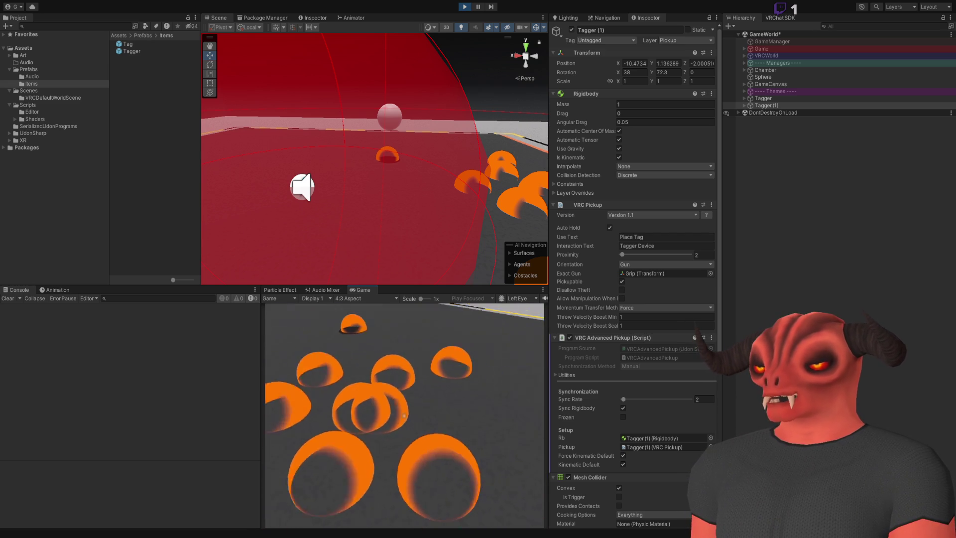
{"action": "key", "text": "w"}
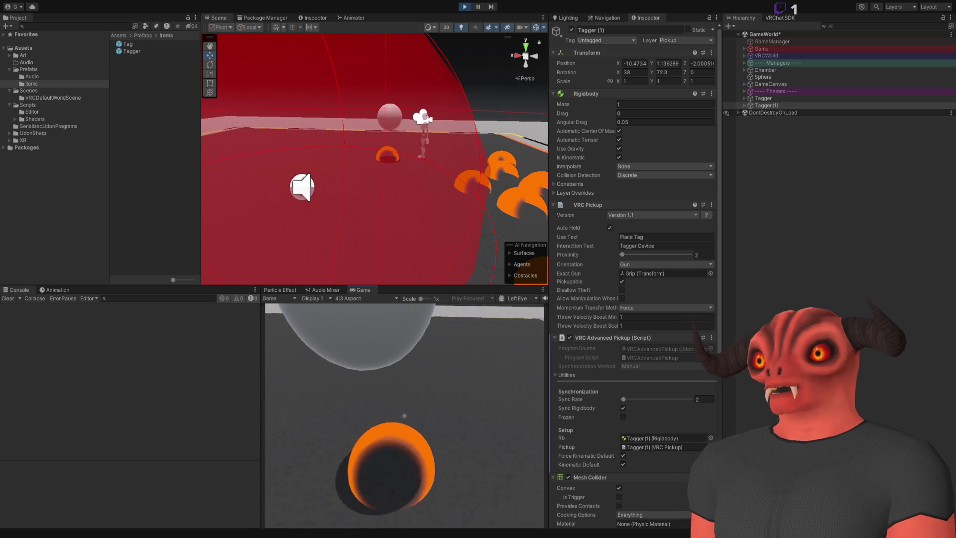
{"action": "key", "text": "w"}
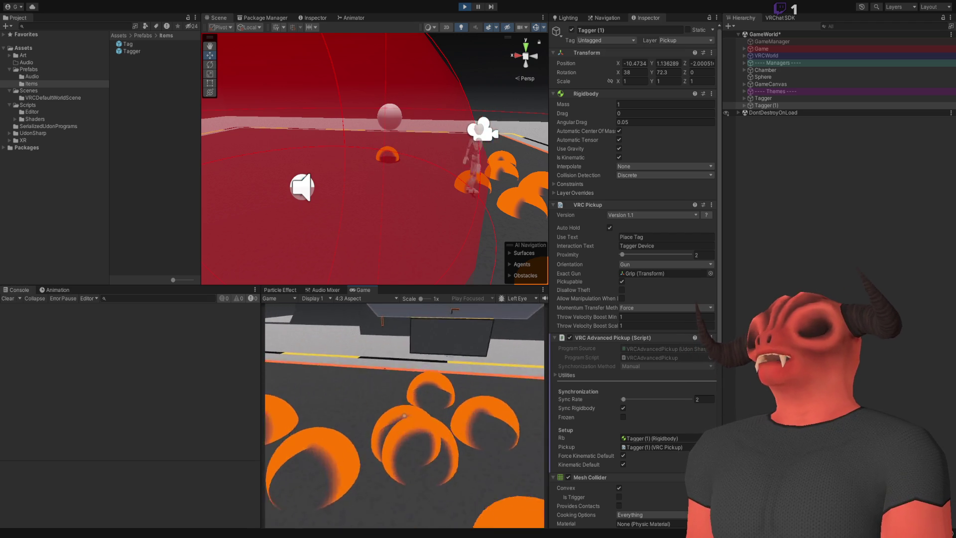
{"action": "key", "text": "w"}
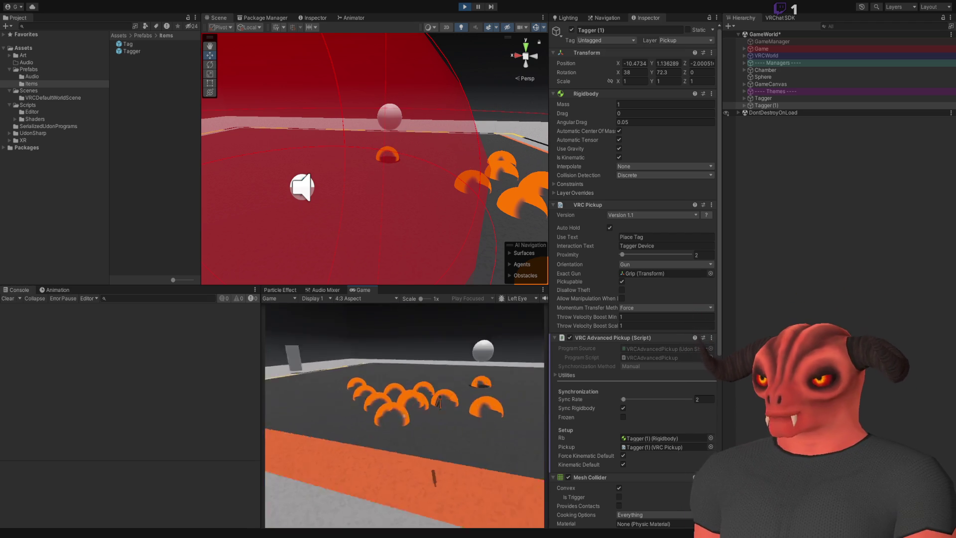
{"action": "key", "text": "w"}
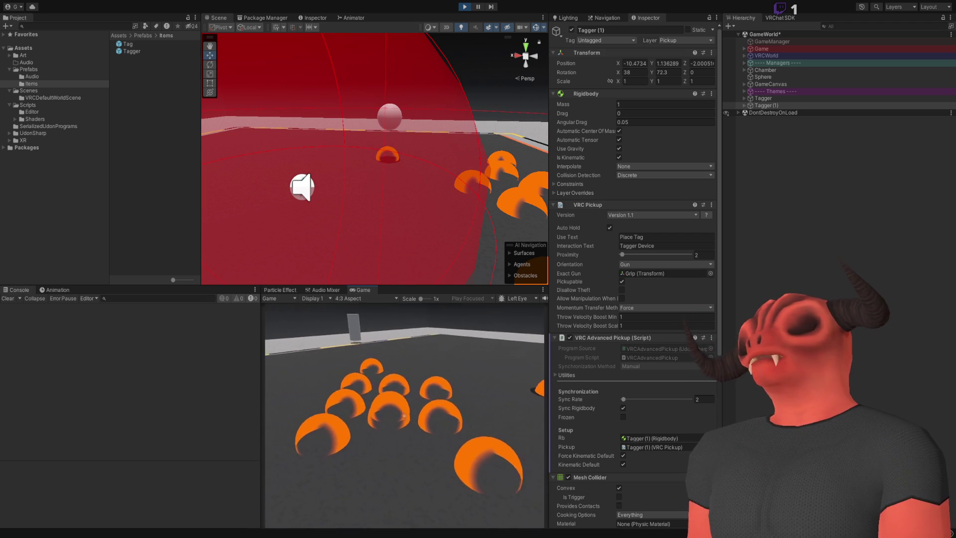
{"action": "key", "text": "w"}
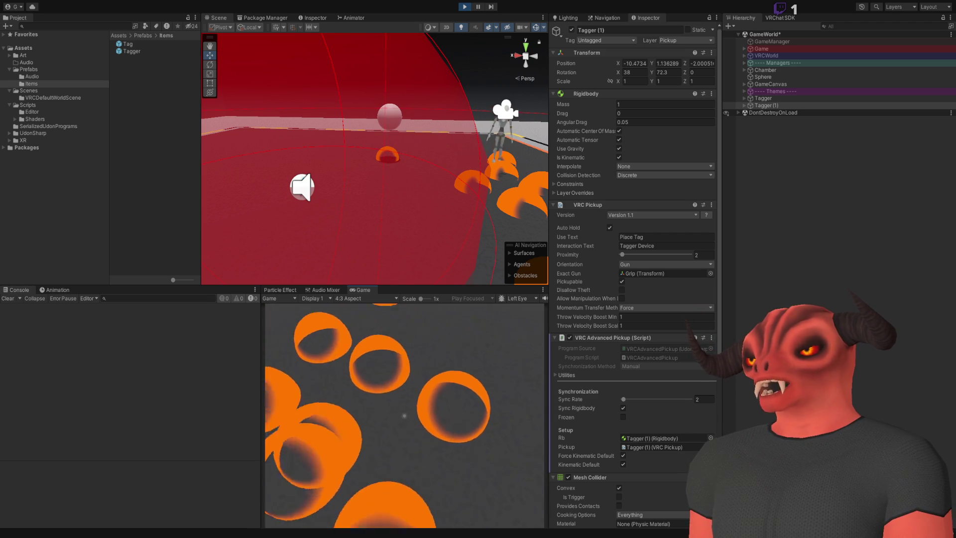
{"action": "key", "text": "s"}
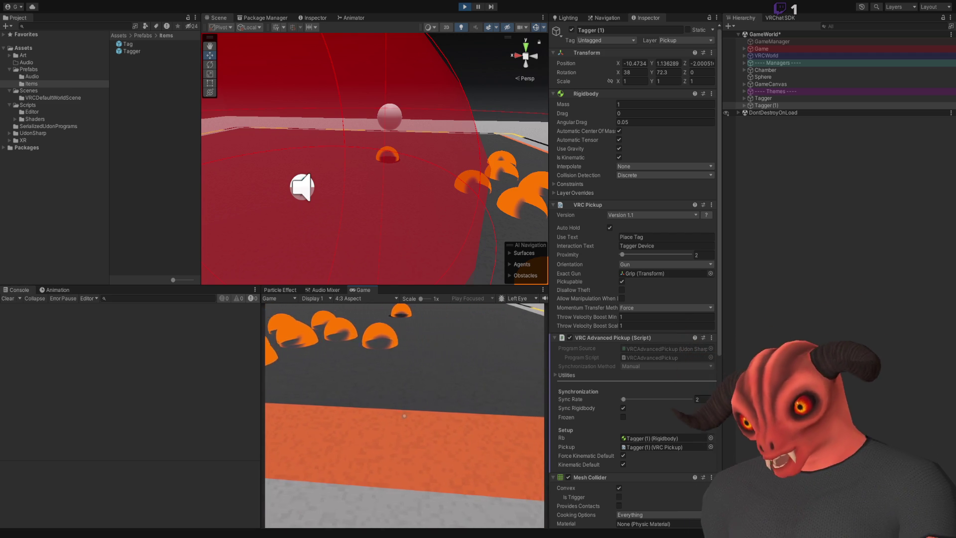
{"action": "key", "text": "w"}
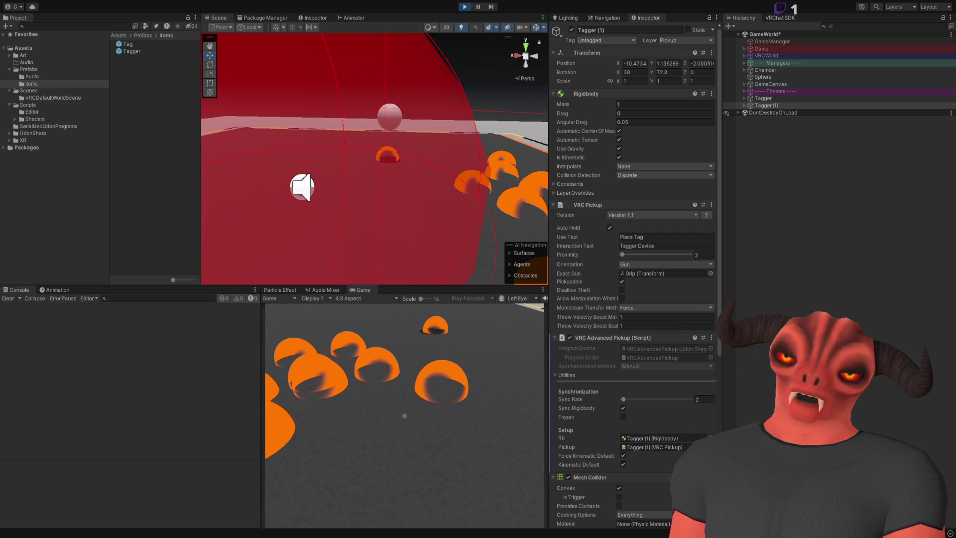
- Turn off the feathered glow effect on TagCircle.psd in Photoshop and resume the play test
{"action": "key", "text": "Escape"}
{"action": "key", "text": "alt+Tab"}
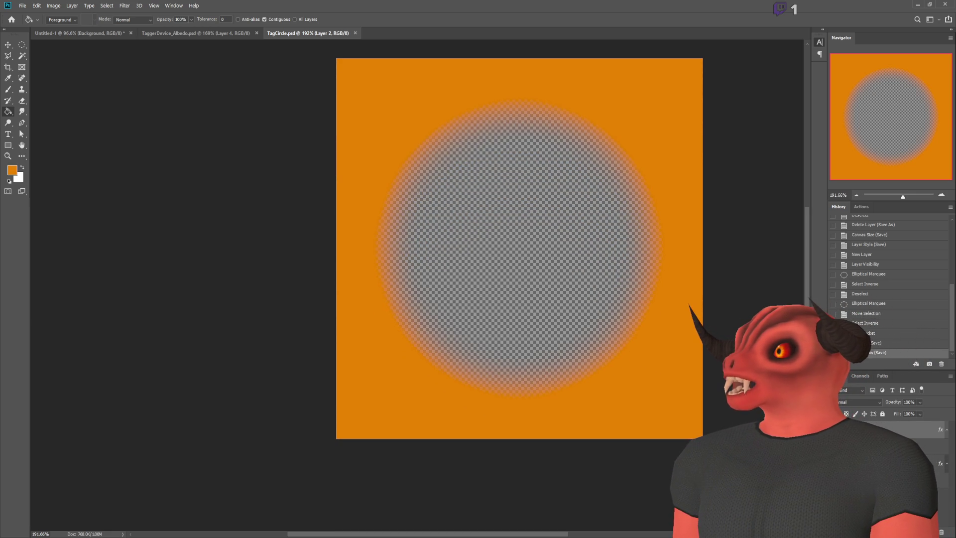
{"action": "left_click", "coordinate": [835, 438]}
{"action": "key", "text": "alt+Tab"}
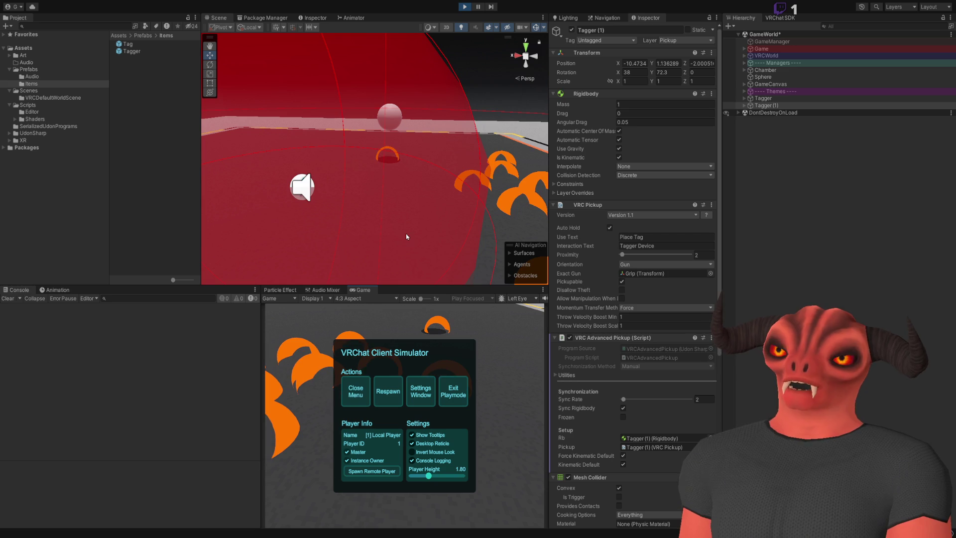
{"action": "left_click", "coordinate": [374, 393]}
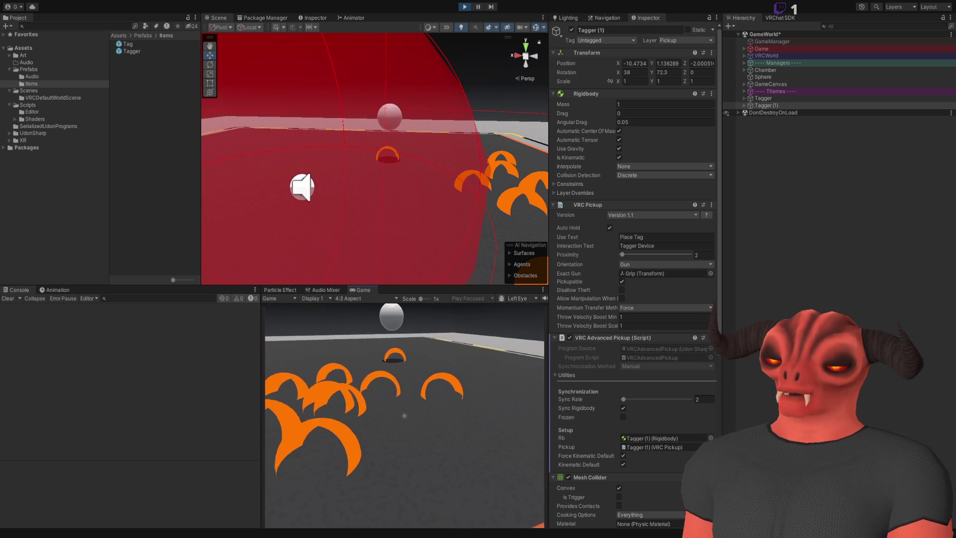
- Walk over to look down at a tag ring, then open the ClientSim menu
{"action": "key", "text": "w"}
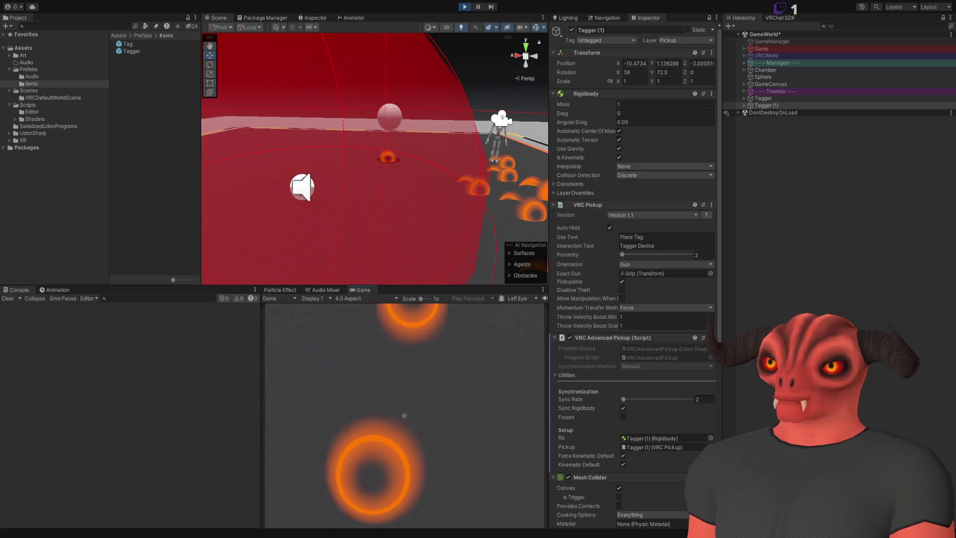
{"action": "key", "text": "w"}
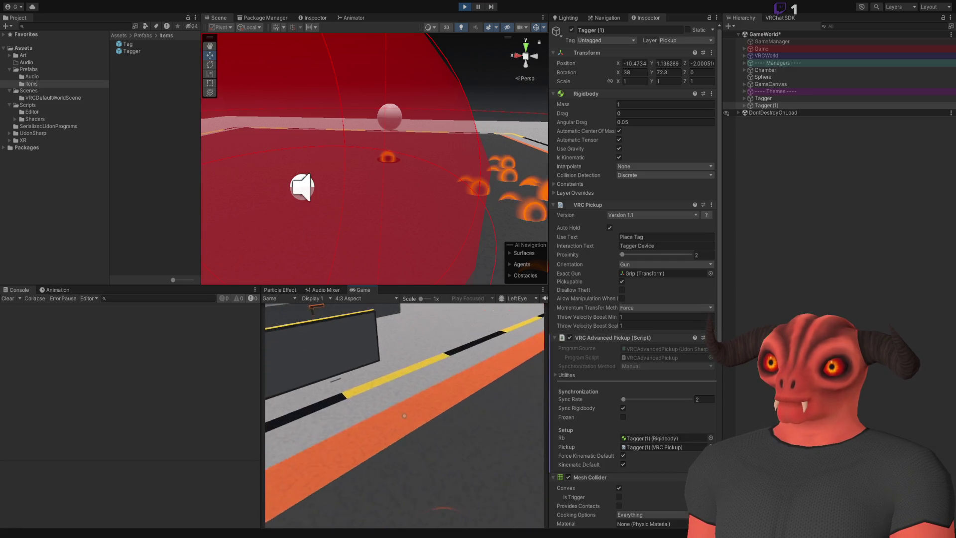
{"action": "key", "text": "w"}
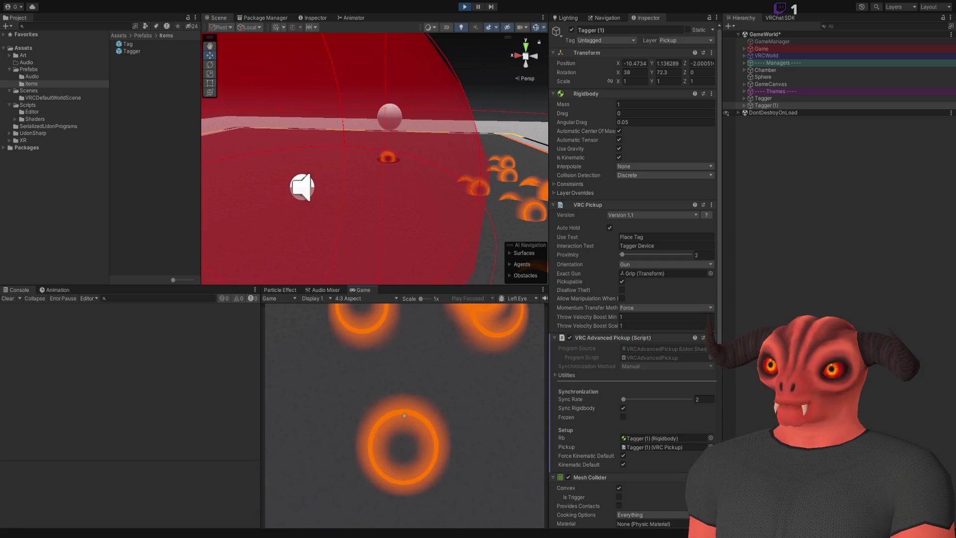
{"action": "key", "text": "Escape"}
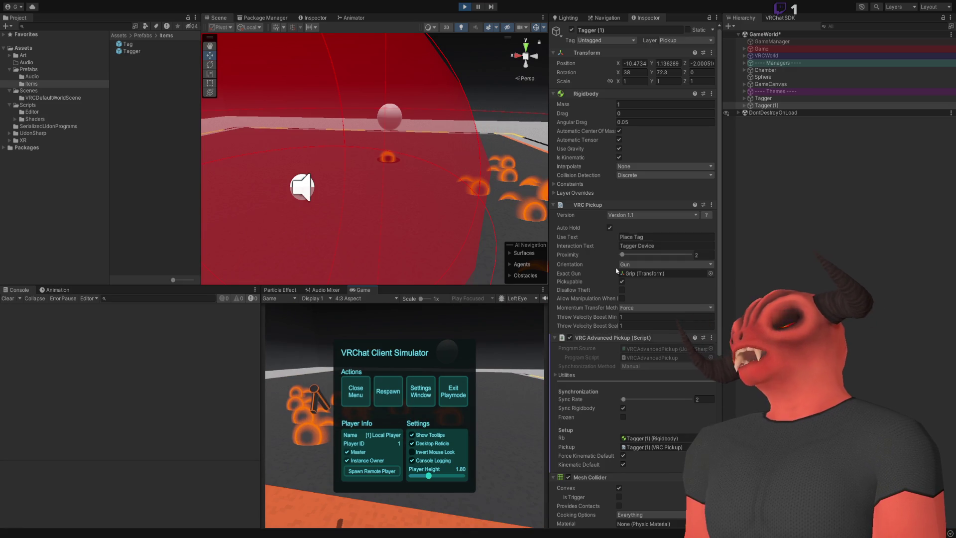
- Select all Tag(Clone) objects under Game > TaggedObjects and set their Scale X to -1
{"action": "left_click", "coordinate": [744, 49]}
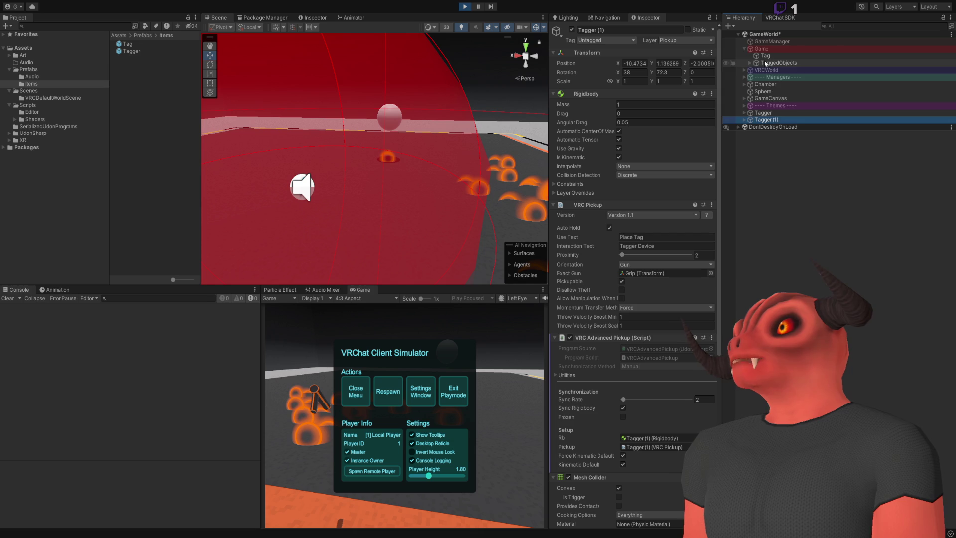
{"action": "left_click", "coordinate": [749, 63]}
{"action": "left_click", "coordinate": [777, 70]}
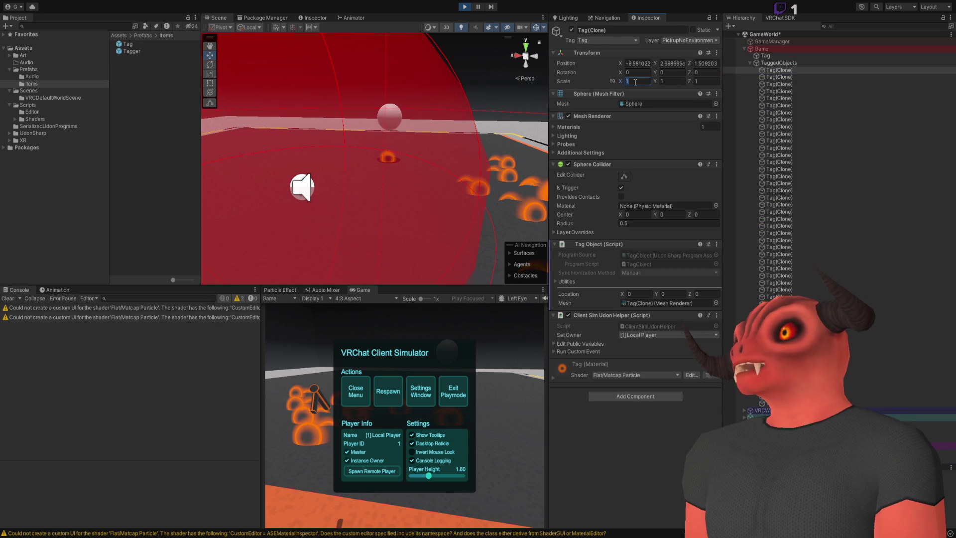
{"action": "left_click", "coordinate": [826, 81]}
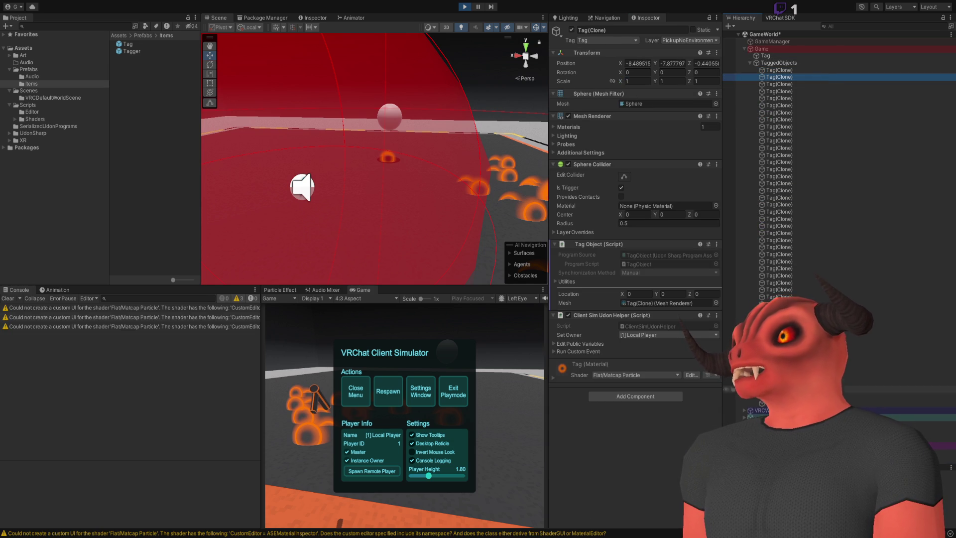
{"action": "left_click", "coordinate": [777, 403], "text": "shift"}
{"action": "left_click", "coordinate": [644, 81]}
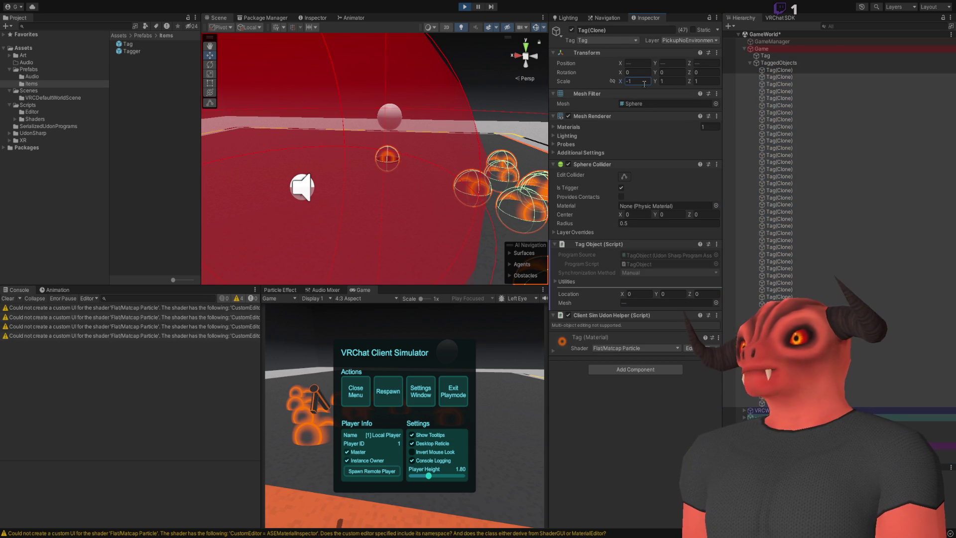
{"action": "left_click", "coordinate": [151, 190]}
- Resume play and step back to view the flipped tag rings from afar
{"action": "left_click", "coordinate": [356, 390]}
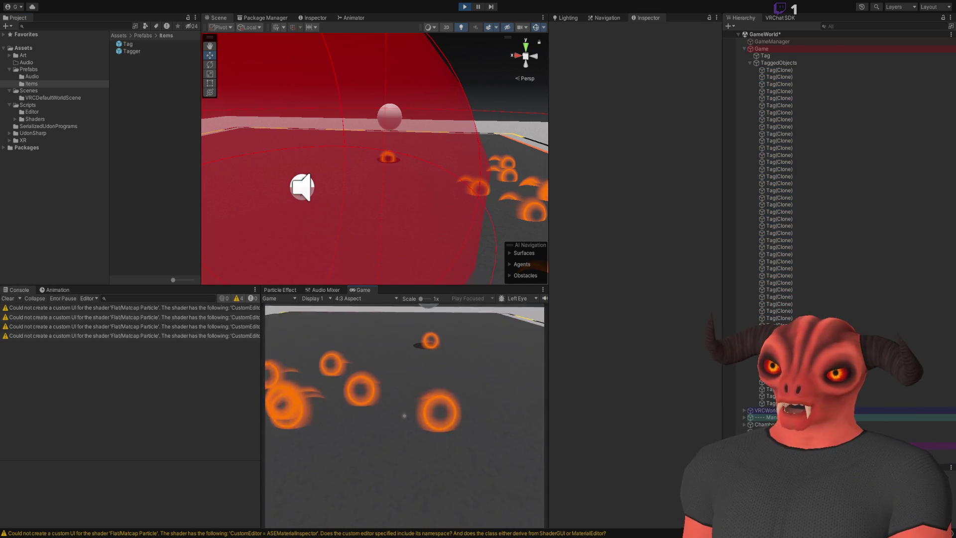
{"action": "key", "text": "w"}
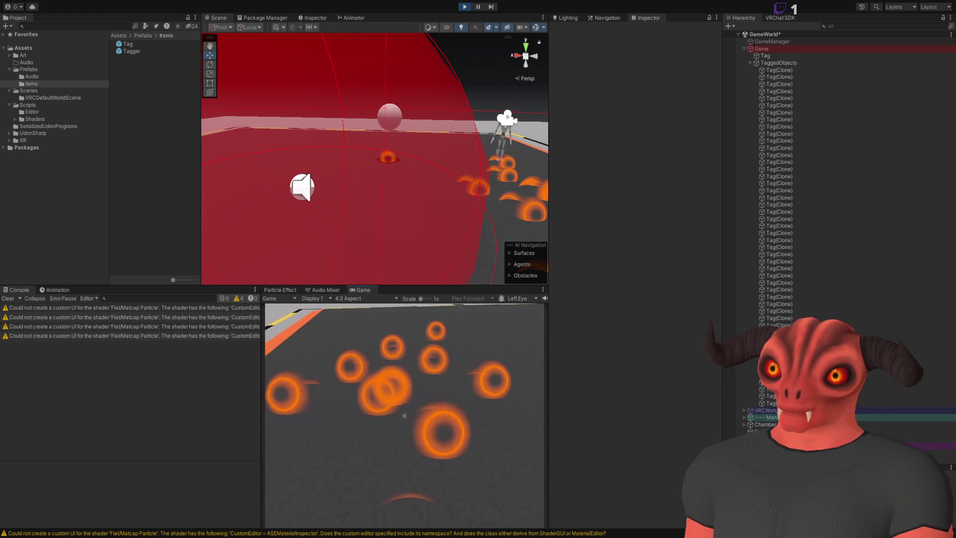
{"action": "key", "text": "s"}
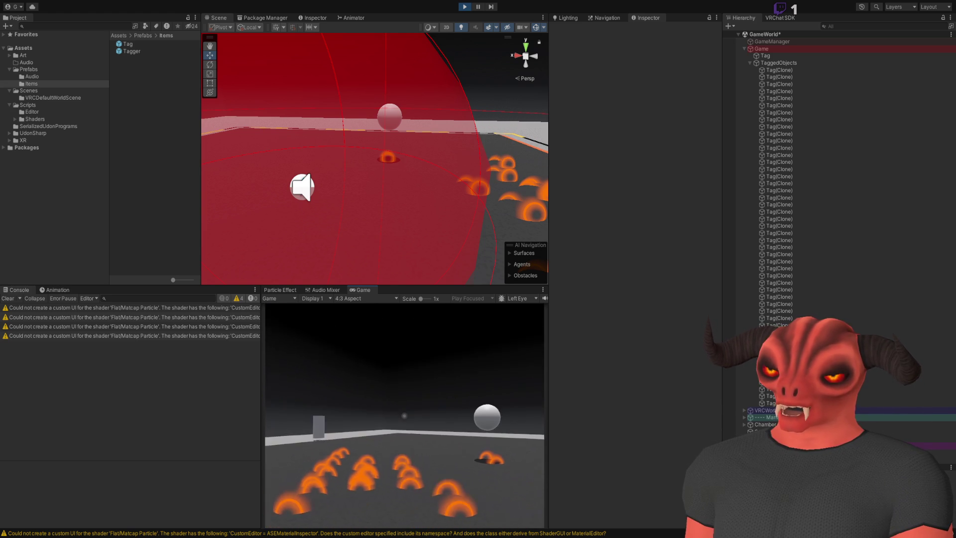
{"action": "mouse_move", "coordinate": [404, 415]}
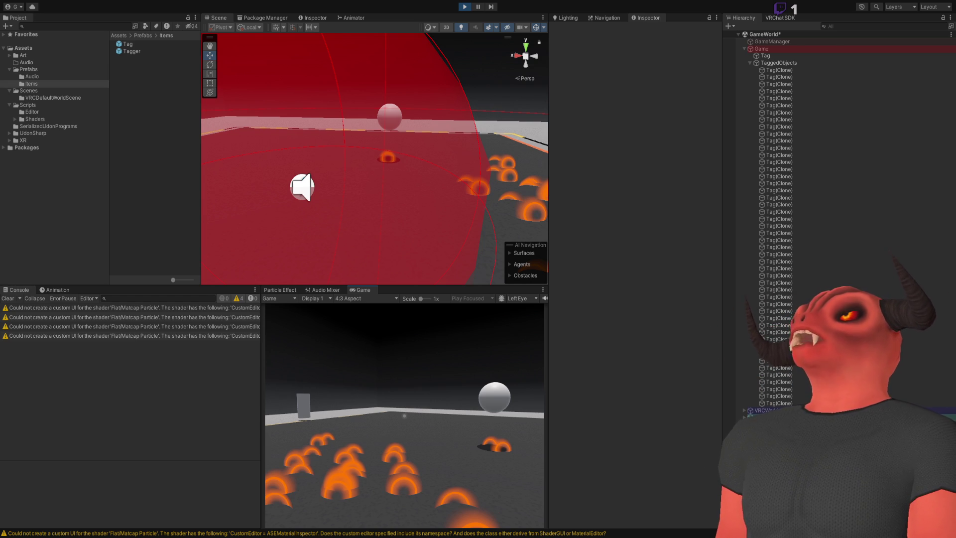
{"action": "key", "text": "Escape"}
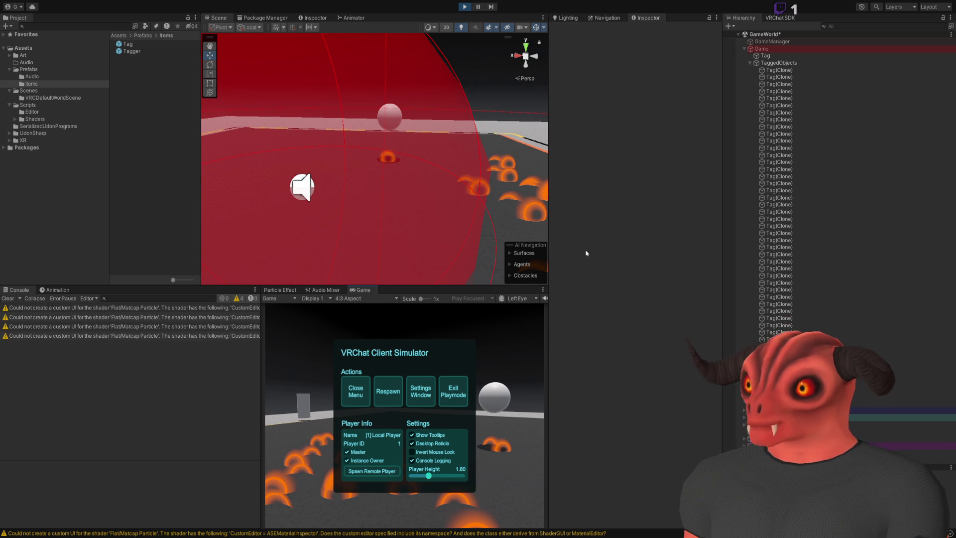
- Exit Play mode with Ctrl+P and switch to Visual Studio
{"action": "key", "text": "ctrl+p"}
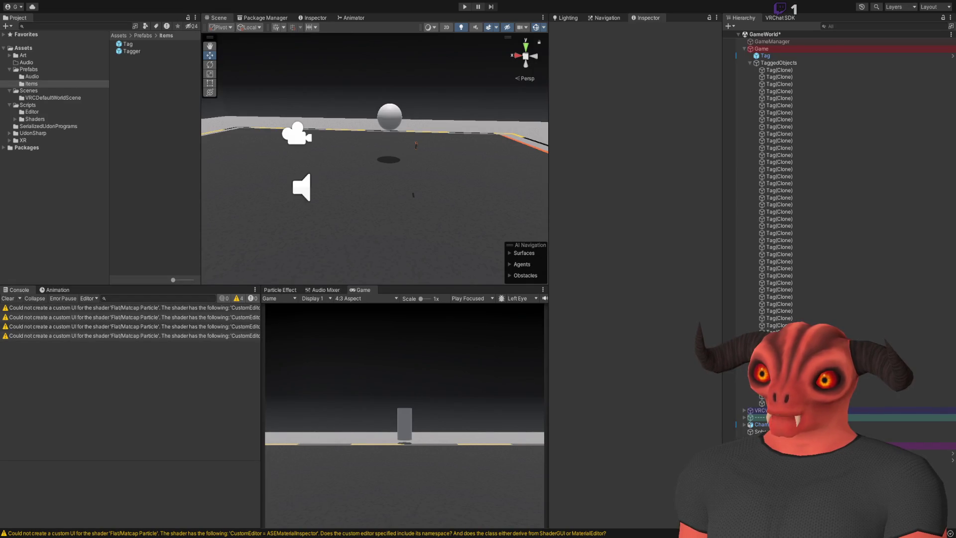
{"action": "key", "text": "alt+Tab"}
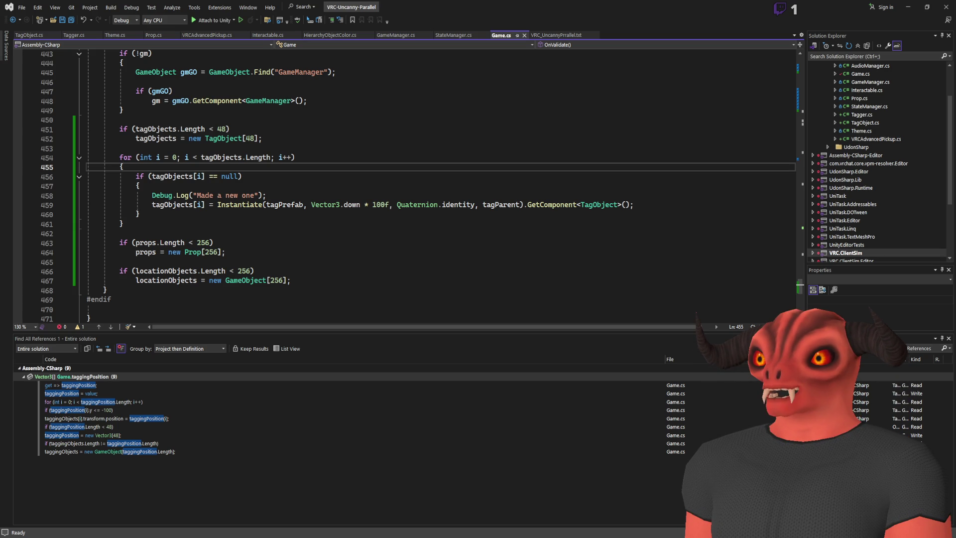
- Scroll Game.cs up to the OnValidate tag-spawning code, then return to Unity
{"action": "scroll", "coordinate": [373, 157], "scroll_direction": "up", "scroll_amount": 6}
{"action": "scroll", "coordinate": [373, 157], "scroll_direction": "down", "scroll_amount": 7}
{"action": "scroll", "coordinate": [373, 157], "scroll_direction": "up", "scroll_amount": 7}
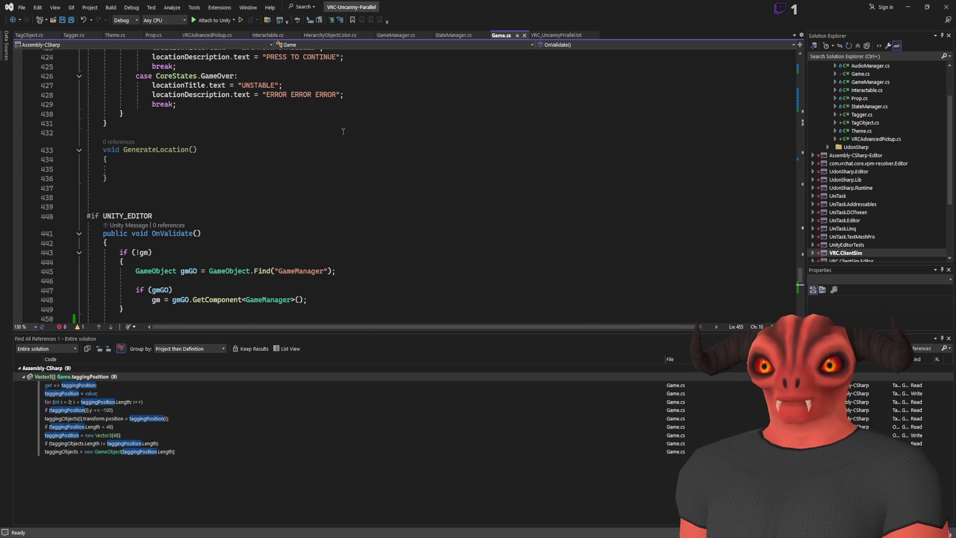
{"action": "scroll", "coordinate": [343, 131], "scroll_direction": "up", "scroll_amount": 20}
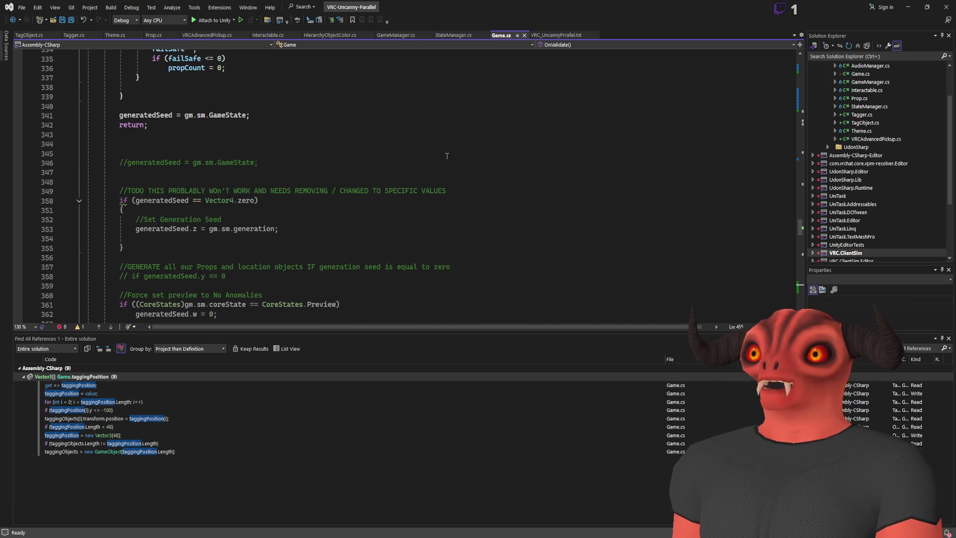
{"action": "key", "text": "alt+Tab"}
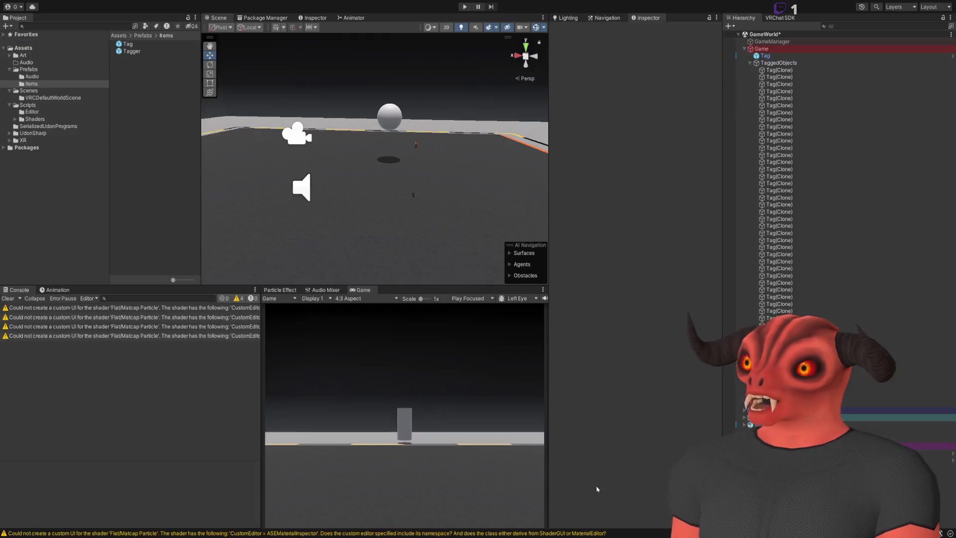
- Inspect a Tag(Clone)'s transform and the Tagger object's settings
{"action": "left_click", "coordinate": [779, 240]}
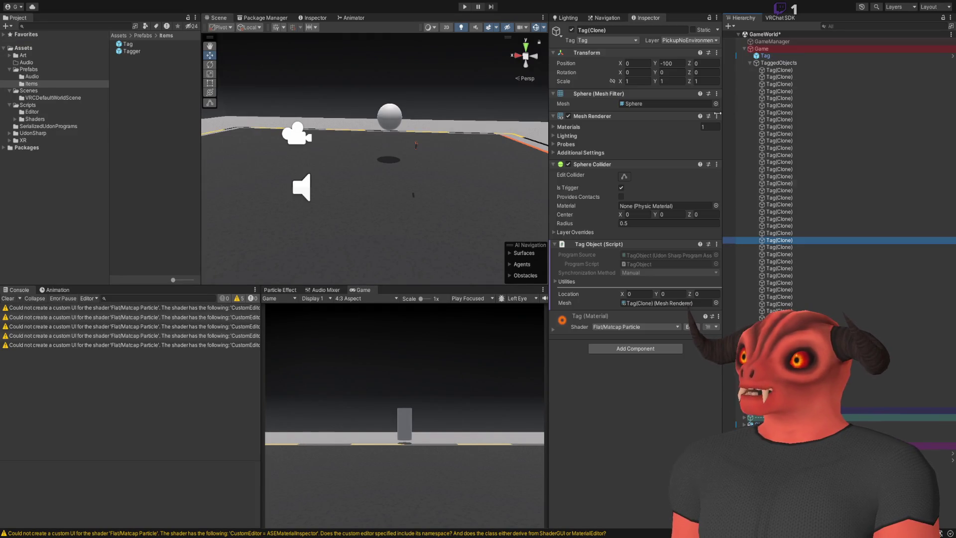
{"action": "left_click", "coordinate": [688, 73]}
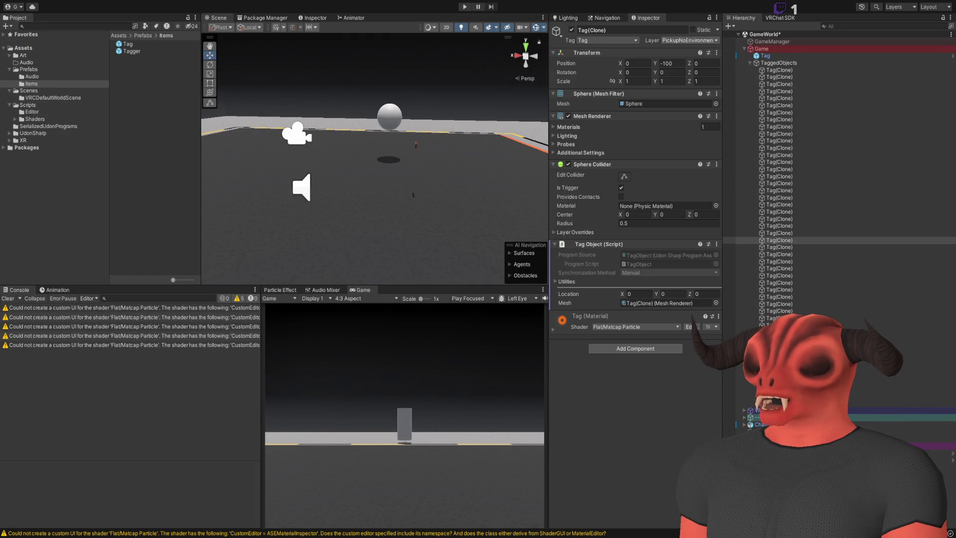
{"action": "left_click", "coordinate": [777, 452]}
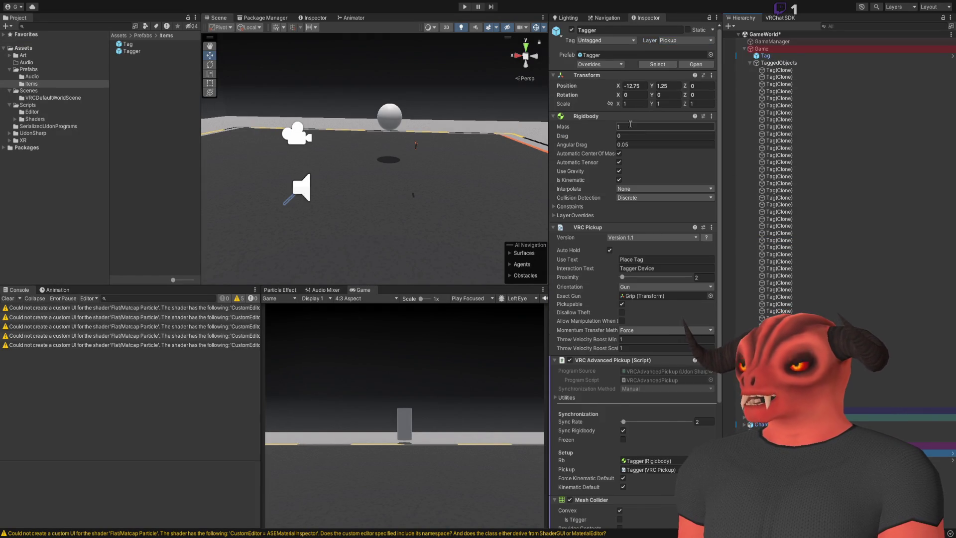
{"action": "scroll", "coordinate": [636, 143], "scroll_direction": "down", "scroll_amount": 5}
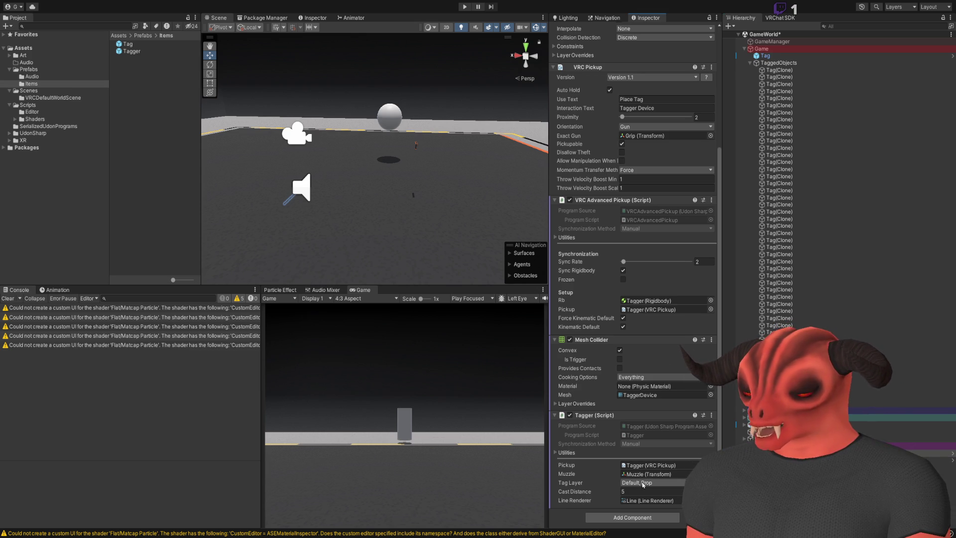
{"action": "left_click", "coordinate": [496, 115]}
{"action": "left_click", "coordinate": [768, 71]}
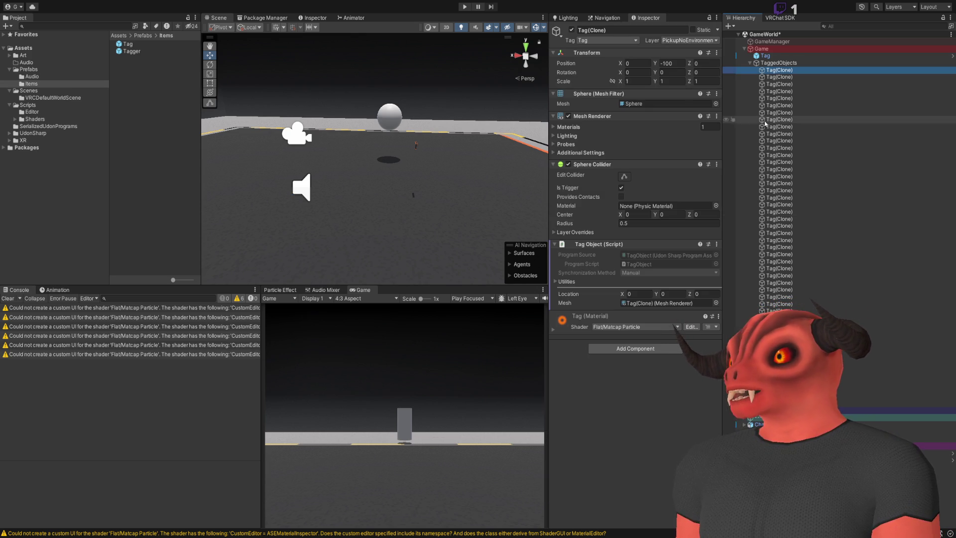
- Open the Tag prefab in Prefab Mode and change its layer to Prop
{"action": "left_click", "coordinate": [768, 56]}
{"action": "left_click", "coordinate": [660, 64]}
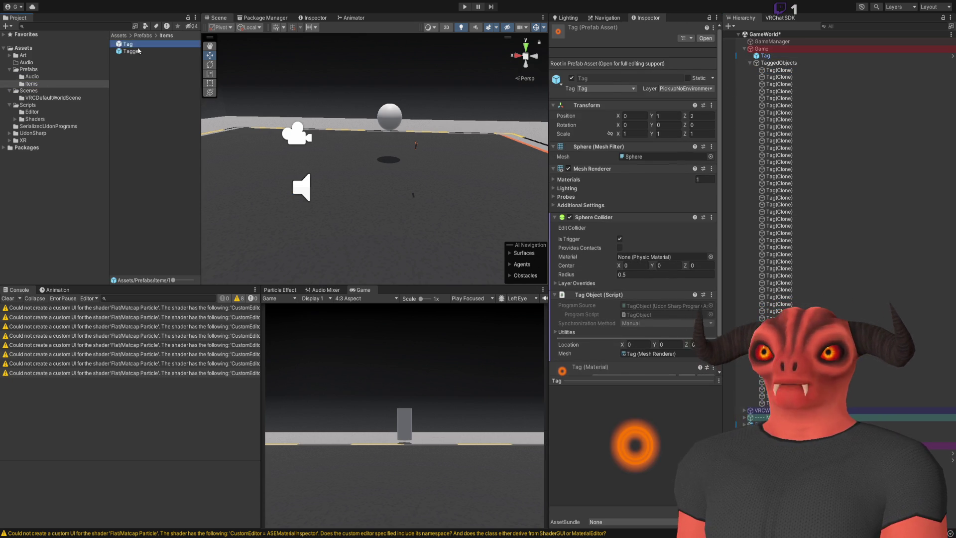
{"action": "left_click", "coordinate": [696, 61]}
{"action": "left_click", "coordinate": [708, 244]}
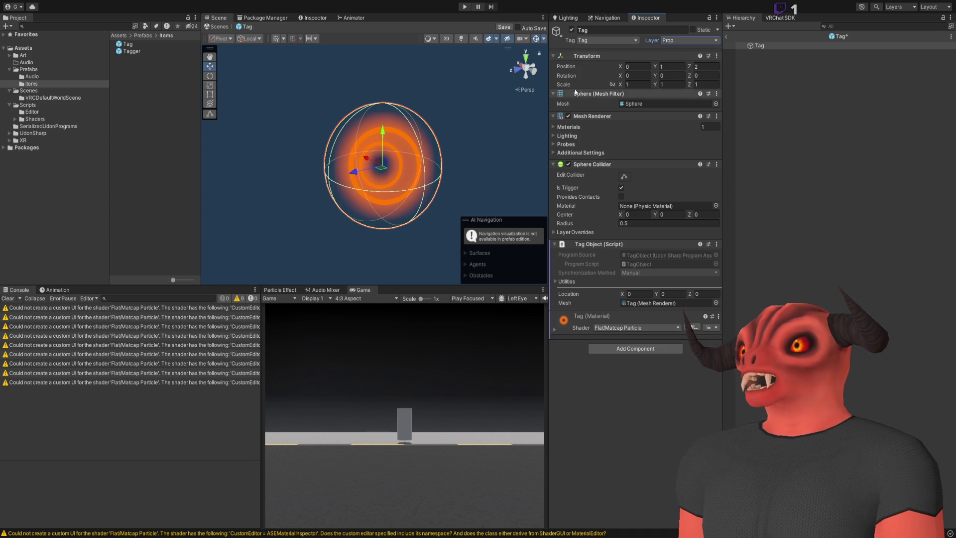
{"action": "left_click", "coordinate": [744, 46]}
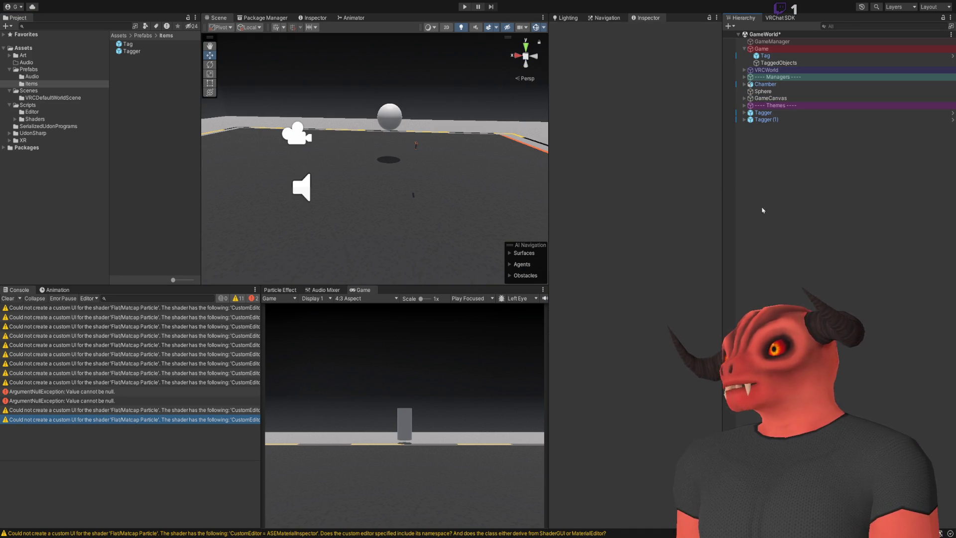
- Leave Prefab Mode and re-enter Tag Objects size 48 on Game to regenerate the clones
{"action": "left_click", "coordinate": [765, 56]}
{"action": "left_click", "coordinate": [761, 49]}
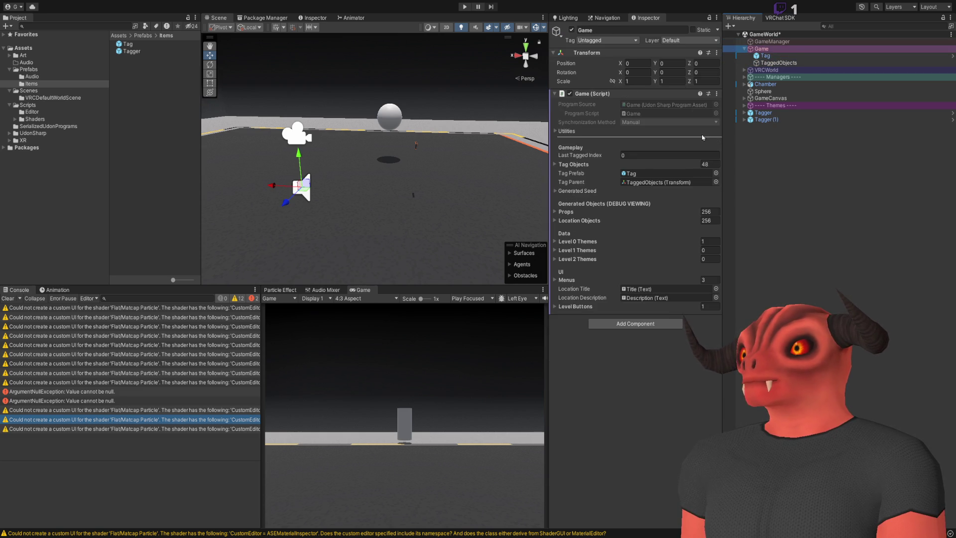
{"action": "left_click", "coordinate": [716, 163]}
{"action": "key", "text": "Return"}
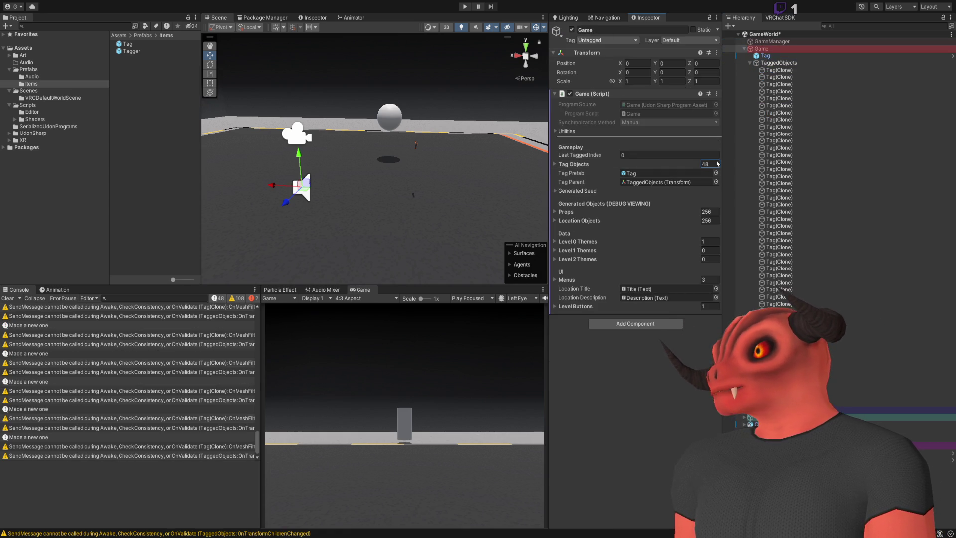
{"action": "left_click", "coordinate": [788, 71]}
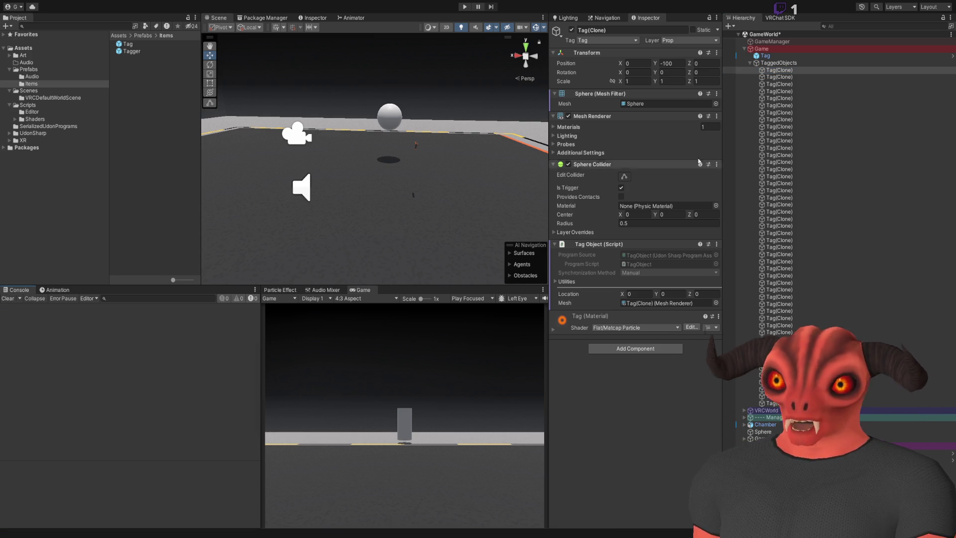
{"action": "left_click", "coordinate": [771, 50]}
{"action": "left_click", "coordinate": [775, 56]}
- Select the Tag object to review its trigger Sphere Collider, Tag Object script and Flat/Matcap Particle material
{"action": "left_click", "coordinate": [774, 64]}
{"action": "left_click", "coordinate": [775, 57]}
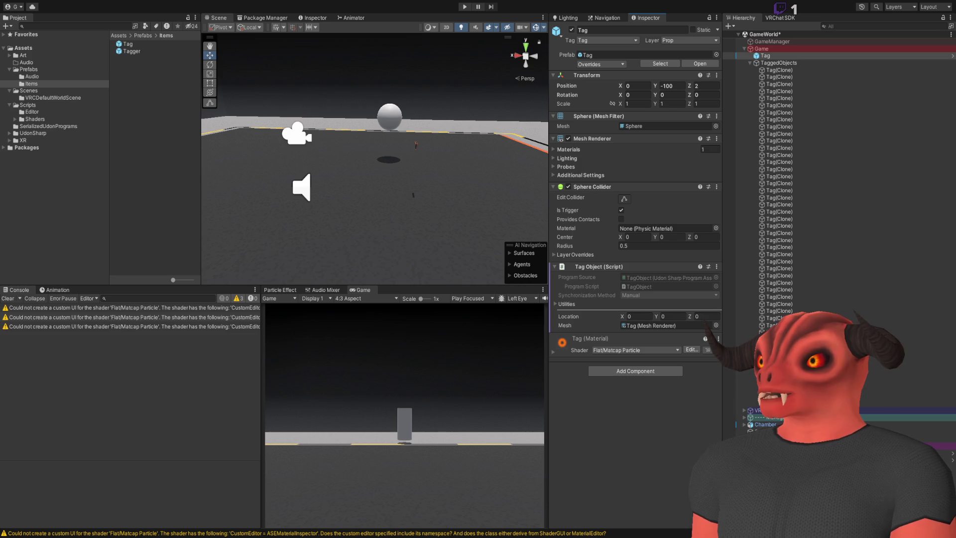
{"action": "left_click", "coordinate": [457, 206]}
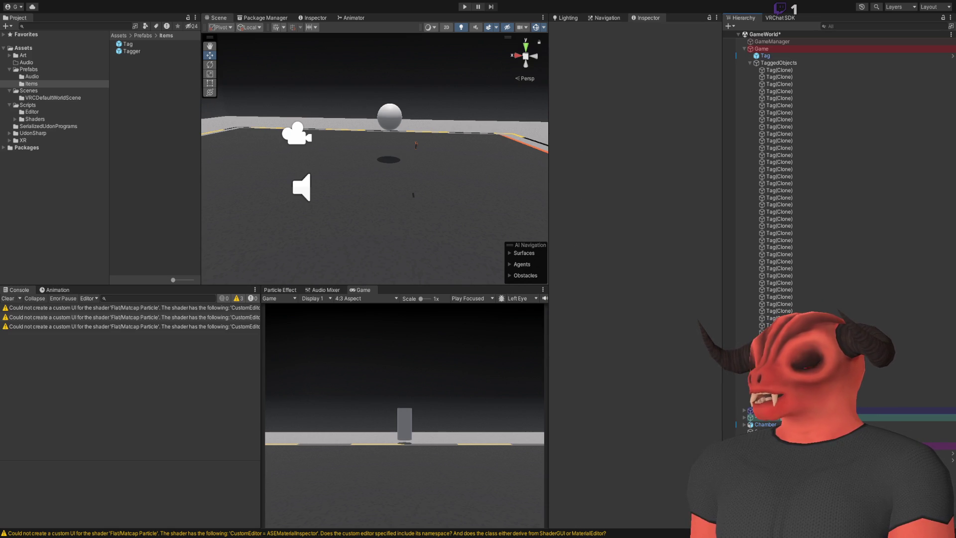
- Add a test Capsule and drag the Tag material from Art/Items/Materials onto it
{"action": "key", "text": "ctrl+z"}
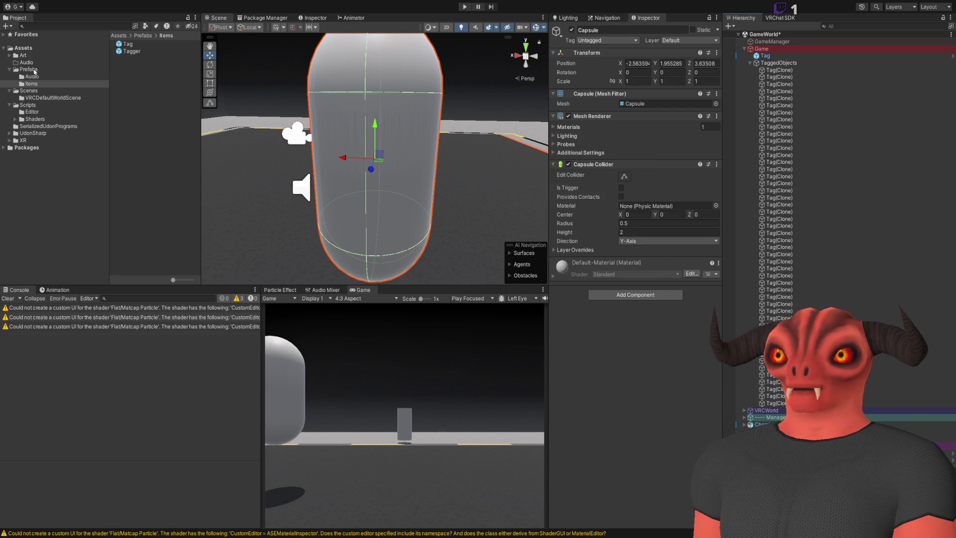
{"action": "left_click", "coordinate": [22, 55]}
{"action": "double_click", "coordinate": [129, 65]}
{"action": "double_click", "coordinate": [132, 44]}
{"action": "left_click_drag", "start_coordinate": [128, 44], "coordinate": [401, 99]}
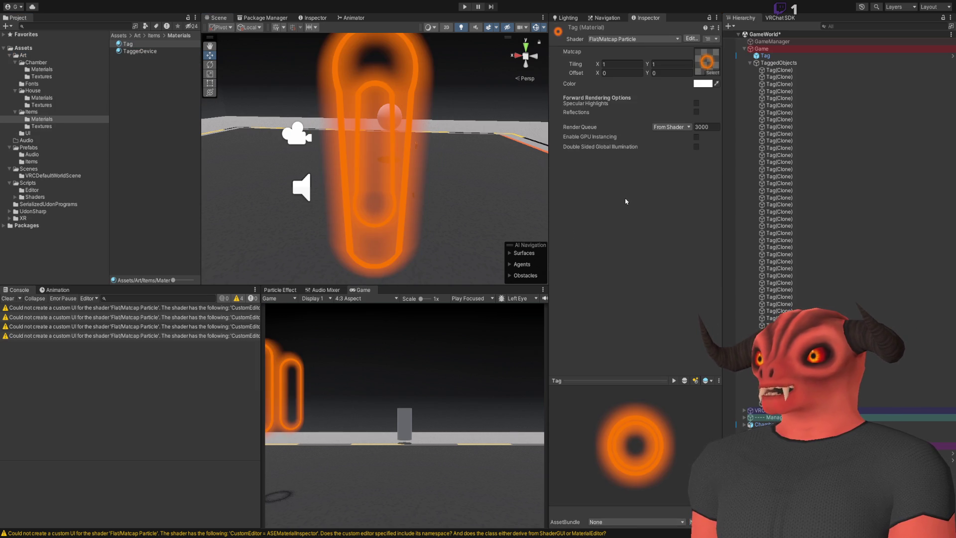
- Switch the Tag material to the Transparent Billboard shader with the orange ring albedo texture
{"action": "key", "text": "ctrl+z"}
{"action": "left_click_drag", "start_coordinate": [550, 200], "coordinate": [556, 175]}
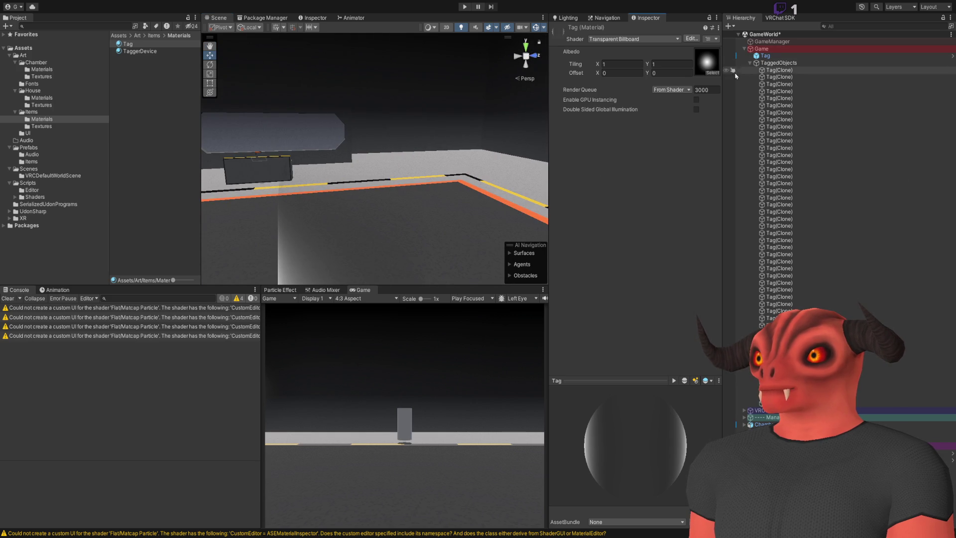
{"action": "key", "text": "ctrl+z"}
{"action": "mouse_move", "coordinate": [328, 167]}
{"action": "left_mouse_down"}
{"action": "mouse_move", "coordinate": [432, 192]}
{"action": "mouse_move", "coordinate": [888, 197]}
{"action": "mouse_move", "coordinate": [163, 147]}
{"action": "mouse_move", "coordinate": [228, 188]}
{"action": "mouse_move", "coordinate": [277, 273]}
{"action": "mouse_move", "coordinate": [378, 249]}
{"action": "mouse_move", "coordinate": [232, 109]}
{"action": "mouse_move", "coordinate": [279, 149]}
{"action": "mouse_move", "coordinate": [348, 180]}
{"action": "left_mouse_up"}
- Select the Tag object and frame its sphere in the scene view
{"action": "left_click", "coordinate": [348, 180]}
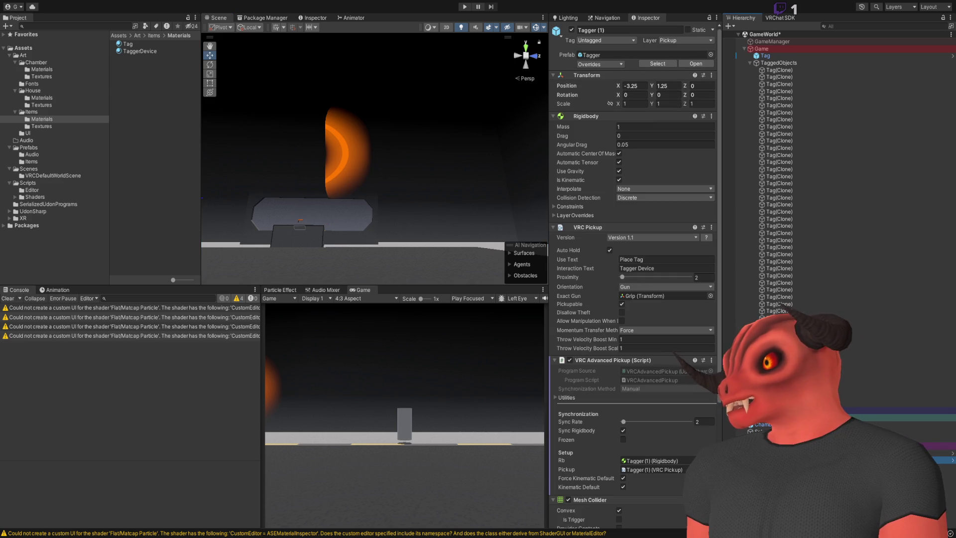
{"action": "left_click", "coordinate": [790, 58]}
{"action": "double_click", "coordinate": [790, 58]}
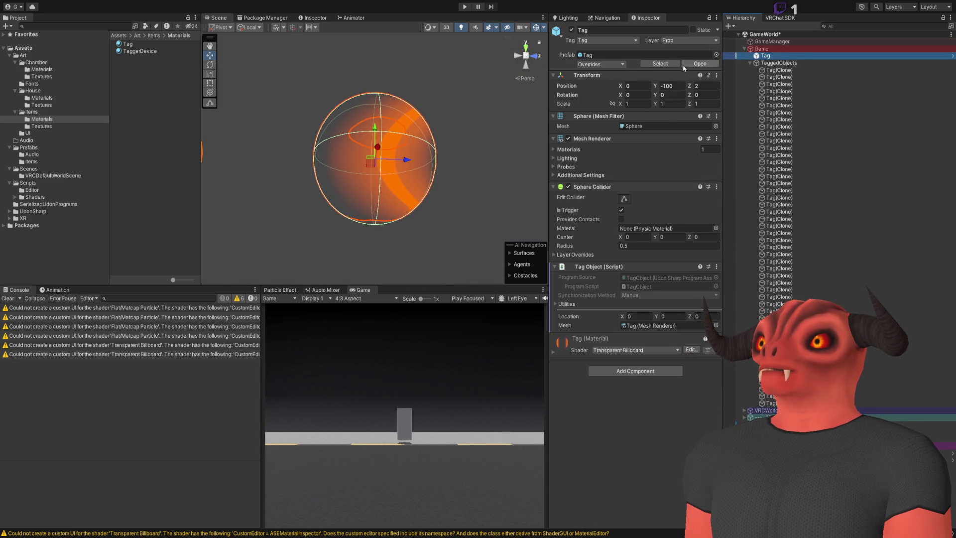
- Open the Tag prefab, look over its sphere, and return to the scene
{"action": "left_click", "coordinate": [700, 63]}
{"action": "left_click", "coordinate": [767, 52]}
{"action": "mouse_move", "coordinate": [476, 166]}
{"action": "left_mouse_down"}
{"action": "mouse_move", "coordinate": [342, 89]}
{"action": "mouse_move", "coordinate": [300, 187]}
{"action": "mouse_move", "coordinate": [379, 177]}
{"action": "left_mouse_up"}
{"action": "double_click", "coordinate": [777, 53]}
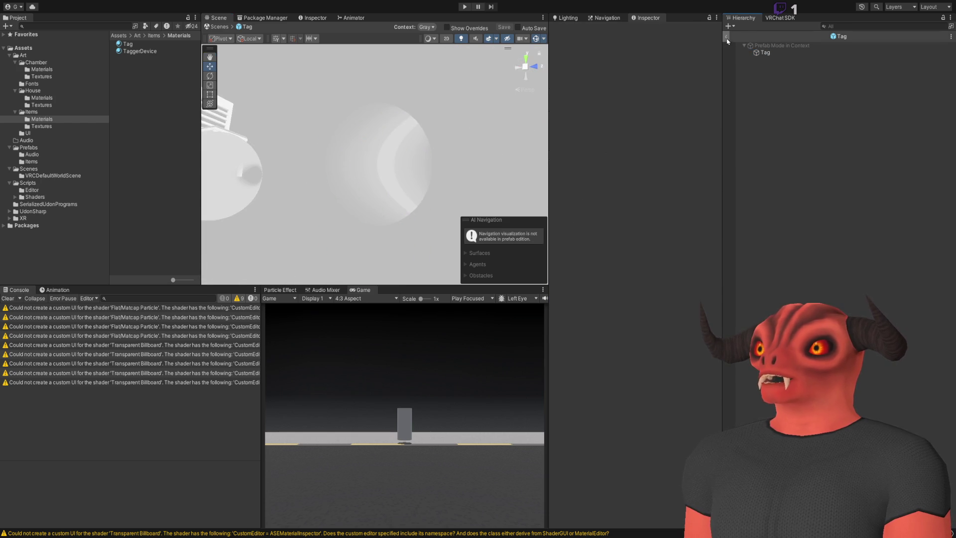
{"action": "left_click", "coordinate": [726, 36]}
{"action": "left_click", "coordinate": [768, 56]}
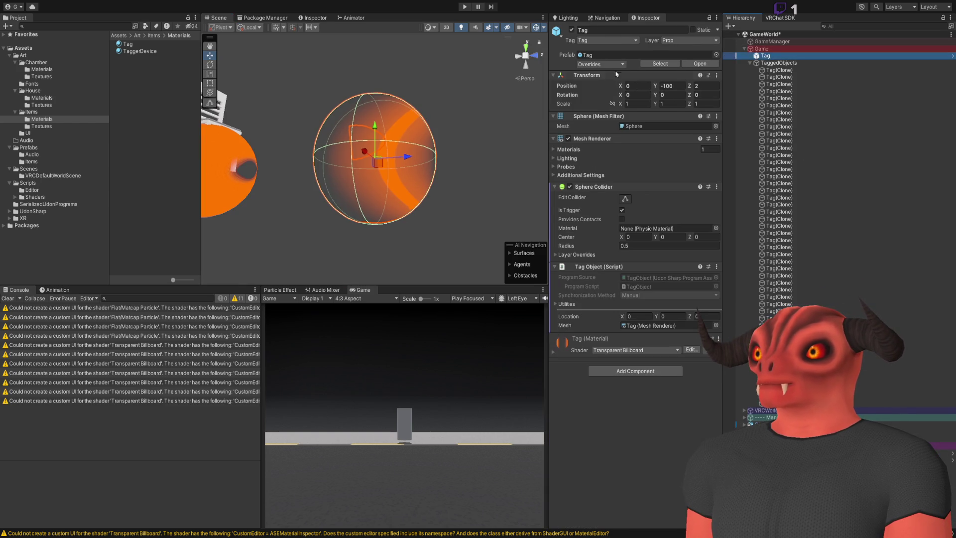
- Open the Tag prefab from the Project and change its mesh from Sphere to Cube
{"action": "left_click", "coordinate": [657, 64]}
{"action": "double_click", "coordinate": [131, 46]}
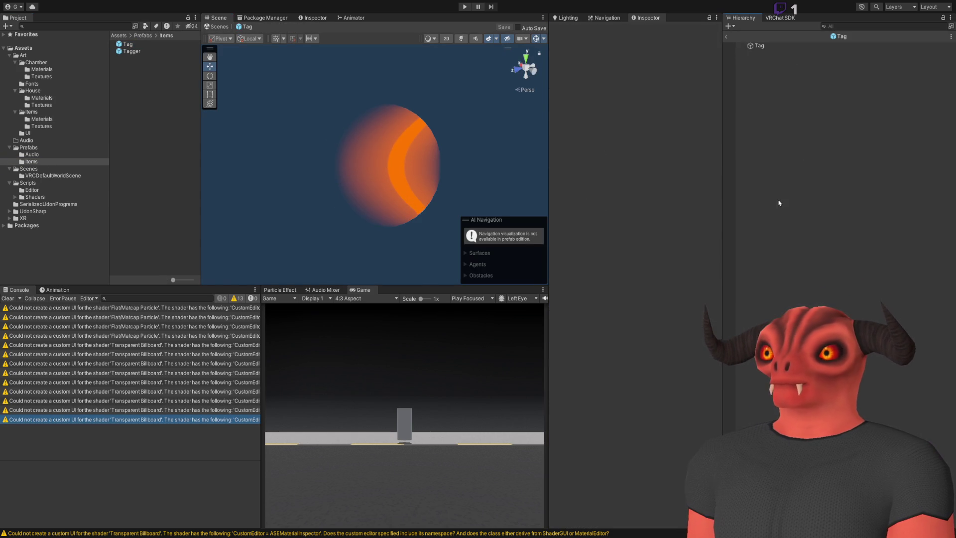
{"action": "left_click", "coordinate": [758, 45]}
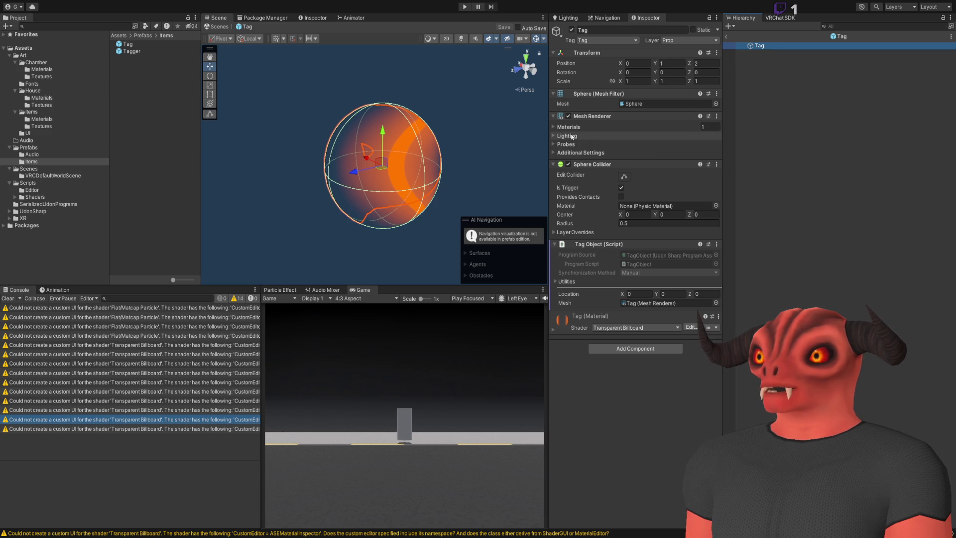
{"action": "left_click", "coordinate": [716, 105]}
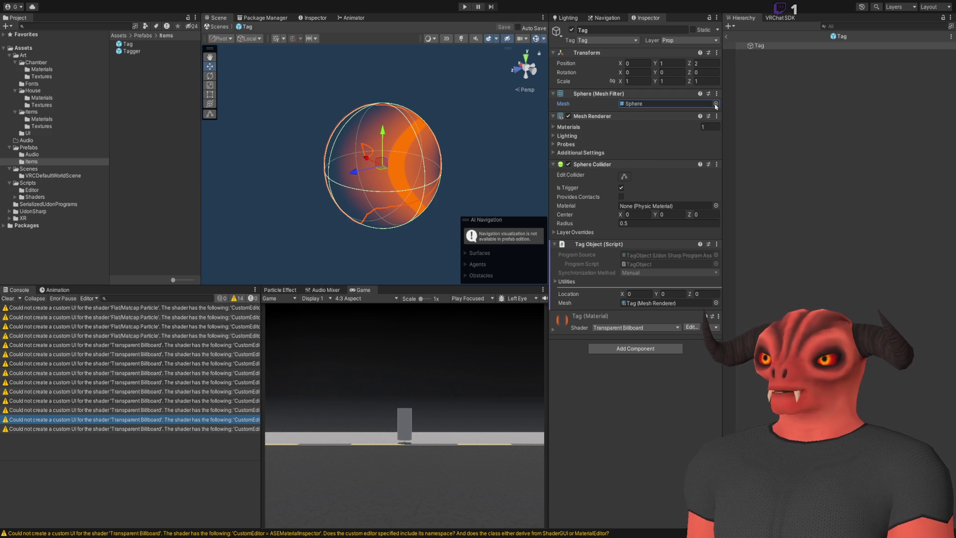
{"action": "key", "text": "Return"}
{"action": "mouse_move", "coordinate": [378, 149]}
{"action": "left_mouse_down"}
{"action": "mouse_move", "coordinate": [388, 135]}
{"action": "mouse_move", "coordinate": [409, 159]}
{"action": "mouse_move", "coordinate": [378, 159]}
{"action": "mouse_move", "coordinate": [462, 156]}
{"action": "left_mouse_up"}
{"action": "scroll", "coordinate": [379, 166], "scroll_direction": "up", "scroll_amount": 3}
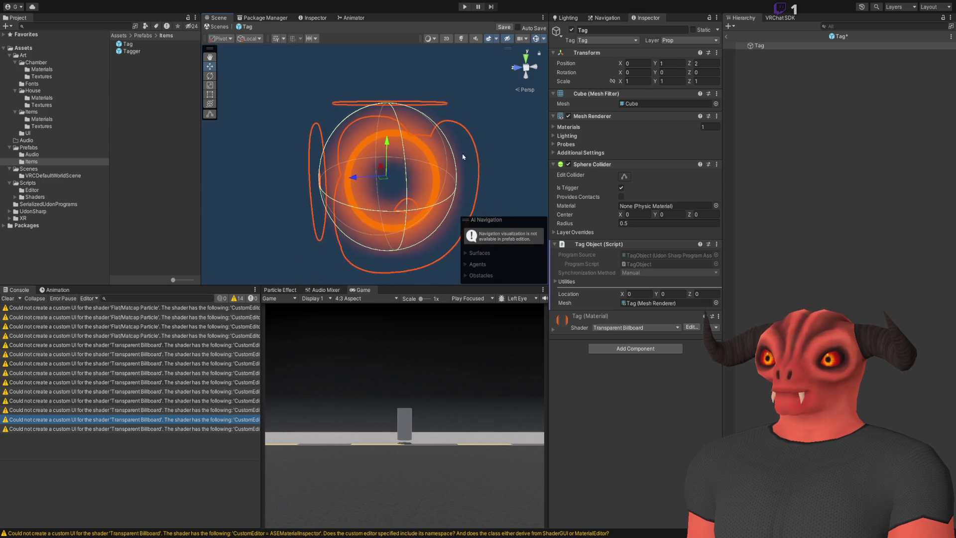
{"action": "scroll", "coordinate": [372, 157], "scroll_direction": "up", "scroll_amount": 3}
{"action": "mouse_move", "coordinate": [373, 157]}
{"action": "left_mouse_down"}
{"action": "mouse_move", "coordinate": [461, 215]}
{"action": "mouse_move", "coordinate": [259, 198]}
{"action": "mouse_move", "coordinate": [333, 199]}
{"action": "mouse_move", "coordinate": [261, 189]}
{"action": "mouse_move", "coordinate": [372, 188]}
{"action": "left_mouse_up"}
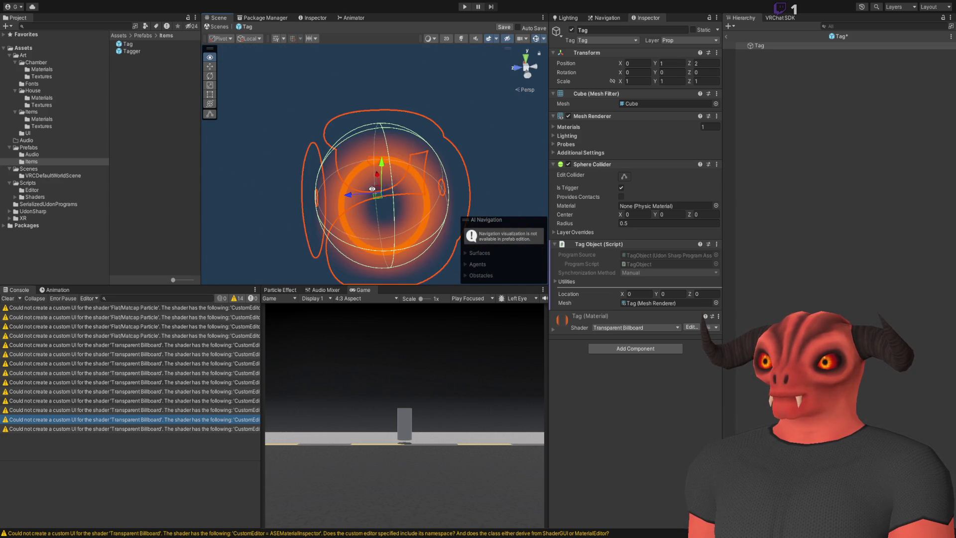
- Flatten the Tag by setting its Transform Scale Z to 0.05
{"action": "left_click", "coordinate": [595, 322]}
{"action": "left_click", "coordinate": [706, 81]}
{"action": "type", "text": "0.1"}
{"action": "mouse_move", "coordinate": [528, 107]}
{"action": "left_mouse_down"}
{"action": "mouse_move", "coordinate": [465, 123]}
{"action": "mouse_move", "coordinate": [627, 127]}
{"action": "left_mouse_up"}
{"action": "left_click", "coordinate": [707, 81]}
{"action": "type", "text": "0.0"}
{"action": "mouse_move", "coordinate": [324, 124]}
{"action": "left_mouse_down"}
{"action": "mouse_move", "coordinate": [348, 111]}
{"action": "mouse_move", "coordinate": [376, 143]}
{"action": "mouse_move", "coordinate": [348, 127]}
{"action": "left_mouse_up"}
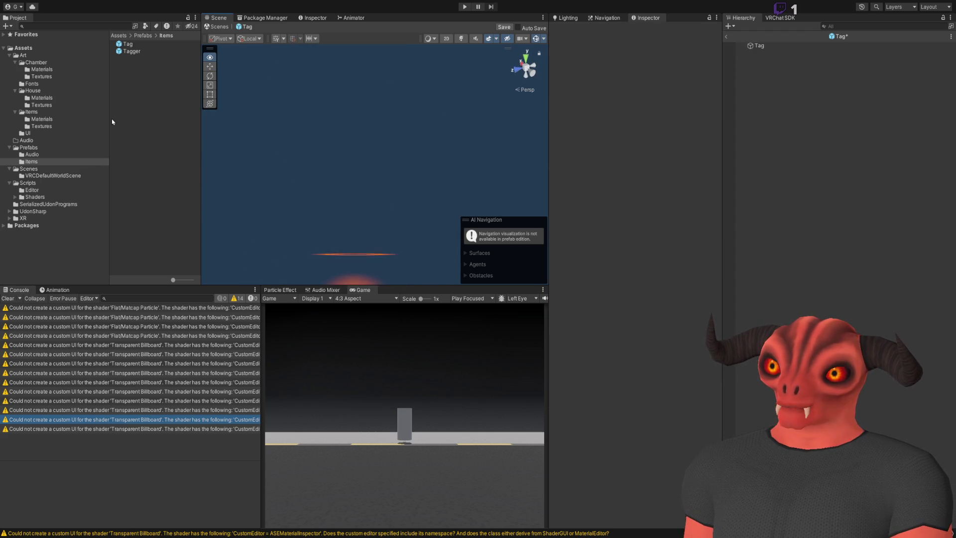
- Switch the Tag's mesh to a Quad so it renders as one clean orange ring
{"action": "left_click", "coordinate": [783, 47]}
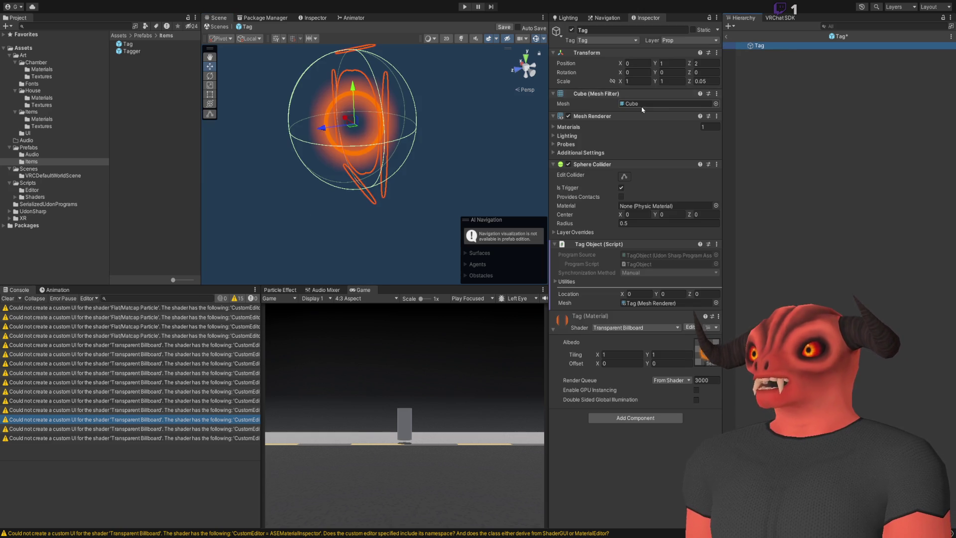
{"action": "left_click", "coordinate": [715, 104]}
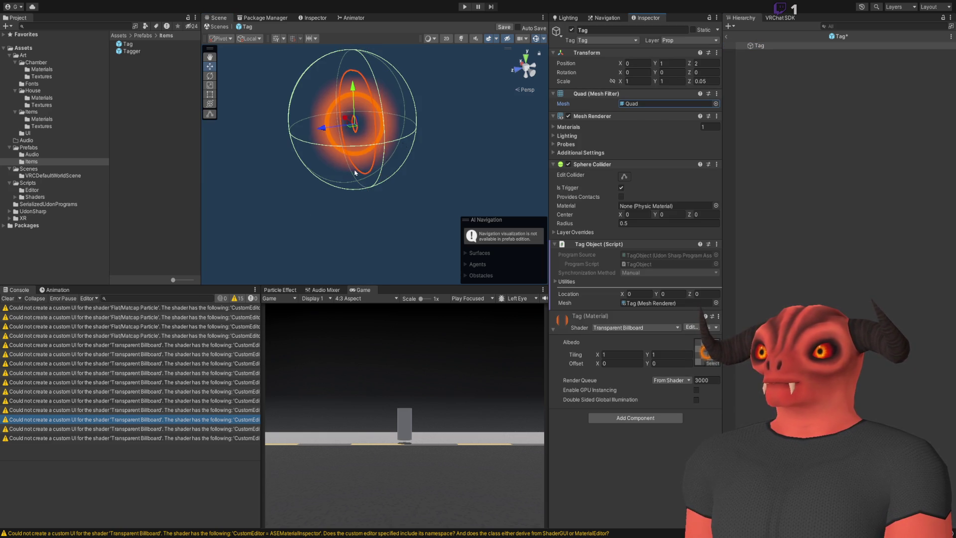
{"action": "scroll", "coordinate": [355, 172], "scroll_direction": "up", "scroll_amount": 3}
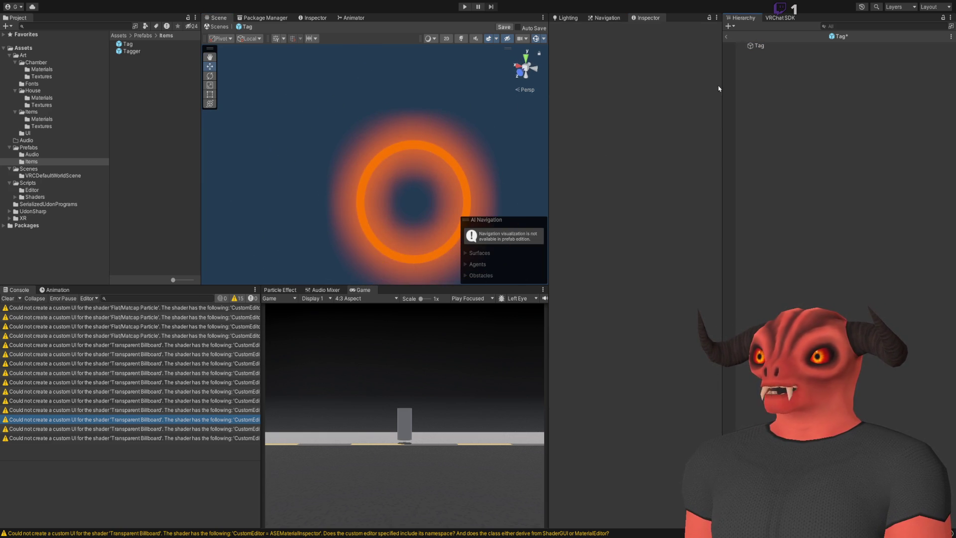
{"action": "left_click_drag", "start_coordinate": [497, 129], "coordinate": [444, 145]}
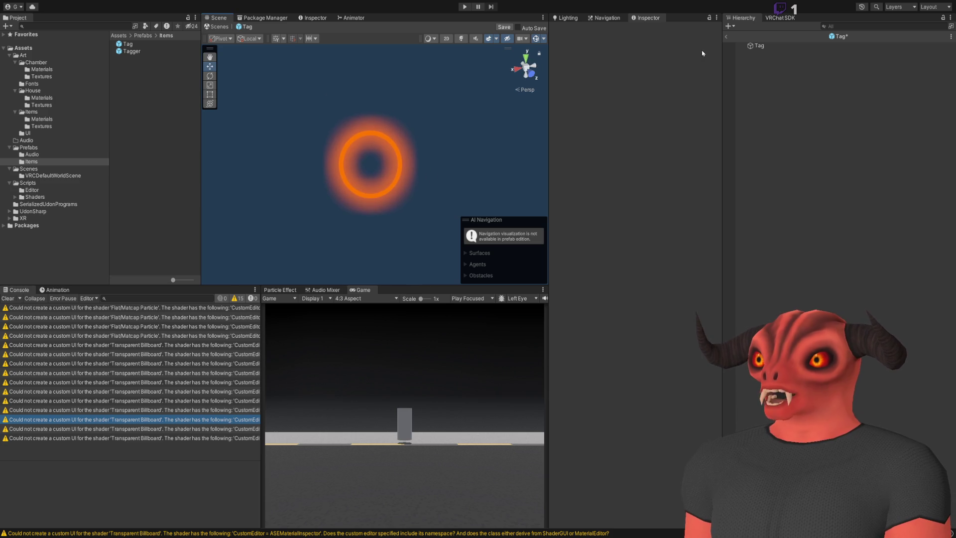
- Exit Prefab Mode and collapse the TaggedObjects and Game groups in the Hierarchy
{"action": "left_click", "coordinate": [727, 37]}
{"action": "mouse_move", "coordinate": [375, 161]}
{"action": "left_mouse_down"}
{"action": "mouse_move", "coordinate": [304, 61]}
{"action": "mouse_move", "coordinate": [337, 191]}
{"action": "mouse_move", "coordinate": [459, 153]}
{"action": "left_mouse_up"}
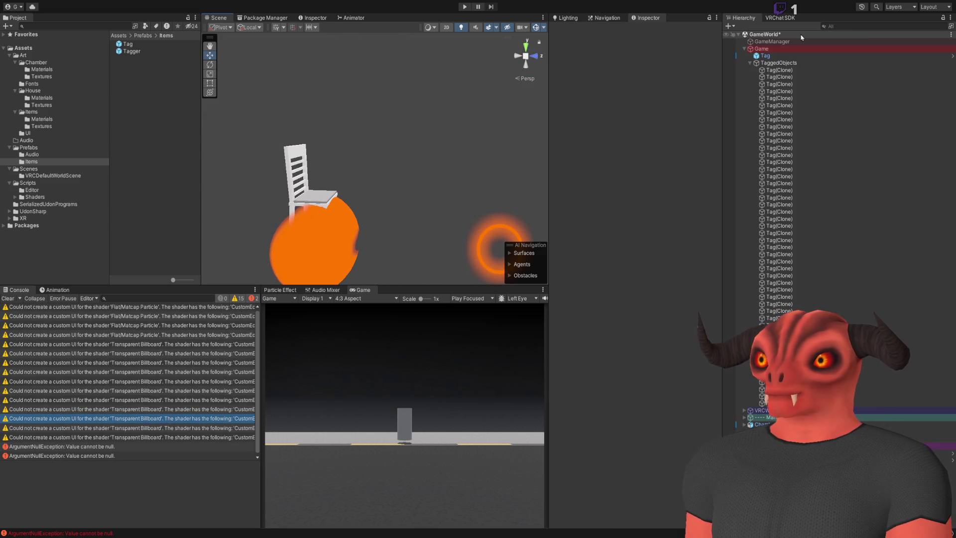
{"action": "type", "text": "tag"}
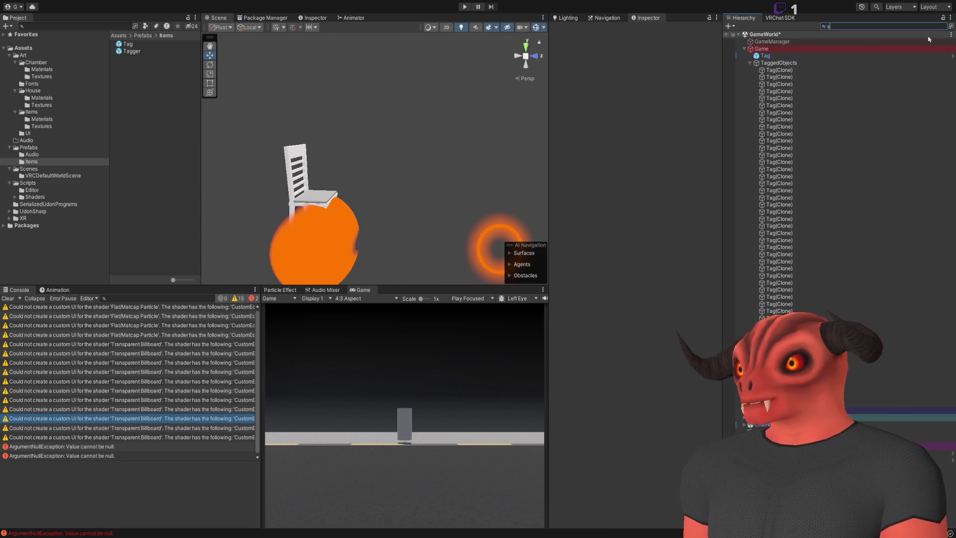
{"action": "key", "text": "Escape"}
{"action": "left_click", "coordinate": [750, 63]}
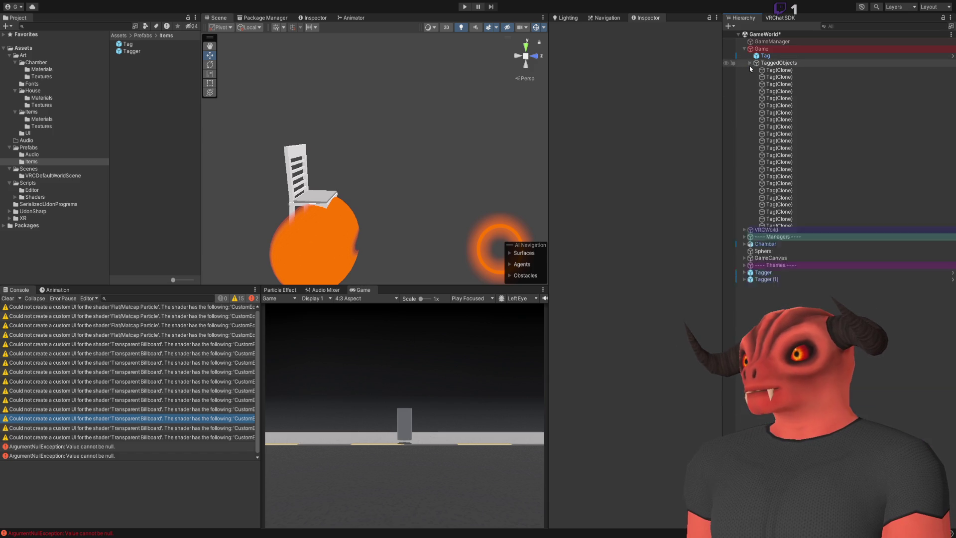
{"action": "left_click", "coordinate": [745, 49]}
{"action": "left_click_drag", "start_coordinate": [448, 89], "coordinate": [423, 88]}
{"action": "left_click_drag", "start_coordinate": [603, 167], "coordinate": [180, 159]}
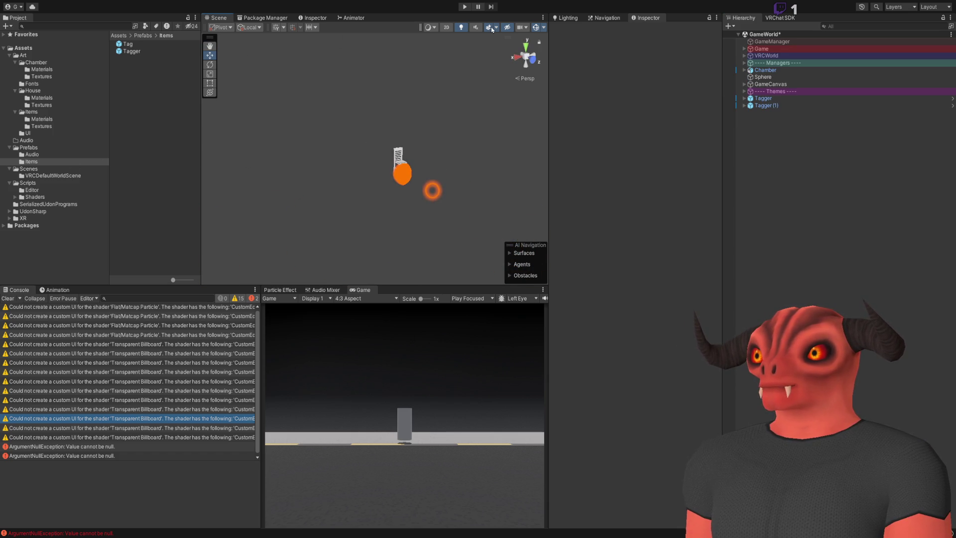
- Filter the Hierarchy by 'tag', then clear the filter and the selection
{"action": "left_click", "coordinate": [827, 77]}
{"action": "left_click", "coordinate": [801, 85]}
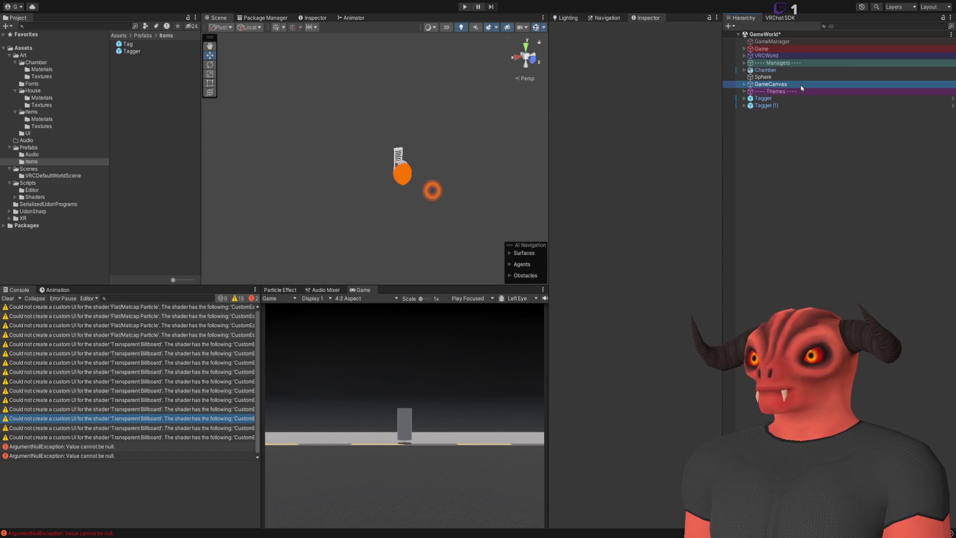
{"action": "left_click", "coordinate": [891, 26]}
{"action": "type", "text": "tag"}
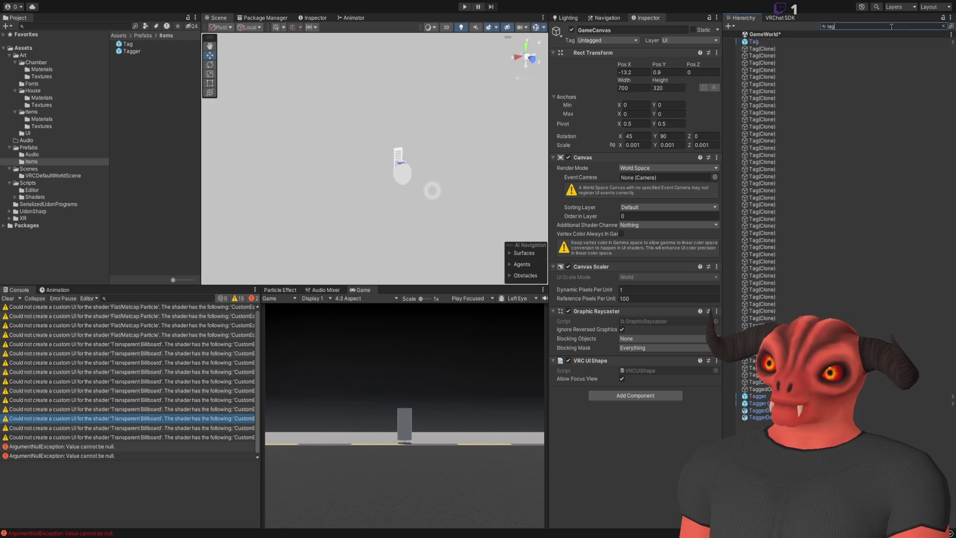
{"action": "key", "text": "Escape"}
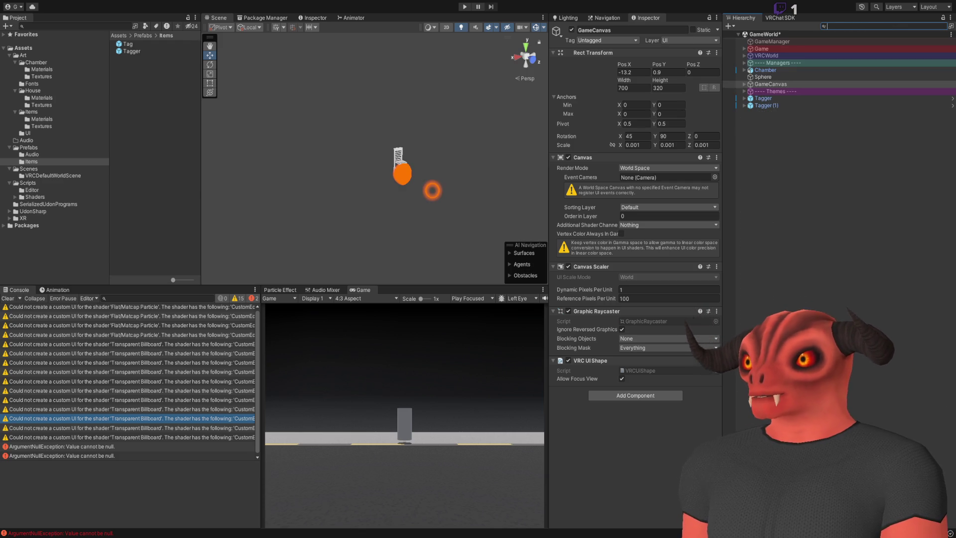
{"action": "left_click", "coordinate": [742, 116]}
- Frame the Chamber in the scene view and clear all Console messages
{"action": "double_click", "coordinate": [754, 70]}
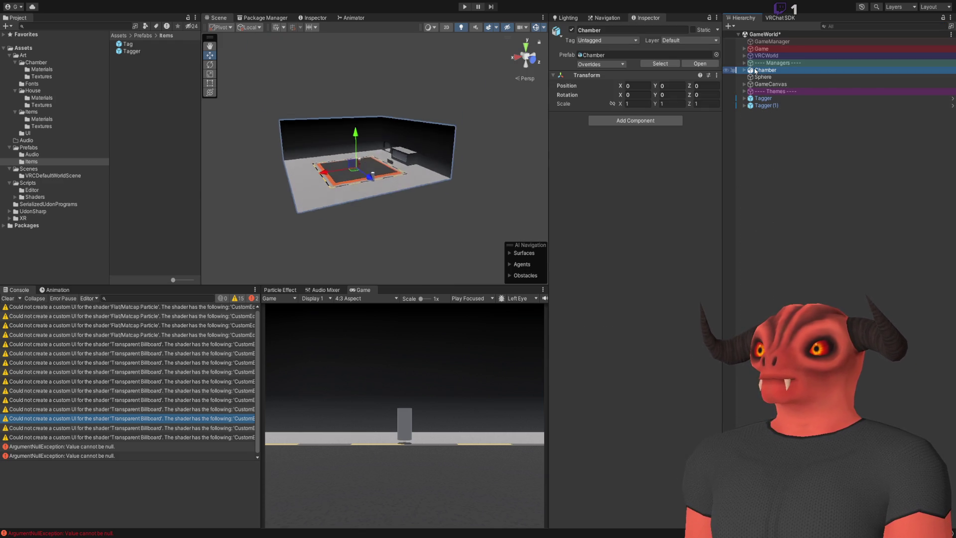
{"action": "left_click_drag", "start_coordinate": [393, 189], "coordinate": [426, 202]}
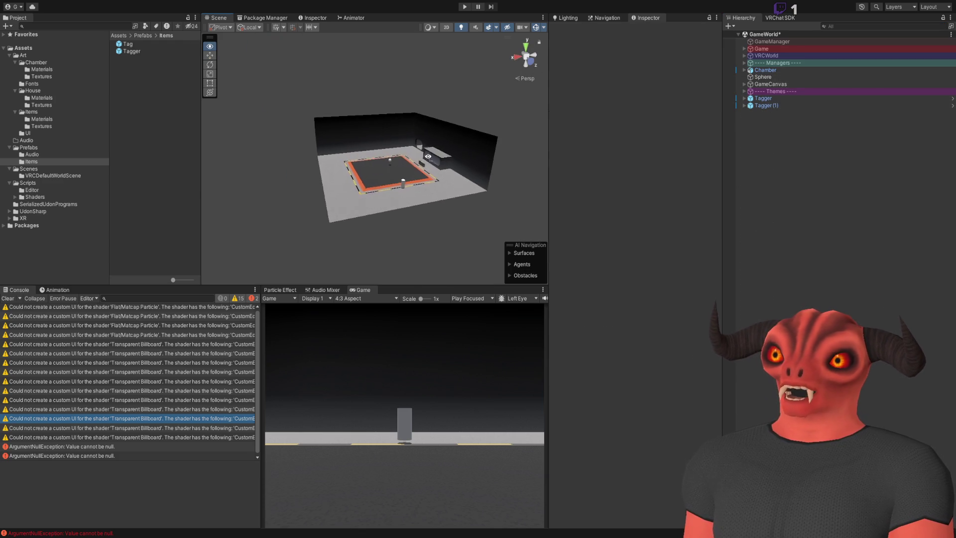
{"action": "scroll", "coordinate": [426, 202], "scroll_direction": "down", "scroll_amount": 2}
{"action": "key", "text": "w"}
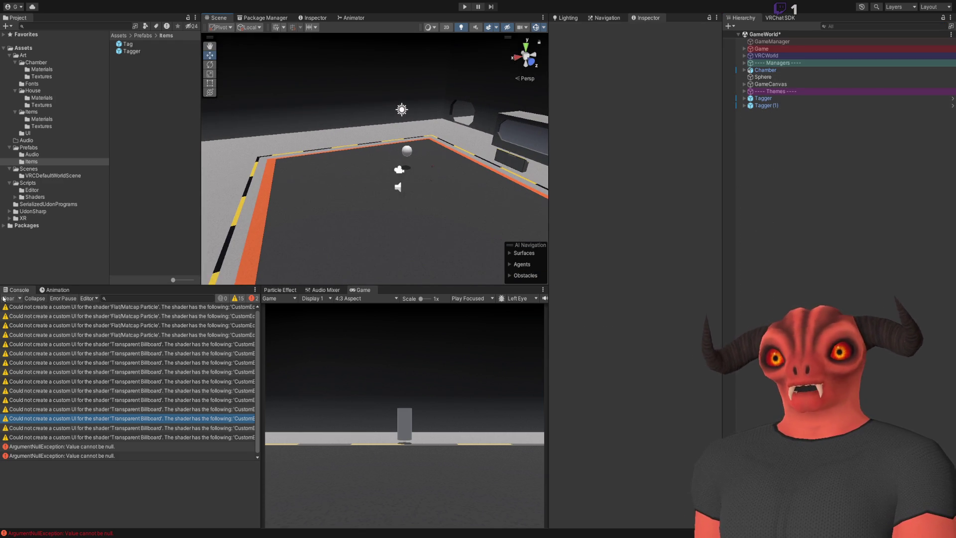
{"action": "left_click", "coordinate": [4, 299]}
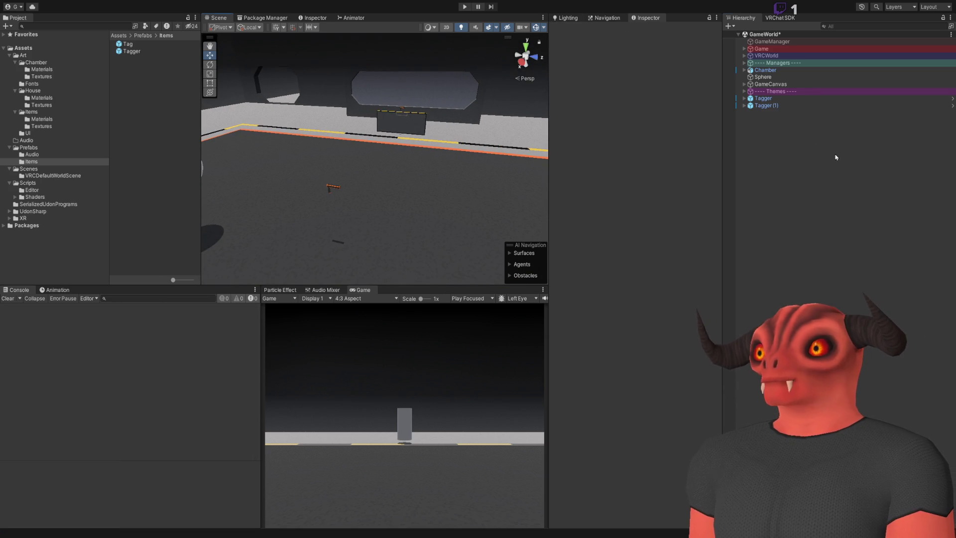
- Create a new Lighting Settings Asset for the GameWorld scene
{"action": "left_click", "coordinate": [568, 18]}
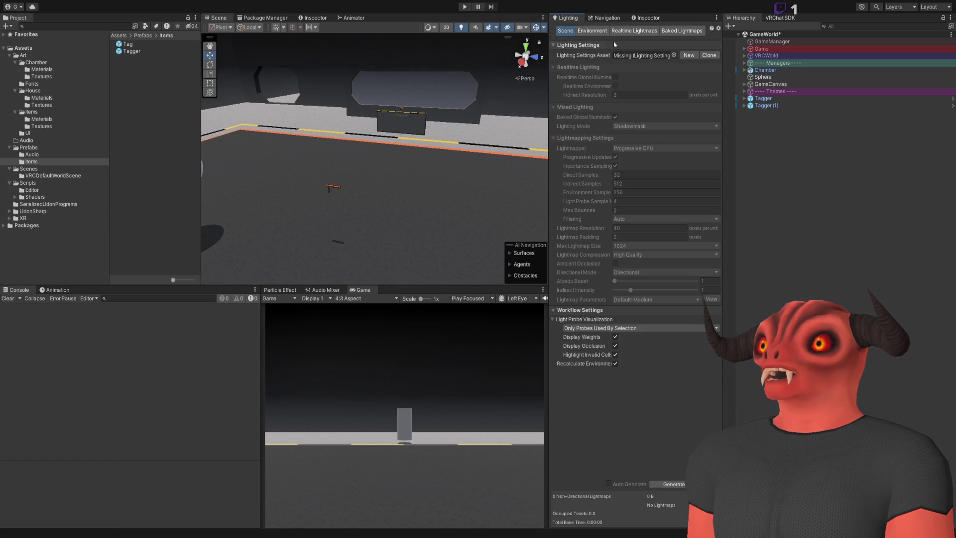
{"action": "left_click", "coordinate": [691, 58]}
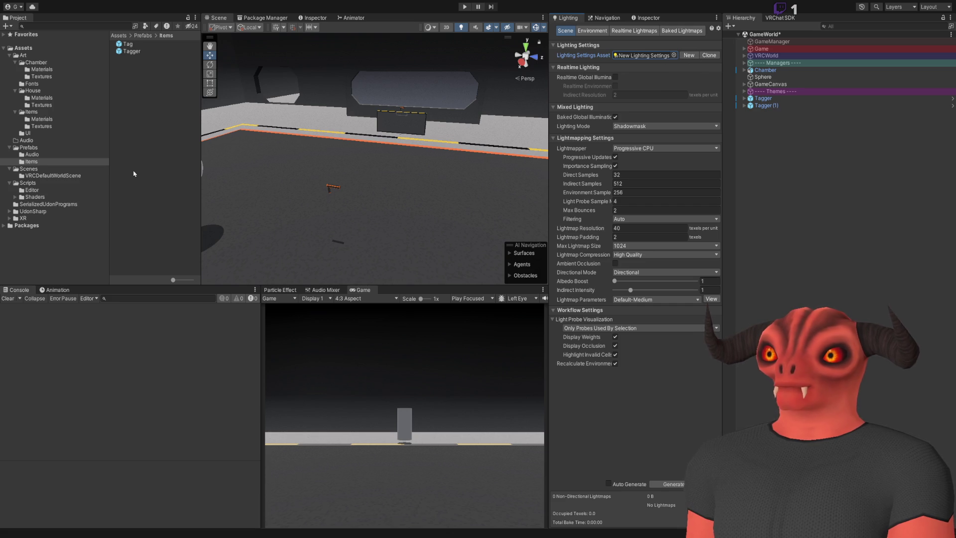
{"action": "left_click", "coordinate": [30, 169]}
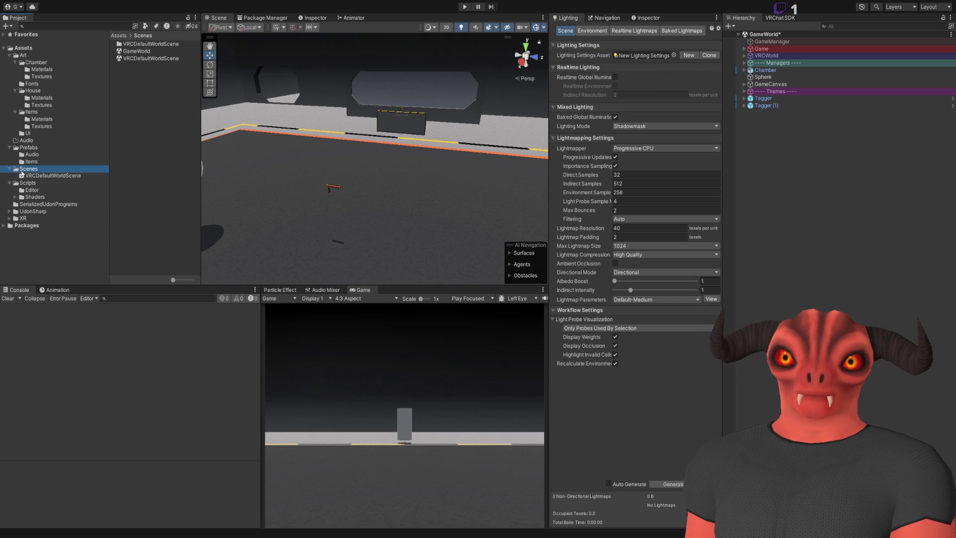
{"action": "left_click", "coordinate": [146, 52]}
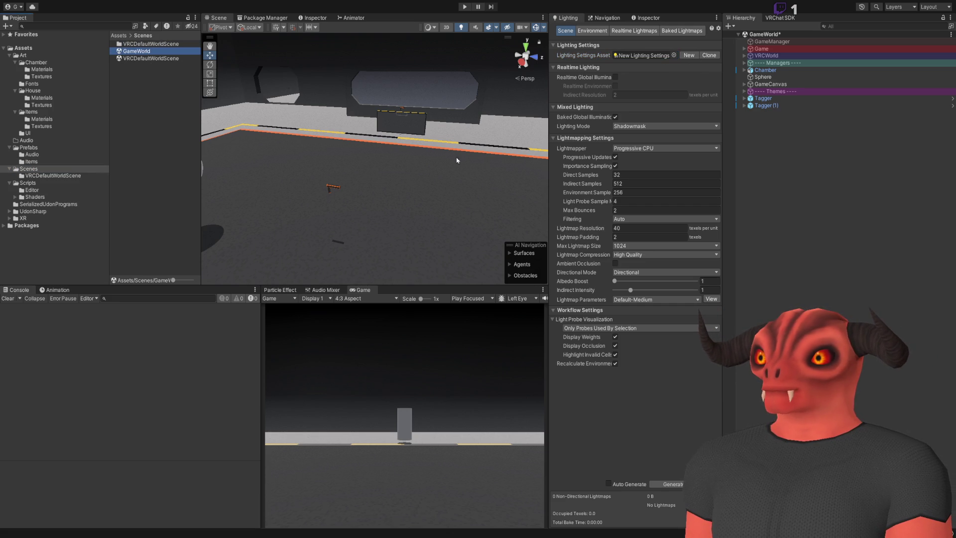
- Try SampleAssets_matte as skybox, revert to Default-Skybox, then select and frame the Tagger
{"action": "left_click", "coordinate": [592, 30]}
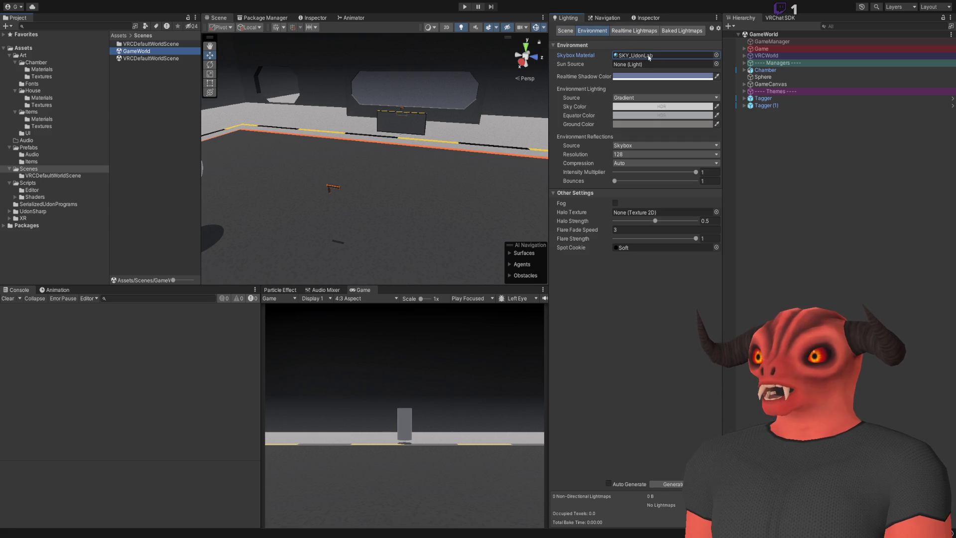
{"action": "left_click", "coordinate": [662, 55]}
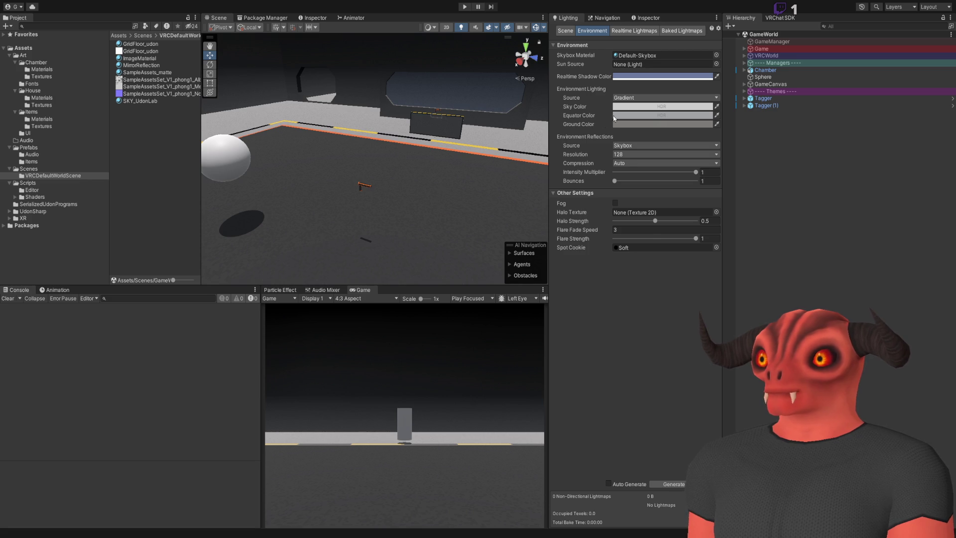
{"action": "left_click_drag", "start_coordinate": [615, 118], "coordinate": [662, 55]}
{"action": "mouse_move", "coordinate": [448, 119]}
{"action": "left_mouse_down"}
{"action": "mouse_move", "coordinate": [451, 111]}
{"action": "mouse_move", "coordinate": [478, 120]}
{"action": "mouse_move", "coordinate": [561, 81]}
{"action": "mouse_move", "coordinate": [354, 141]}
{"action": "mouse_move", "coordinate": [337, 170]}
{"action": "mouse_move", "coordinate": [448, 148]}
{"action": "mouse_move", "coordinate": [547, 79]}
{"action": "left_mouse_up"}
{"action": "key", "text": "ctrl+z"}
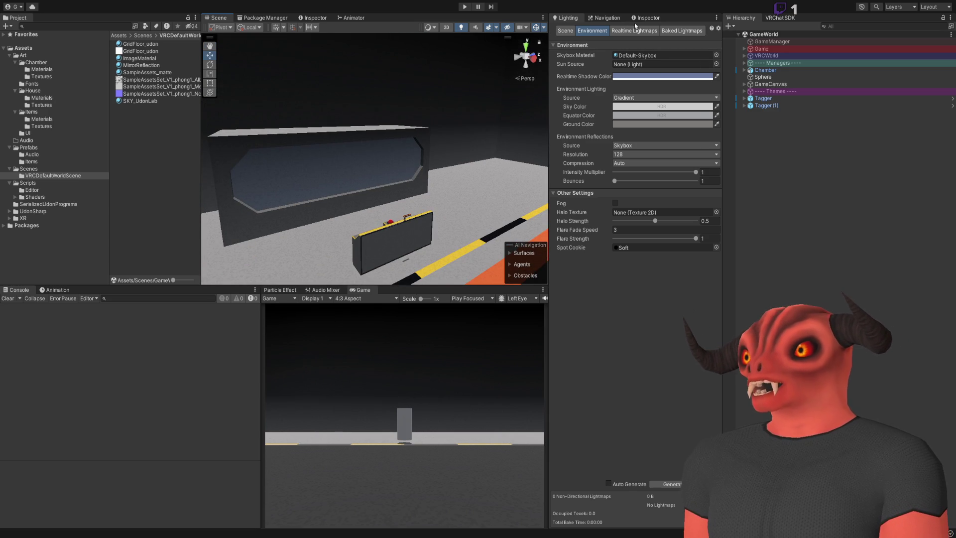
{"action": "left_click", "coordinate": [666, 32]}
{"action": "left_click", "coordinate": [586, 32]}
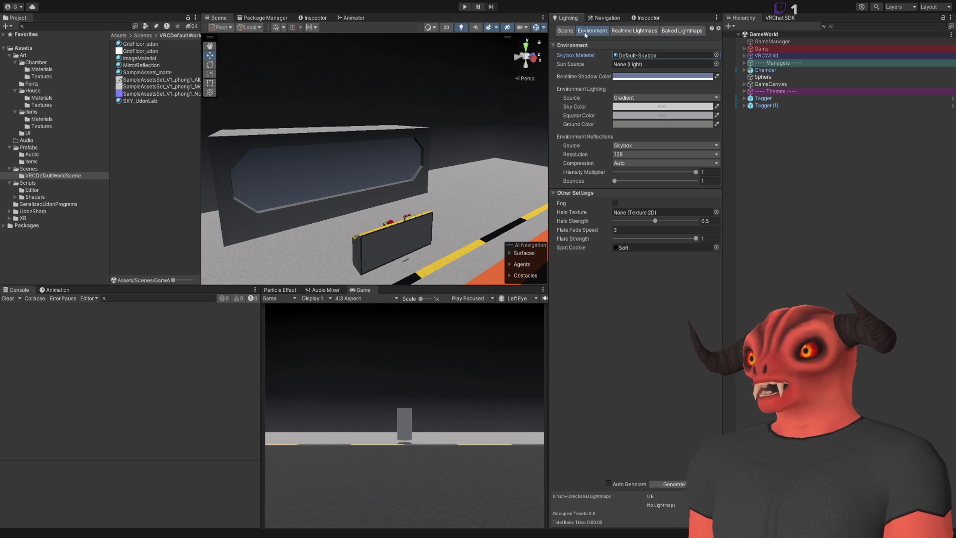
{"action": "left_click", "coordinate": [117, 151]}
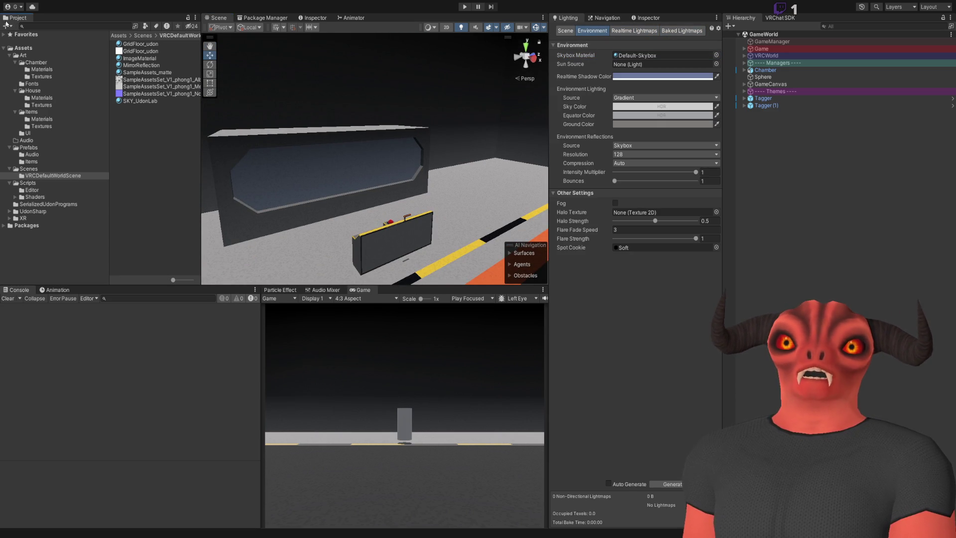
{"action": "double_click", "coordinate": [792, 99]}
- Inspect the Tagger's components up close, deselect it, and bring up Game.cs in Visual Studio
{"action": "left_click", "coordinate": [647, 17]}
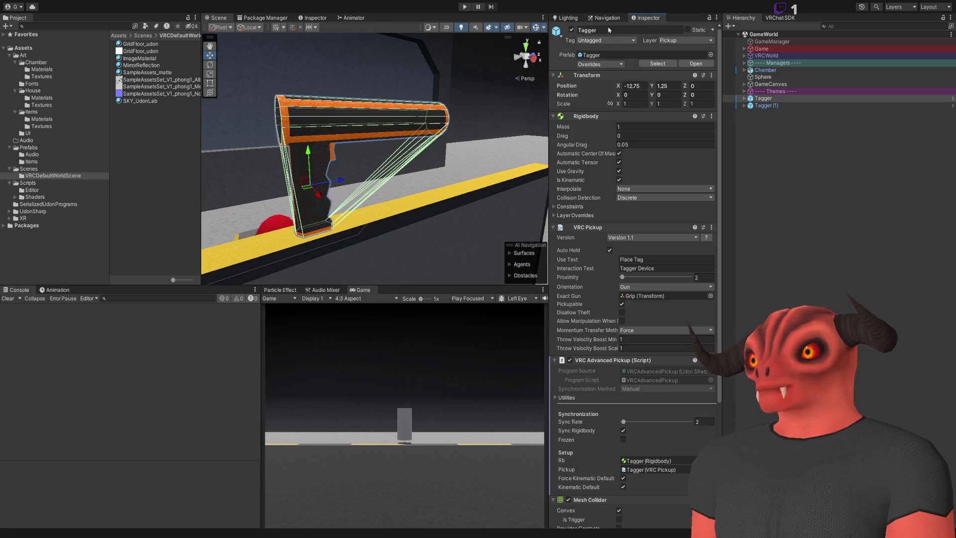
{"action": "key", "text": "f"}
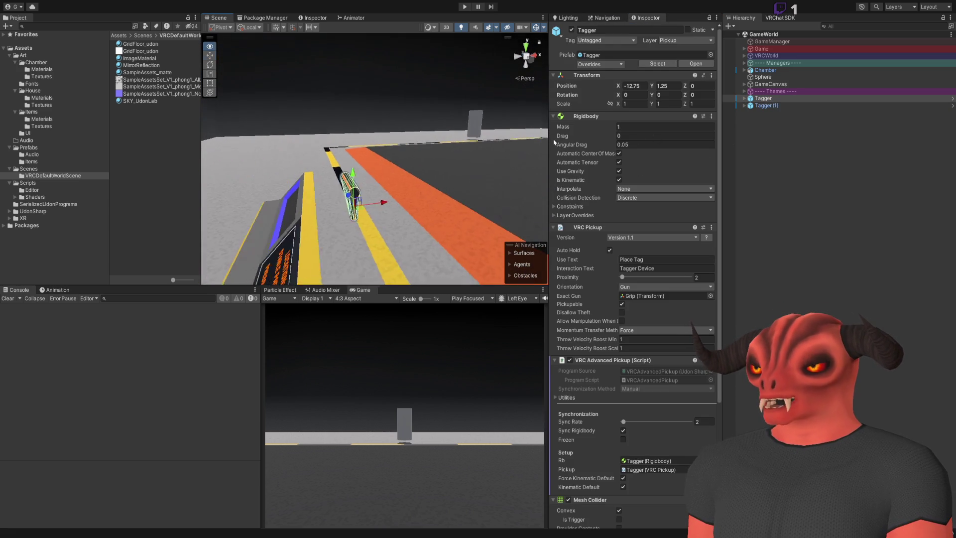
{"action": "scroll", "coordinate": [638, 289], "scroll_direction": "down", "scroll_amount": 4}
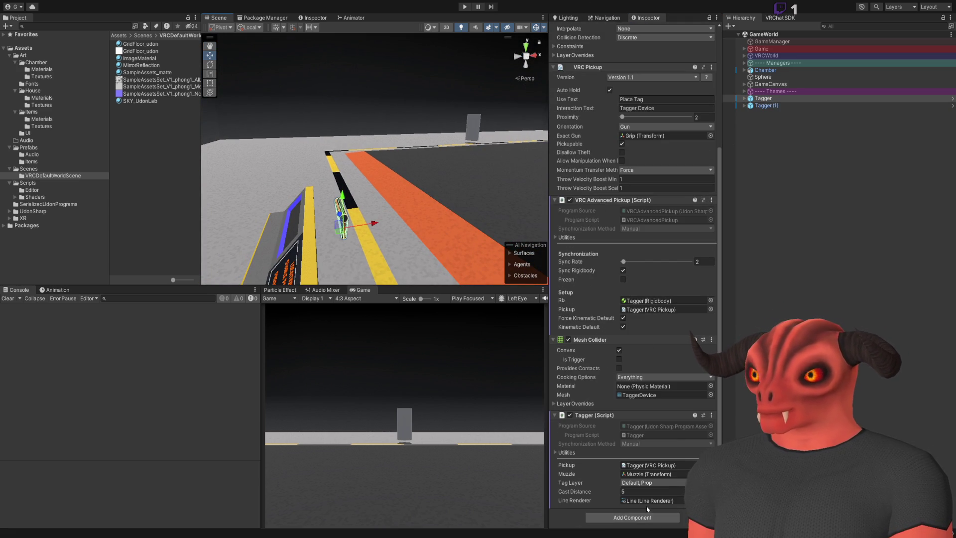
{"action": "left_click", "coordinate": [792, 223]}
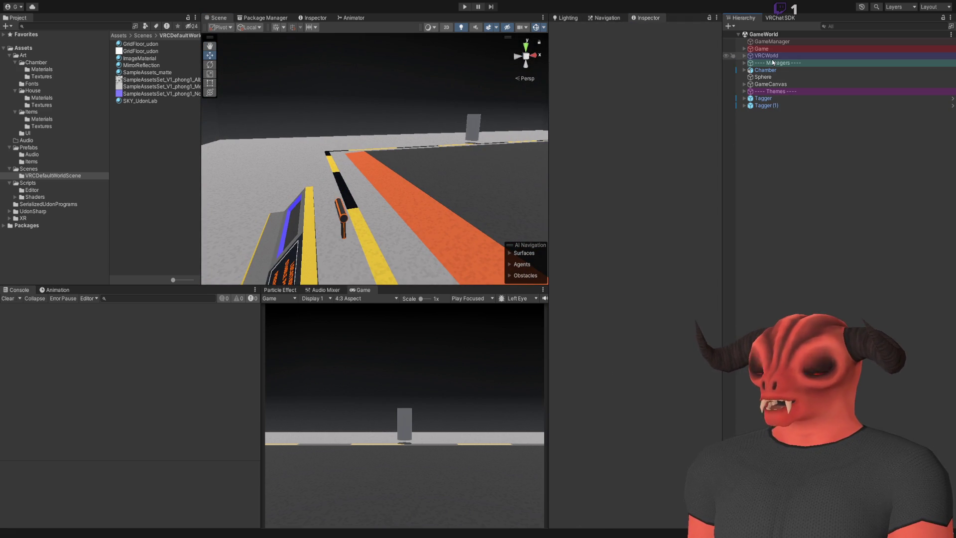
{"action": "key", "text": "alt+Tab"}
{"action": "scroll", "coordinate": [235, 128], "scroll_direction": "up", "scroll_amount": 9}
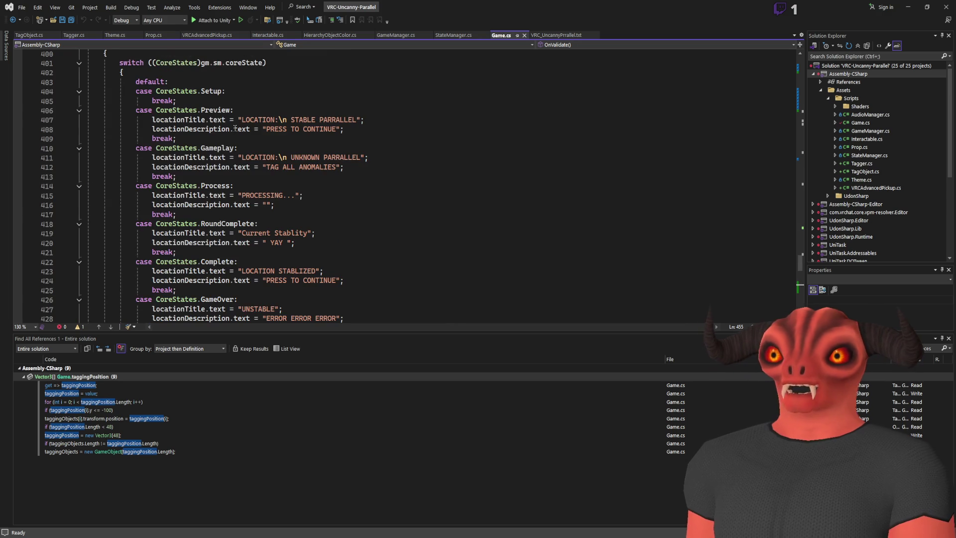
- Open Tagger.cs, inspect the Contains("Tag") check in _Fire, and return to Unity
{"action": "left_click", "coordinate": [72, 36]}
{"action": "scroll", "coordinate": [238, 205], "scroll_direction": "down", "scroll_amount": 20}
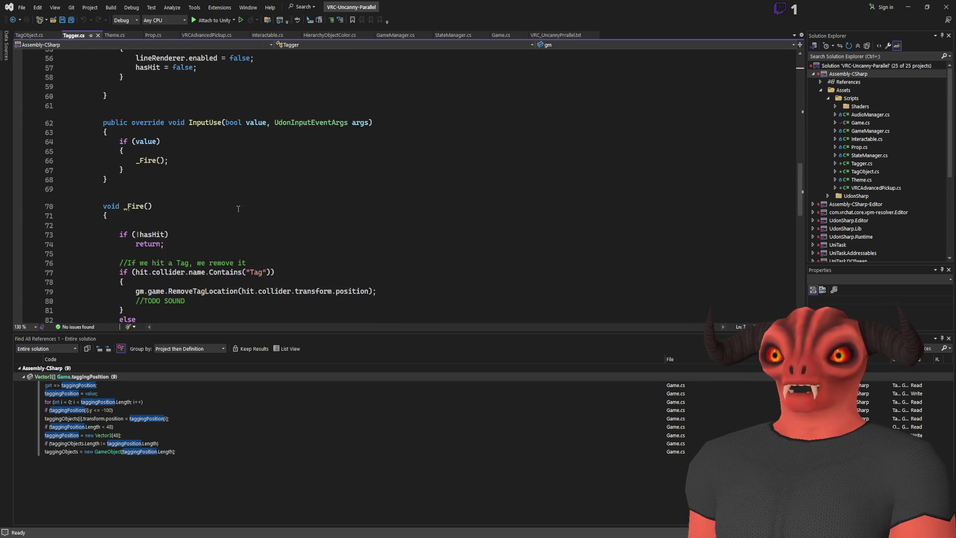
{"action": "double_click", "coordinate": [256, 187]}
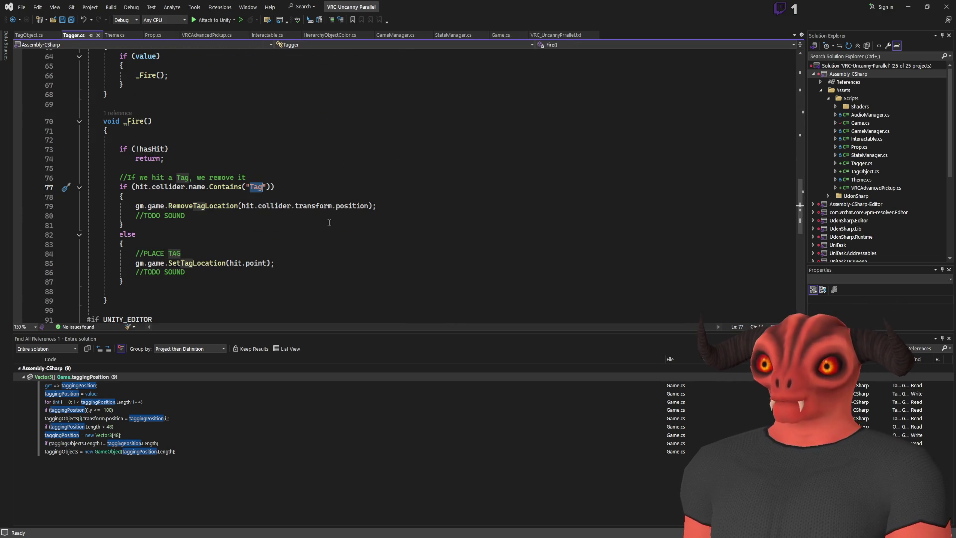
{"action": "left_click", "coordinate": [299, 262]}
{"action": "left_click", "coordinate": [362, 269]}
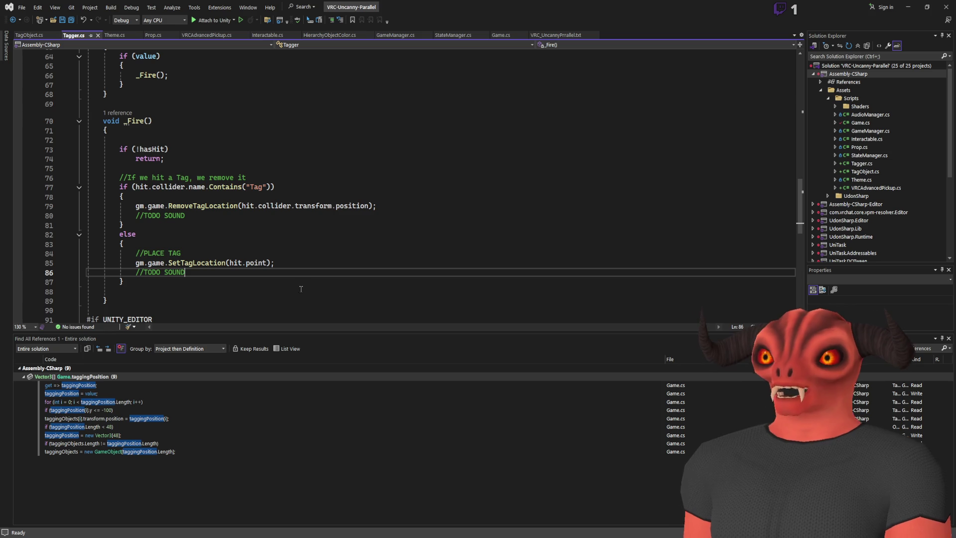
{"action": "key", "text": "alt+Tab"}
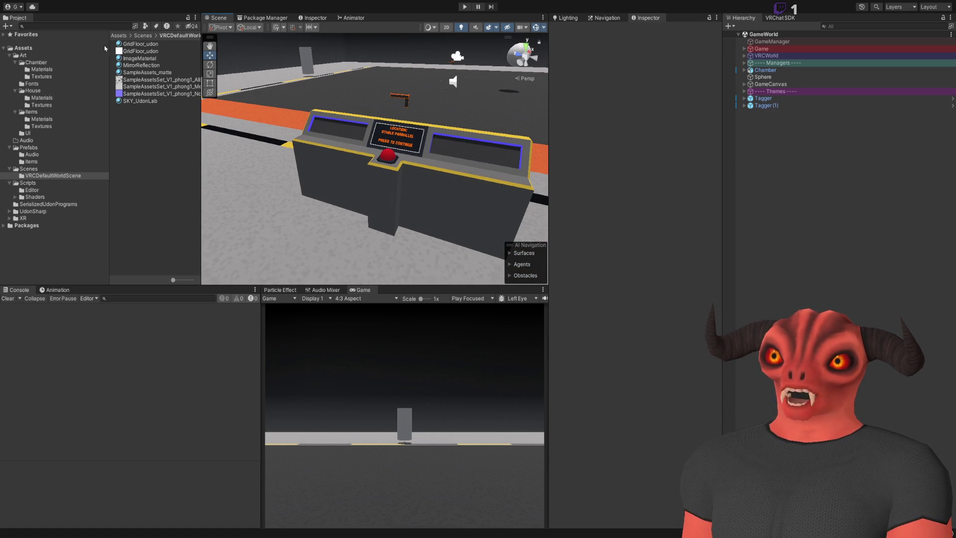
- Enter Play mode, pick up Tagger (1), and fire to place then remove a tag
{"action": "left_click", "coordinate": [461, 8]}
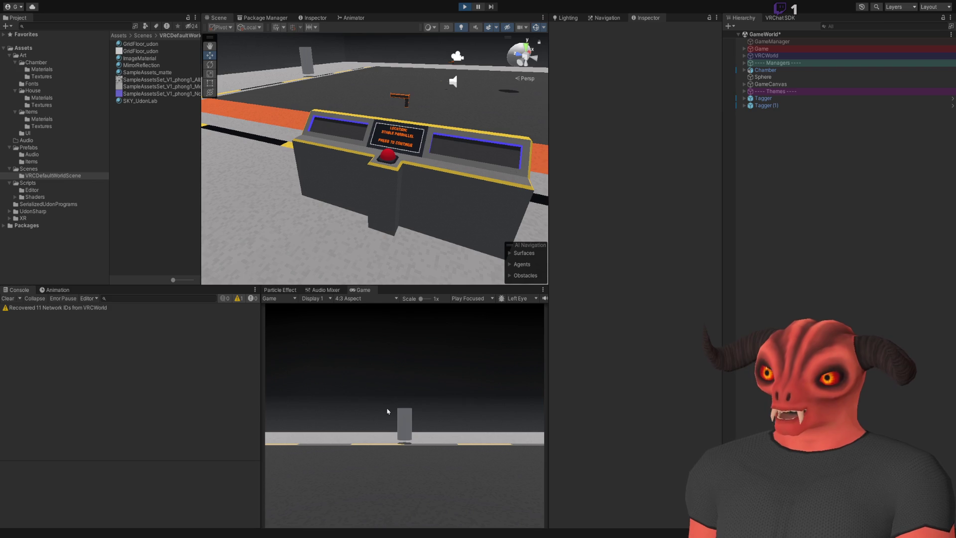
{"action": "left_click", "coordinate": [356, 391]}
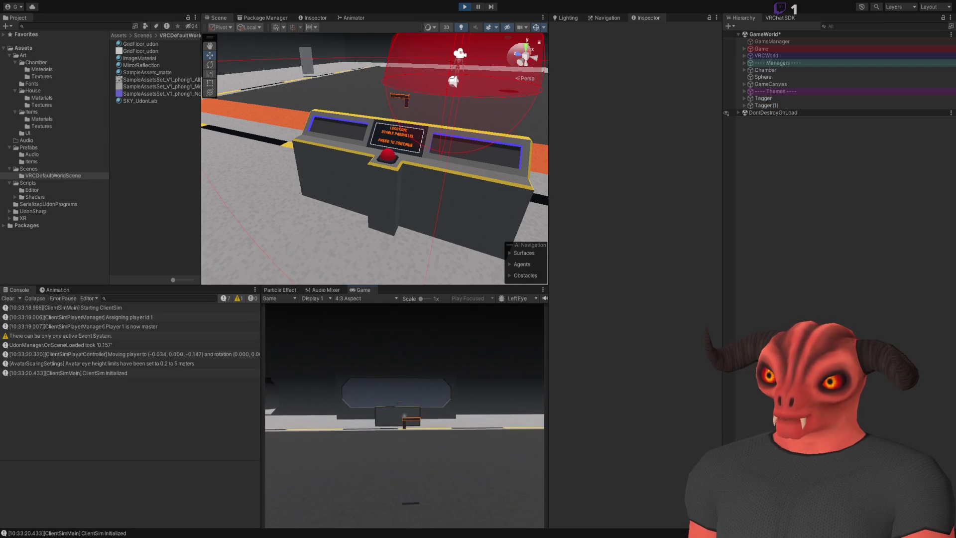
{"action": "left_click", "coordinate": [405, 415]}
{"action": "left_click", "coordinate": [405, 416]}
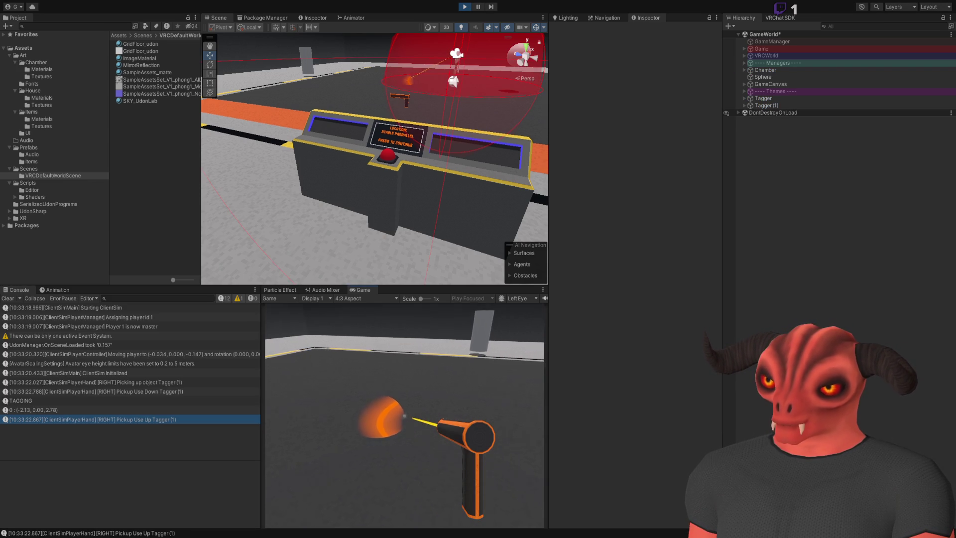
{"action": "left_click", "coordinate": [404, 415]}
- Keep firing the tagger to place more tags, up to tag index 7
{"action": "left_click", "coordinate": [404, 415]}
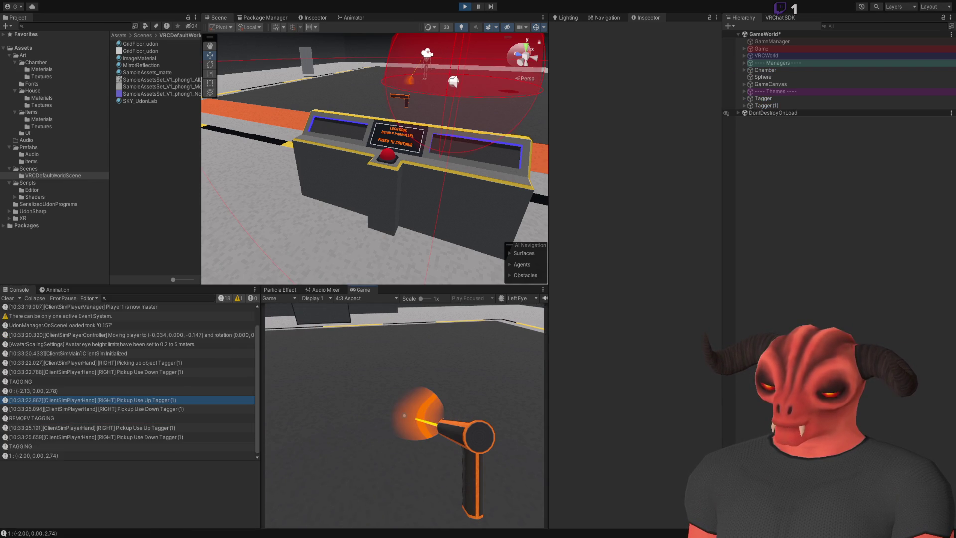
{"action": "left_click", "coordinate": [404, 416]}
{"action": "left_click", "coordinate": [404, 416]}
{"action": "left_click", "coordinate": [404, 415]}
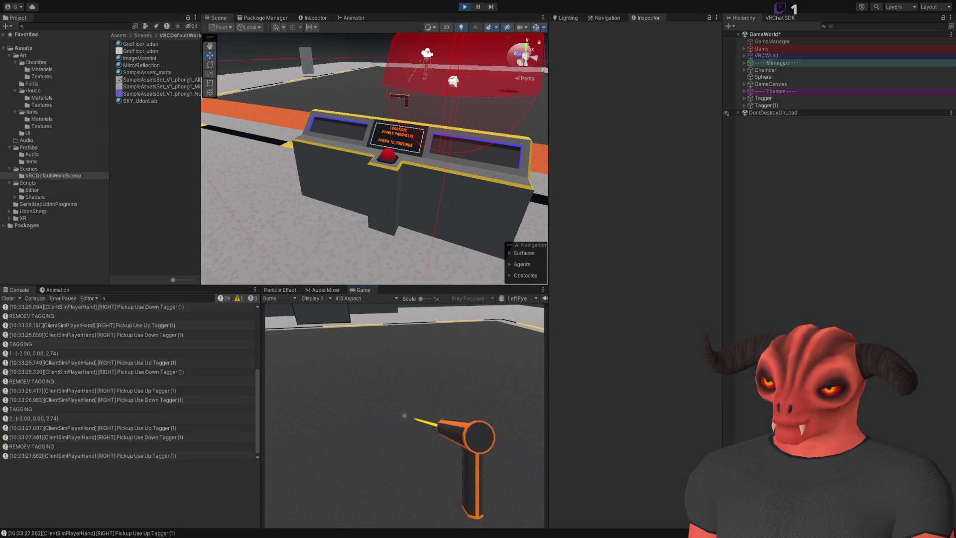
{"action": "left_click", "coordinate": [404, 415]}
{"action": "left_click", "coordinate": [405, 415]}
{"action": "left_click", "coordinate": [405, 415]}
{"action": "left_click", "coordinate": [405, 415]}
{"action": "left_click", "coordinate": [404, 415]}
{"action": "left_click", "coordinate": [404, 416]}
{"action": "left_click", "coordinate": [404, 415]}
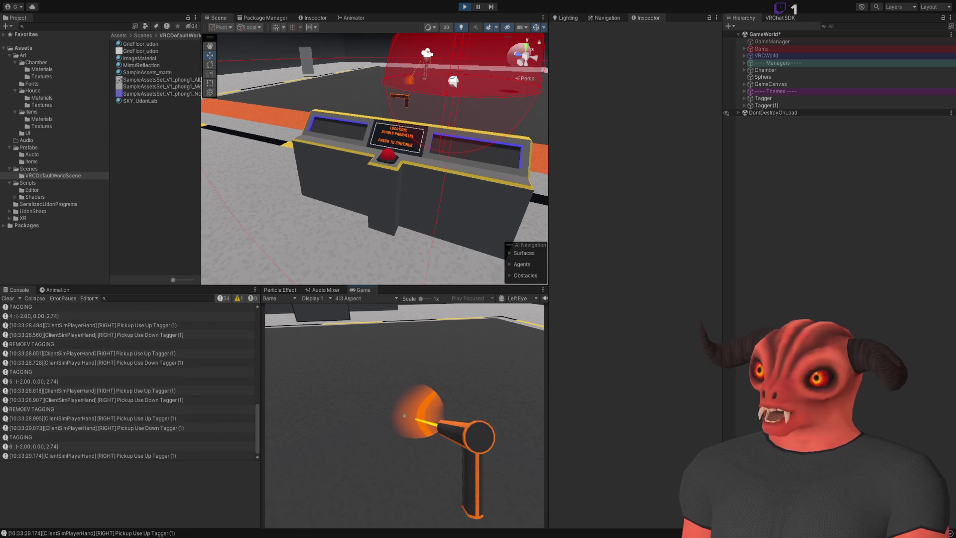
{"action": "key", "text": "s"}
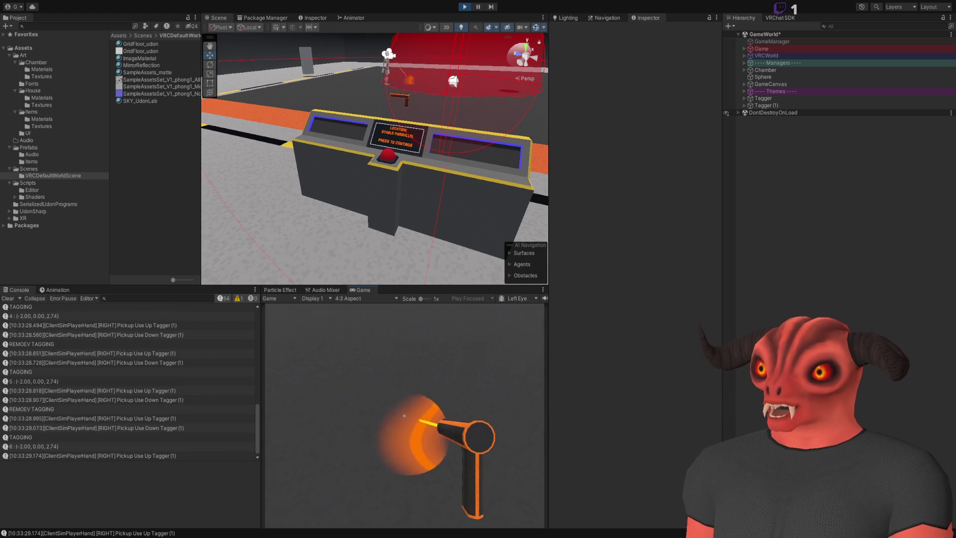
{"action": "left_click", "coordinate": [404, 416]}
{"action": "left_click", "coordinate": [404, 415]}
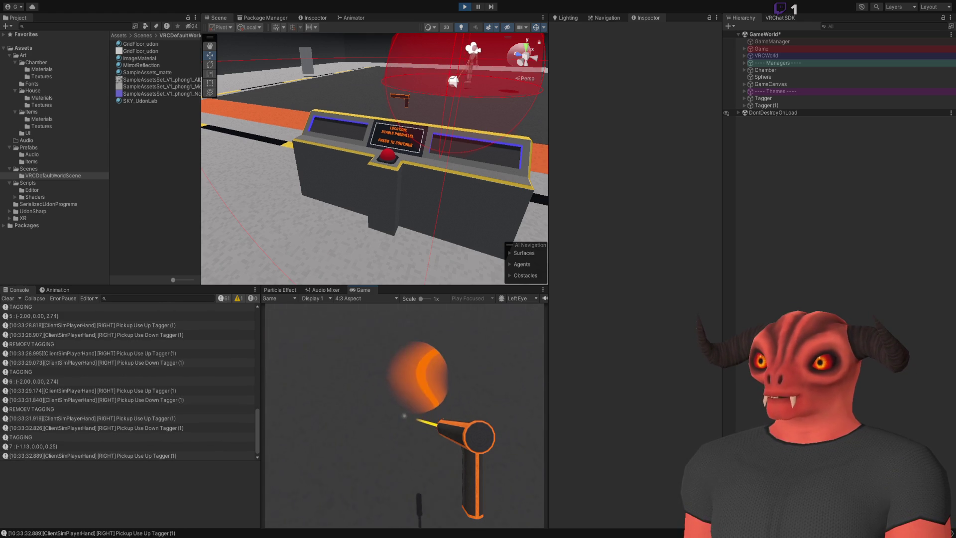
- Inspect the spawned Tag(Clone) objects under Game > TaggedObjects, then stop play mode
{"action": "key", "text": "Escape"}
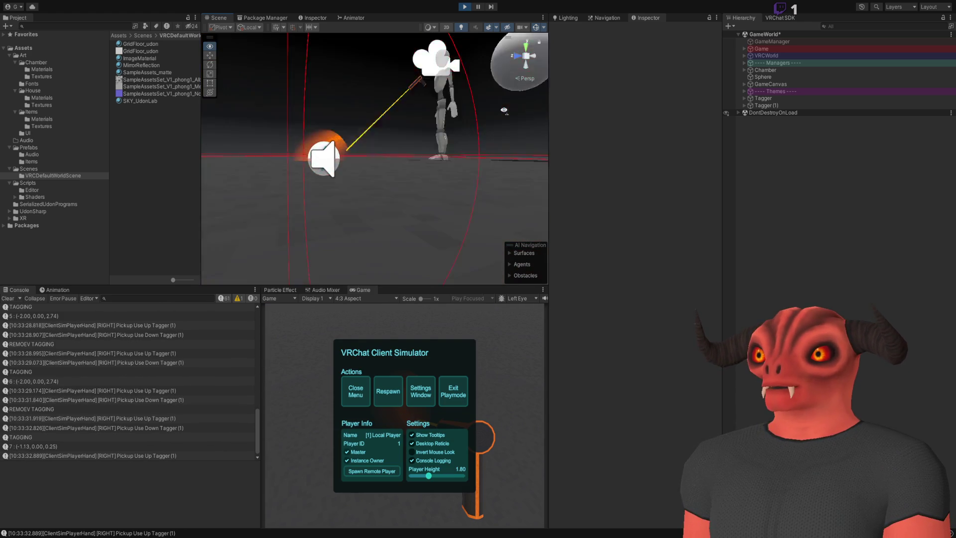
{"action": "left_click", "coordinate": [436, 225]}
{"action": "left_click_drag", "start_coordinate": [436, 226], "coordinate": [463, 200]}
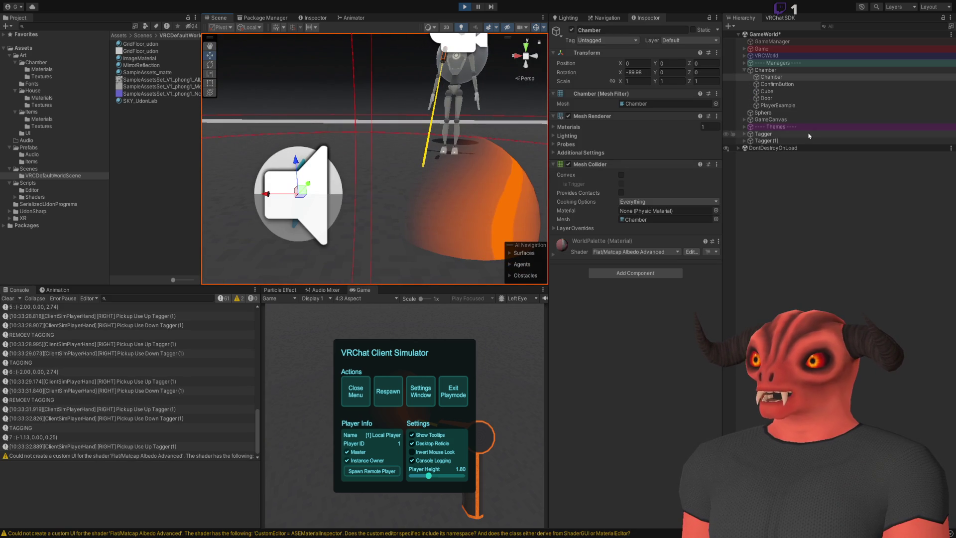
{"action": "left_click", "coordinate": [745, 50]}
{"action": "left_click", "coordinate": [750, 63]}
{"action": "left_click", "coordinate": [779, 71]}
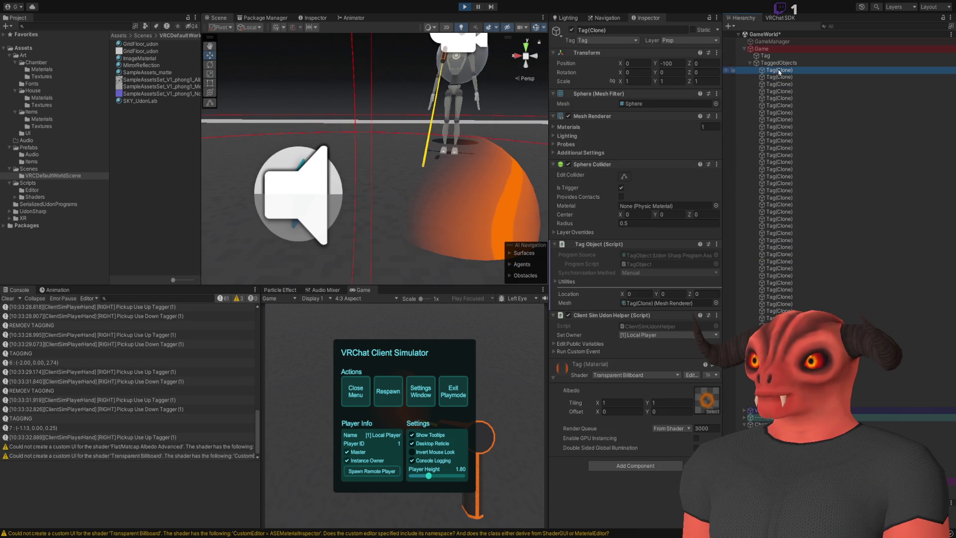
{"action": "left_click", "coordinate": [464, 7]}
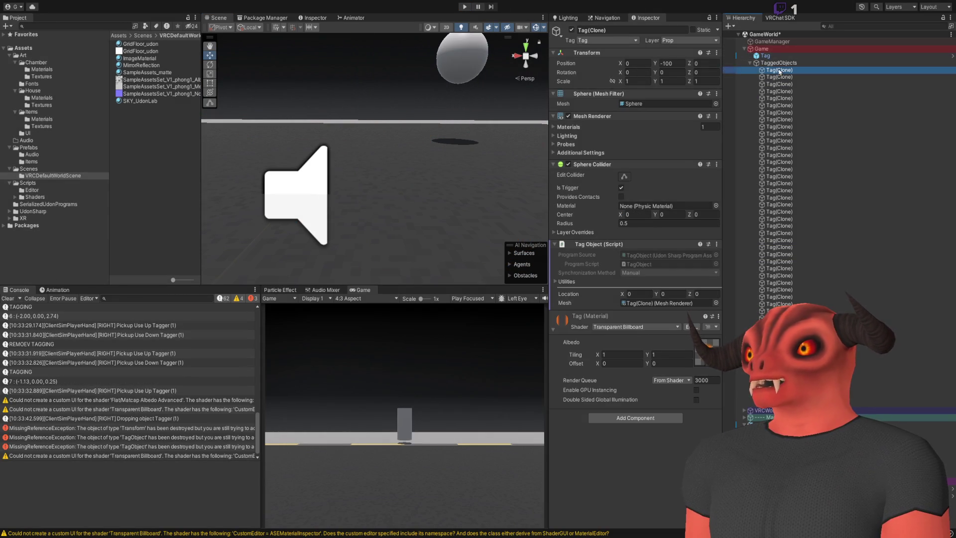
- Duplicate the Tag under TaggedObjects into copies Tag (0) through Tag (47)
{"action": "left_click", "coordinate": [771, 57]}
{"action": "key", "text": "ctrl+d"}
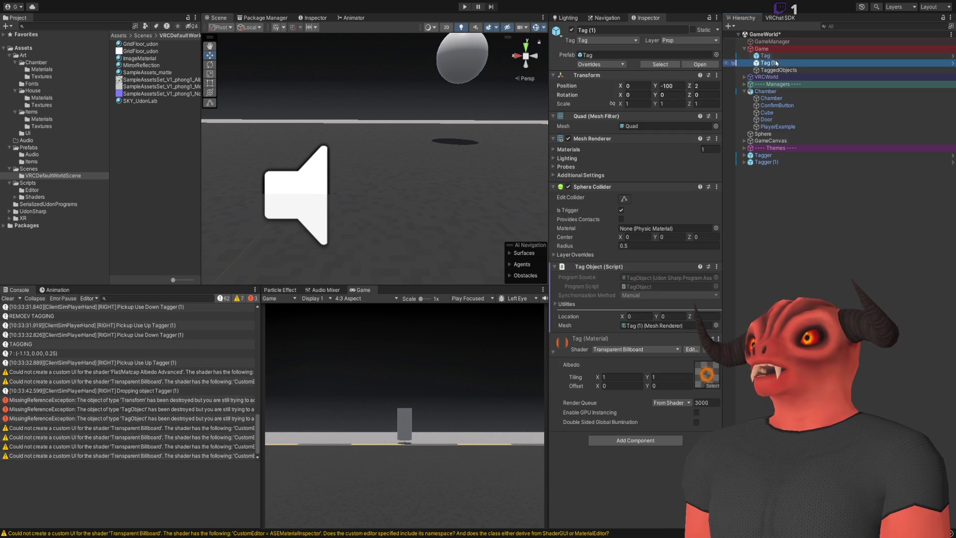
{"action": "left_click_drag", "start_coordinate": [780, 74], "coordinate": [779, 72]}
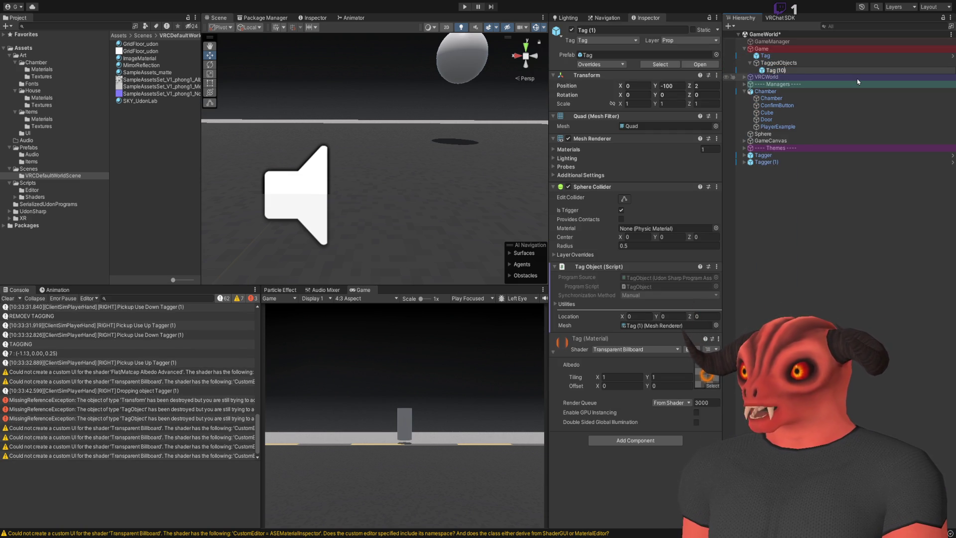
{"action": "key", "text": "Return"}
{"action": "key", "text": "ctrl+d"}
{"action": "key", "text": "ctrl+d"}
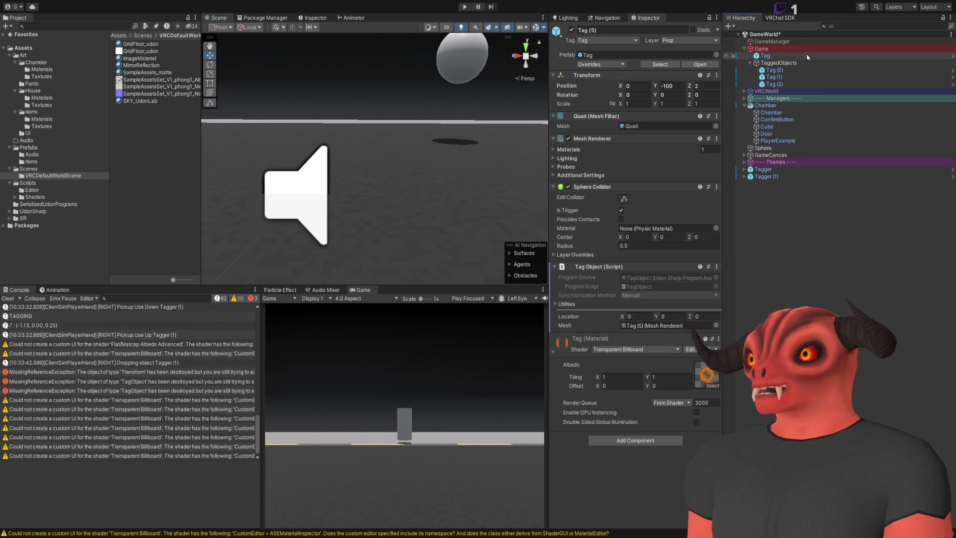
{"action": "key", "text": "ctrl+d"}
{"action": "key", "text": "ctrl+d"}
{"action": "key", "text": "ctrl+d"}
{"action": "key", "text": "ctrl+d"}
{"action": "key", "text": "ctrl+d"}
{"action": "key", "text": "ctrl+d"}
{"action": "key", "text": "ctrl+d"}
{"action": "key", "text": "ctrl+d"}
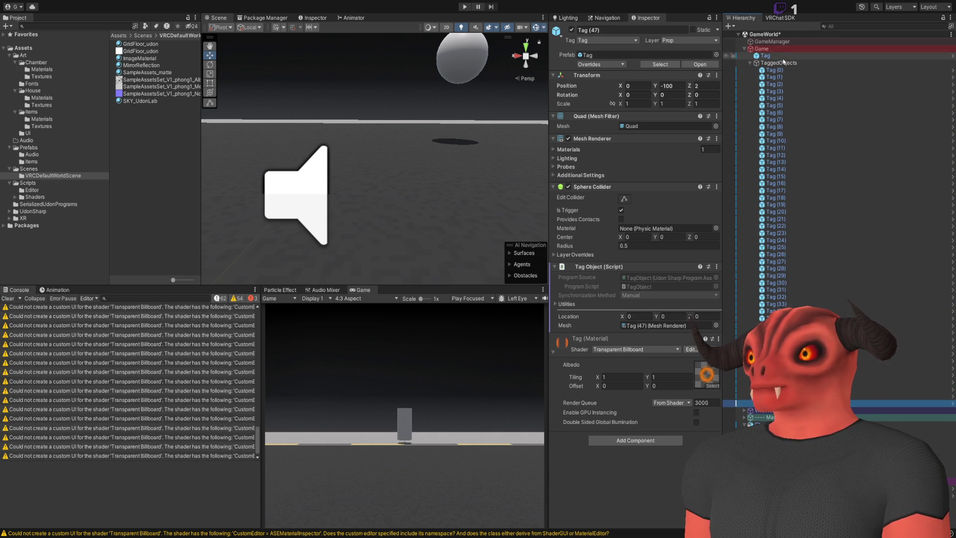
- Assign Tag (0)–Tag (47) to Game's Tag Objects list at size 48, then open Game.cs
{"action": "left_click", "coordinate": [775, 50]}
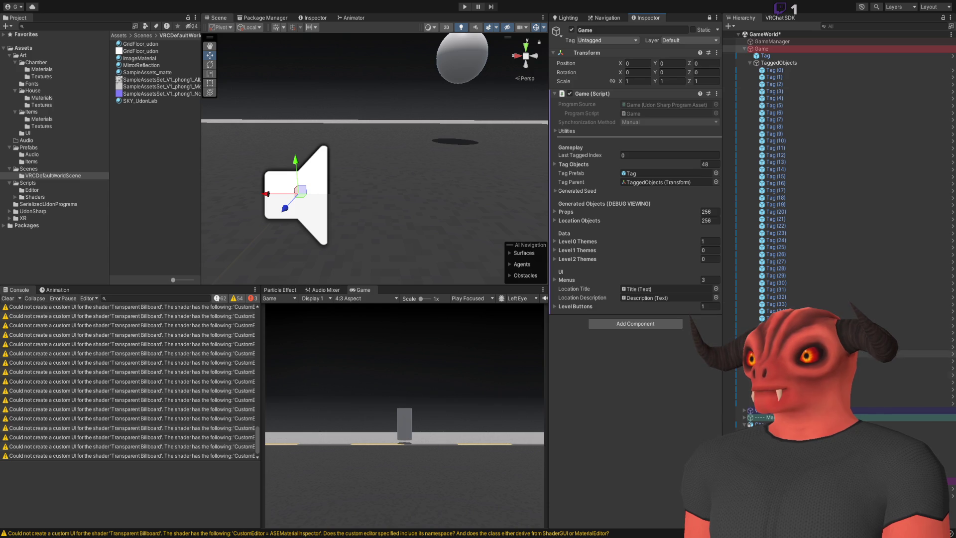
{"action": "left_click", "coordinate": [776, 404]}
{"action": "left_click", "coordinate": [780, 73], "text": "shift"}
{"action": "left_click_drag", "start_coordinate": [780, 73], "coordinate": [589, 166]}
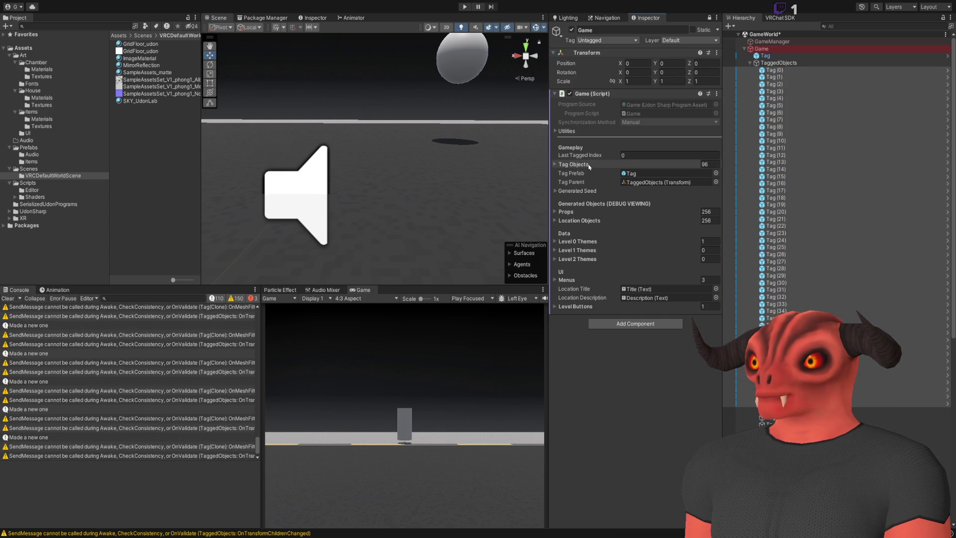
{"action": "left_click", "coordinate": [589, 165]}
{"action": "left_click", "coordinate": [700, 164]}
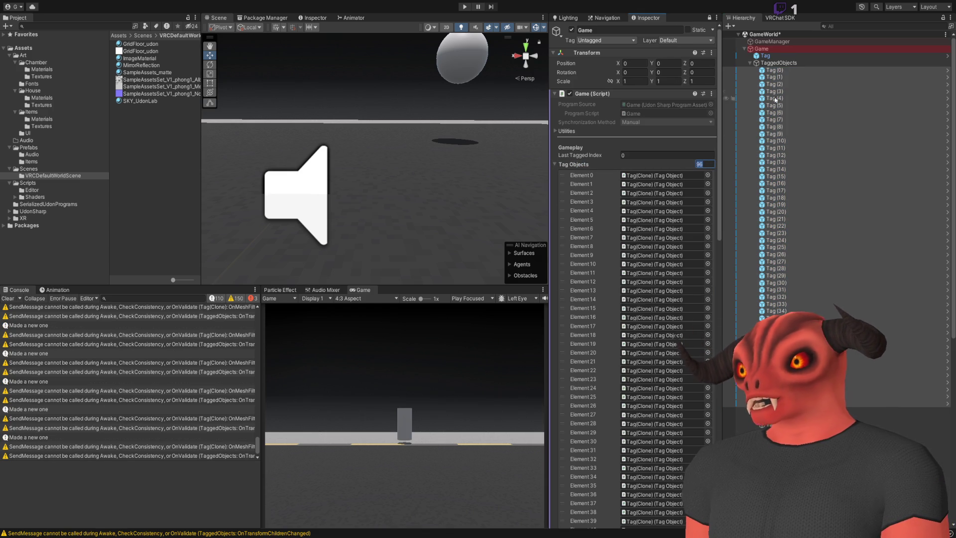
{"action": "type", "text": "0"}
{"action": "type", "text": "48"}
{"action": "key", "text": "Return"}
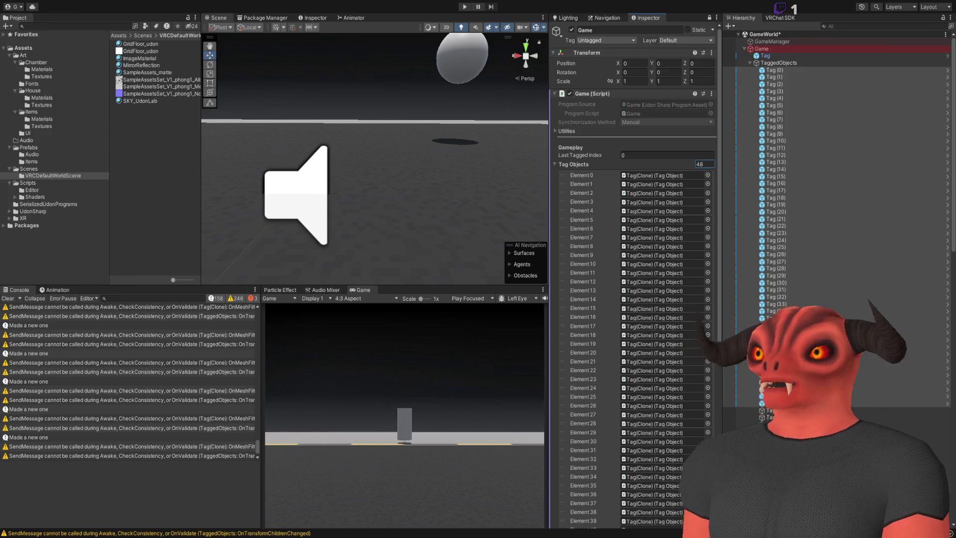
{"action": "key", "text": "alt+Tab"}
{"action": "left_click", "coordinate": [501, 35]}
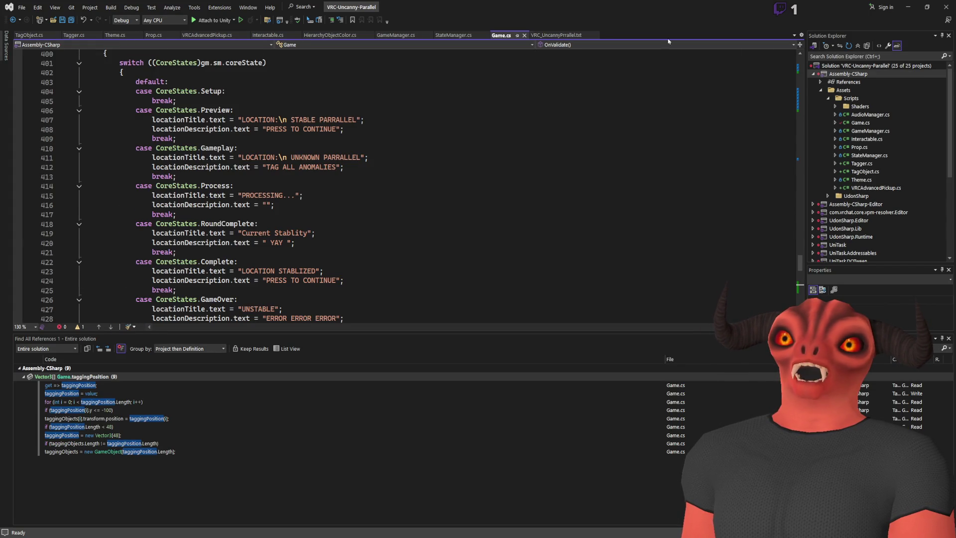
- Wrap Game.cs lines 450–461 in /* */ to disable the OnValidate tag-spawning loop, then save
{"action": "scroll", "coordinate": [737, 195], "scroll_direction": "down", "scroll_amount": 5}
{"action": "scroll", "coordinate": [738, 195], "scroll_direction": "down", "scroll_amount": 5}
{"action": "scroll", "coordinate": [448, 199], "scroll_direction": "up", "scroll_amount": 4}
{"action": "left_click", "coordinate": [218, 201]}
{"action": "type", "text": "/*"}
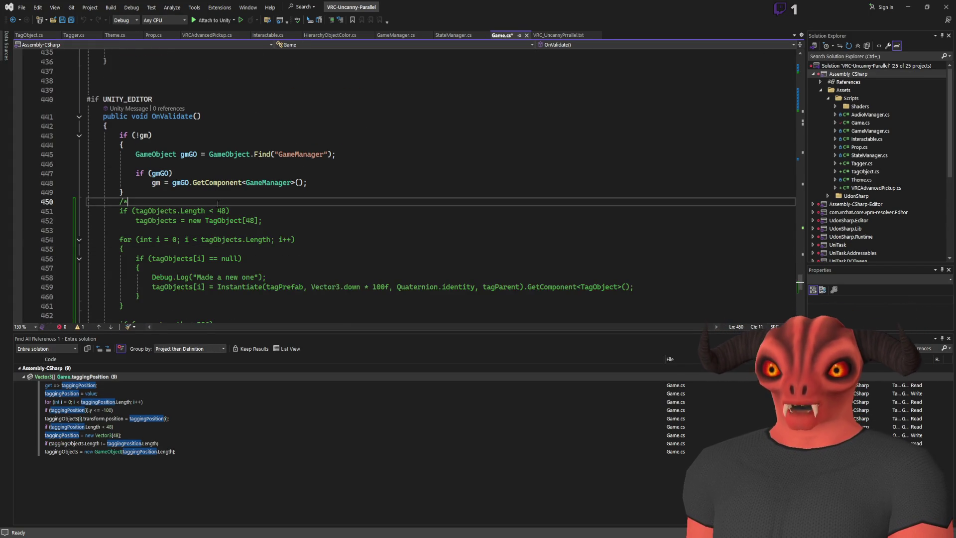
{"action": "scroll", "coordinate": [218, 204], "scroll_direction": "down", "scroll_amount": 4}
{"action": "left_click", "coordinate": [158, 195]}
{"action": "type", "text": "/"}
{"action": "key", "text": "ctrl+s"}
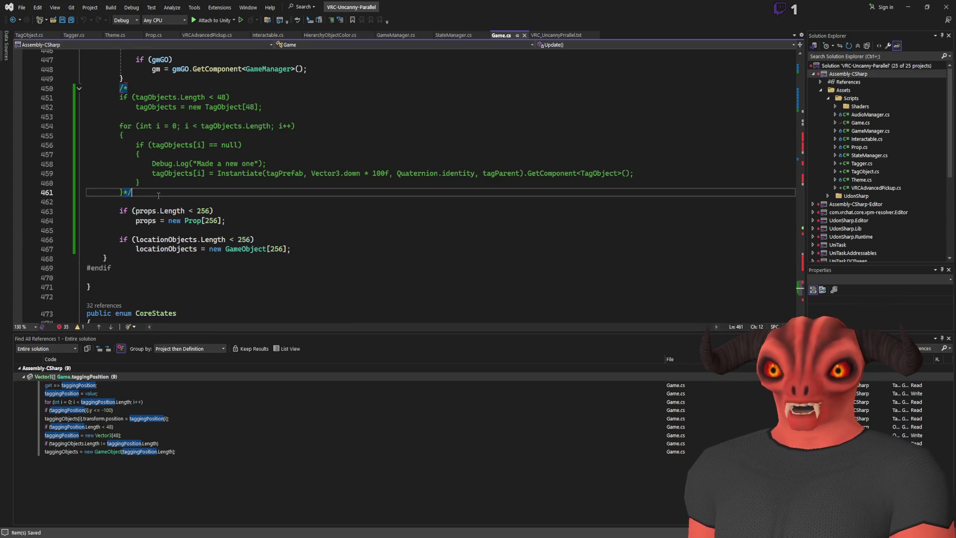
{"action": "key", "text": "alt+Tab"}
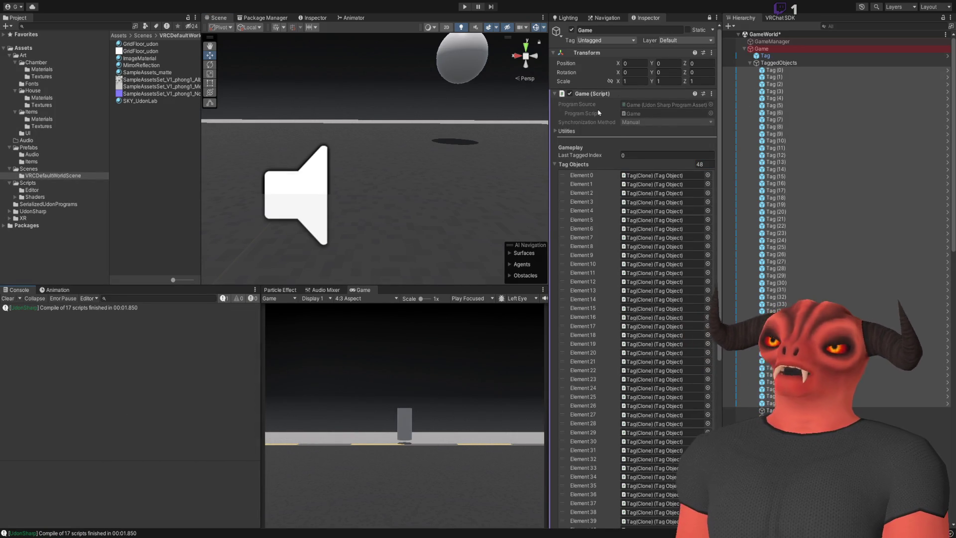
- Remove the leftover Tag(Clone) objects from the Hierarchy
{"action": "scroll", "coordinate": [778, 145], "scroll_direction": "down", "scroll_amount": 10}
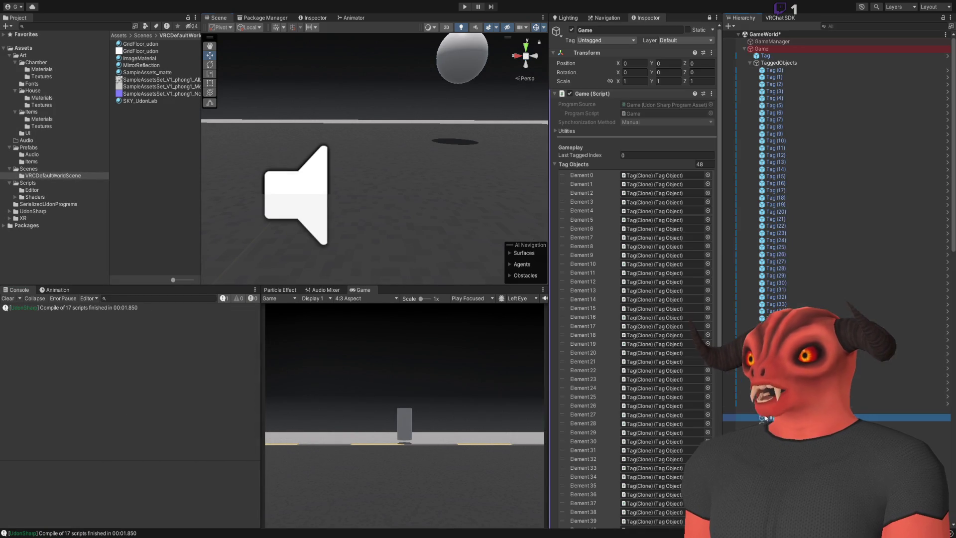
{"action": "left_click", "coordinate": [779, 204]}
{"action": "key", "text": "ctrl+z"}
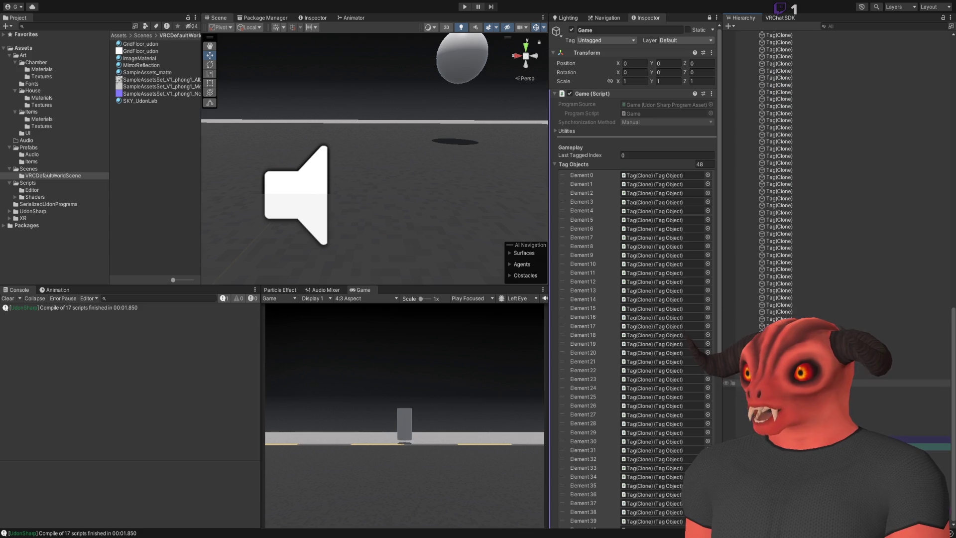
- Empty Game's Tag Objects list to size 0 and refill it with Tag (0) through Tag (47)
{"action": "left_click", "coordinate": [774, 70]}
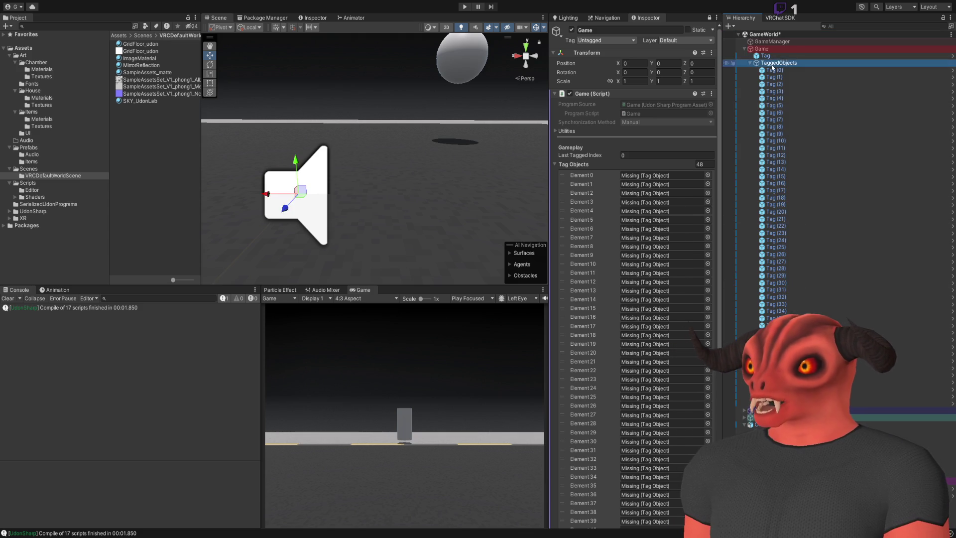
{"action": "left_click", "coordinate": [772, 402], "text": "shift"}
{"action": "left_click", "coordinate": [646, 157]}
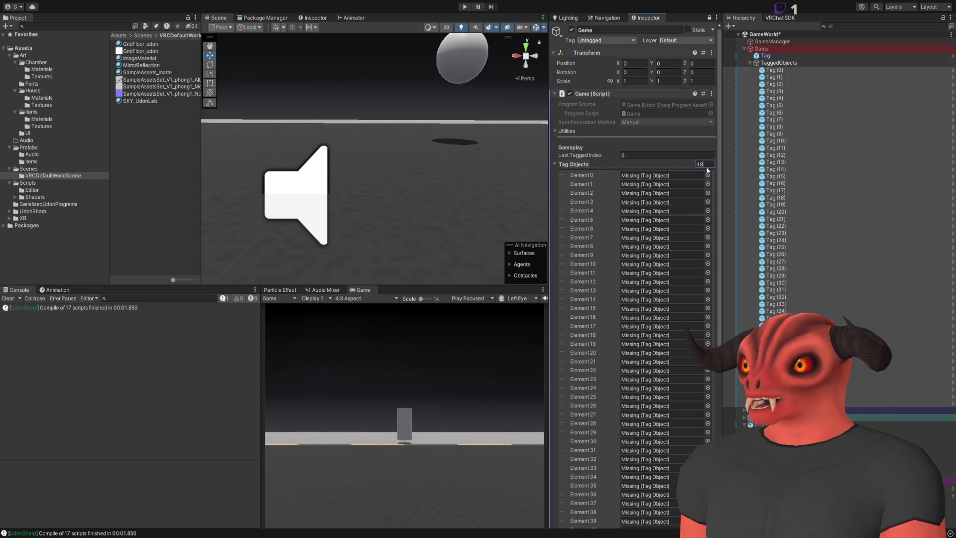
{"action": "key", "text": "BackSpace"}
{"action": "key", "text": "BackSpace"}
{"action": "type", "text": "0"}
{"action": "key", "text": "Return"}
{"action": "mouse_move", "coordinate": [774, 149]}
{"action": "left_mouse_down"}
{"action": "mouse_move", "coordinate": [647, 167]}
{"action": "mouse_move", "coordinate": [579, 164]}
{"action": "left_mouse_up"}
{"action": "left_click", "coordinate": [579, 165]}
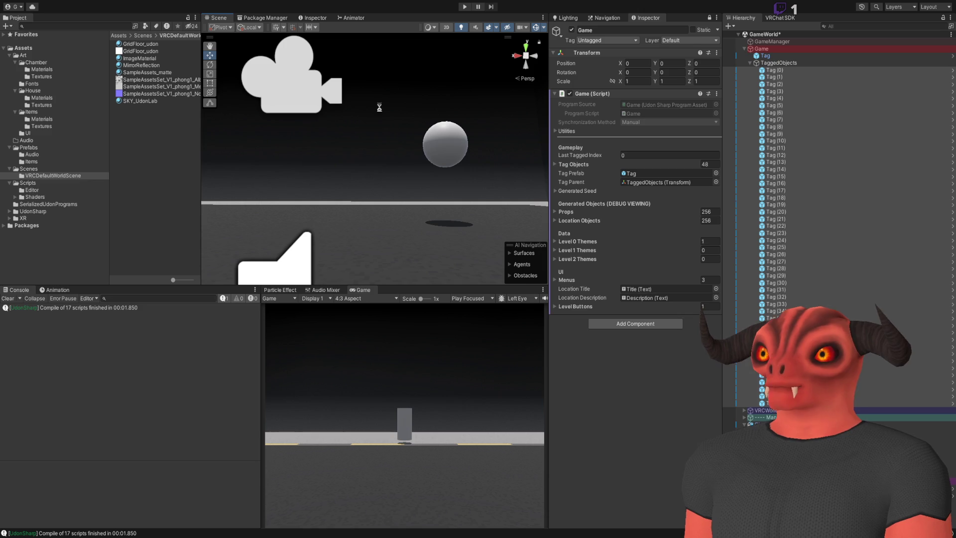
{"action": "left_click", "coordinate": [769, 63]}
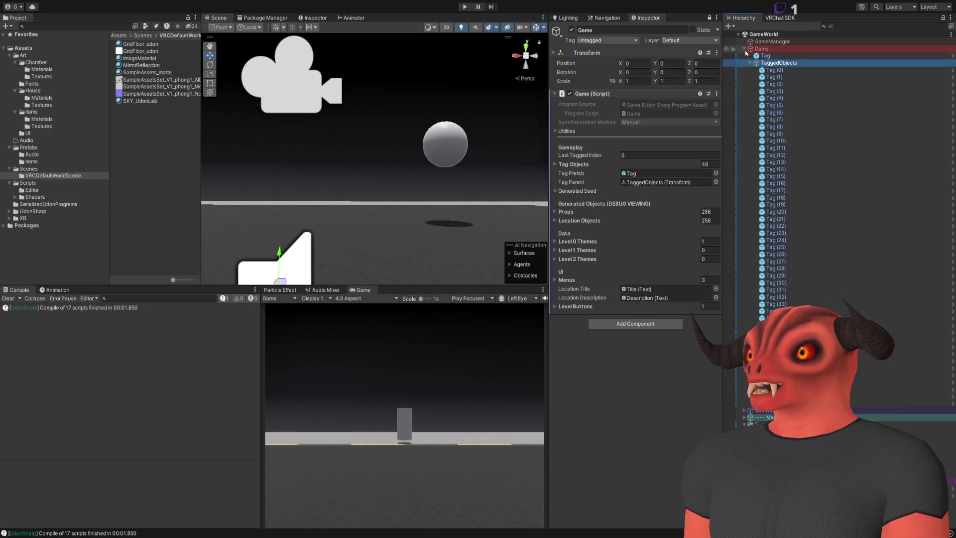
{"action": "left_click", "coordinate": [745, 49]}
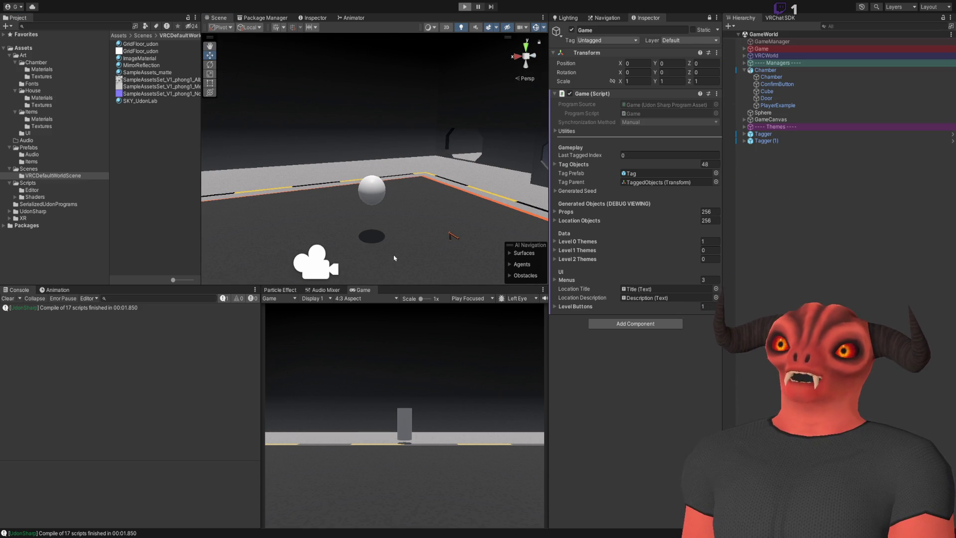
- Walk forward, pick up the Tagger and fire it at spots on the floor and wall
{"action": "key", "text": "w"}
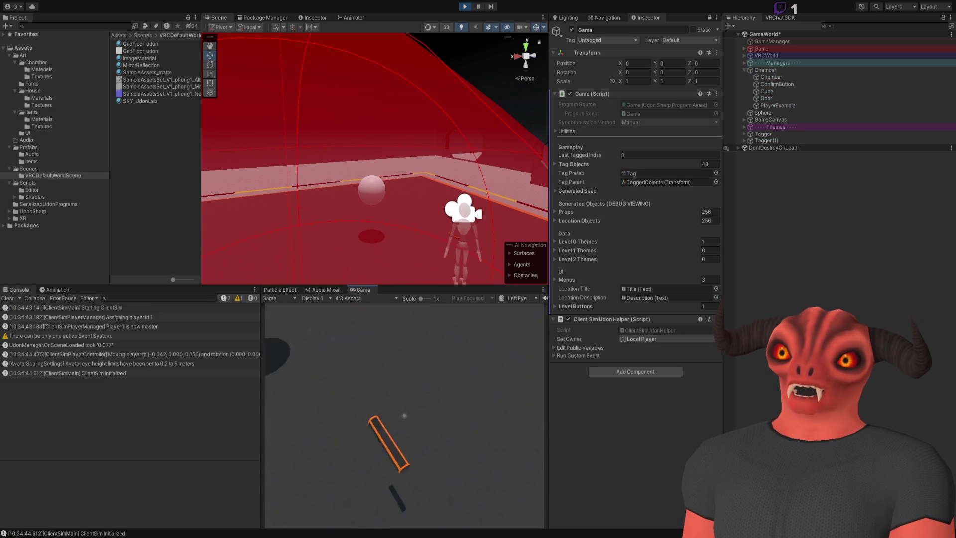
{"action": "left_click", "coordinate": [404, 416]}
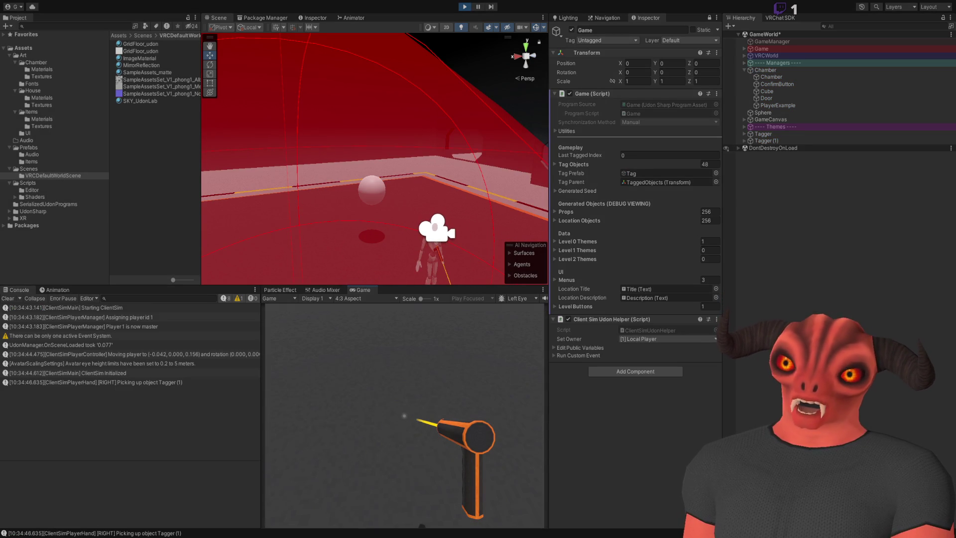
{"action": "left_click", "coordinate": [404, 415]}
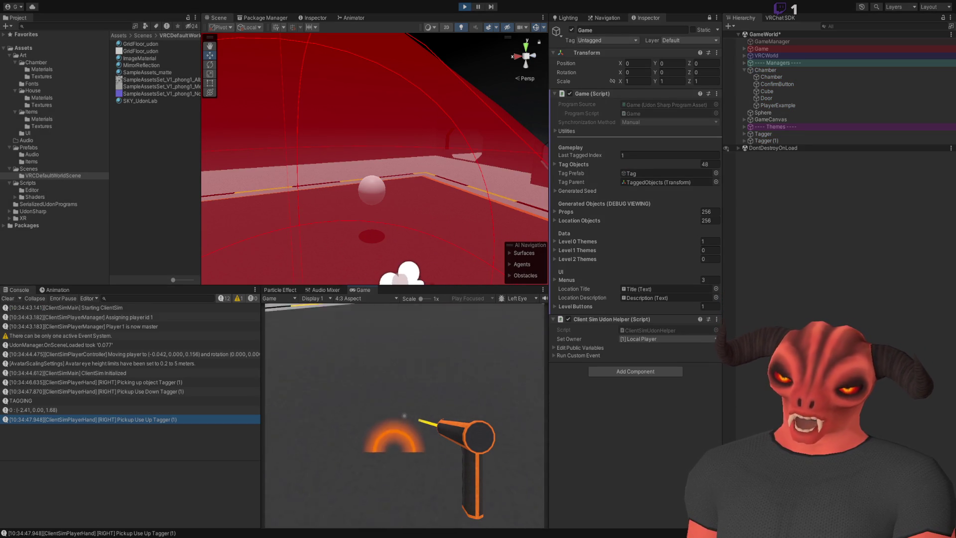
{"action": "left_click", "coordinate": [404, 416]}
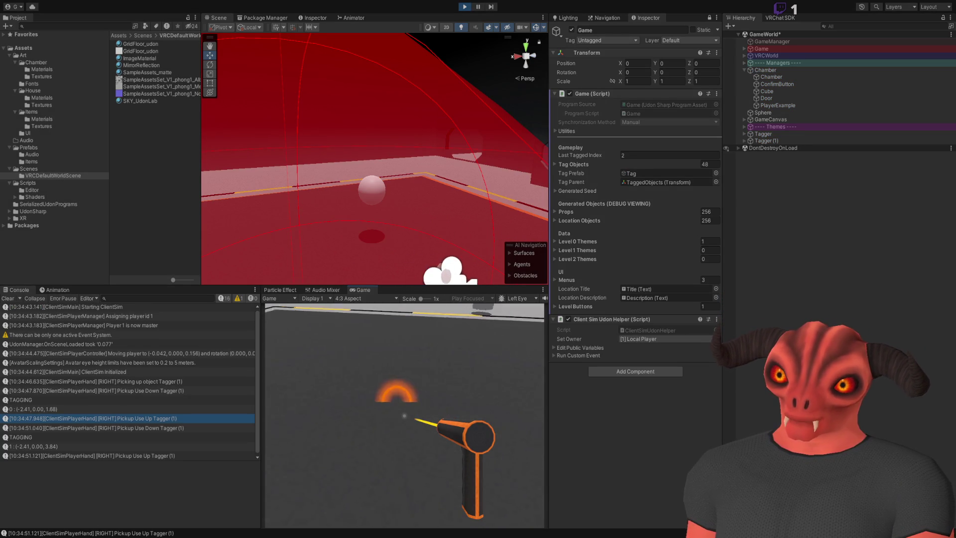
{"action": "left_click", "coordinate": [404, 416]}
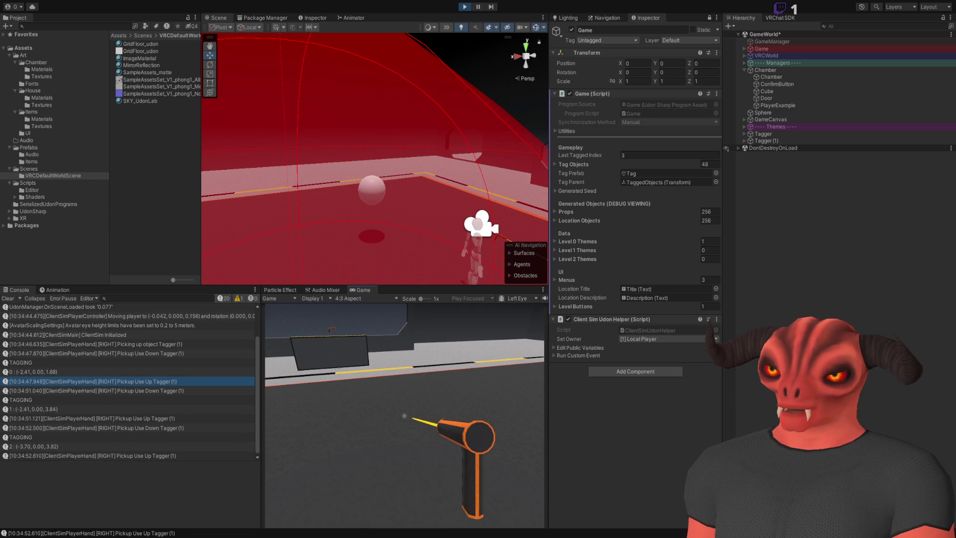
{"action": "left_click", "coordinate": [405, 416]}
{"action": "left_click", "coordinate": [405, 415]}
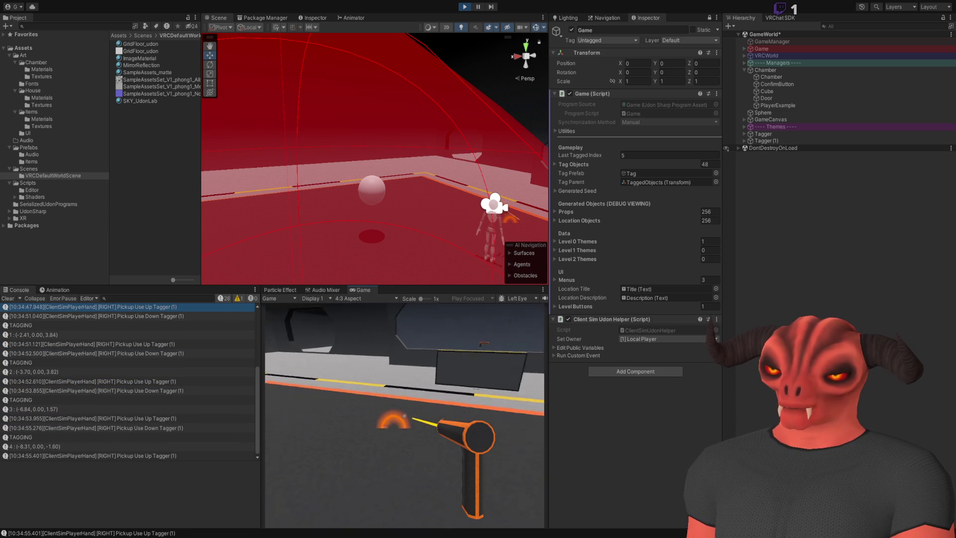
{"action": "left_click", "coordinate": [405, 416]}
{"action": "key", "text": "w"}
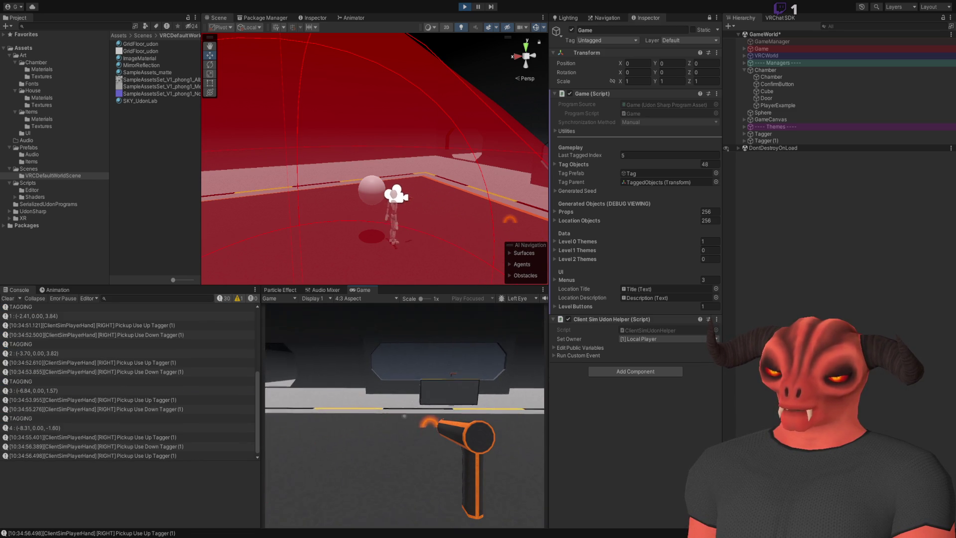
{"action": "key", "text": "w"}
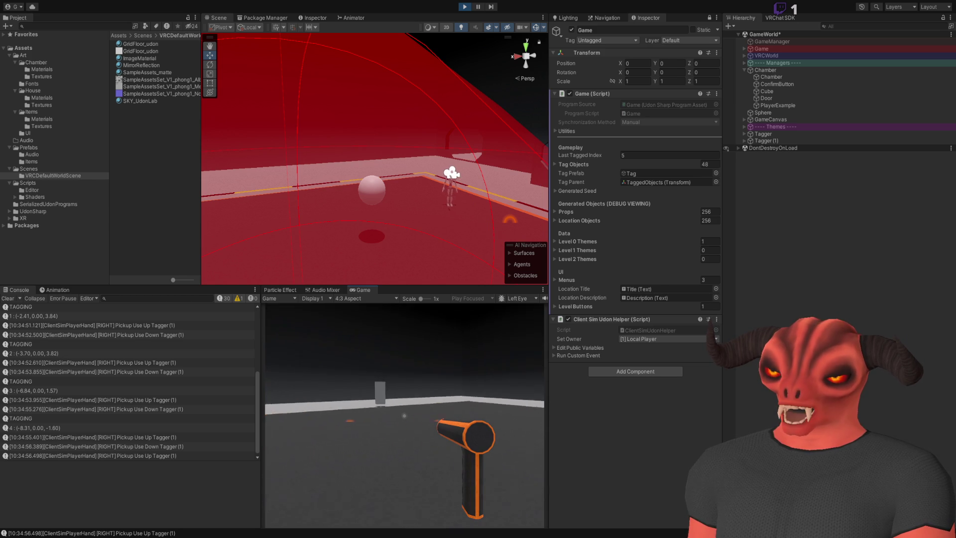
{"action": "key", "text": "Escape"}
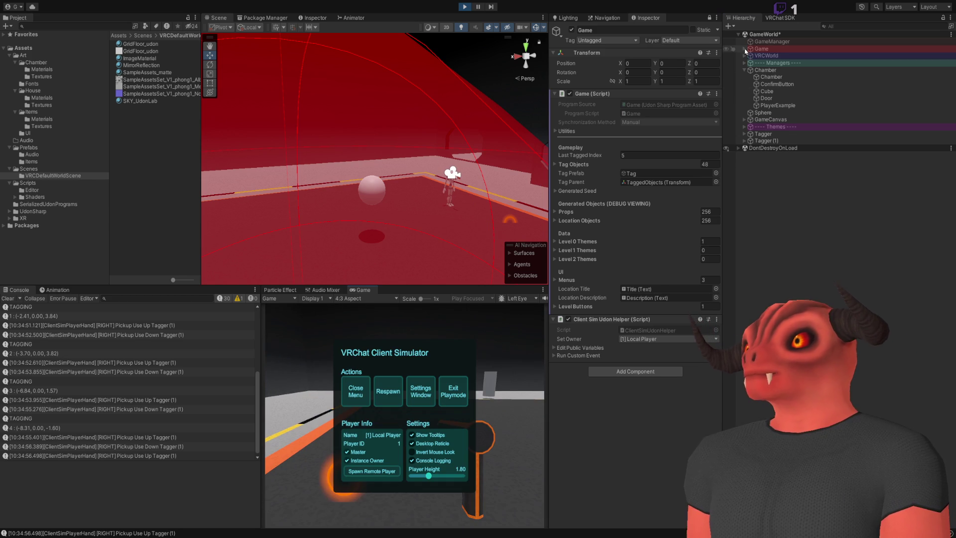
- Expand Game's children, select Tag (0) and frame it in the Scene view
{"action": "left_click", "coordinate": [744, 50]}
{"action": "left_click", "coordinate": [767, 64]}
{"action": "left_click", "coordinate": [769, 71]}
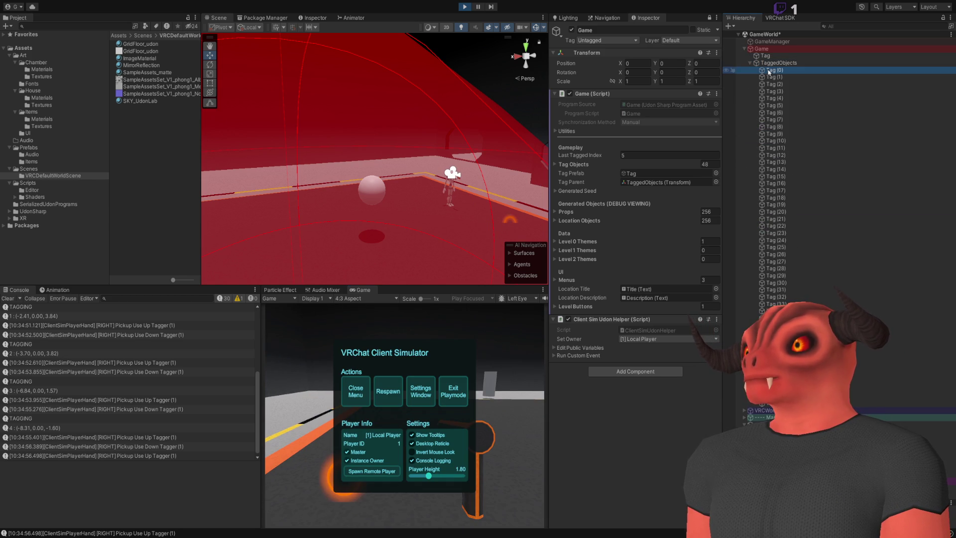
{"action": "key", "text": "f"}
{"action": "left_click_drag", "start_coordinate": [472, 181], "coordinate": [398, 209]}
- Resume the play test, walk the player forward, and reopen the ClientSim menu
{"action": "left_click", "coordinate": [355, 391]}
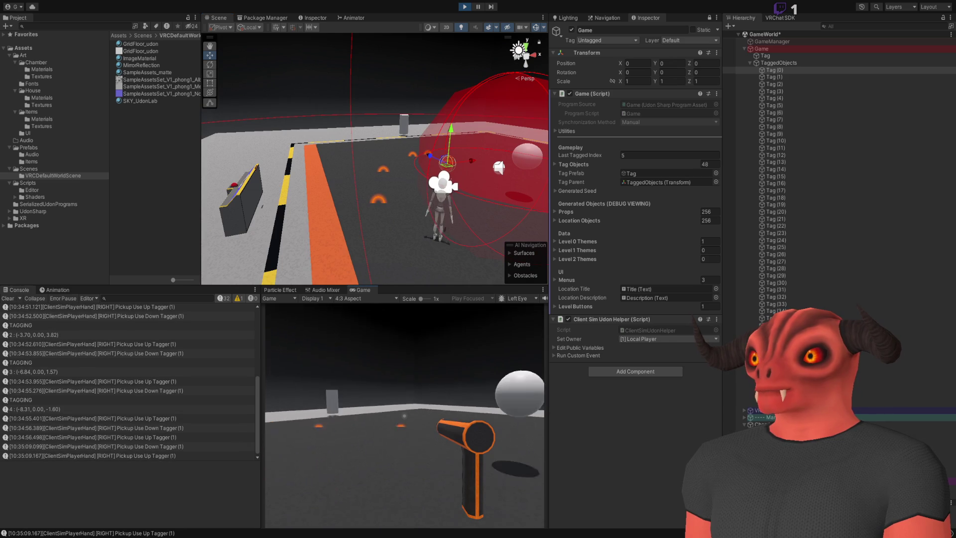
{"action": "key", "text": "Escape"}
{"action": "left_click", "coordinate": [780, 64]}
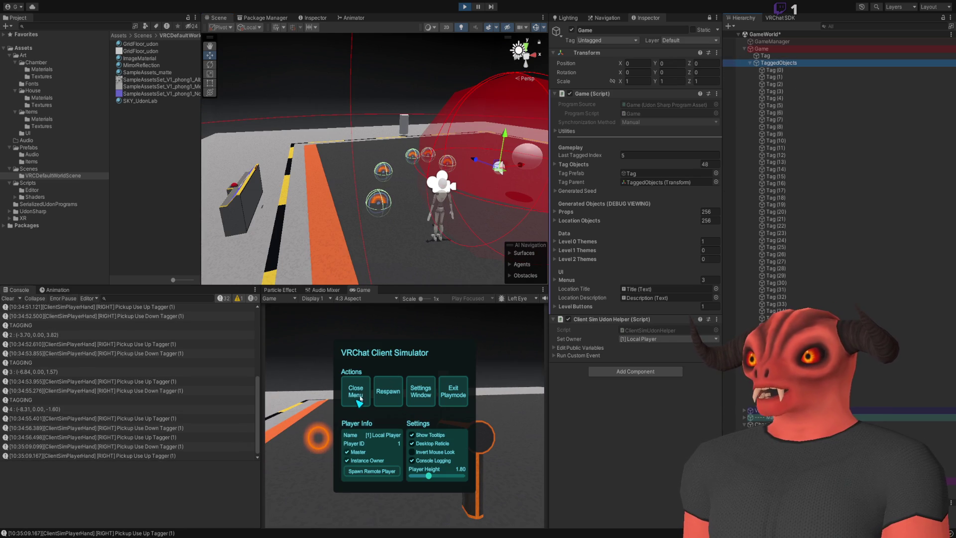
{"action": "left_click", "coordinate": [360, 398]}
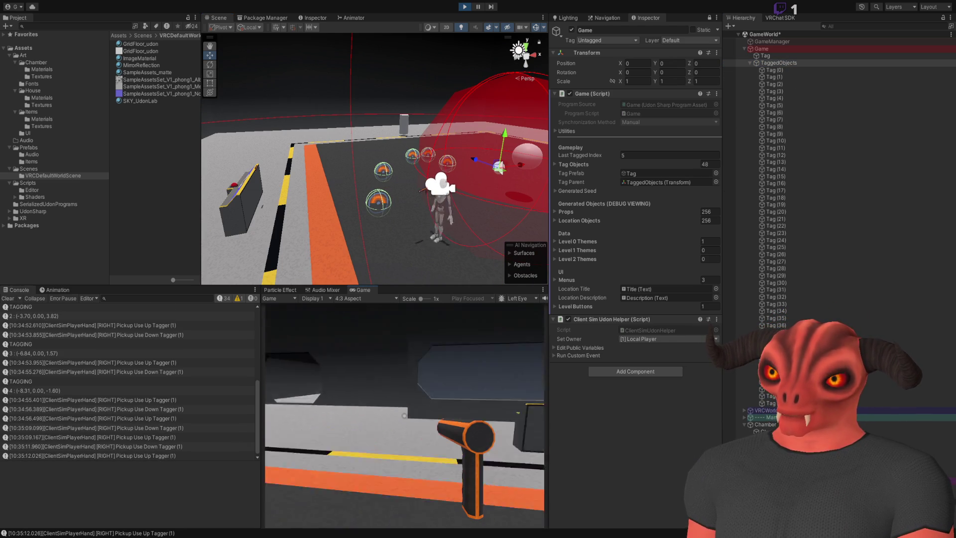
{"action": "key", "text": "w"}
{"action": "key", "text": "w"}
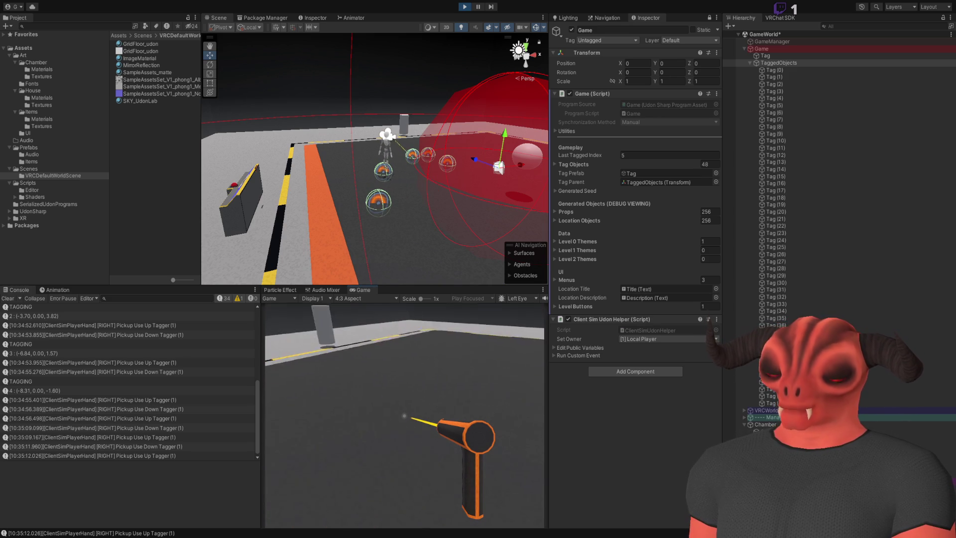
{"action": "key", "text": "Escape"}
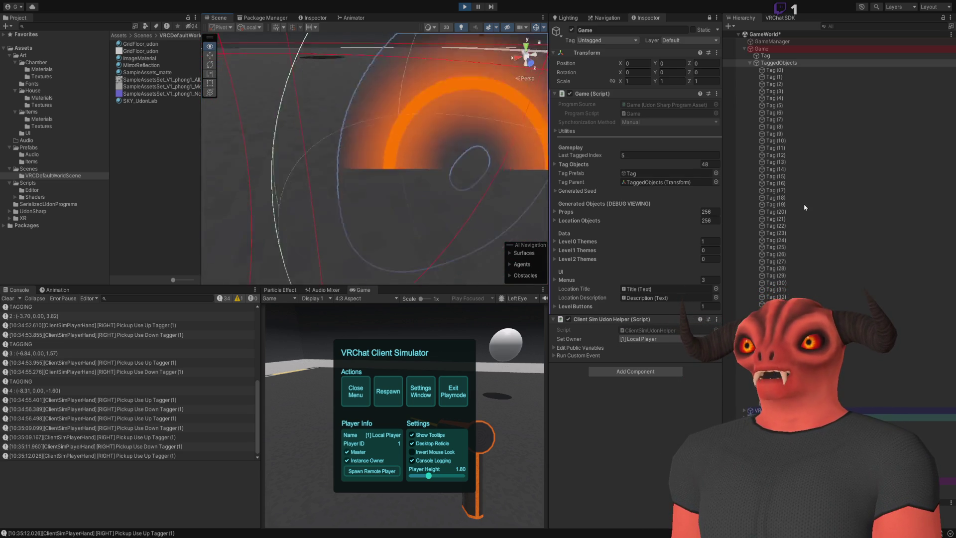
- Orbit the Scene view around the tag sphere, then stop play mode
{"action": "mouse_move", "coordinate": [498, 209]}
{"action": "left_mouse_down"}
{"action": "mouse_move", "coordinate": [480, 213]}
{"action": "mouse_move", "coordinate": [534, 196]}
{"action": "mouse_move", "coordinate": [513, 209]}
{"action": "left_mouse_up"}
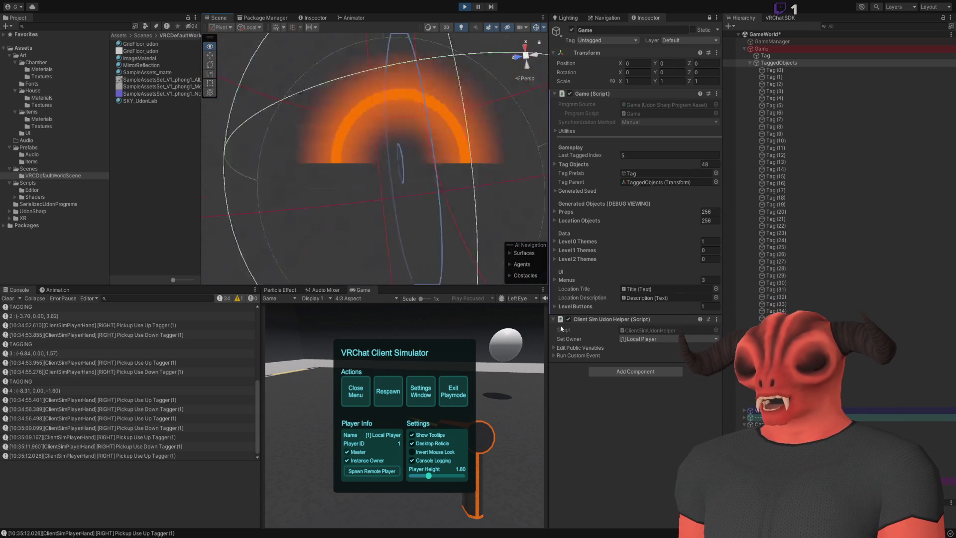
{"action": "left_click_drag", "start_coordinate": [616, 174], "coordinate": [586, 205]}
{"action": "left_click", "coordinate": [465, 7]}
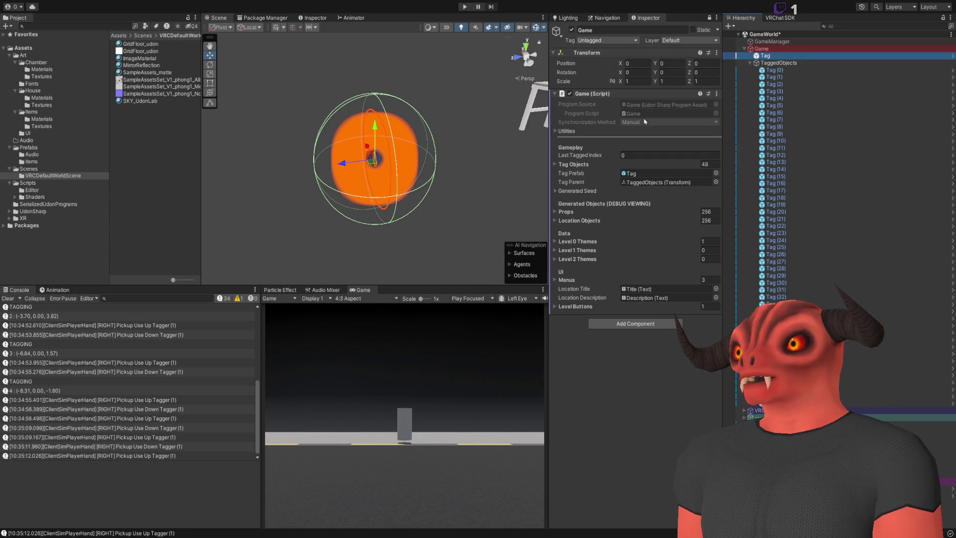
- Select the Tag object under Game, frame it, and check its Mesh Renderer material list
{"action": "left_click", "coordinate": [791, 85]}
{"action": "left_click", "coordinate": [765, 55]}
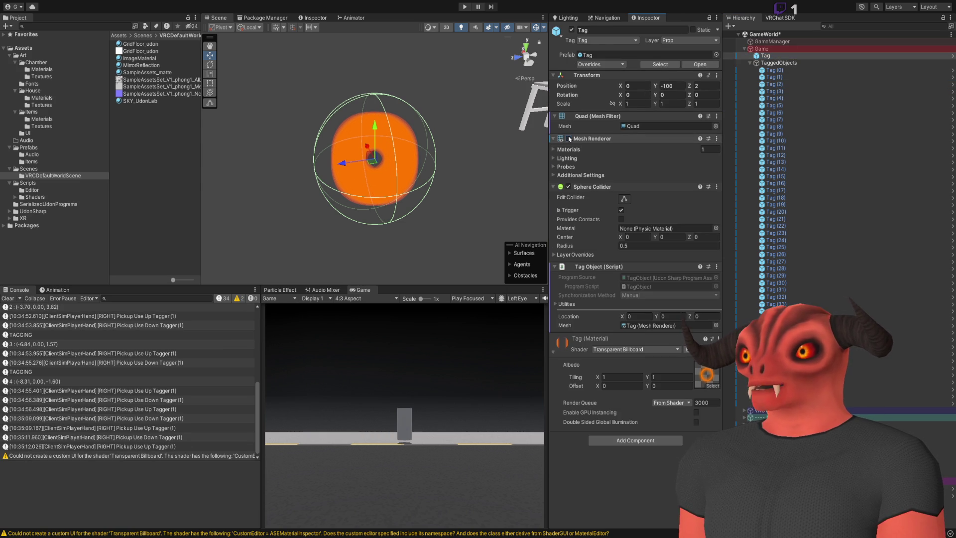
{"action": "key", "text": "f"}
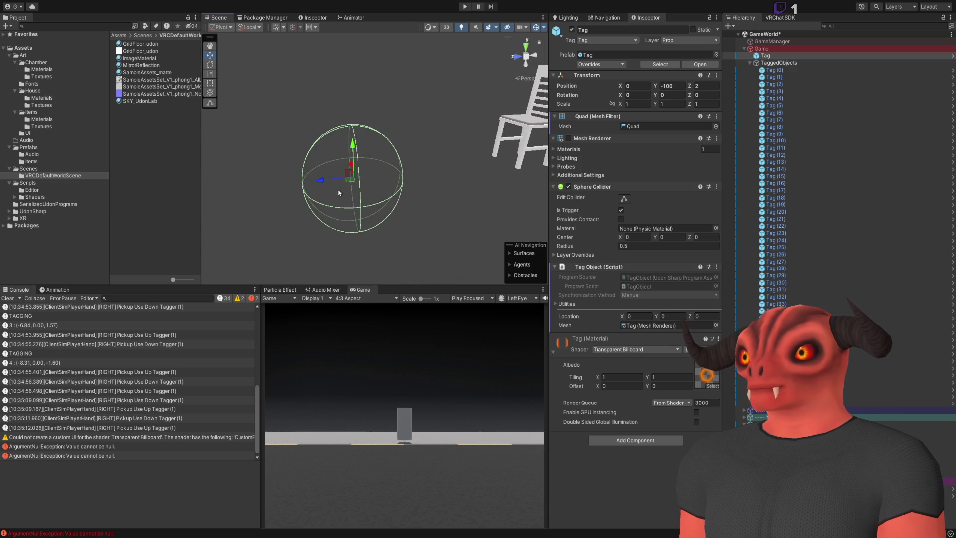
{"action": "left_click", "coordinate": [578, 151]}
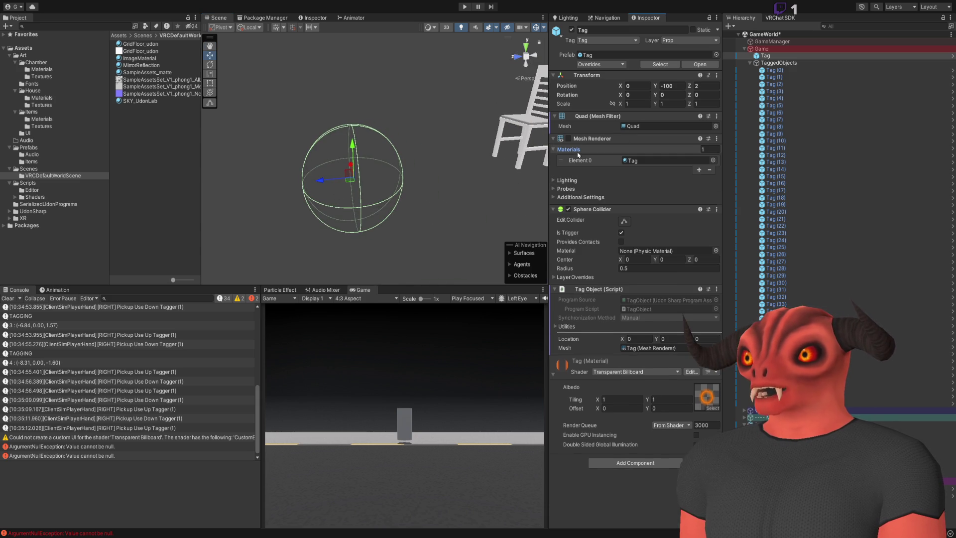
{"action": "left_click", "coordinate": [577, 152]}
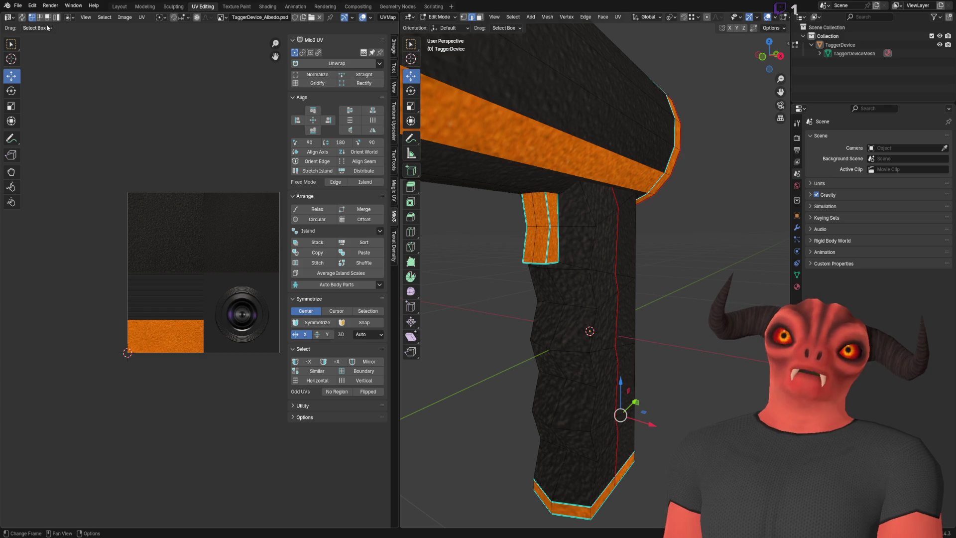
- Start a new General Blender file
{"action": "left_click", "coordinate": [18, 5]}
{"action": "mouse_move", "coordinate": [49, 15]}
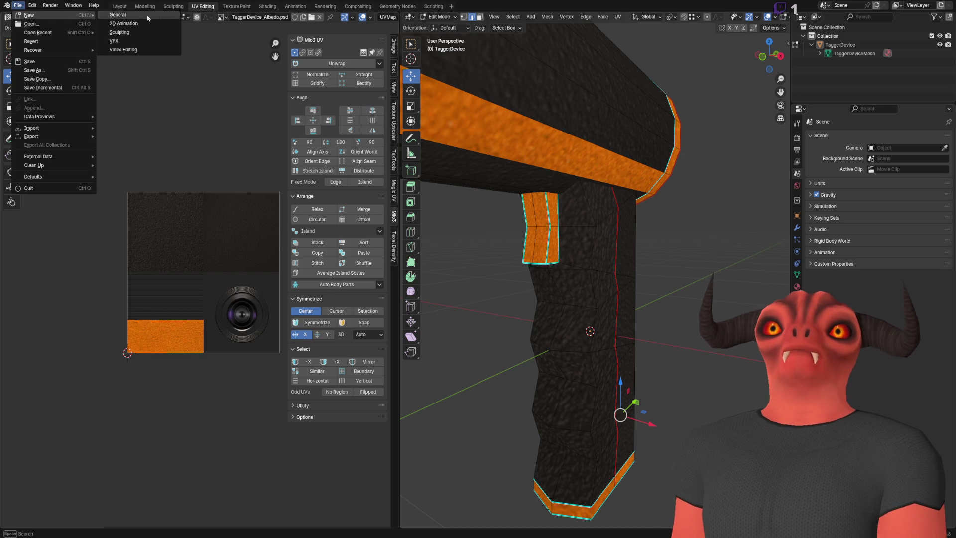
{"action": "left_click", "coordinate": [148, 18]}
- Add a UV sphere and set it to 9 rings in the Adjust Last Operation panel
{"action": "left_click", "coordinate": [116, 18]}
{"action": "mouse_move", "coordinate": [140, 26]}
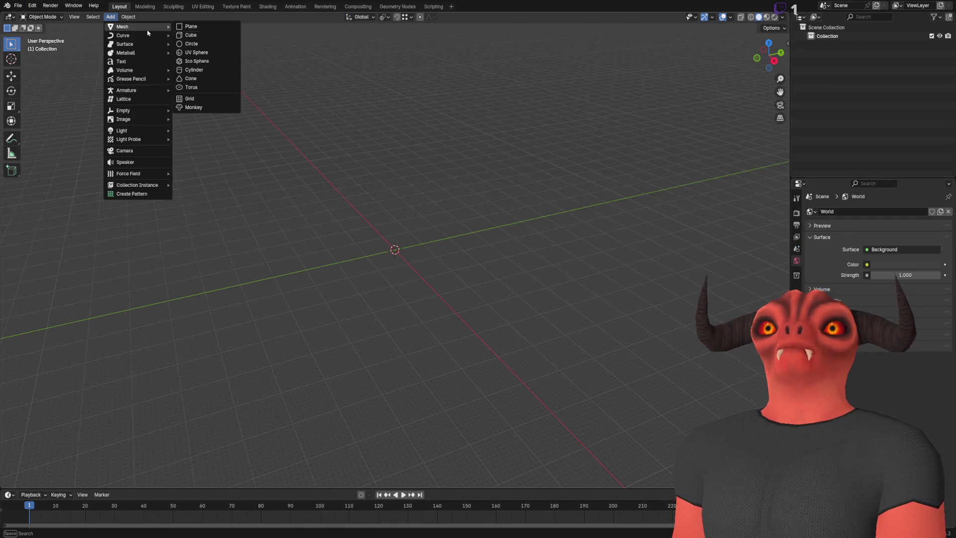
{"action": "left_click", "coordinate": [211, 54]}
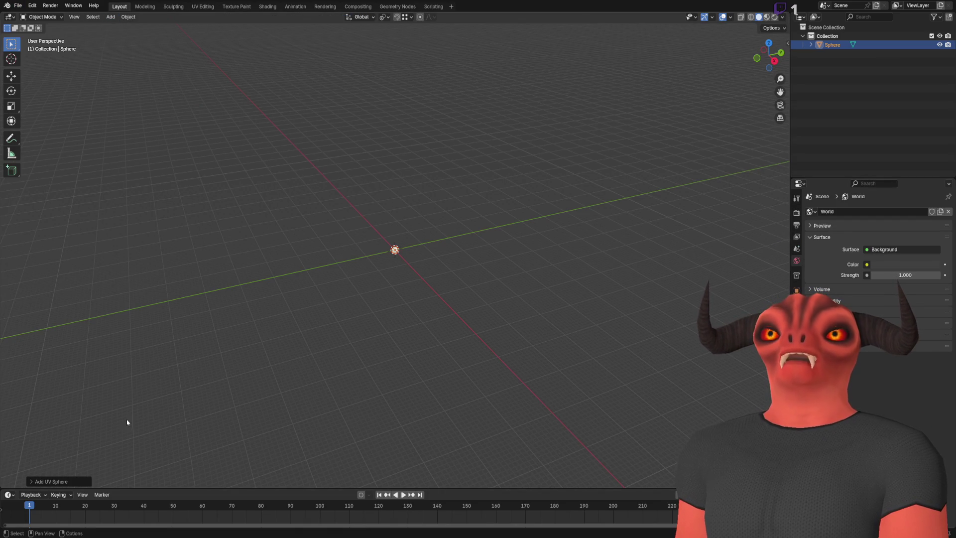
{"action": "key", "text": "KP_Decimal"}
{"action": "left_click", "coordinate": [50, 481]}
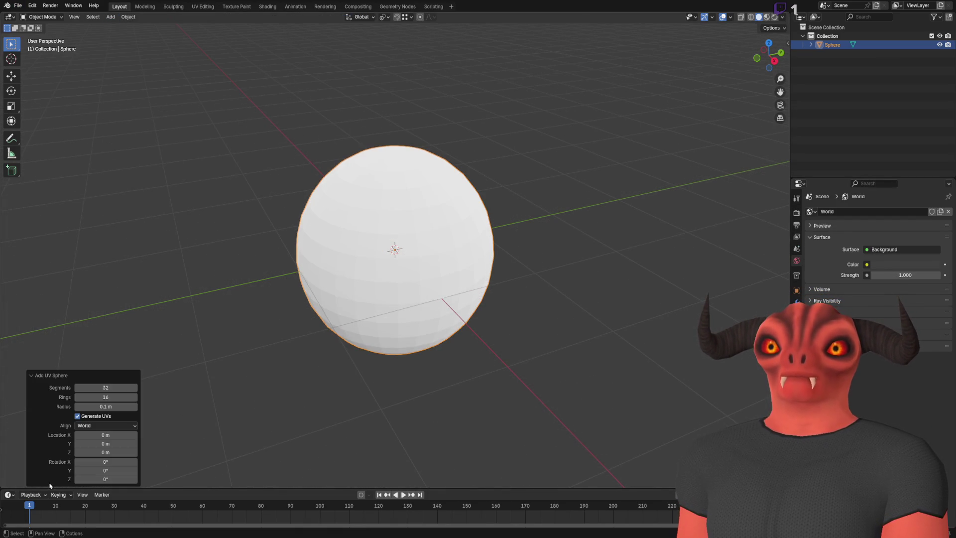
{"action": "key", "text": "Tab"}
{"action": "type", "text": "8"}
{"action": "key", "text": "Return"}
{"action": "scroll", "coordinate": [331, 268], "scroll_direction": "up", "scroll_amount": 2}
{"action": "left_click_drag", "start_coordinate": [331, 269], "coordinate": [331, 209]}
{"action": "left_click_drag", "start_coordinate": [107, 387], "coordinate": [114, 395]}
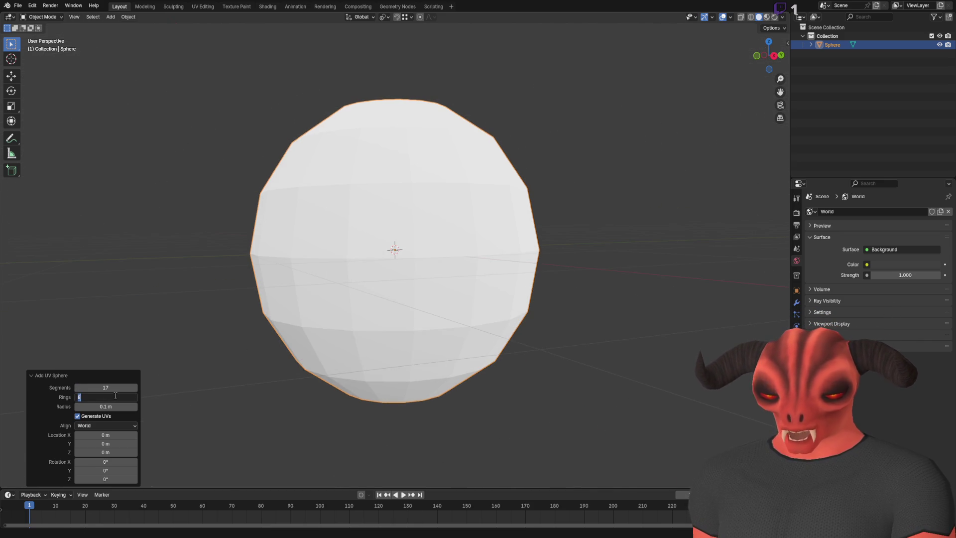
{"action": "type", "text": "9"}
{"action": "key", "text": "Return"}
{"action": "mouse_move", "coordinate": [300, 232]}
{"action": "left_mouse_down"}
{"action": "mouse_move", "coordinate": [292, 277]}
{"action": "mouse_move", "coordinate": [385, 235]}
{"action": "mouse_move", "coordinate": [405, 198]}
{"action": "mouse_move", "coordinate": [386, 187]}
{"action": "mouse_move", "coordinate": [345, 210]}
{"action": "left_mouse_up"}
- Inspect the sphere's edge loops in Edit Mode, then delete the sphere to start over
{"action": "key", "text": "Tab"}
{"action": "key", "text": "2"}
{"action": "left_click", "coordinate": [415, 133], "text": "alt"}
{"action": "left_click_drag", "start_coordinate": [414, 134], "coordinate": [461, 233]}
{"action": "left_click_drag", "start_coordinate": [358, 195], "coordinate": [385, 230]}
{"action": "key", "text": "a"}
{"action": "key", "text": "3"}
{"action": "key", "text": "Tab"}
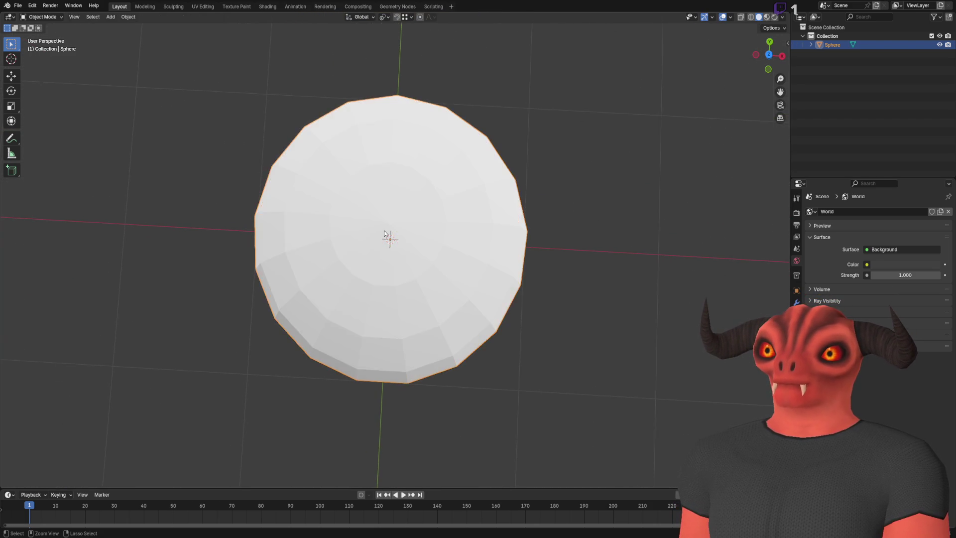
{"action": "key", "text": "Delete"}
- Add a fresh UV sphere with 16 segments and enter Edit Mode
{"action": "left_click", "coordinate": [128, 17]}
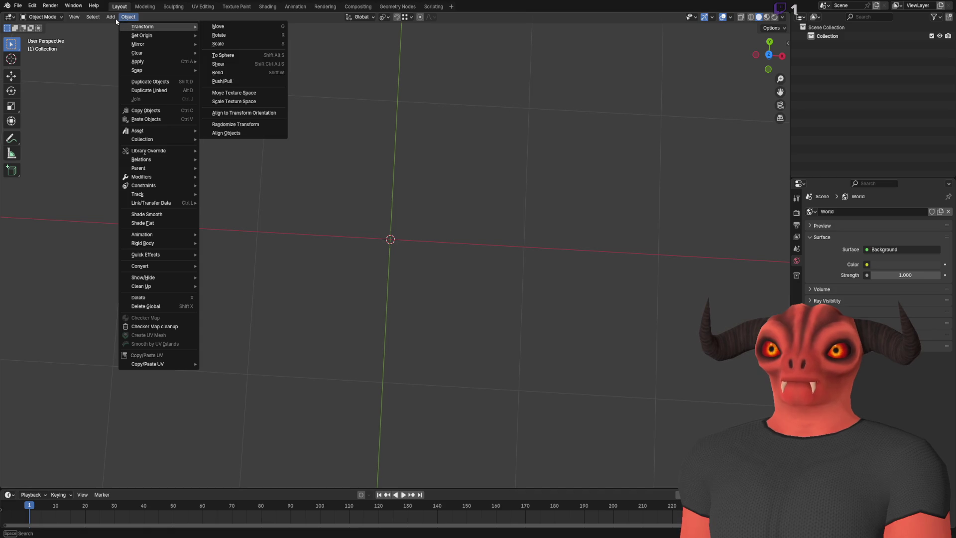
{"action": "left_click", "coordinate": [111, 16]}
{"action": "mouse_move", "coordinate": [122, 26]}
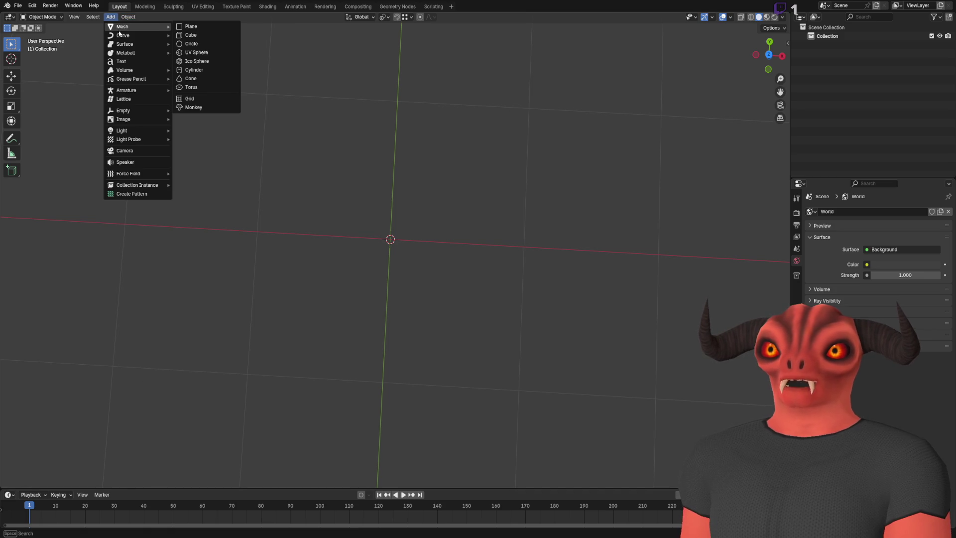
{"action": "left_click", "coordinate": [210, 55]}
{"action": "left_click", "coordinate": [129, 387]}
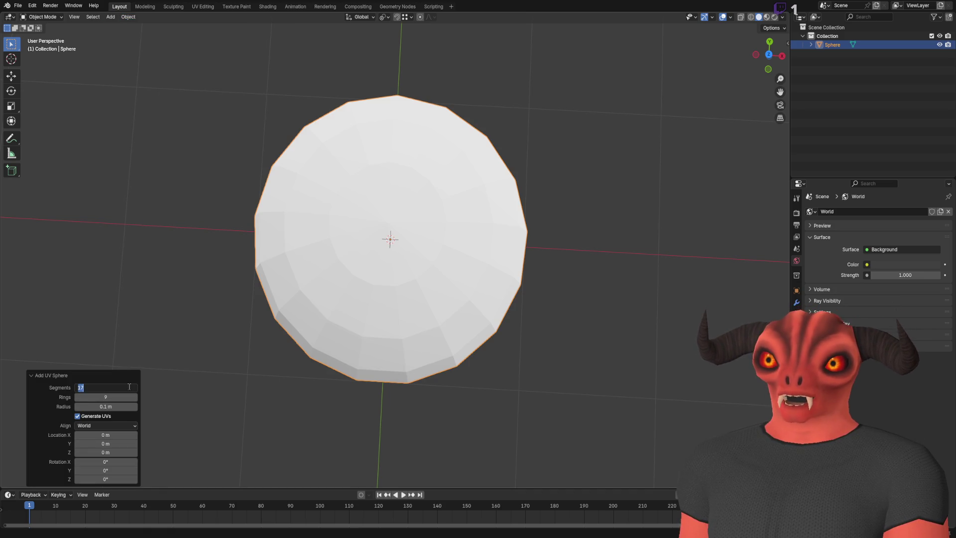
{"action": "type", "text": "18"}
{"action": "key", "text": "Return"}
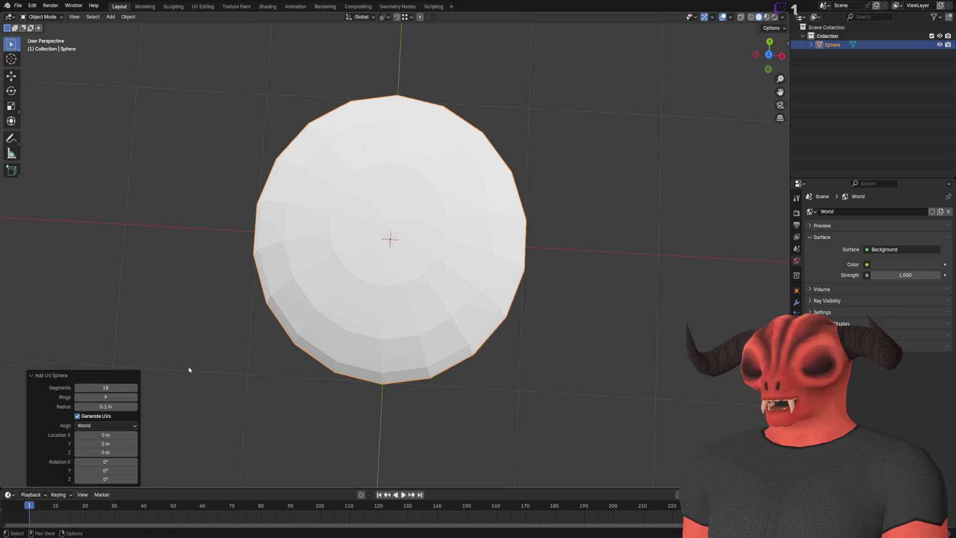
{"action": "scroll", "coordinate": [330, 340], "scroll_direction": "left", "scroll_amount": 3}
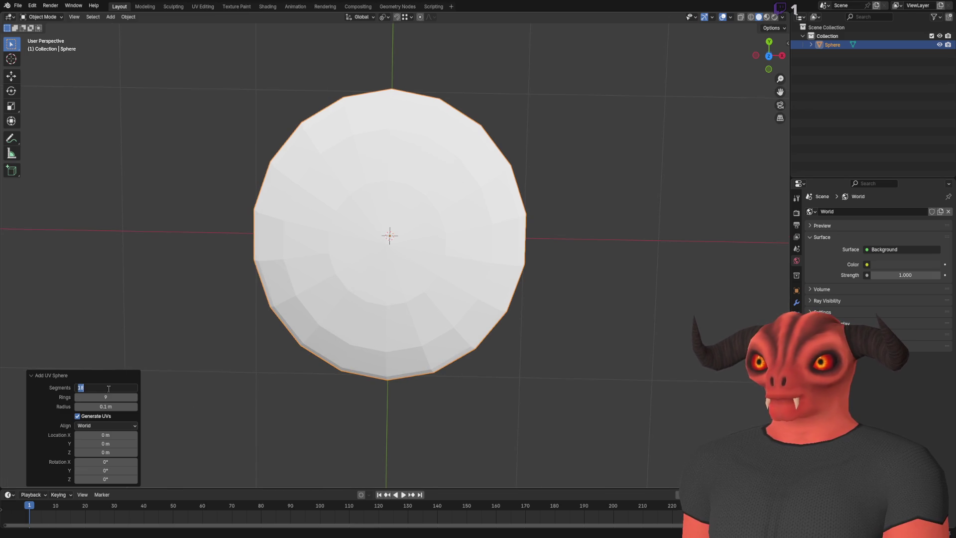
{"action": "type", "text": "16"}
{"action": "key", "text": "Return"}
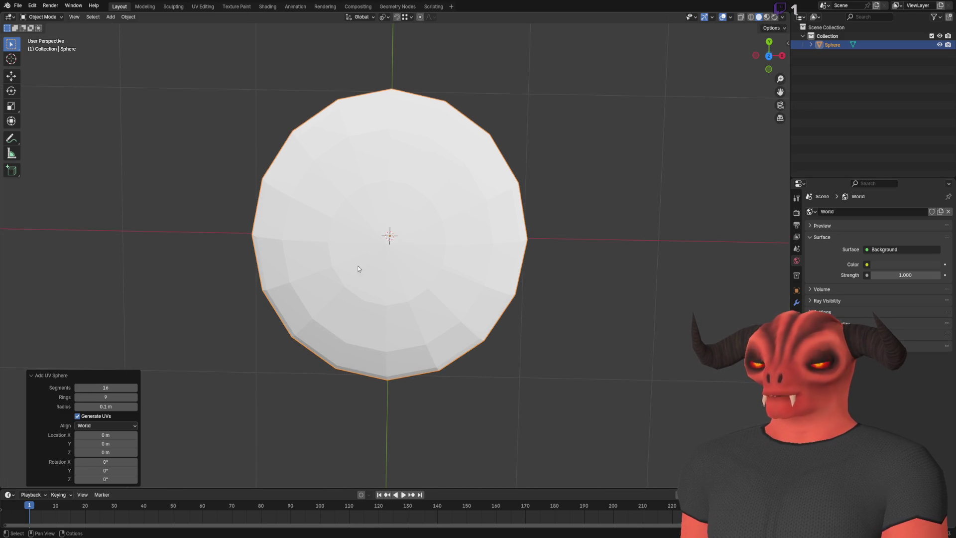
{"action": "left_click_drag", "start_coordinate": [358, 268], "coordinate": [351, 175]}
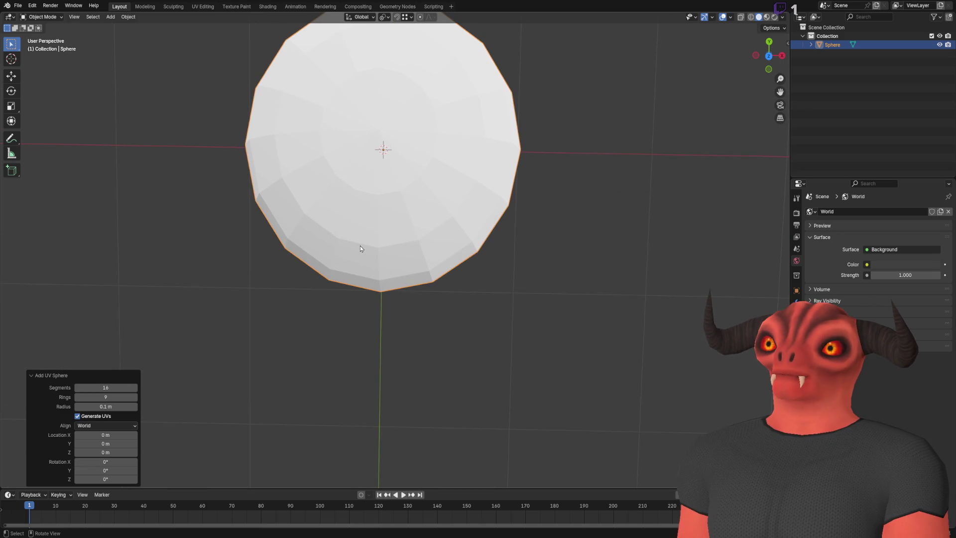
{"action": "key", "text": "Tab"}
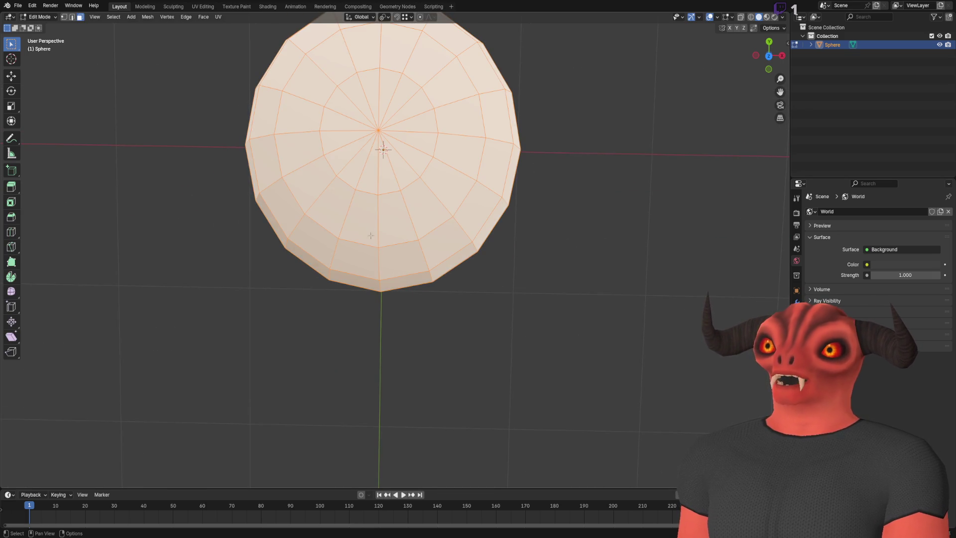
- Select a vertical edge loop through the pole and bevel the crossing loops into strips
{"action": "left_click", "coordinate": [377, 268], "text": "alt"}
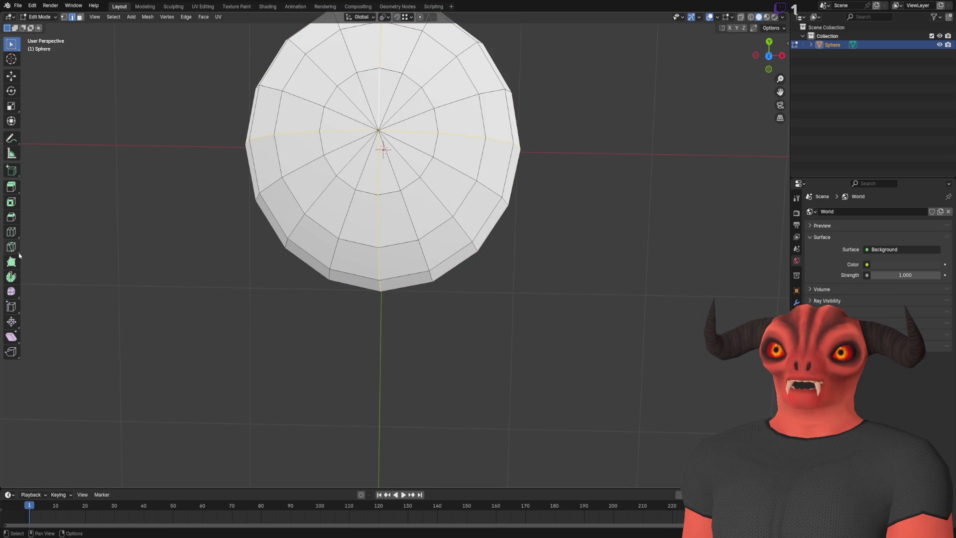
{"action": "left_click", "coordinate": [11, 217]}
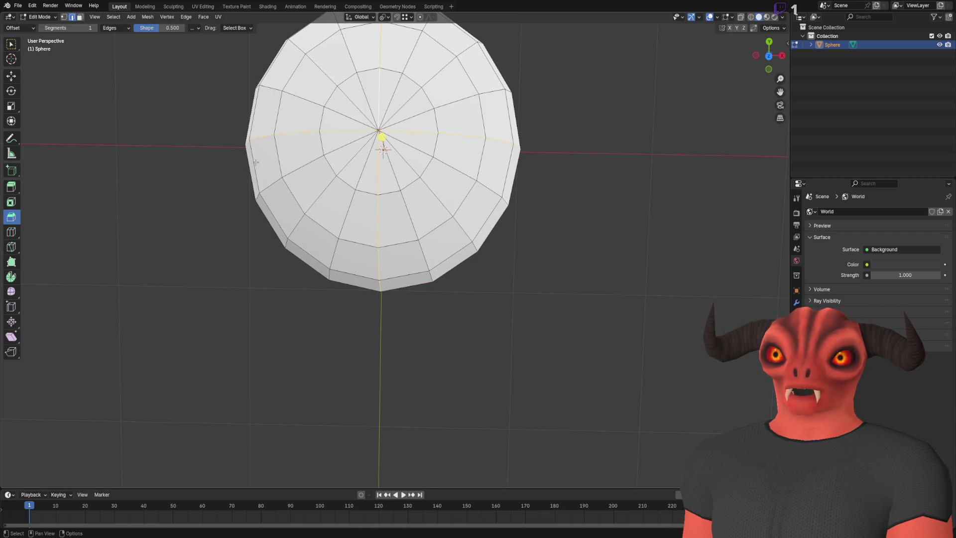
{"action": "key", "text": "KP_Decimal"}
{"action": "mouse_move", "coordinate": [370, 262]}
{"action": "left_mouse_down"}
{"action": "mouse_move", "coordinate": [369, 236]}
{"action": "mouse_move", "coordinate": [369, 250]}
{"action": "left_mouse_up"}
- Set the bevel Width Type to Offset, giving 0.005 m width with 1 segment
{"action": "left_click", "coordinate": [117, 347]}
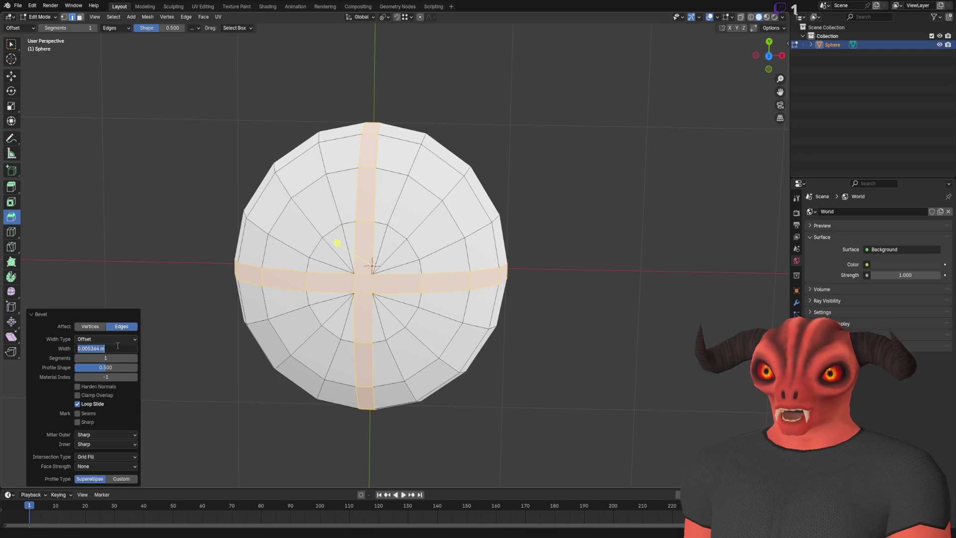
{"action": "left_click", "coordinate": [99, 339]}
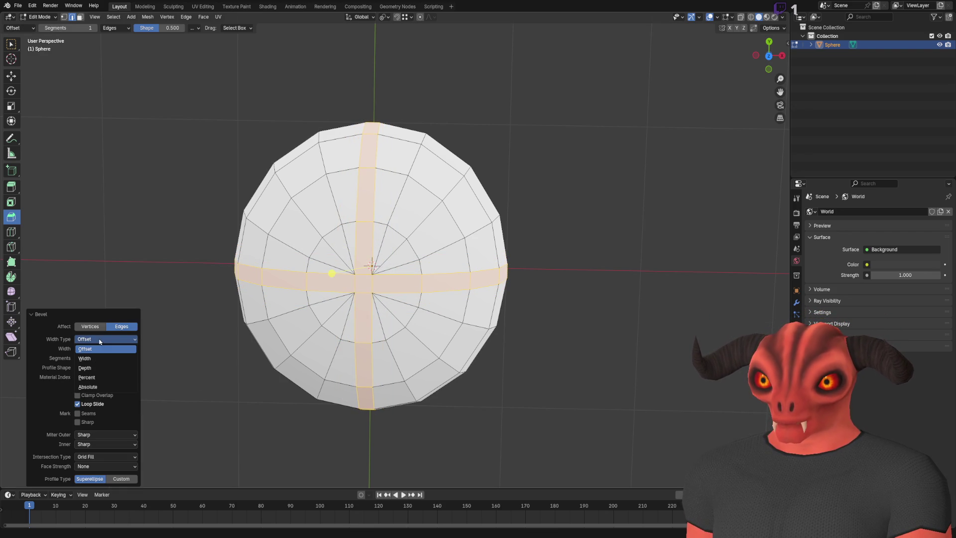
{"action": "left_click", "coordinate": [96, 386]}
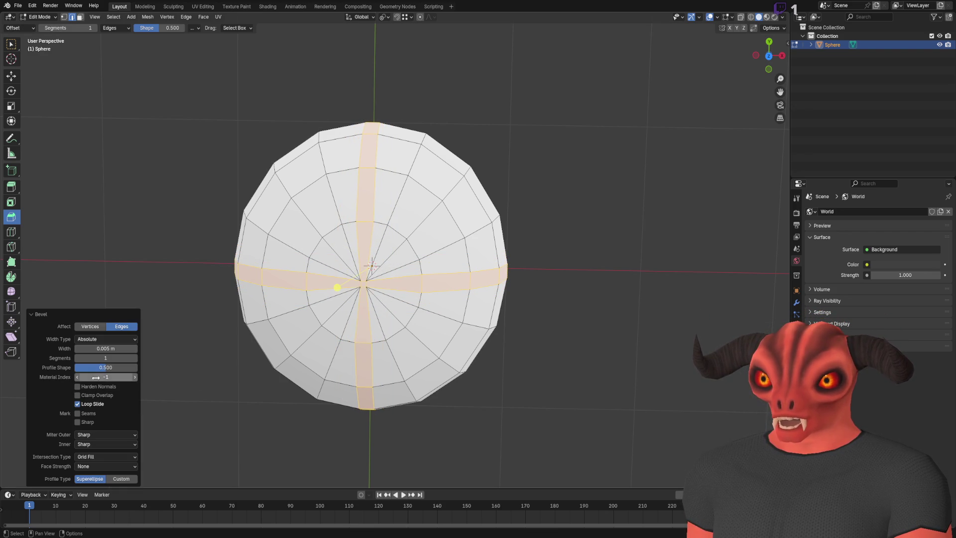
{"action": "scroll", "coordinate": [215, 313], "scroll_direction": "up", "scroll_amount": 2}
{"action": "left_click", "coordinate": [105, 339]}
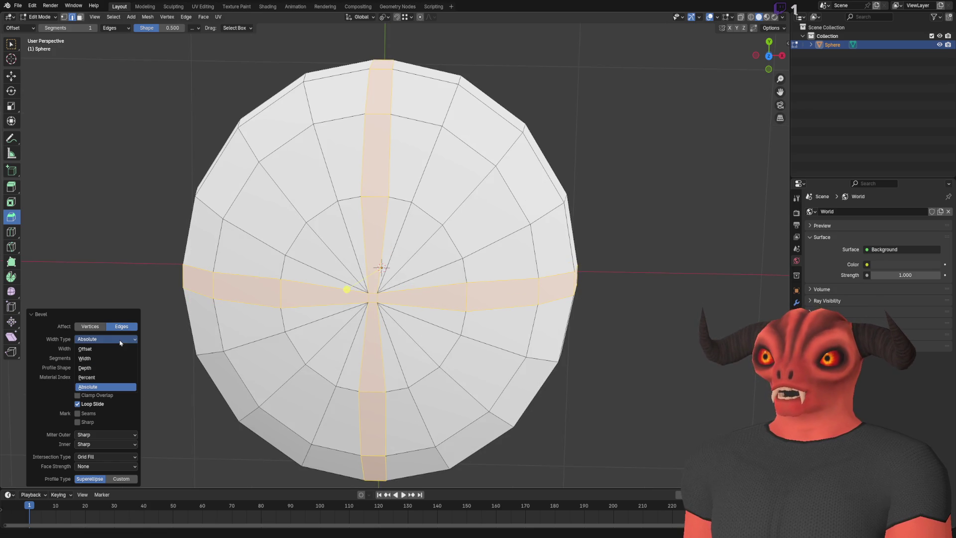
{"action": "left_click", "coordinate": [101, 345]}
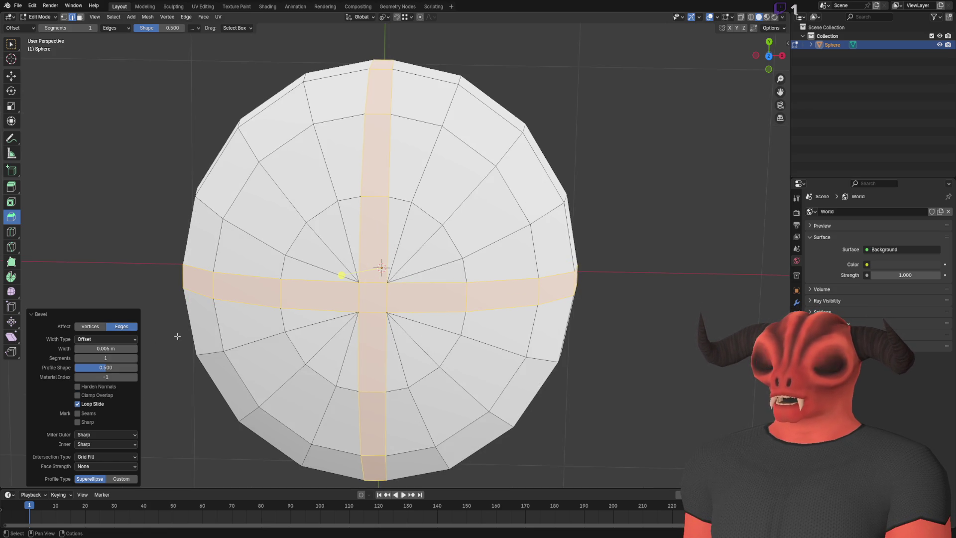
{"action": "scroll", "coordinate": [177, 336], "scroll_direction": "down", "scroll_amount": 5}
{"action": "scroll", "coordinate": [349, 224], "scroll_direction": "up", "scroll_amount": 5}
- View the sphere from above and add the equatorial edge ring to the selection
{"action": "mouse_move", "coordinate": [349, 224]}
{"action": "left_mouse_down"}
{"action": "mouse_move", "coordinate": [358, 185]}
{"action": "mouse_move", "coordinate": [344, 278]}
{"action": "left_mouse_up"}
{"action": "scroll", "coordinate": [357, 267], "scroll_direction": "down", "scroll_amount": 3}
{"action": "scroll", "coordinate": [357, 268], "scroll_direction": "up", "scroll_amount": 1}
{"action": "left_click", "coordinate": [349, 275], "text": "ctrl+alt+shift"}
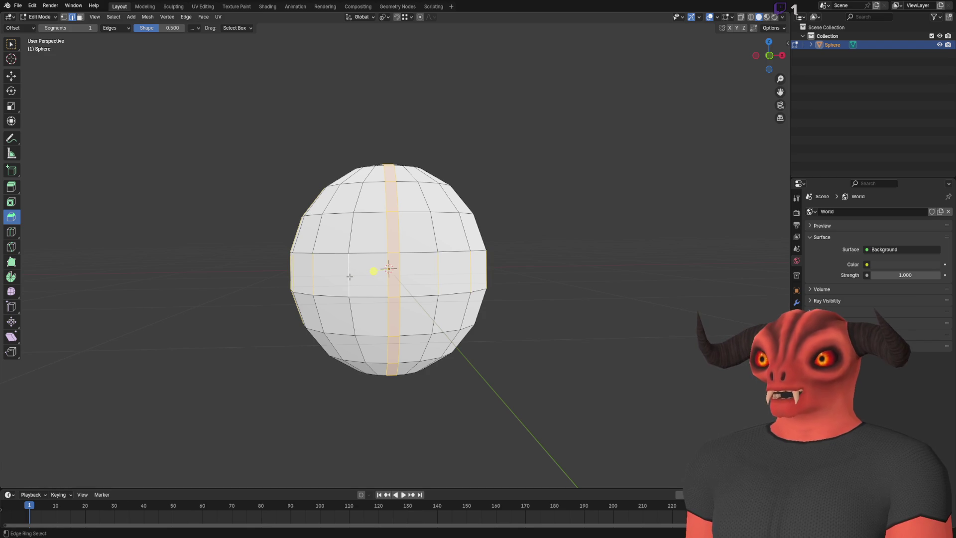
- Invert the selection and delete all faces outside the band cross
{"action": "key", "text": "ctrl+i"}
{"action": "key", "text": "x"}
{"action": "left_click", "coordinate": [346, 273]}
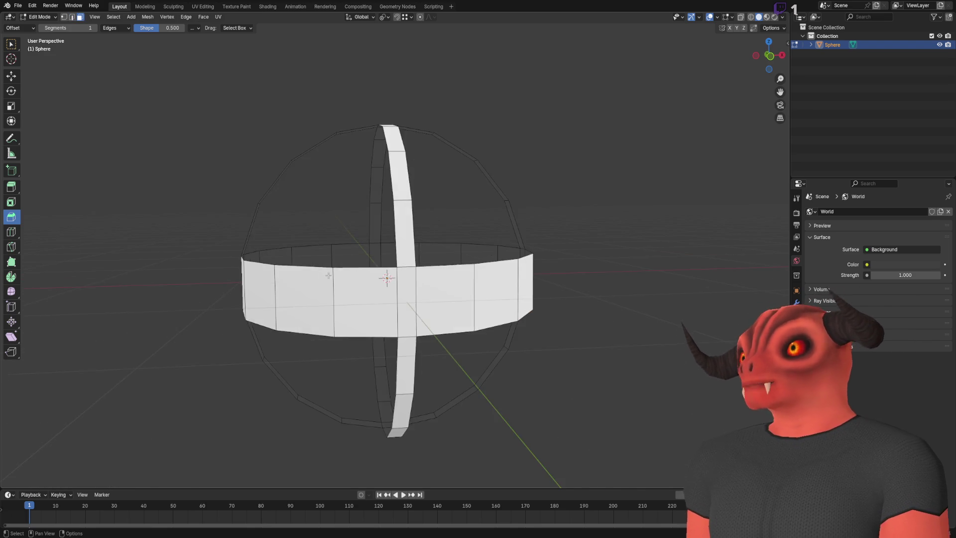
- Select the equatorial band and scale it along Z to 0.300
{"action": "left_click", "coordinate": [293, 283], "text": "alt"}
{"action": "left_click", "coordinate": [11, 105]}
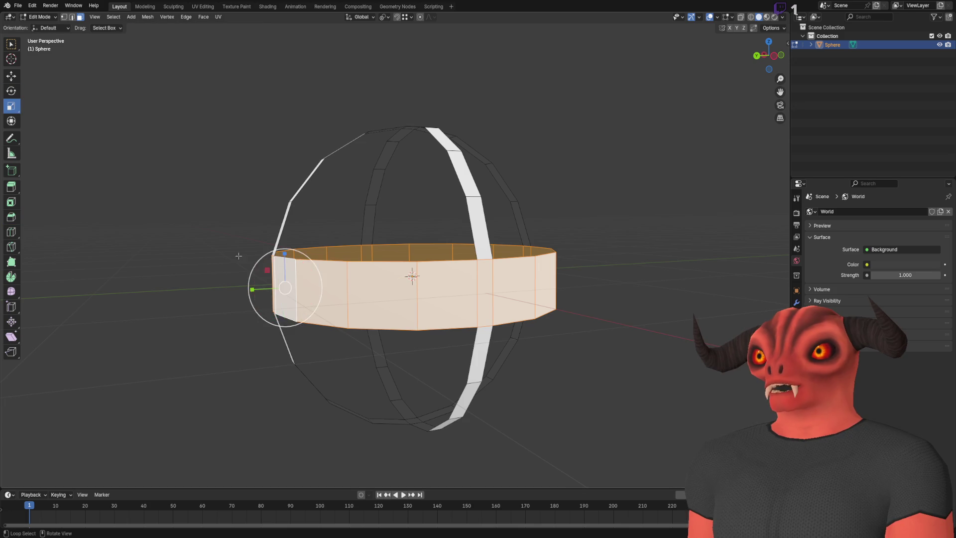
{"action": "left_click_drag", "start_coordinate": [318, 253], "coordinate": [319, 279]}
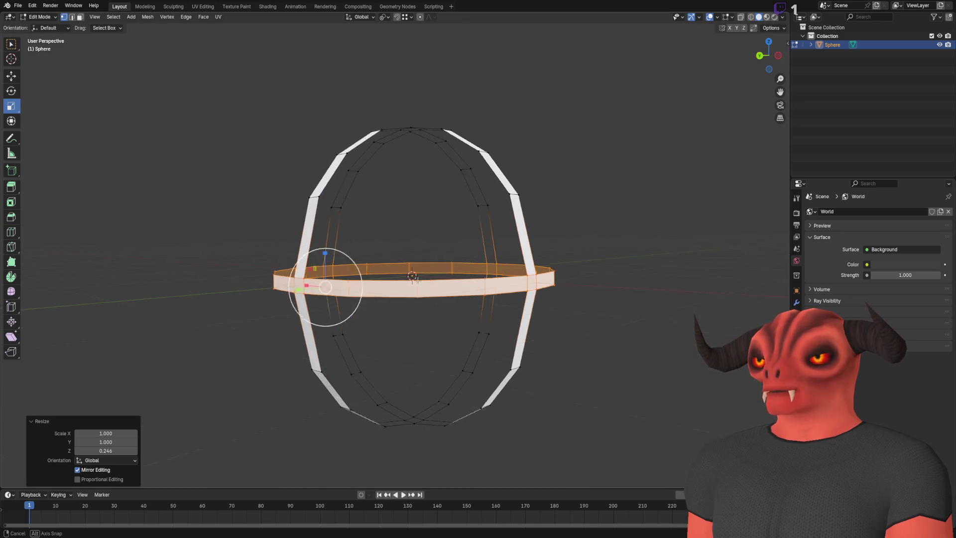
{"action": "left_click", "coordinate": [125, 451]}
{"action": "type", "text": "0.250"}
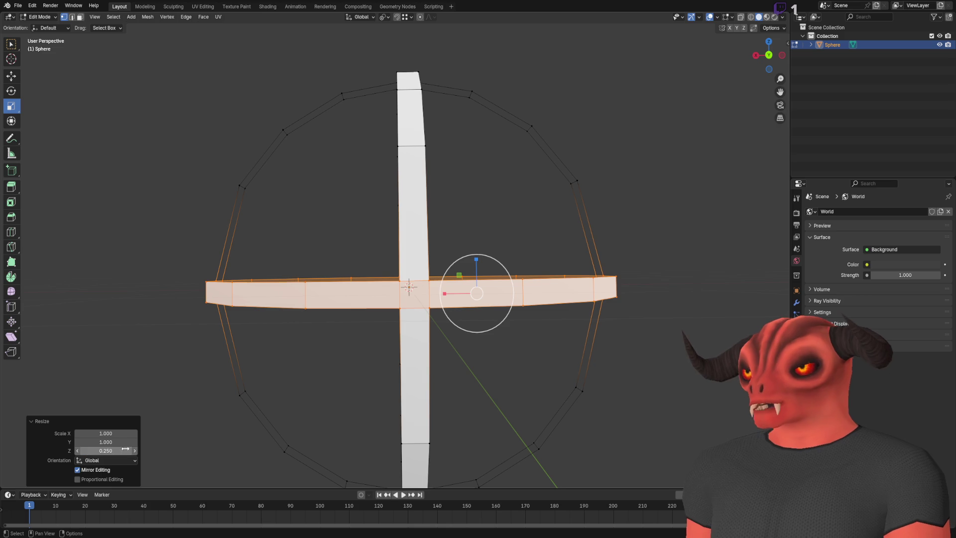
{"action": "type", "text": "5.35"}
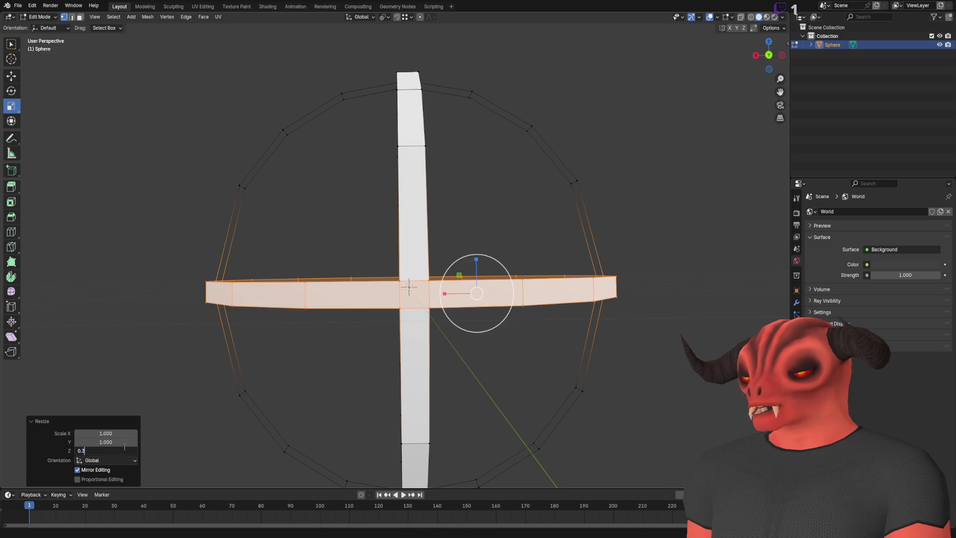
{"action": "key", "text": "Return"}
{"action": "left_click", "coordinate": [124, 447]}
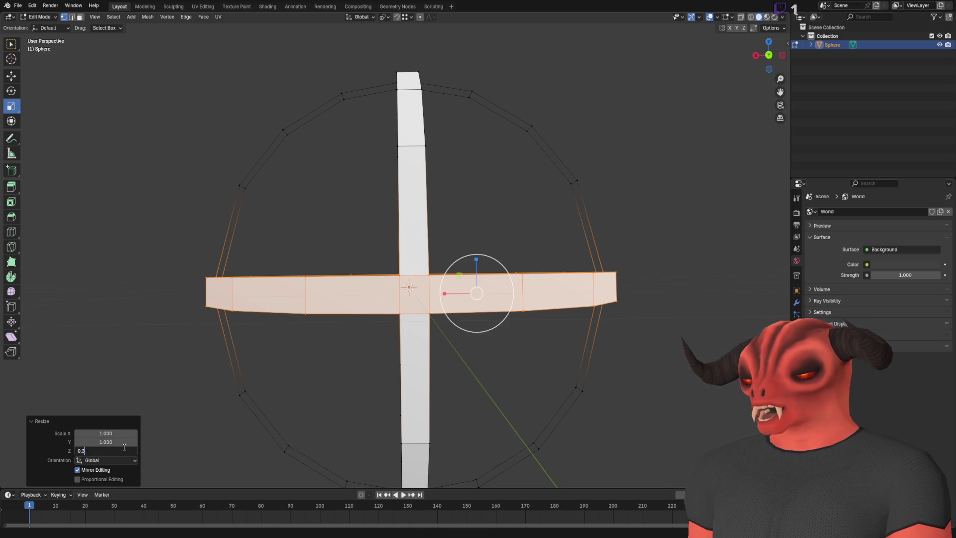
{"action": "key", "text": "Return"}
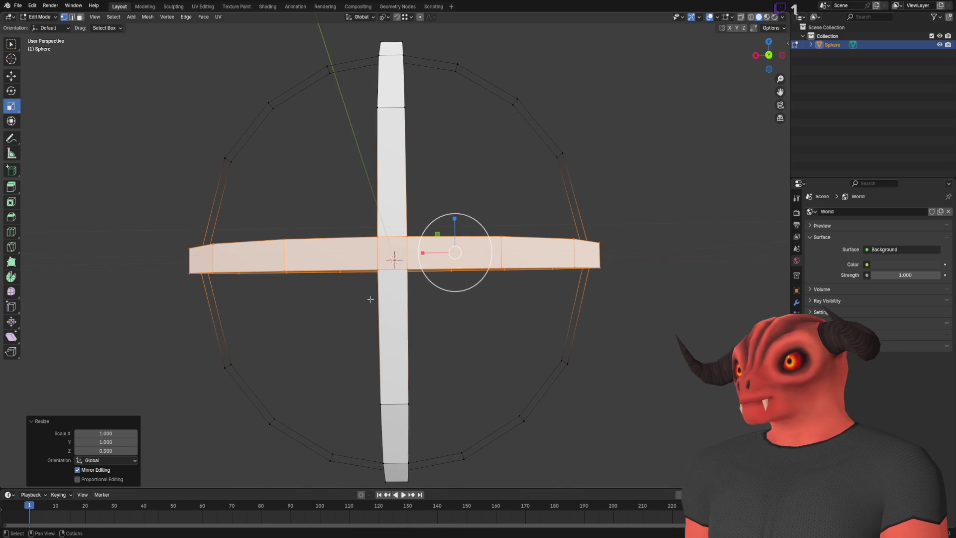
- Toggle out of and back into Edit Mode and bring up the face context menu
{"action": "scroll", "coordinate": [370, 300], "scroll_direction": "down", "scroll_amount": 5}
{"action": "key", "text": "Tab"}
{"action": "scroll", "coordinate": [444, 249], "scroll_direction": "up", "scroll_amount": 3}
{"action": "key", "text": "Tab"}
{"action": "right_click", "coordinate": [551, 146]}
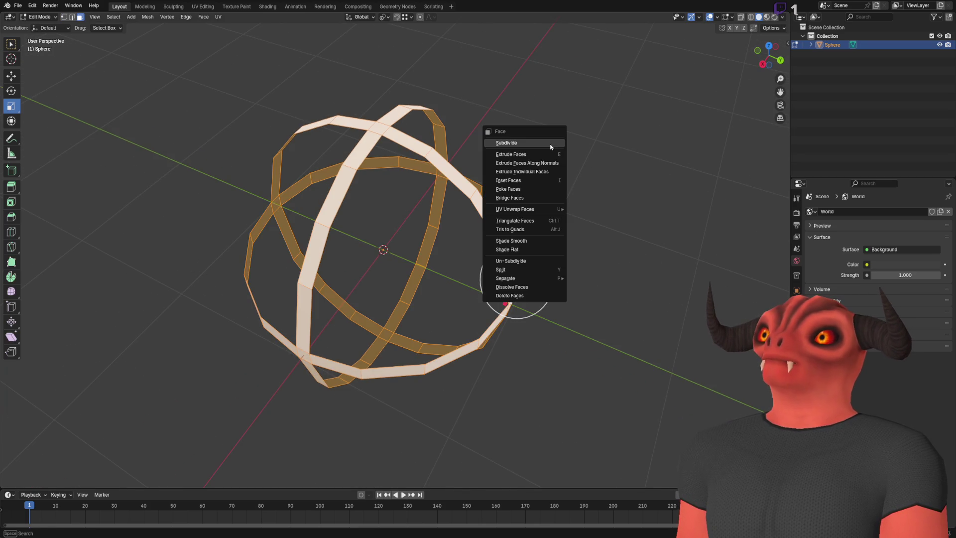
- Flip the cage's normals and check the result in Object Mode
{"action": "left_click", "coordinate": [147, 17]}
{"action": "mouse_move", "coordinate": [169, 162]}
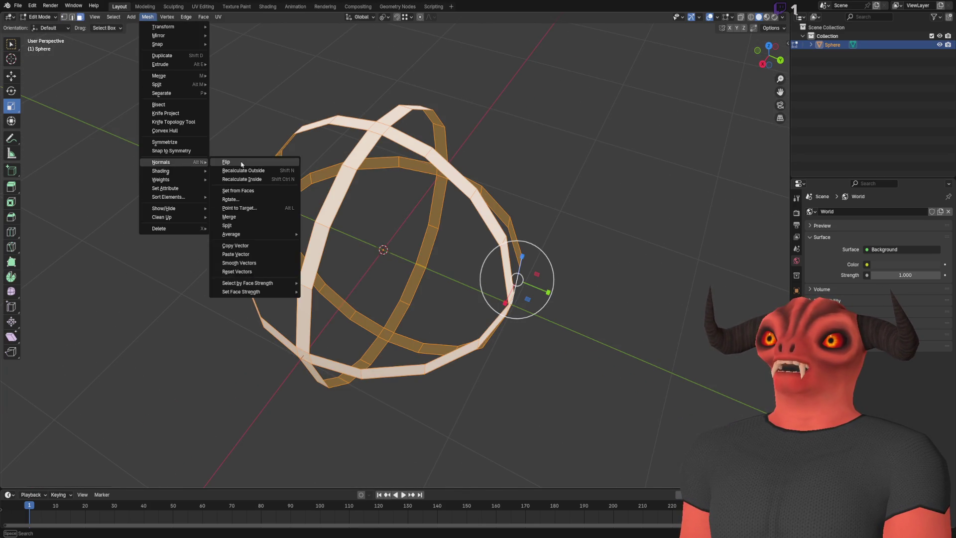
{"action": "left_click", "coordinate": [241, 162]}
{"action": "key", "text": "Tab"}
{"action": "scroll", "coordinate": [487, 205], "scroll_direction": "down", "scroll_amount": 3}
{"action": "mouse_move", "coordinate": [227, 143]}
{"action": "left_mouse_down"}
{"action": "mouse_move", "coordinate": [132, 202]}
{"action": "mouse_move", "coordinate": [118, 292]}
{"action": "mouse_move", "coordinate": [337, 292]}
{"action": "mouse_move", "coordinate": [447, 175]}
{"action": "mouse_move", "coordinate": [427, 156]}
{"action": "mouse_move", "coordinate": [268, 156]}
{"action": "mouse_move", "coordinate": [236, 174]}
{"action": "mouse_move", "coordinate": [380, 162]}
{"action": "mouse_move", "coordinate": [391, 231]}
{"action": "mouse_move", "coordinate": [420, 96]}
{"action": "mouse_move", "coordinate": [397, 164]}
{"action": "mouse_move", "coordinate": [326, 156]}
{"action": "left_mouse_up"}
- Merge the top boundary edge loop into a single center vertex
{"action": "key", "text": "Tab"}
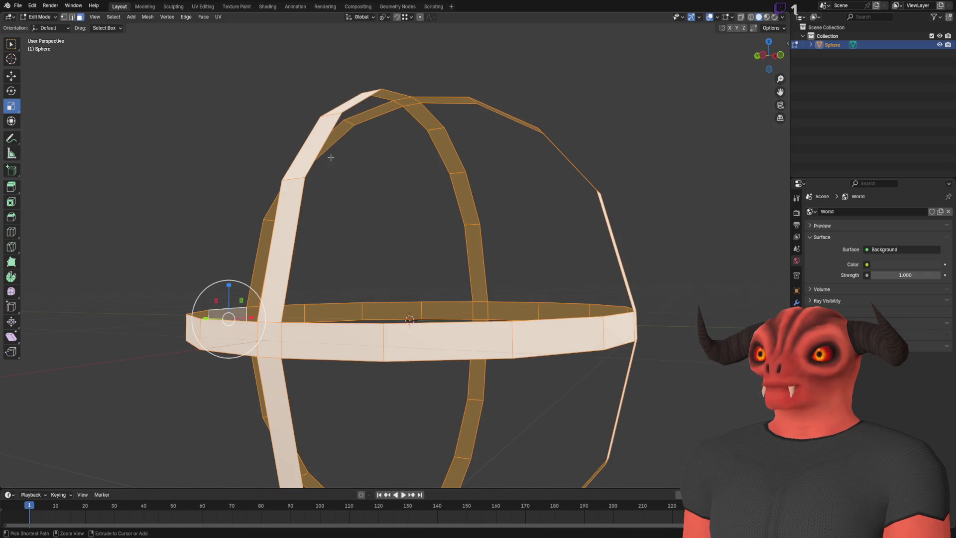
{"action": "key", "text": "2"}
{"action": "left_click", "coordinate": [363, 97], "text": "alt"}
{"action": "key", "text": "g"}
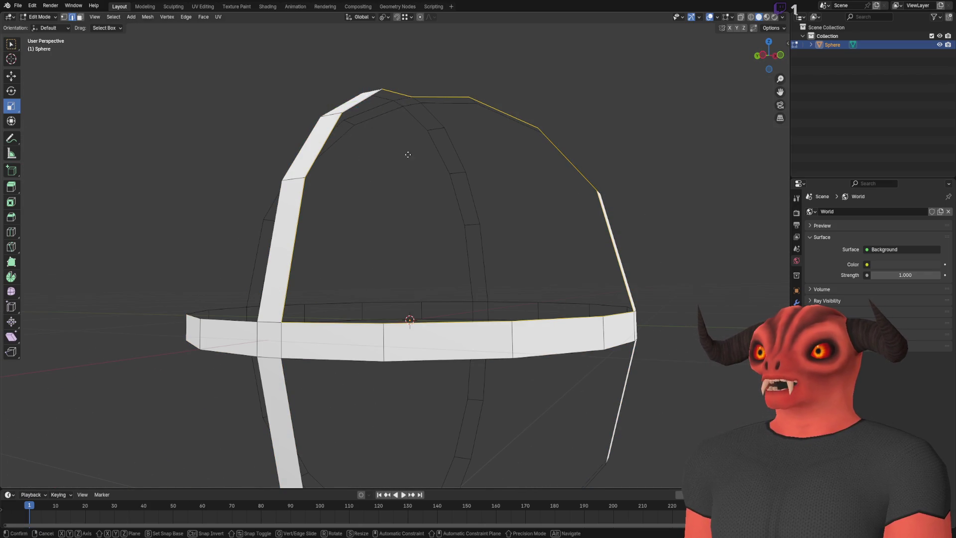
{"action": "left_click", "coordinate": [408, 154]}
{"action": "key", "text": "m"}
{"action": "left_click", "coordinate": [384, 124]}
{"action": "mouse_move", "coordinate": [383, 124]}
{"action": "left_mouse_down"}
{"action": "mouse_move", "coordinate": [467, 195]}
{"action": "mouse_move", "coordinate": [427, 189]}
{"action": "left_mouse_up"}
- Pull the new pole vertex down toward the sphere's center
{"action": "key", "text": "1"}
{"action": "left_click", "coordinate": [11, 76]}
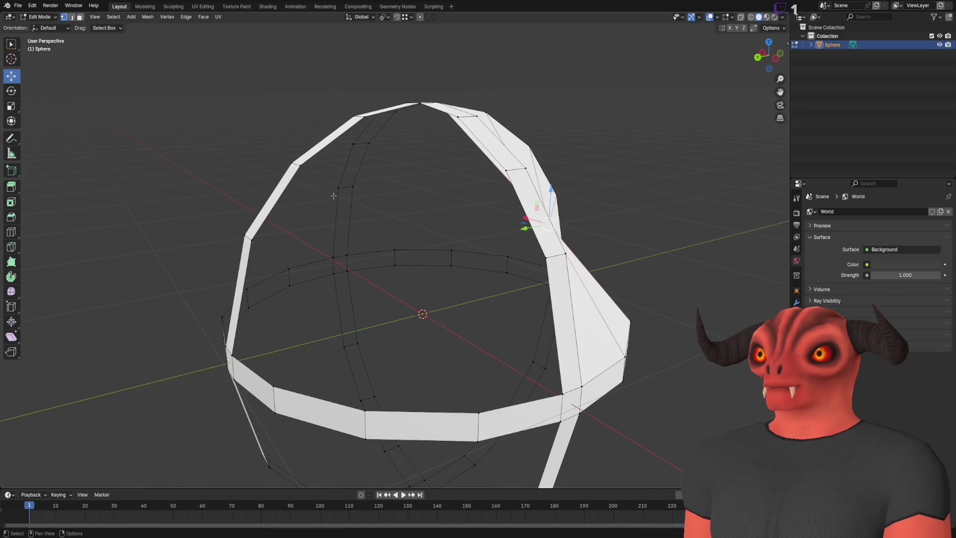
{"action": "mouse_move", "coordinate": [538, 211]}
{"action": "left_mouse_down"}
{"action": "mouse_move", "coordinate": [391, 243]}
{"action": "mouse_move", "coordinate": [445, 308]}
{"action": "mouse_move", "coordinate": [454, 346]}
{"action": "left_mouse_up"}
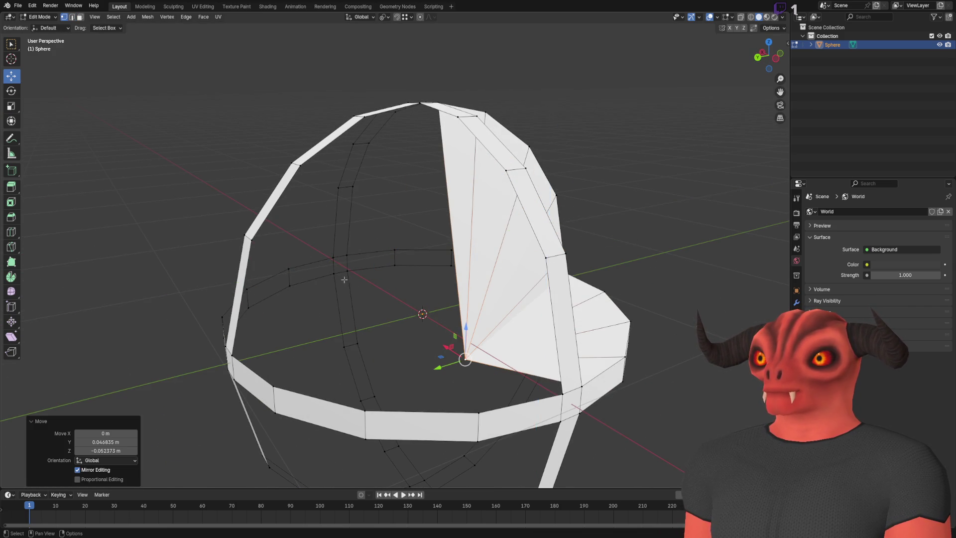
{"action": "key", "text": "g"}
{"action": "key", "text": "x"}
{"action": "left_click", "coordinate": [509, 238]}
{"action": "scroll", "coordinate": [508, 238], "scroll_direction": "down", "scroll_amount": 3}
{"action": "mouse_move", "coordinate": [509, 238]}
{"action": "left_mouse_down"}
{"action": "mouse_move", "coordinate": [393, 224]}
{"action": "mouse_move", "coordinate": [164, 219]}
{"action": "mouse_move", "coordinate": [370, 222]}
{"action": "mouse_move", "coordinate": [241, 220]}
{"action": "mouse_move", "coordinate": [291, 252]}
{"action": "mouse_move", "coordinate": [349, 219]}
{"action": "left_mouse_up"}
- Grow the selection around the pole and delete those faces, leaving open bands
{"action": "key", "text": "ctrl+KP_Add"}
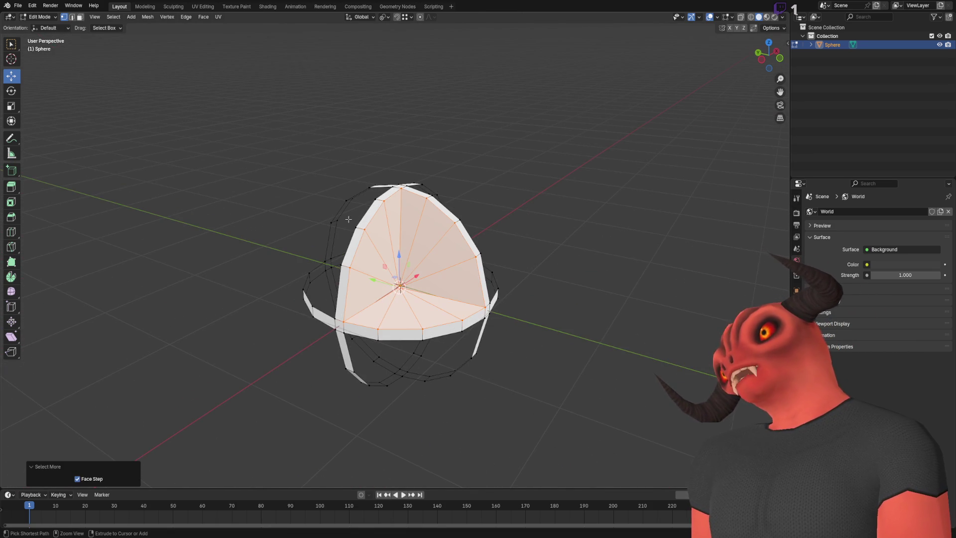
{"action": "key", "text": "x"}
{"action": "left_click", "coordinate": [543, 195]}
{"action": "key", "text": "Tab"}
{"action": "left_click", "coordinate": [533, 220]}
{"action": "scroll", "coordinate": [389, 237], "scroll_direction": "up", "scroll_amount": 4}
{"action": "mouse_move", "coordinate": [388, 237]}
{"action": "left_mouse_down"}
{"action": "mouse_move", "coordinate": [489, 254]}
{"action": "mouse_move", "coordinate": [405, 239]}
{"action": "mouse_move", "coordinate": [364, 309]}
{"action": "mouse_move", "coordinate": [309, 133]}
{"action": "mouse_move", "coordinate": [250, 208]}
{"action": "mouse_move", "coordinate": [401, 214]}
{"action": "mouse_move", "coordinate": [379, 109]}
{"action": "mouse_move", "coordinate": [245, 154]}
{"action": "mouse_move", "coordinate": [324, 144]}
{"action": "left_mouse_up"}
{"action": "key", "text": "Tab"}
{"action": "scroll", "coordinate": [346, 216], "scroll_direction": "up", "scroll_amount": 3}
{"action": "mouse_move", "coordinate": [346, 215]}
{"action": "left_mouse_down"}
{"action": "mouse_move", "coordinate": [504, 219]}
{"action": "mouse_move", "coordinate": [590, 208]}
{"action": "mouse_move", "coordinate": [462, 121]}
{"action": "mouse_move", "coordinate": [486, 154]}
{"action": "mouse_move", "coordinate": [412, 181]}
{"action": "left_mouse_up"}
- Set the cage's dimensions to 1 m in the Object Mode transform panel
{"action": "key", "text": "Tab"}
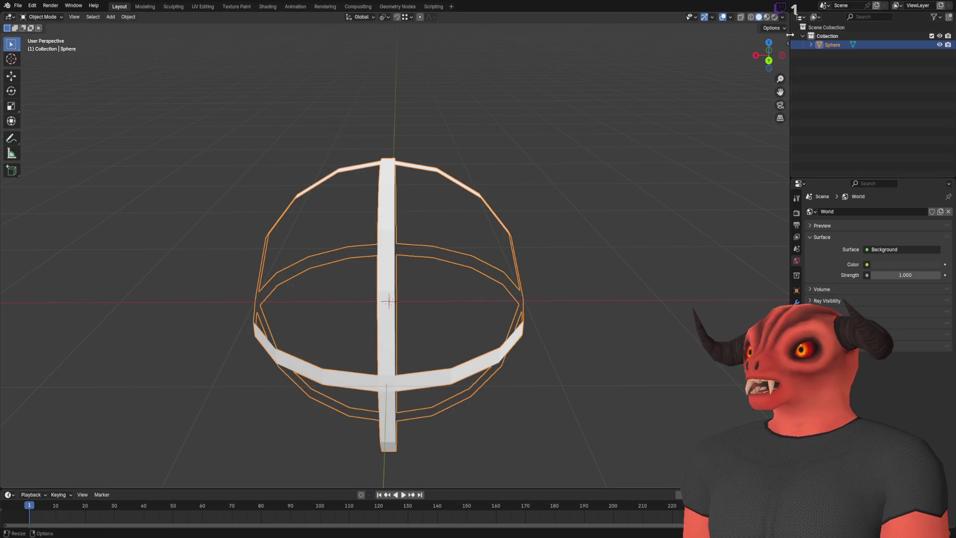
{"action": "left_click", "coordinate": [787, 44]}
{"action": "left_click", "coordinate": [746, 176]}
{"action": "type", "text": "1"}
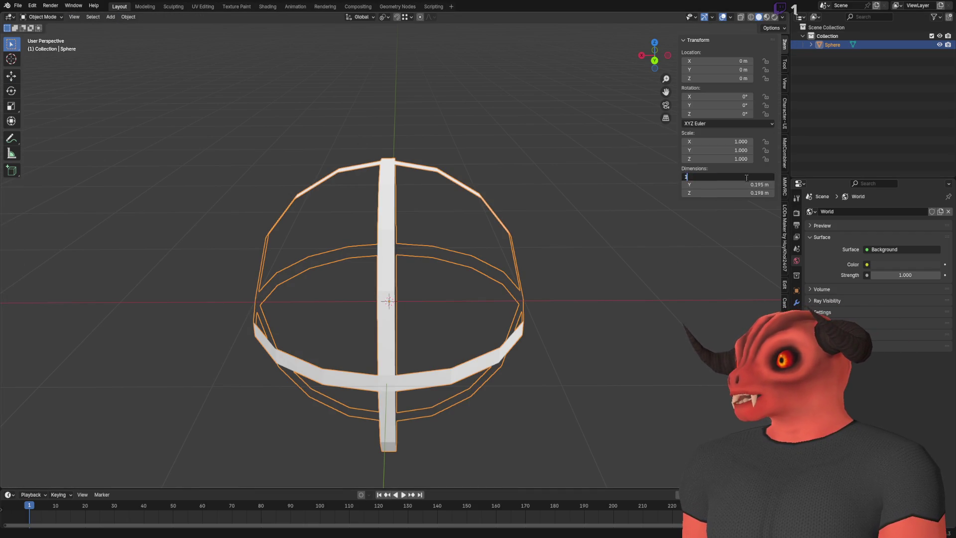
{"action": "key", "text": "Return"}
{"action": "scroll", "coordinate": [601, 211], "scroll_direction": "down", "scroll_amount": 8}
- Apply the cage's scale so it reads 1.000, then inspect the resized model
{"action": "key", "text": "q"}
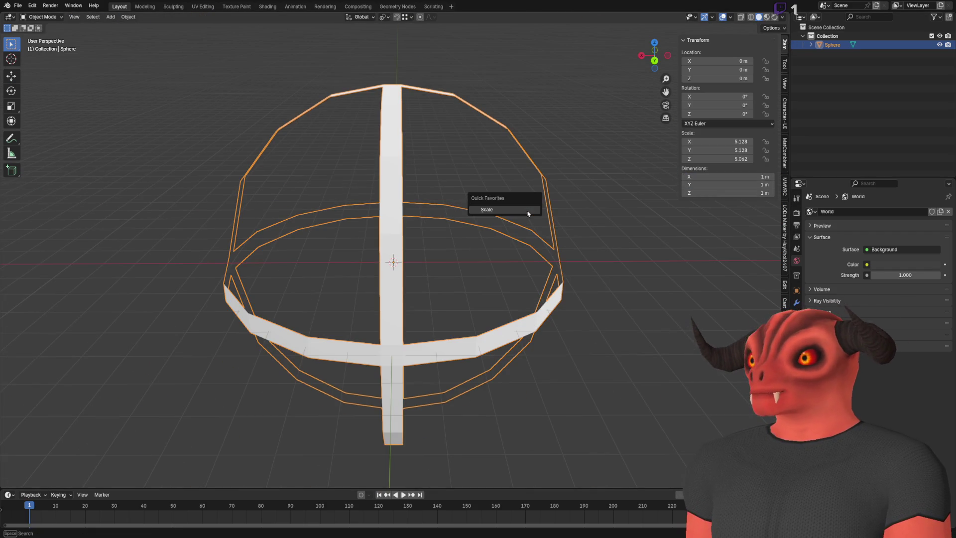
{"action": "left_click", "coordinate": [528, 214]}
{"action": "scroll", "coordinate": [527, 229], "scroll_direction": "down", "scroll_amount": 4}
{"action": "mouse_move", "coordinate": [516, 224]}
{"action": "left_mouse_down"}
{"action": "mouse_move", "coordinate": [504, 220]}
{"action": "mouse_move", "coordinate": [584, 217]}
{"action": "mouse_move", "coordinate": [380, 222]}
{"action": "mouse_move", "coordinate": [472, 155]}
{"action": "mouse_move", "coordinate": [327, 187]}
{"action": "mouse_move", "coordinate": [439, 261]}
{"action": "mouse_move", "coordinate": [406, 192]}
{"action": "mouse_move", "coordinate": [227, 93]}
{"action": "left_mouse_up"}
{"action": "key", "text": "ctrl+z"}
{"action": "key", "text": "ctrl+z"}
{"action": "key", "text": "ctrl+shift+z"}
{"action": "key", "text": "ctrl+shift+z"}
{"action": "key", "text": "Right"}
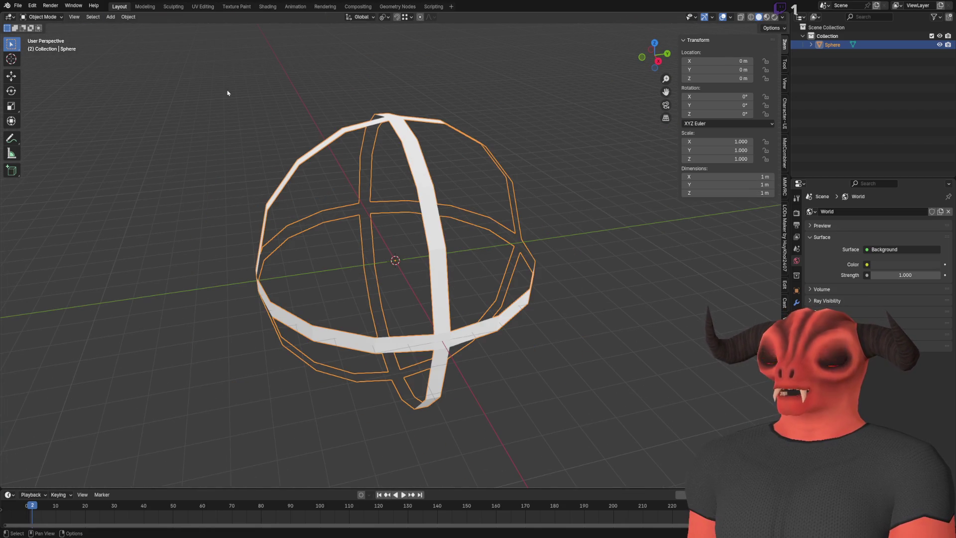
{"action": "left_click", "coordinate": [18, 6]}
{"action": "left_click", "coordinate": [18, 6]}
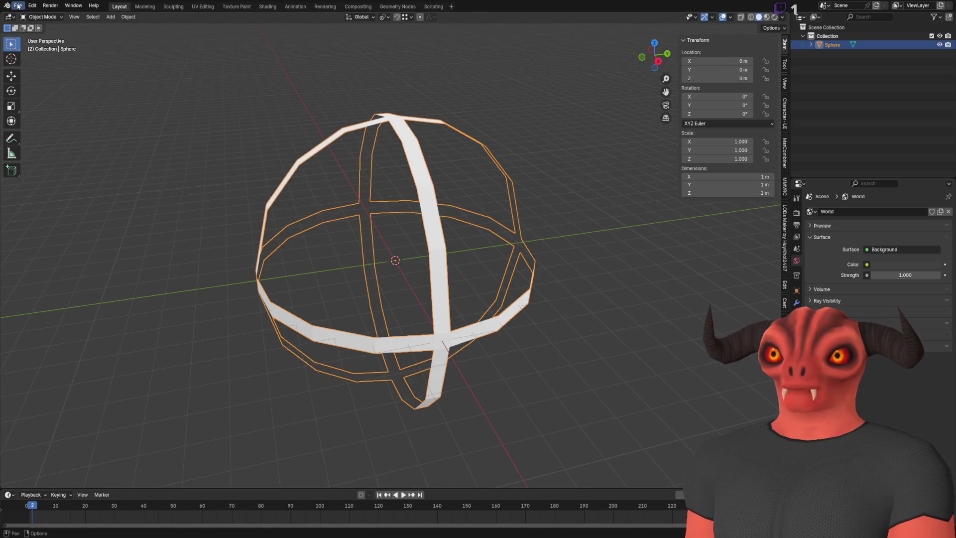
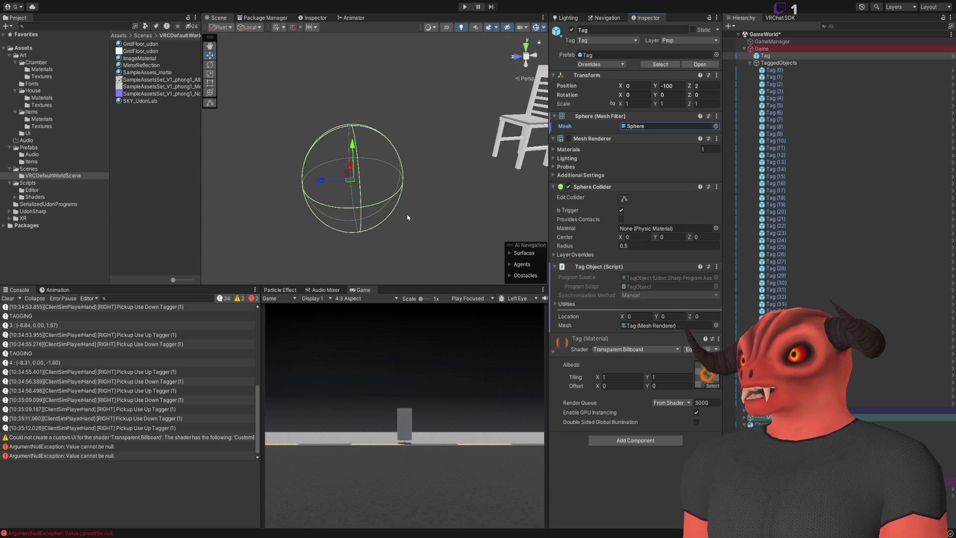
- Check the taggingPosition references in Game.cs, then open the Tag prefab in isolation in Unity
{"action": "key", "text": "alt+Tab"}
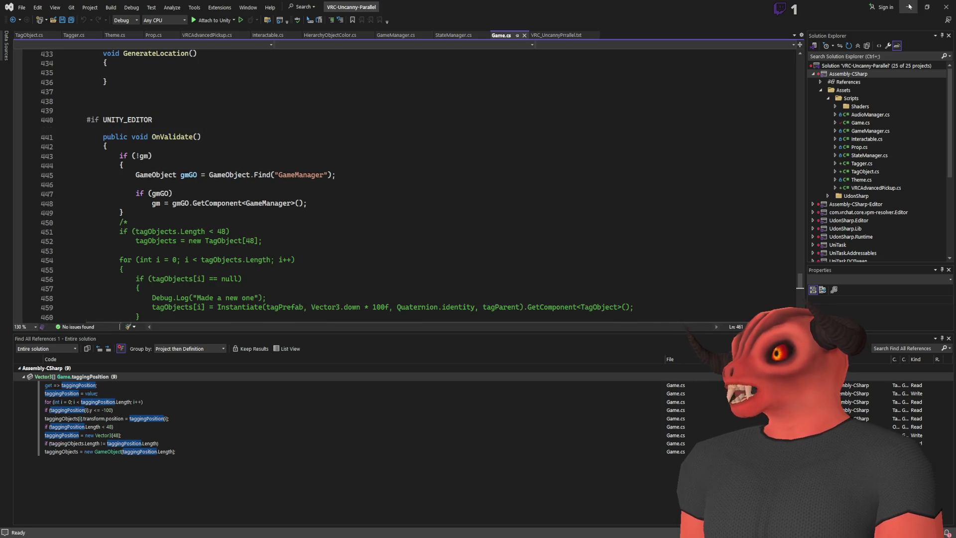
{"action": "key", "text": "alt+Tab"}
{"action": "mouse_move", "coordinate": [296, 165]}
{"action": "left_mouse_down"}
{"action": "mouse_move", "coordinate": [382, 138]}
{"action": "mouse_move", "coordinate": [299, 185]}
{"action": "left_mouse_up"}
{"action": "left_click", "coordinate": [764, 56]}
{"action": "left_click", "coordinate": [699, 64]}
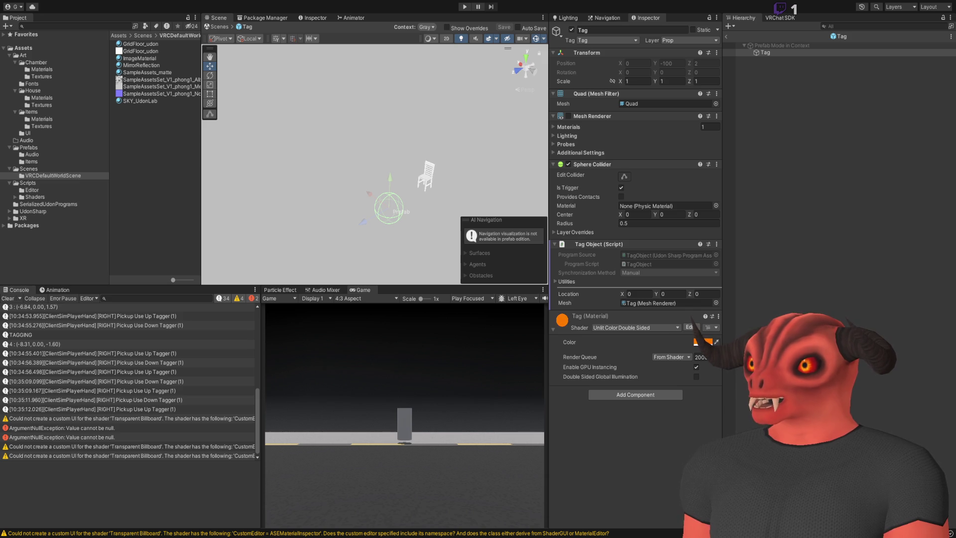
- Exit the Tag prefab back to the GameWorld scene and view the orange Tag sphere
{"action": "left_click", "coordinate": [776, 181]}
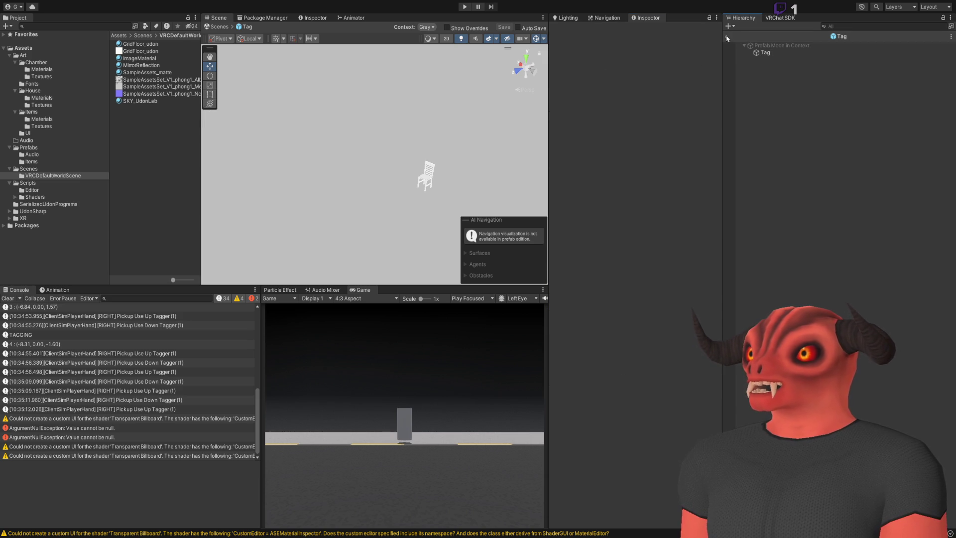
{"action": "left_click", "coordinate": [727, 37]}
{"action": "mouse_move", "coordinate": [465, 170]}
{"action": "left_mouse_down"}
{"action": "mouse_move", "coordinate": [435, 150]}
{"action": "mouse_move", "coordinate": [398, 155]}
{"action": "left_mouse_up"}
{"action": "scroll", "coordinate": [380, 156], "scroll_direction": "up", "scroll_amount": 5}
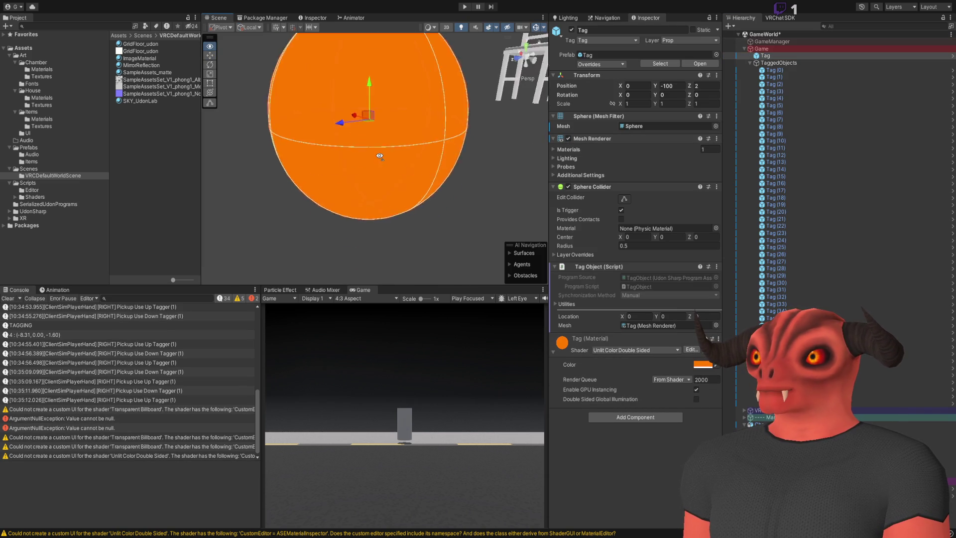
{"action": "scroll", "coordinate": [379, 156], "scroll_direction": "down", "scroll_amount": 3}
- Toggle the Tag's Mesh Renderer off and back on, then bring the chair back into view
{"action": "left_click", "coordinate": [568, 139]}
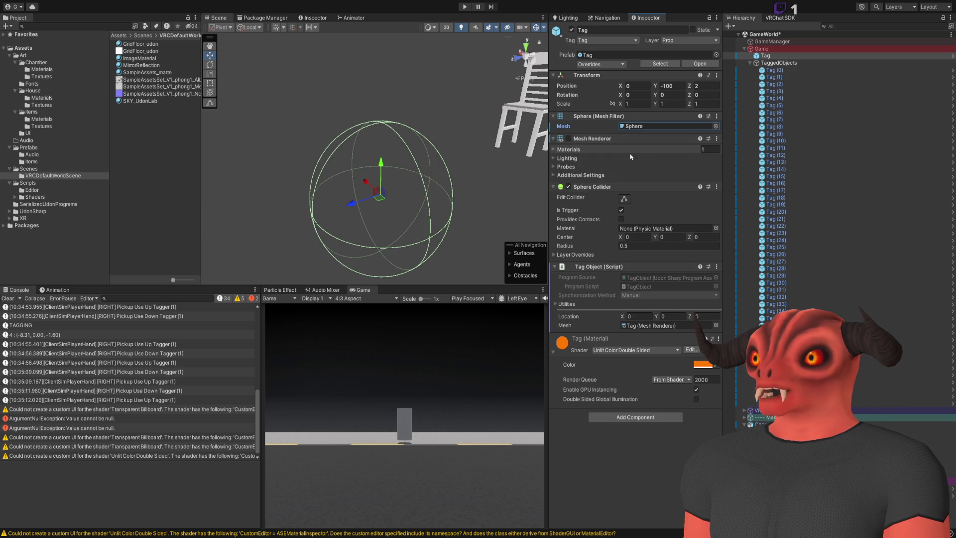
{"action": "left_click", "coordinate": [568, 138]}
{"action": "mouse_move", "coordinate": [369, 149]}
{"action": "left_mouse_down"}
{"action": "mouse_move", "coordinate": [356, 146]}
{"action": "mouse_move", "coordinate": [337, 166]}
{"action": "mouse_move", "coordinate": [375, 166]}
{"action": "mouse_move", "coordinate": [287, 160]}
{"action": "mouse_move", "coordinate": [537, 130]}
{"action": "mouse_move", "coordinate": [455, 168]}
{"action": "mouse_move", "coordinate": [650, 174]}
{"action": "left_mouse_up"}
{"action": "mouse_move", "coordinate": [538, 172]}
{"action": "left_mouse_down"}
{"action": "mouse_move", "coordinate": [433, 166]}
{"action": "mouse_move", "coordinate": [525, 172]}
{"action": "mouse_move", "coordinate": [899, 149]}
{"action": "mouse_move", "coordinate": [508, 214]}
{"action": "mouse_move", "coordinate": [514, 229]}
{"action": "mouse_move", "coordinate": [370, 201]}
{"action": "mouse_move", "coordinate": [702, 188]}
{"action": "mouse_move", "coordinate": [665, 184]}
{"action": "mouse_move", "coordinate": [719, 182]}
{"action": "mouse_move", "coordinate": [717, 169]}
{"action": "mouse_move", "coordinate": [598, 150]}
{"action": "mouse_move", "coordinate": [727, 149]}
{"action": "mouse_move", "coordinate": [733, 134]}
{"action": "left_mouse_up"}
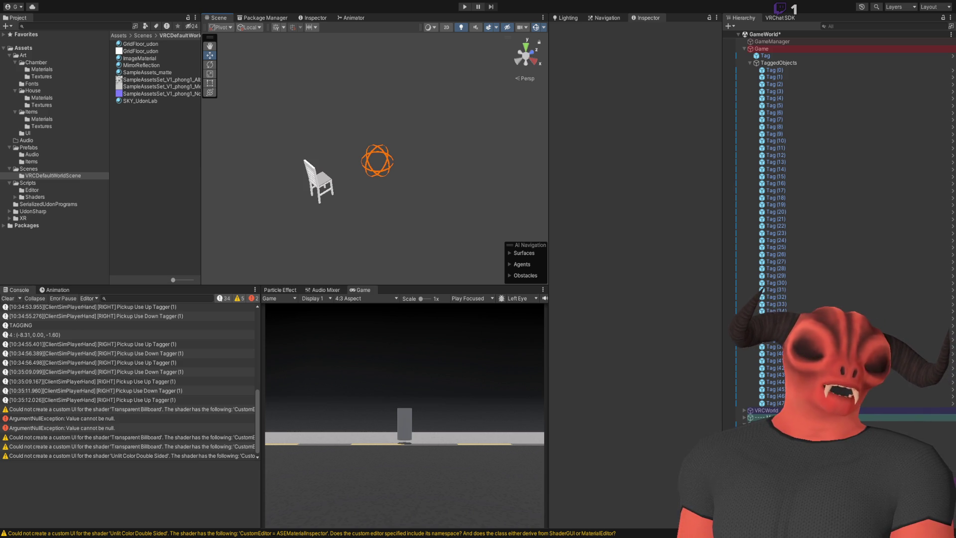
- Inspect the orange ring marker in isometric view, then return to perspective and zoom in
{"action": "left_click_drag", "start_coordinate": [384, 177], "coordinate": [404, 139]}
{"action": "scroll", "coordinate": [404, 138], "scroll_direction": "down", "scroll_amount": 5}
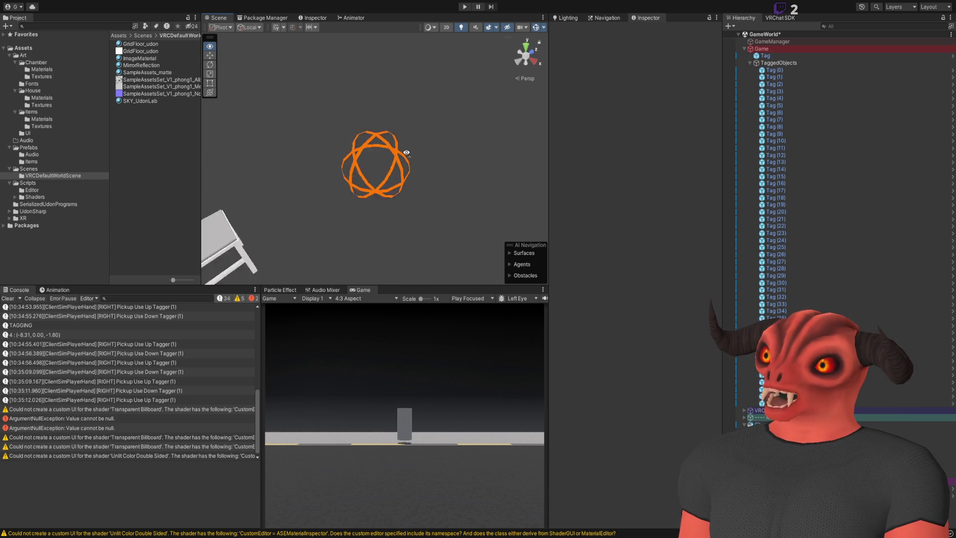
{"action": "left_click", "coordinate": [524, 78]}
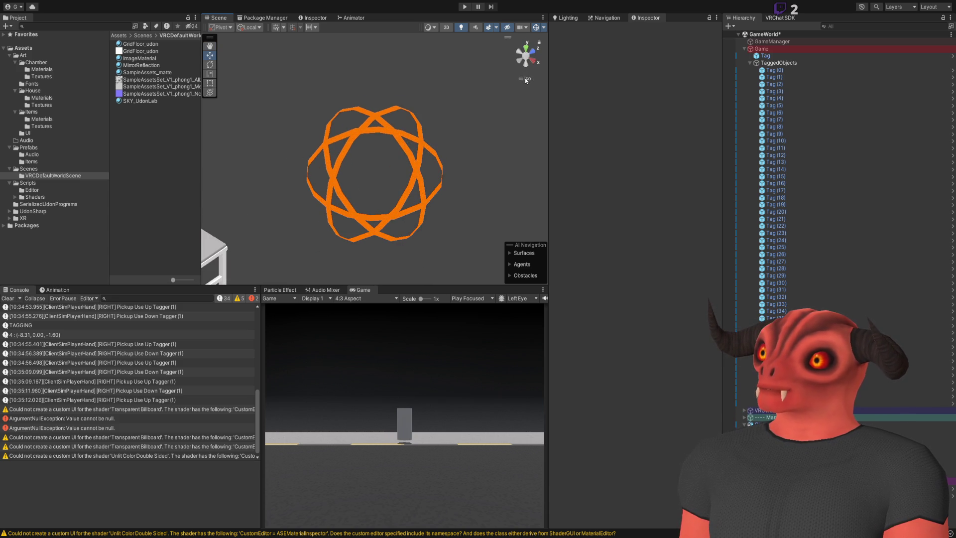
{"action": "mouse_move", "coordinate": [430, 164]}
{"action": "left_mouse_down"}
{"action": "mouse_move", "coordinate": [433, 153]}
{"action": "mouse_move", "coordinate": [432, 195]}
{"action": "mouse_move", "coordinate": [436, 147]}
{"action": "mouse_move", "coordinate": [432, 156]}
{"action": "left_mouse_up"}
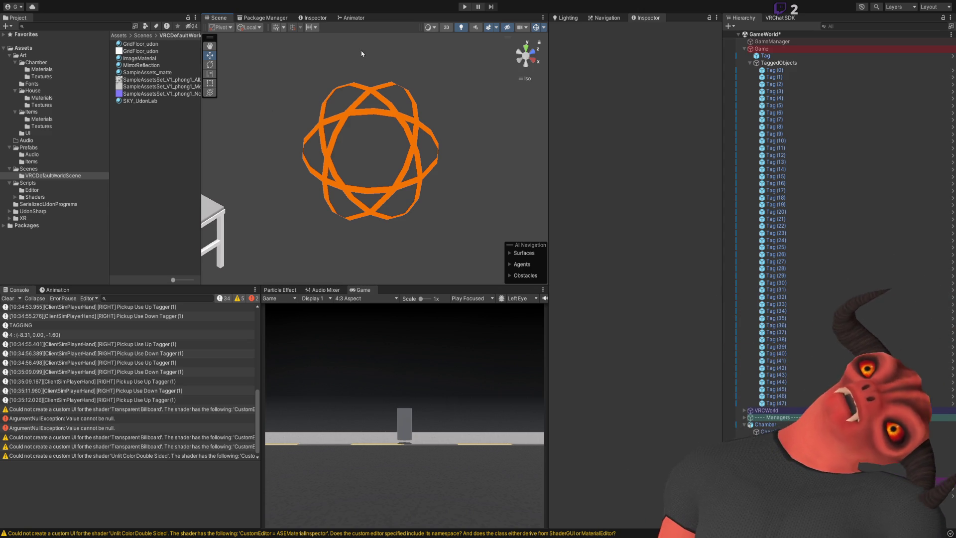
{"action": "left_click", "coordinate": [518, 78]}
{"action": "mouse_move", "coordinate": [522, 77]}
{"action": "left_mouse_down"}
{"action": "mouse_move", "coordinate": [241, 115]}
{"action": "mouse_move", "coordinate": [299, 129]}
{"action": "left_mouse_up"}
{"action": "scroll", "coordinate": [241, 115], "scroll_direction": "down", "scroll_amount": 5}
- Turn off the Tag object's Mesh Renderer so its orange ring no longer renders
{"action": "left_click", "coordinate": [764, 56]}
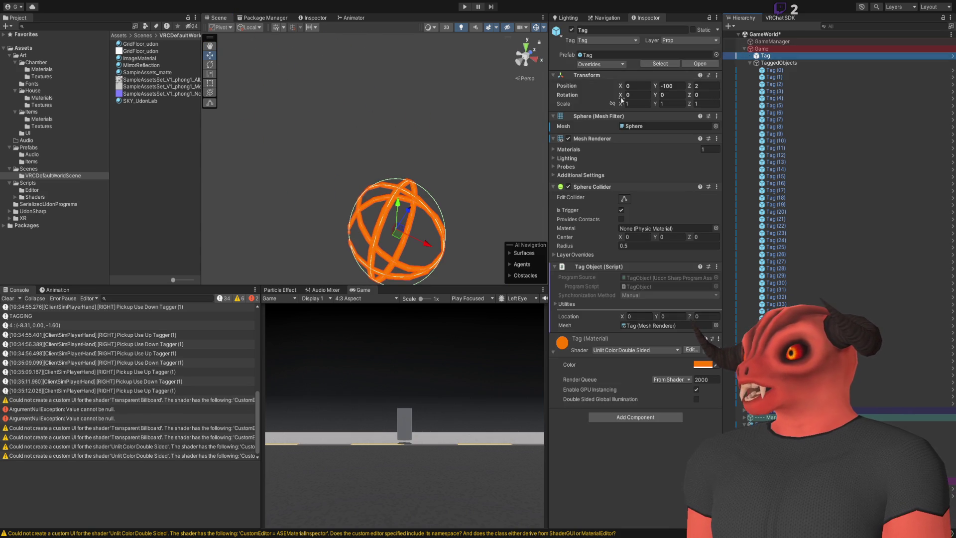
{"action": "left_click", "coordinate": [568, 139]}
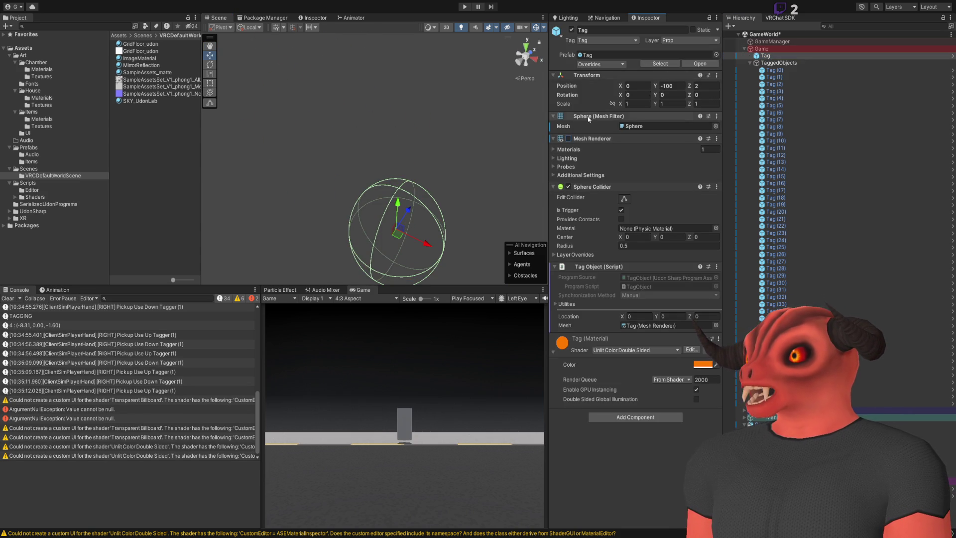
{"action": "left_click", "coordinate": [568, 150]}
{"action": "left_click", "coordinate": [568, 150]}
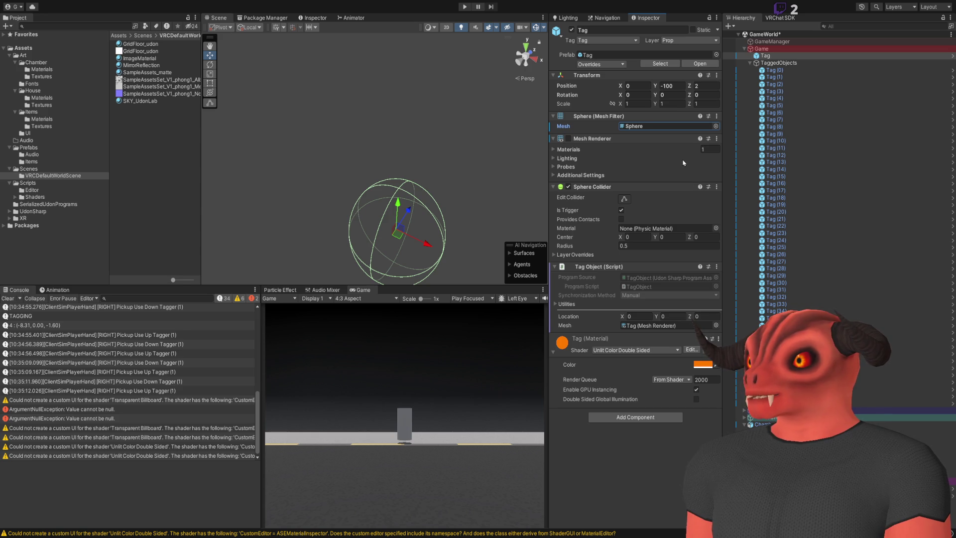
{"action": "mouse_move", "coordinate": [379, 149]}
{"action": "left_mouse_down"}
{"action": "mouse_move", "coordinate": [453, 483]}
{"action": "mouse_move", "coordinate": [442, 521]}
{"action": "mouse_move", "coordinate": [765, 13]}
{"action": "left_mouse_up"}
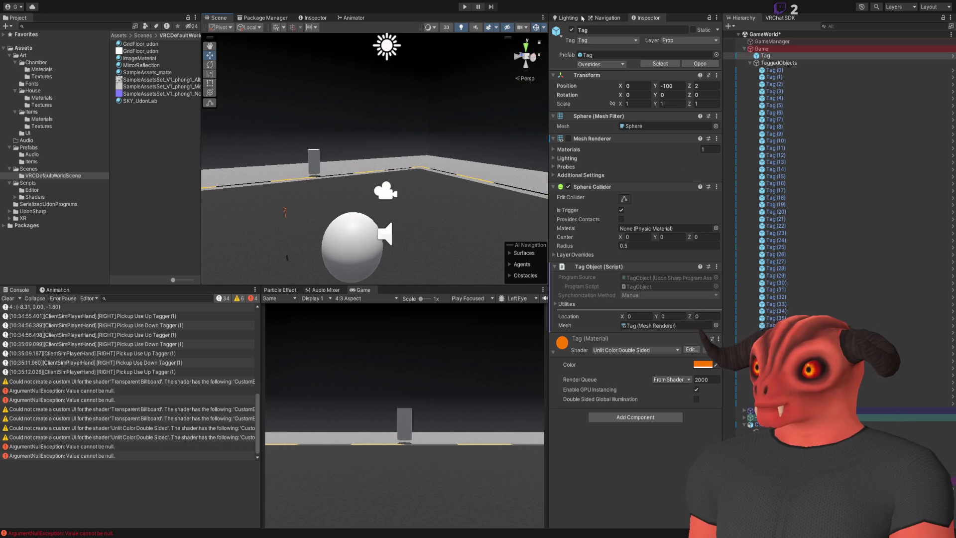
- Play-test firing the Tagger, inspect the spawned Tag (16) and Tag (0), then stop Play
{"action": "left_click", "coordinate": [470, 6]}
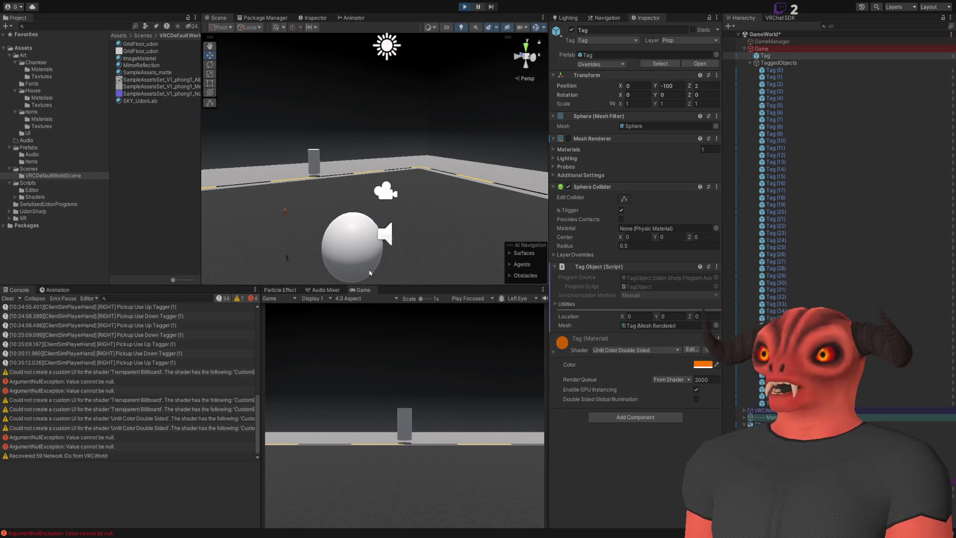
{"action": "left_click", "coordinate": [7, 298]}
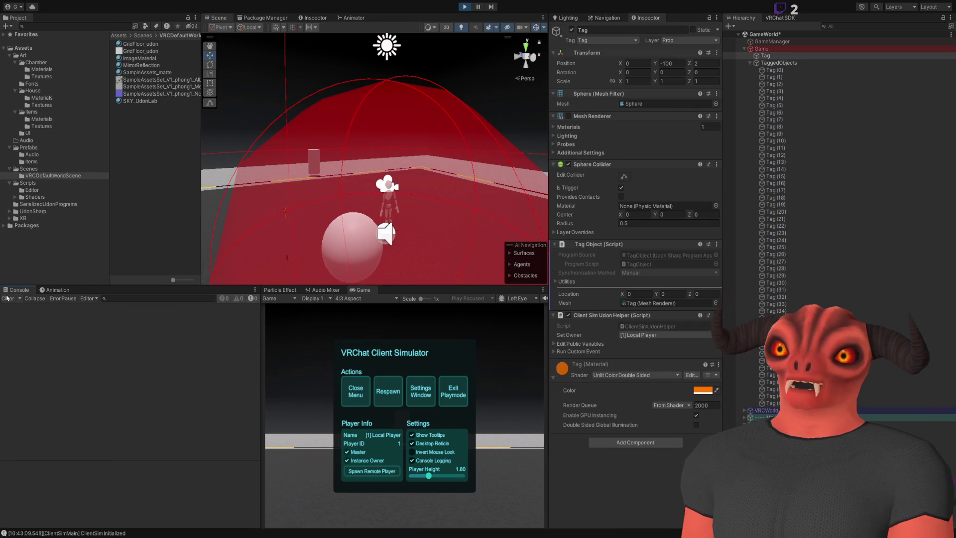
{"action": "left_click", "coordinate": [377, 395]}
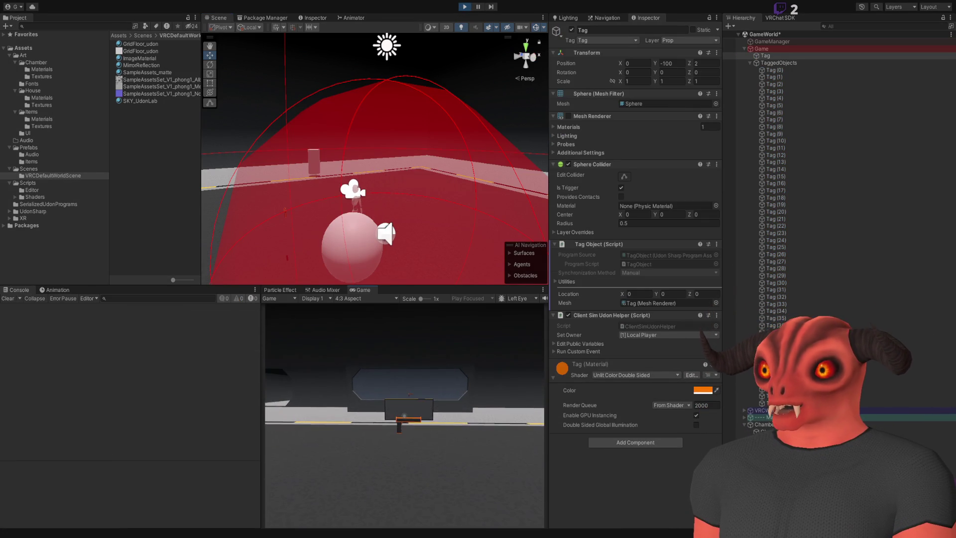
{"action": "left_click", "coordinate": [404, 416]}
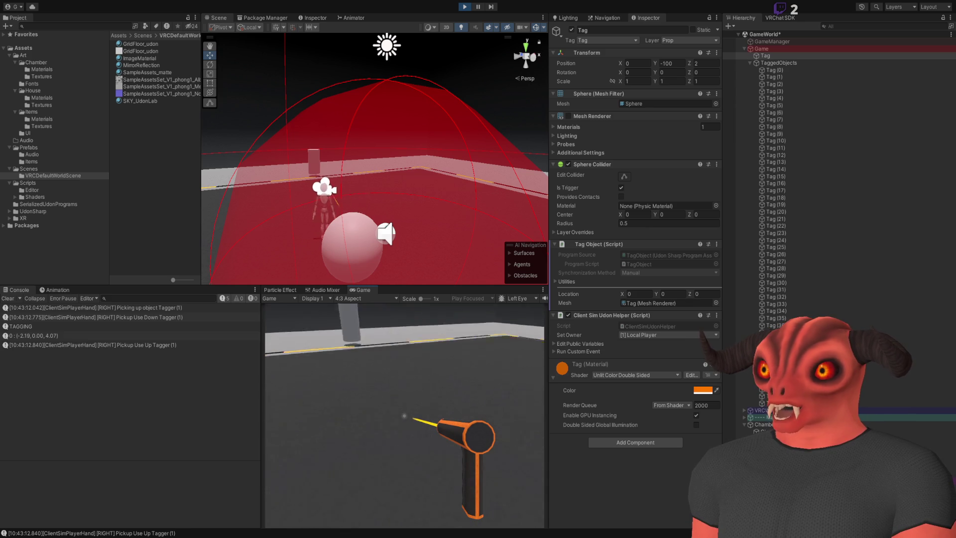
{"action": "left_click", "coordinate": [404, 415]}
{"action": "key", "text": "Escape"}
{"action": "double_click", "coordinate": [777, 183]}
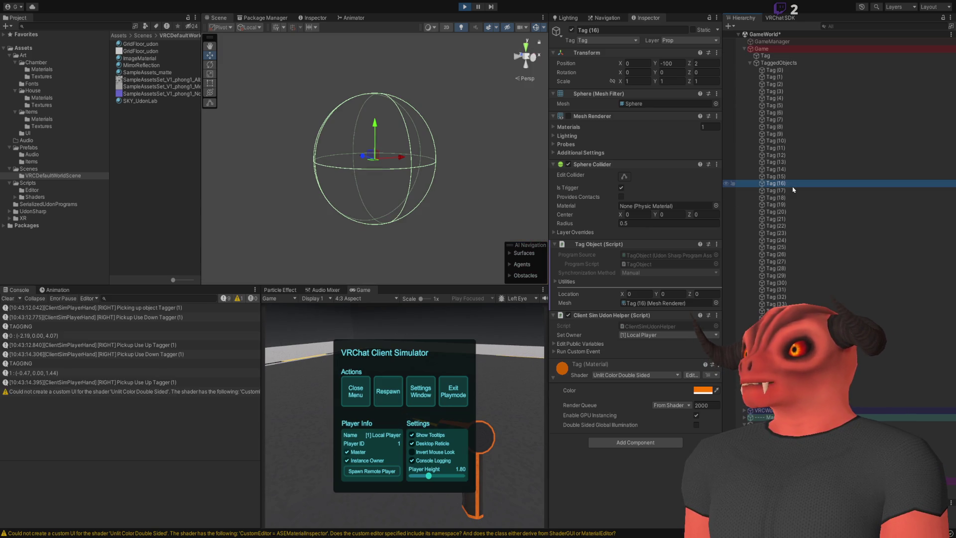
{"action": "left_click", "coordinate": [568, 116]}
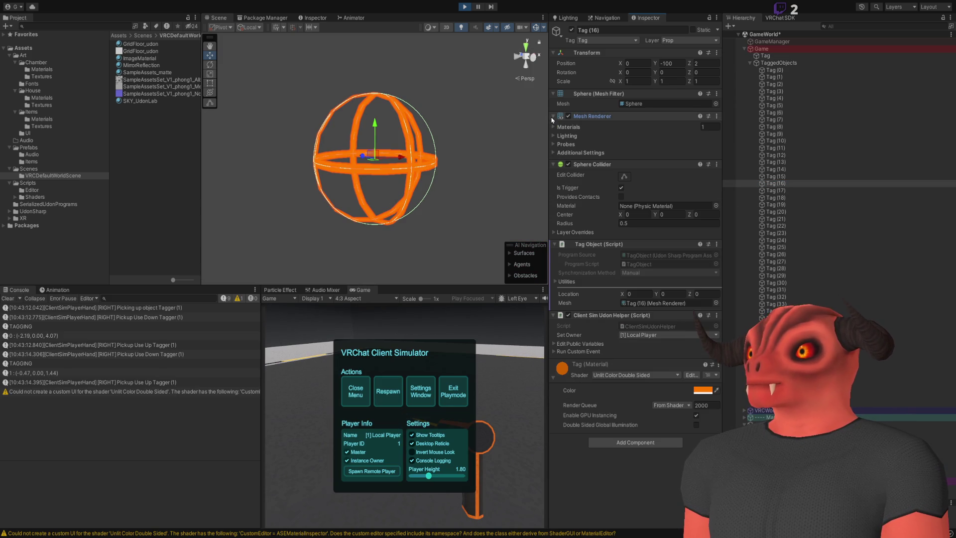
{"action": "left_click", "coordinate": [816, 72]}
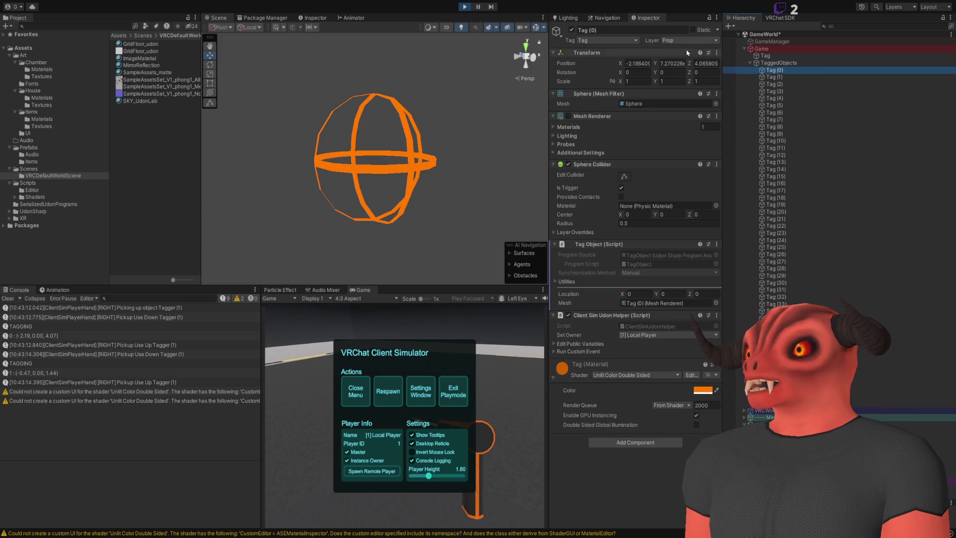
{"action": "left_click", "coordinate": [763, 56]}
{"action": "left_click", "coordinate": [462, 8]}
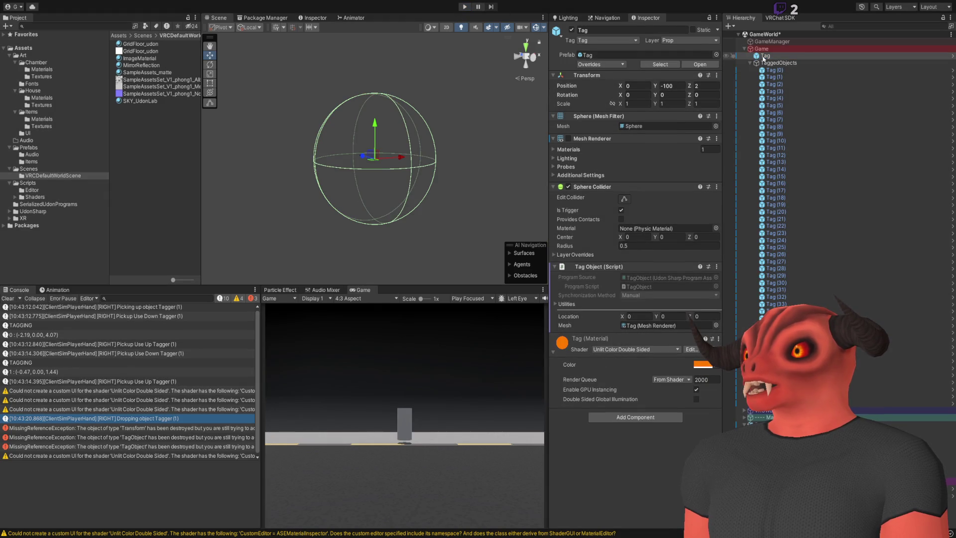
- Re-enable the Tag prefab's Mesh Renderer and save the prefab
{"action": "left_click", "coordinate": [687, 67]}
{"action": "left_click", "coordinate": [568, 116]}
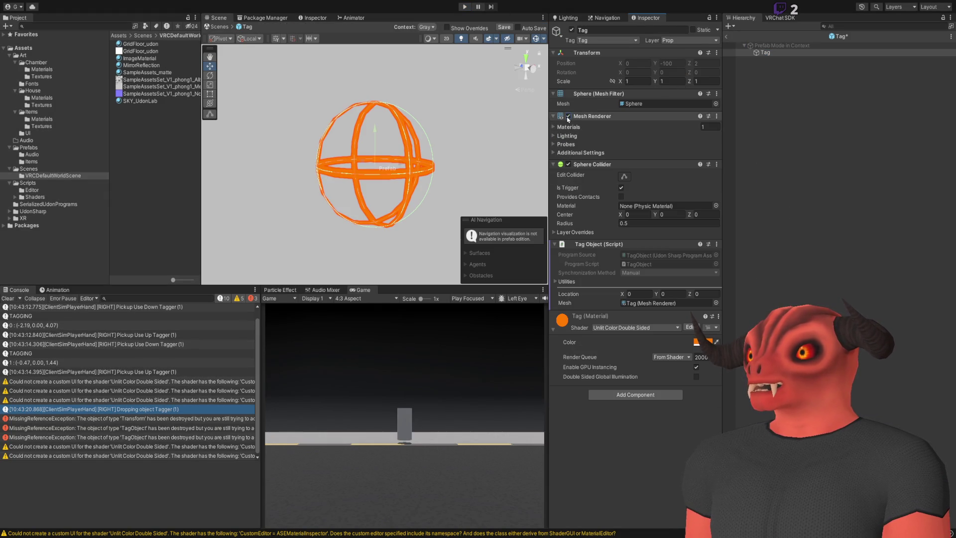
{"action": "left_click", "coordinate": [600, 143]}
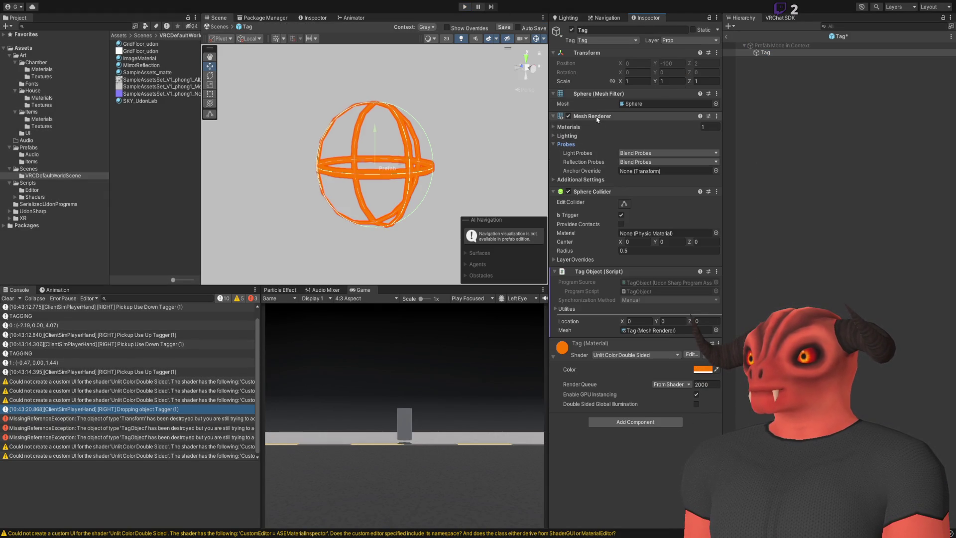
{"action": "left_click", "coordinate": [731, 44]}
{"action": "key", "text": "ctrl+s"}
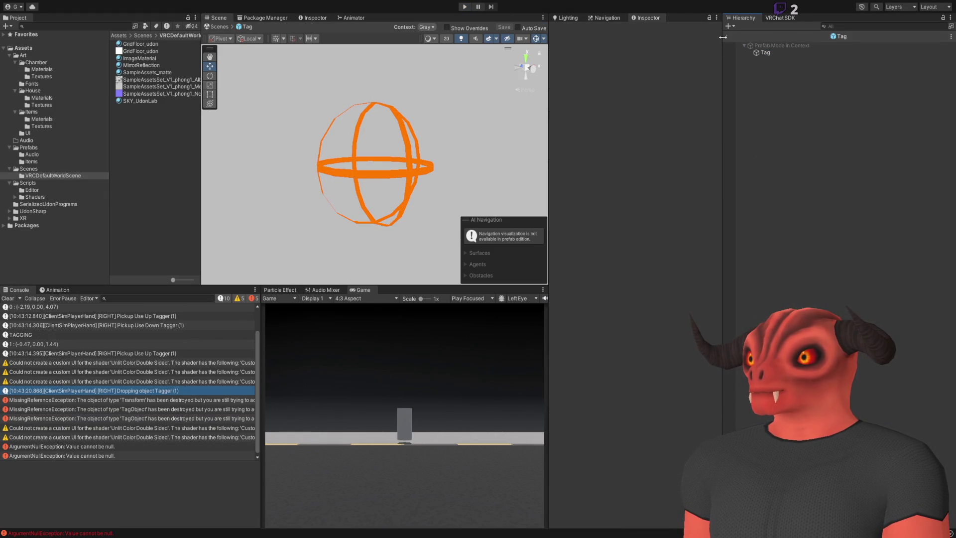
{"action": "left_click", "coordinate": [723, 38]}
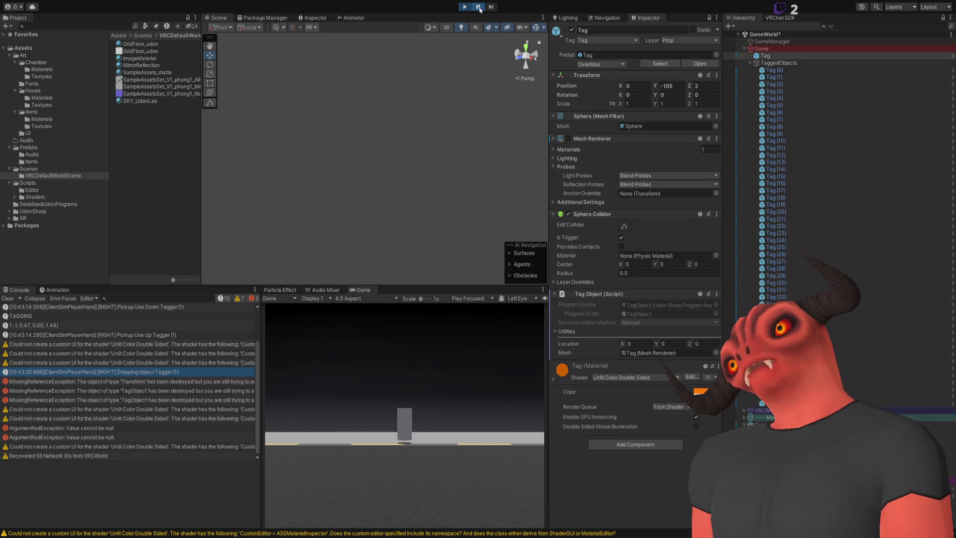
- Start Play mode again and tag several spots on the floor with the Tagger
{"action": "left_click", "coordinate": [479, 10]}
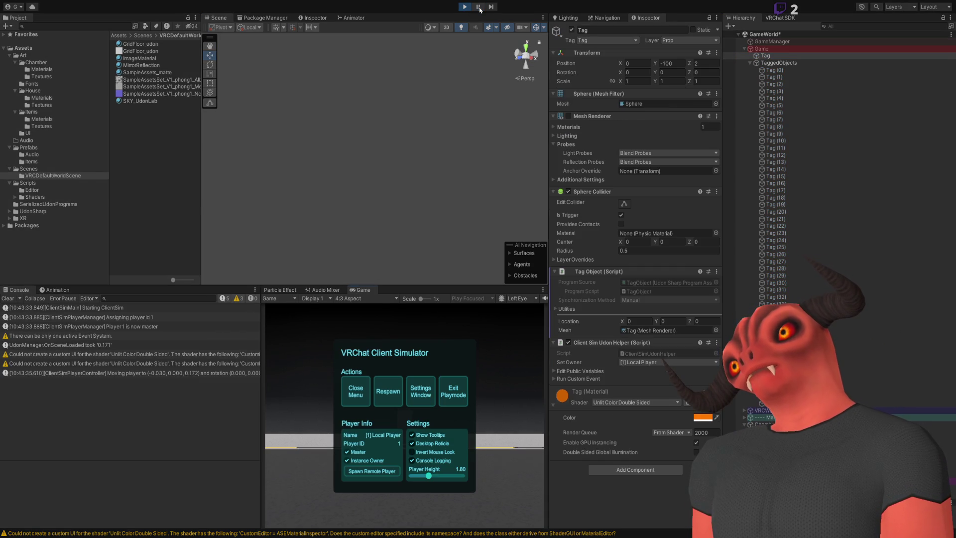
{"action": "left_click", "coordinate": [404, 416]}
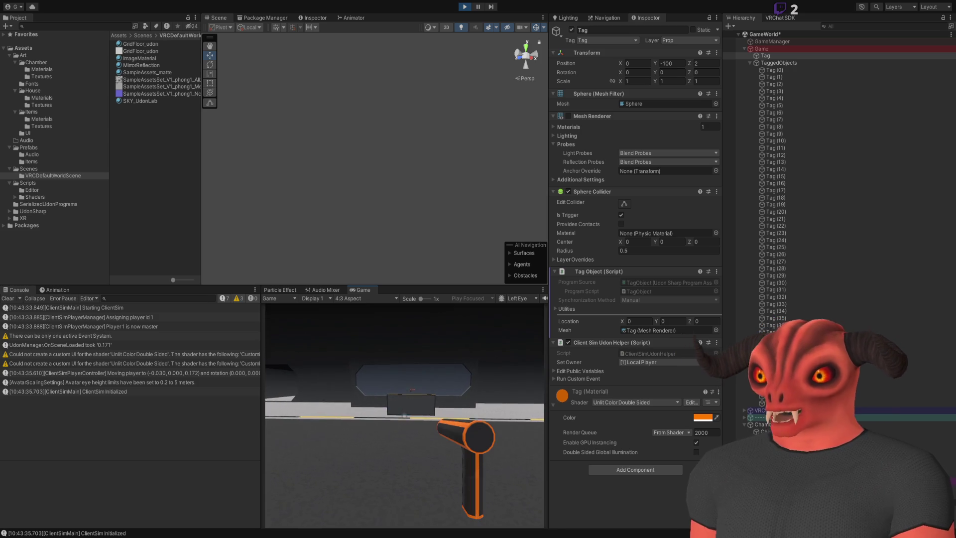
{"action": "left_click", "coordinate": [404, 415]}
{"action": "left_click", "coordinate": [404, 416]}
{"action": "left_click", "coordinate": [404, 415]}
{"action": "left_click", "coordinate": [404, 415]}
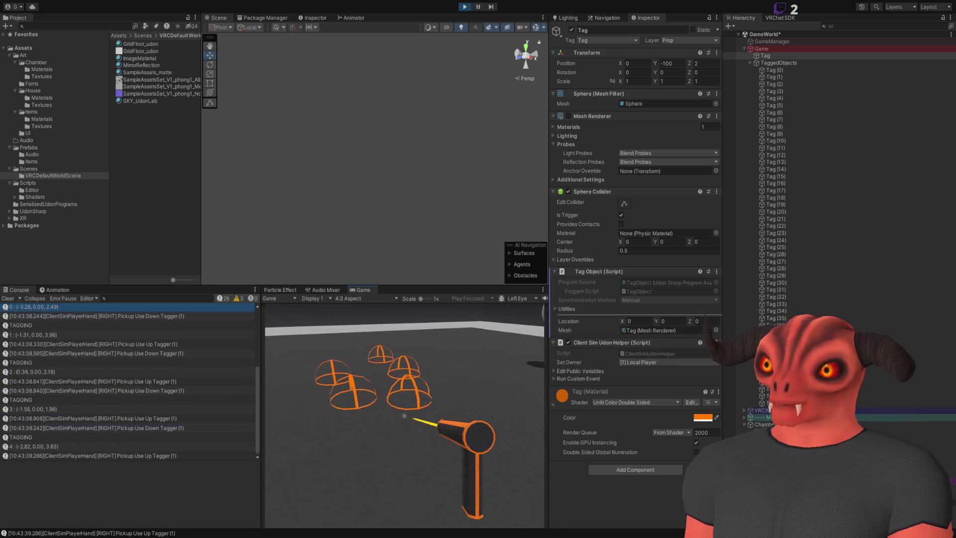
{"action": "left_click", "coordinate": [404, 415]}
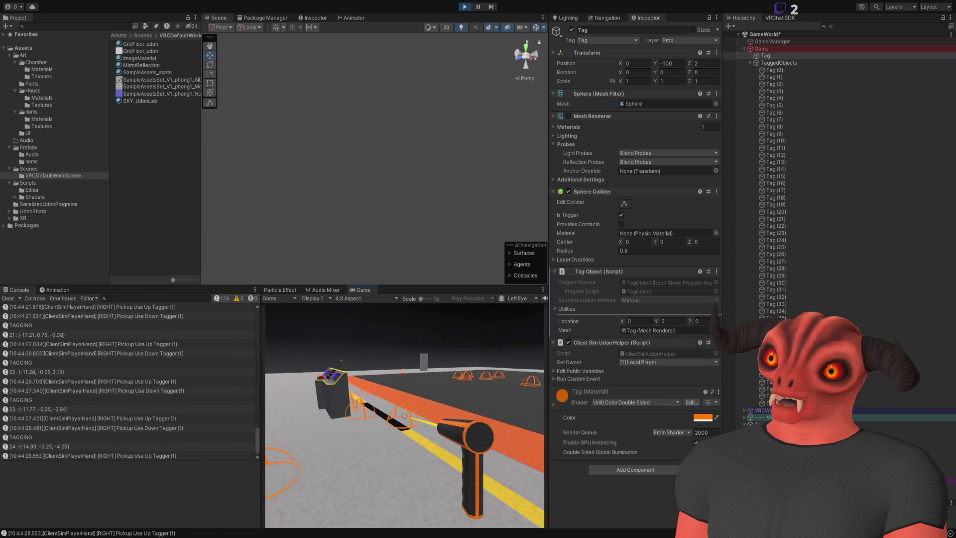
- Fire the Tagger at the existing orange sphere markers to test untagging
{"action": "left_click", "coordinate": [403, 415]}
{"action": "left_click", "coordinate": [403, 415]}
{"action": "left_click", "coordinate": [403, 415]}
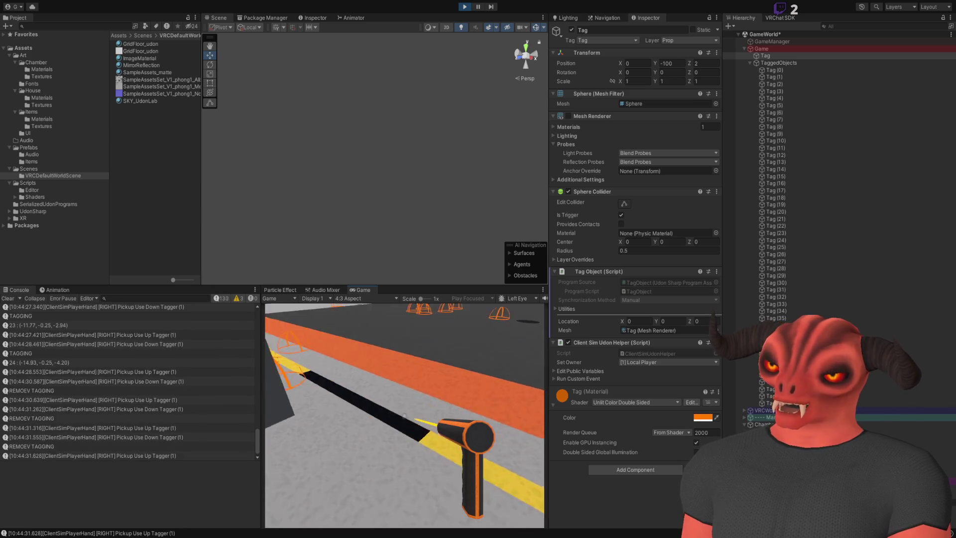
{"action": "left_click", "coordinate": [404, 415]}
{"action": "left_click", "coordinate": [404, 416]}
{"action": "left_click", "coordinate": [404, 415]}
{"action": "left_click", "coordinate": [404, 416]}
{"action": "left_click", "coordinate": [404, 415]}
{"action": "left_click", "coordinate": [404, 415]}
{"action": "left_click", "coordinate": [404, 415]}
{"action": "left_click", "coordinate": [404, 415]}
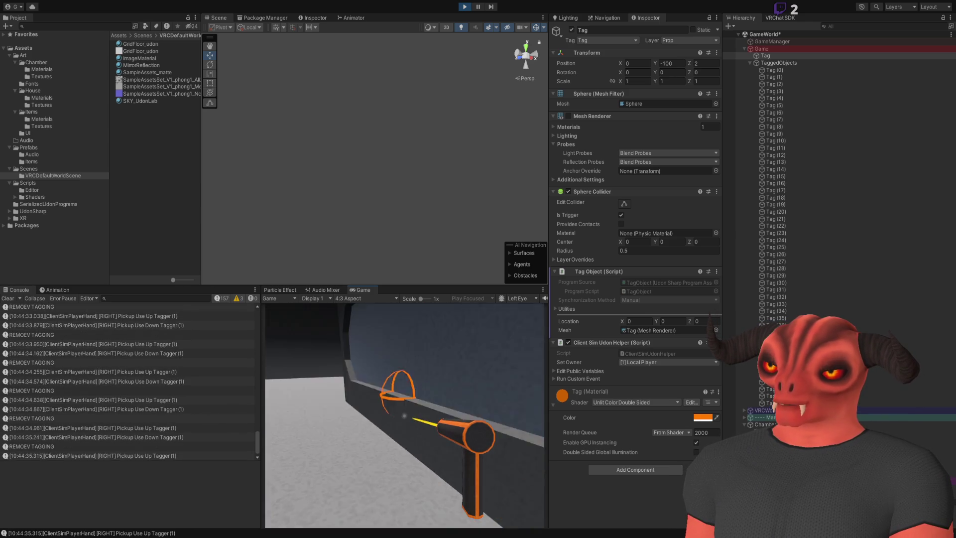
{"action": "left_click", "coordinate": [404, 415]}
{"action": "left_click", "coordinate": [404, 415]}
{"action": "left_click", "coordinate": [404, 415]}
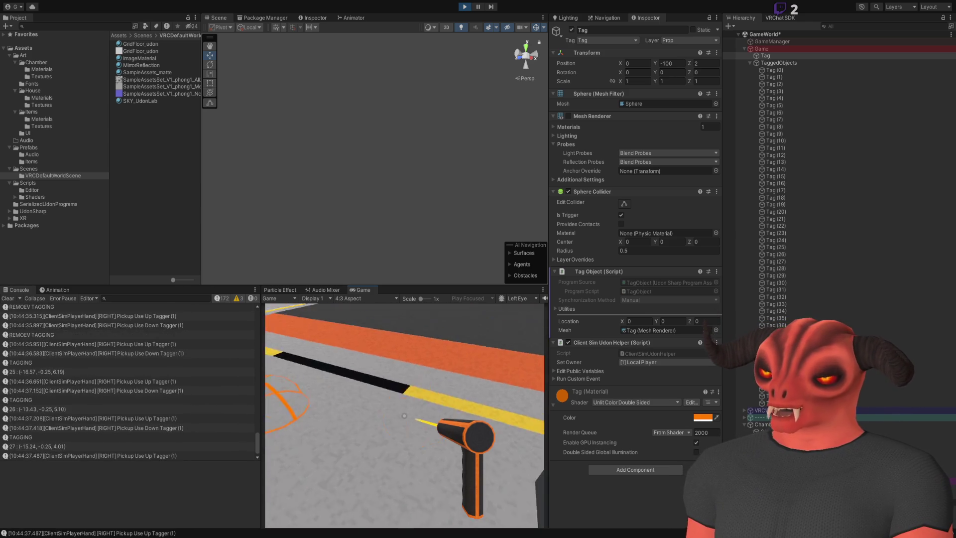
{"action": "left_click", "coordinate": [404, 415]}
{"action": "left_click", "coordinate": [404, 415]}
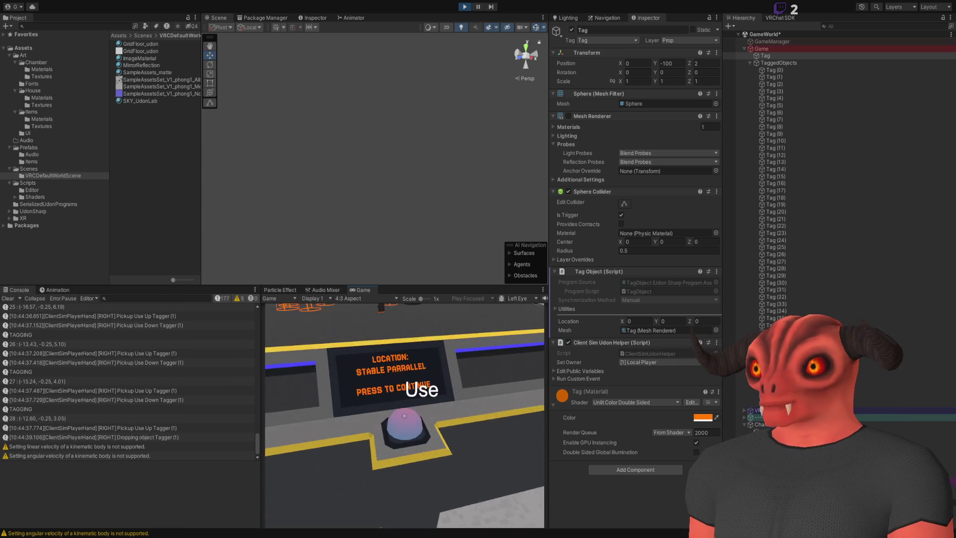
- Drop and pick up the Tagger twice, then fire it toward the chairs
{"action": "right_click", "coordinate": [404, 415]}
{"action": "left_click", "coordinate": [404, 415]}
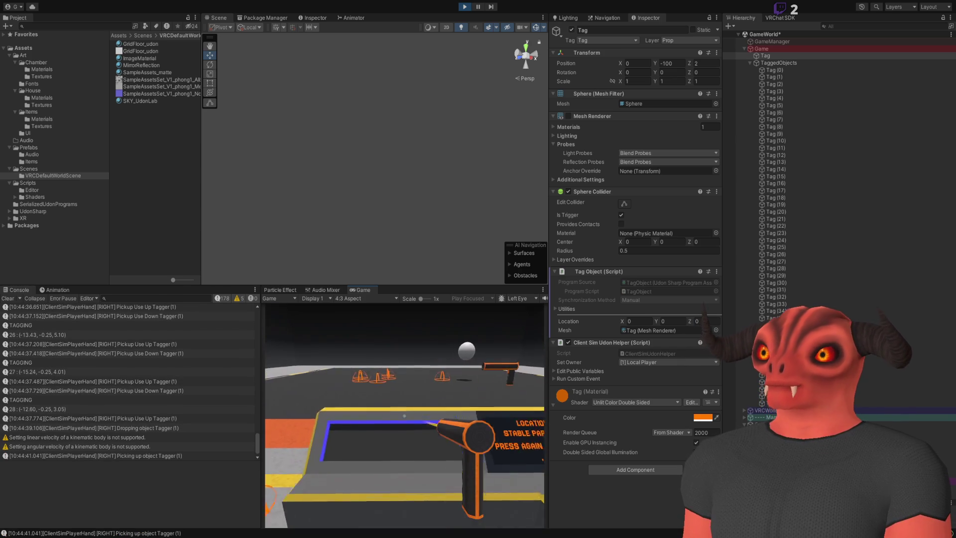
{"action": "right_click", "coordinate": [404, 416]}
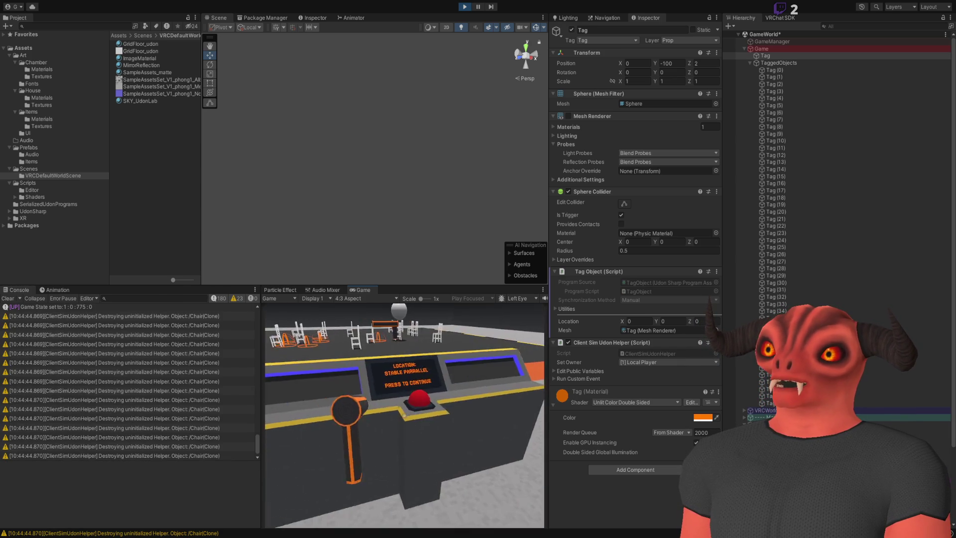
{"action": "left_click", "coordinate": [404, 415]}
{"action": "left_click", "coordinate": [404, 415]}
{"action": "left_click", "coordinate": [404, 415]}
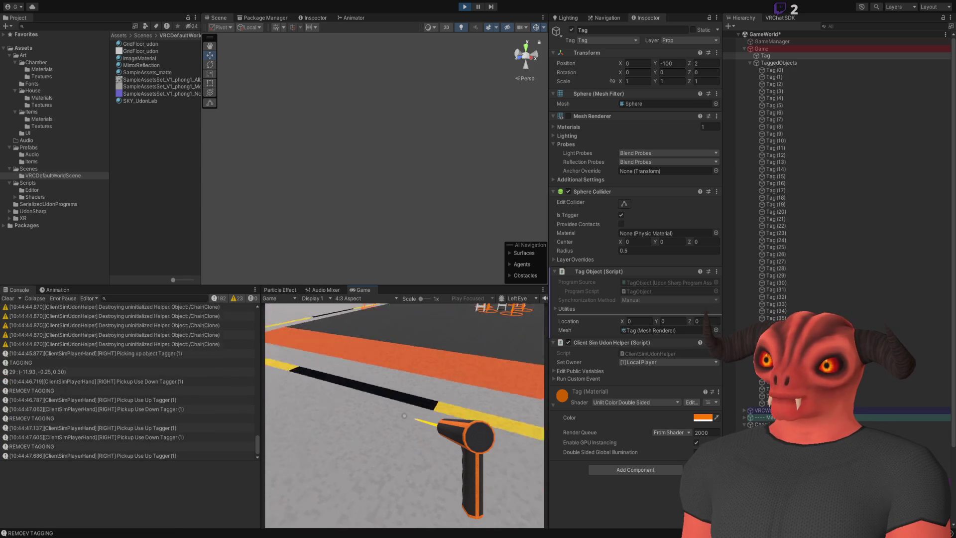
{"action": "left_click", "coordinate": [404, 415]}
{"action": "left_click", "coordinate": [404, 416]}
- Walk up to the chairs, tag chairs and the wall, then drop the Tagger
{"action": "key", "text": "w"}
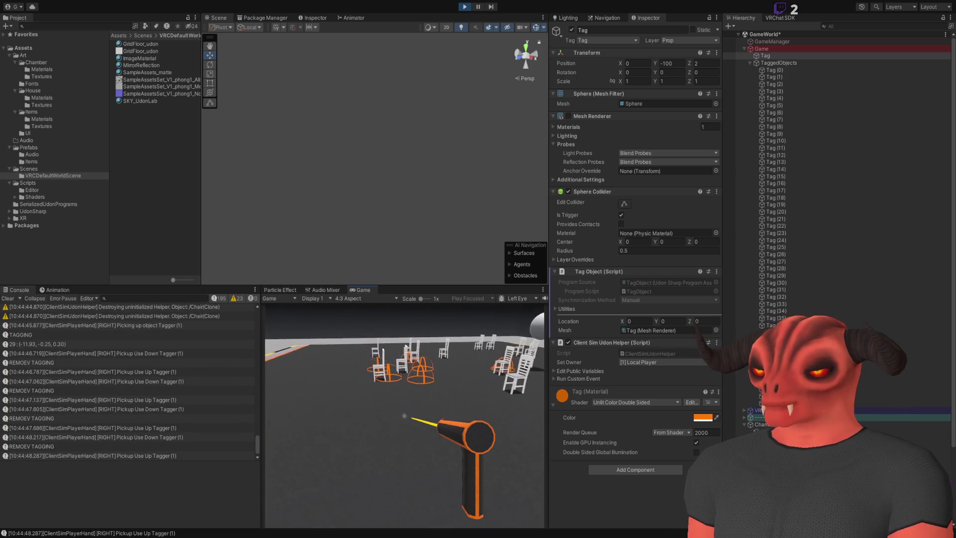
{"action": "key", "text": "w"}
{"action": "left_click", "coordinate": [404, 416]}
{"action": "left_click", "coordinate": [404, 416]}
{"action": "left_click", "coordinate": [404, 415]}
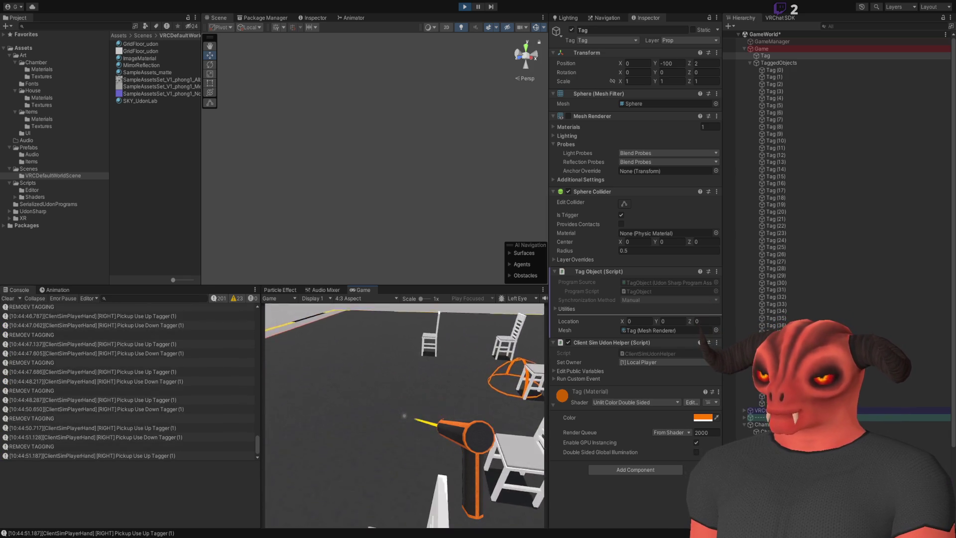
{"action": "left_click", "coordinate": [404, 415]}
{"action": "left_click", "coordinate": [404, 415]}
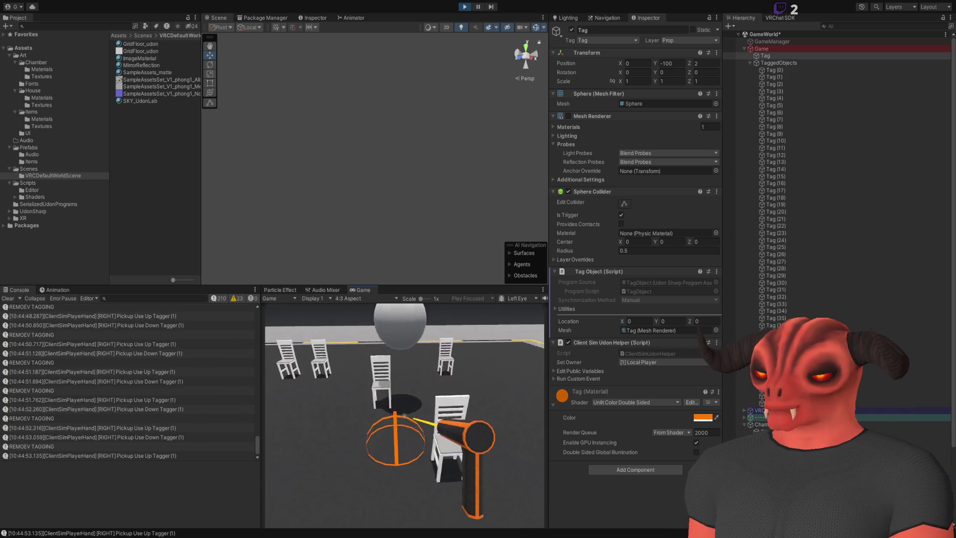
{"action": "left_click", "coordinate": [403, 415]}
{"action": "key", "text": "s"}
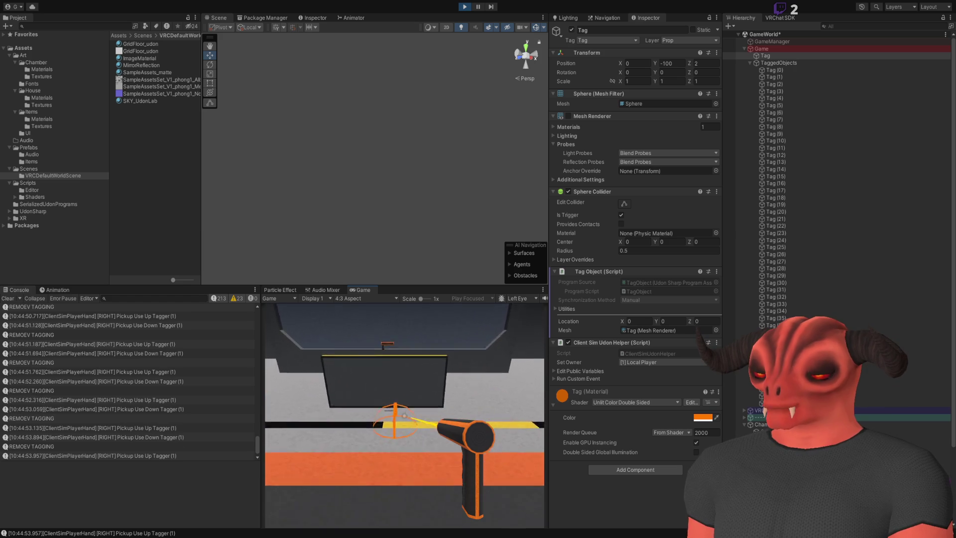
{"action": "left_click", "coordinate": [404, 415]}
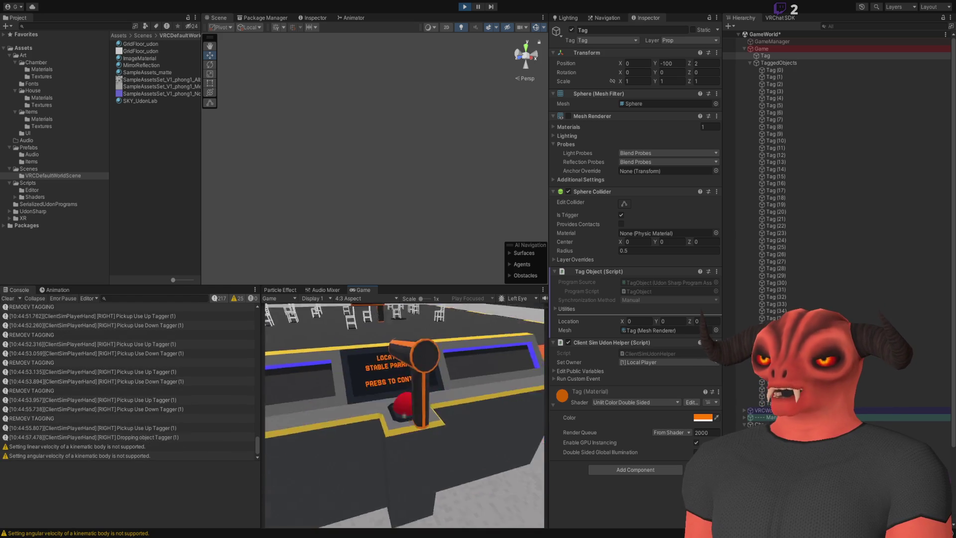
{"action": "right_click", "coordinate": [404, 415]}
{"action": "key", "text": "s"}
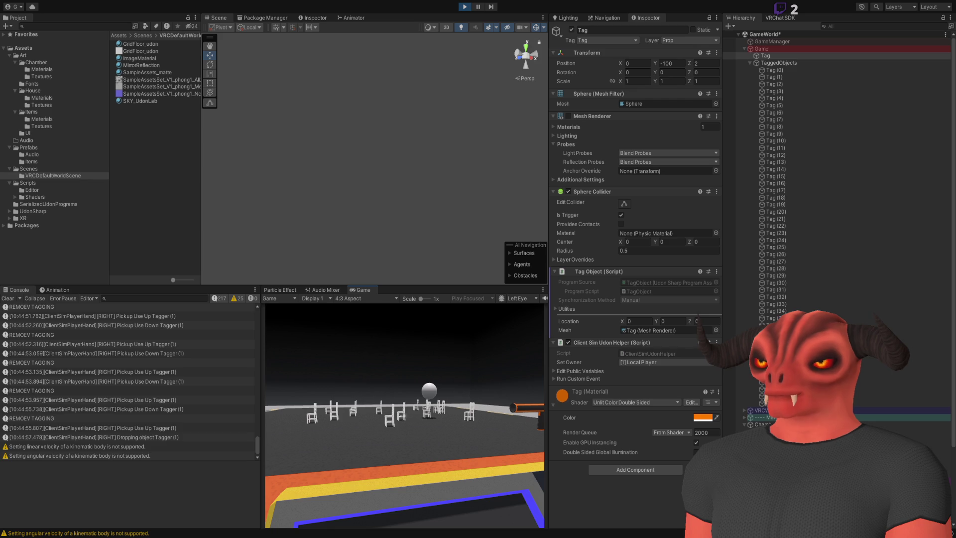
- Start the round with the Tagger and tag several chairs
{"action": "left_click", "coordinate": [404, 415]}
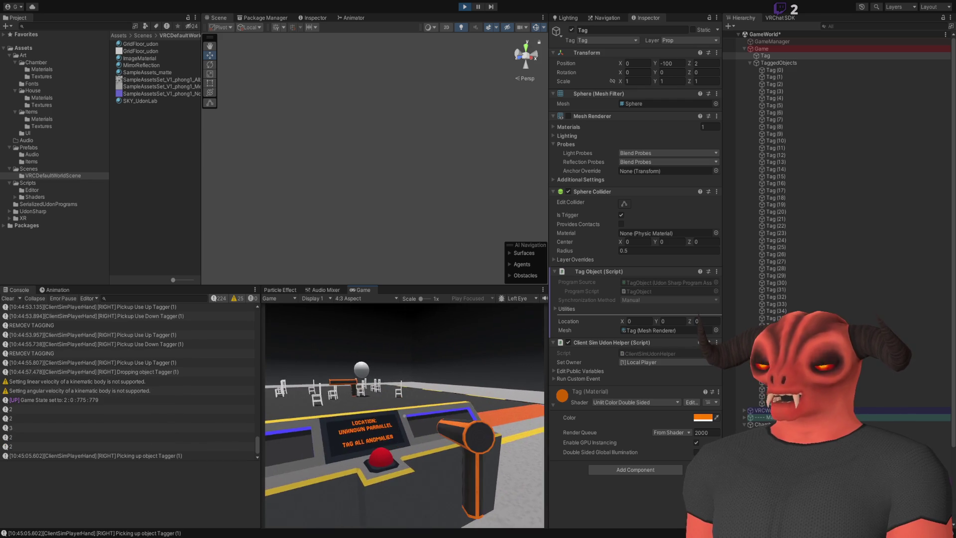
{"action": "key", "text": "w"}
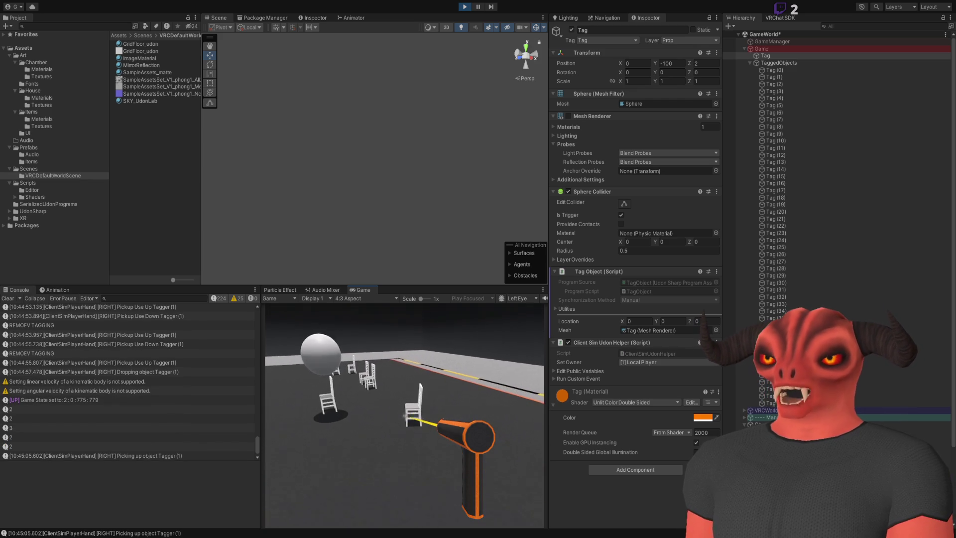
{"action": "left_click", "coordinate": [404, 415]}
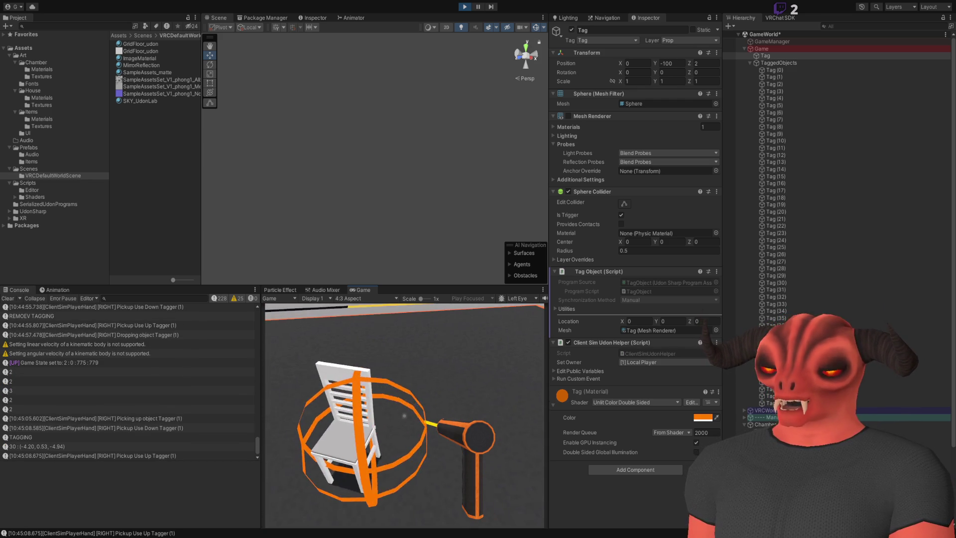
{"action": "key", "text": "w"}
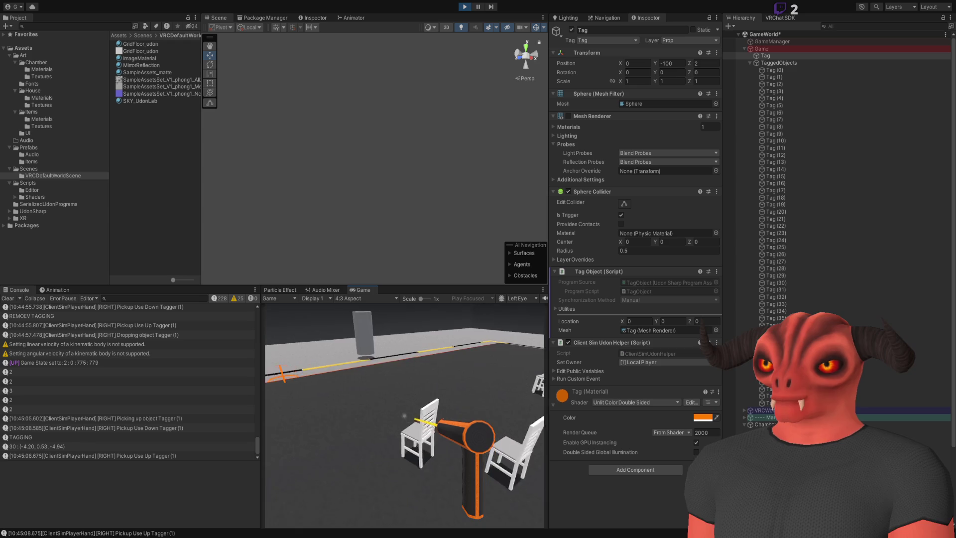
{"action": "left_click", "coordinate": [404, 415]}
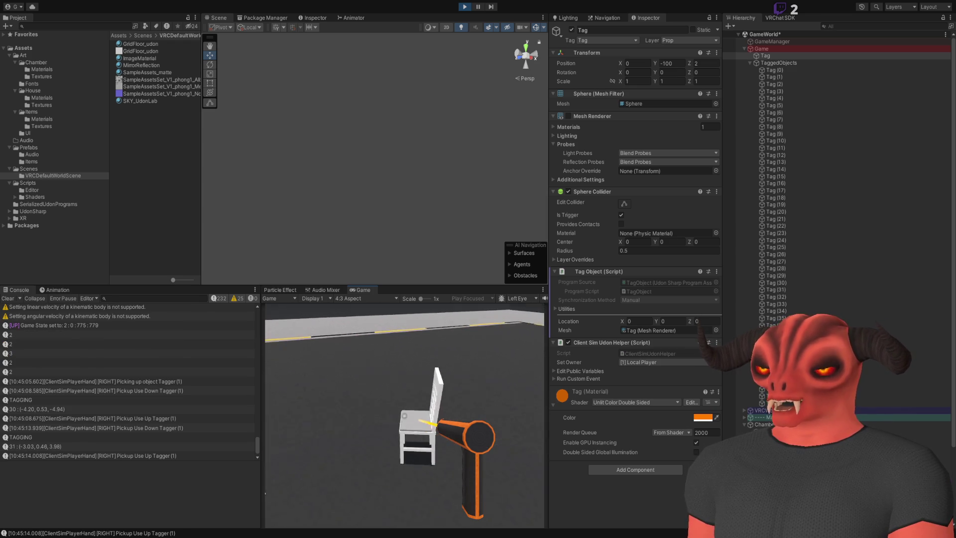
{"action": "left_click", "coordinate": [405, 415]}
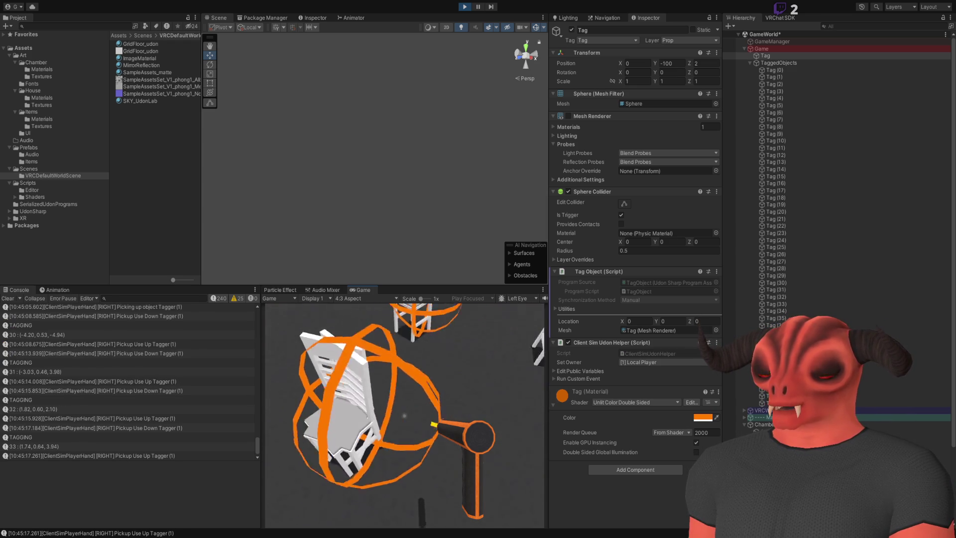
{"action": "left_click", "coordinate": [404, 415]}
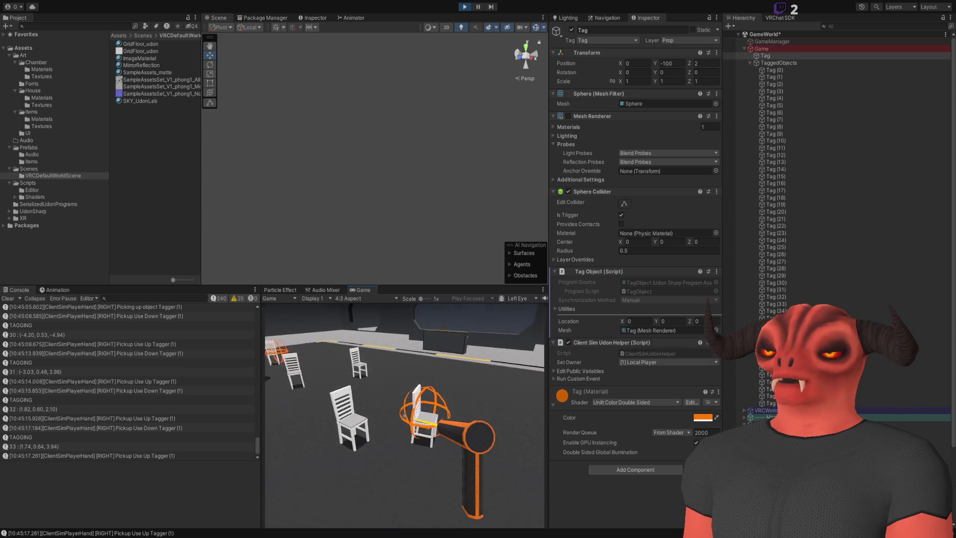
{"action": "key", "text": "Escape"}
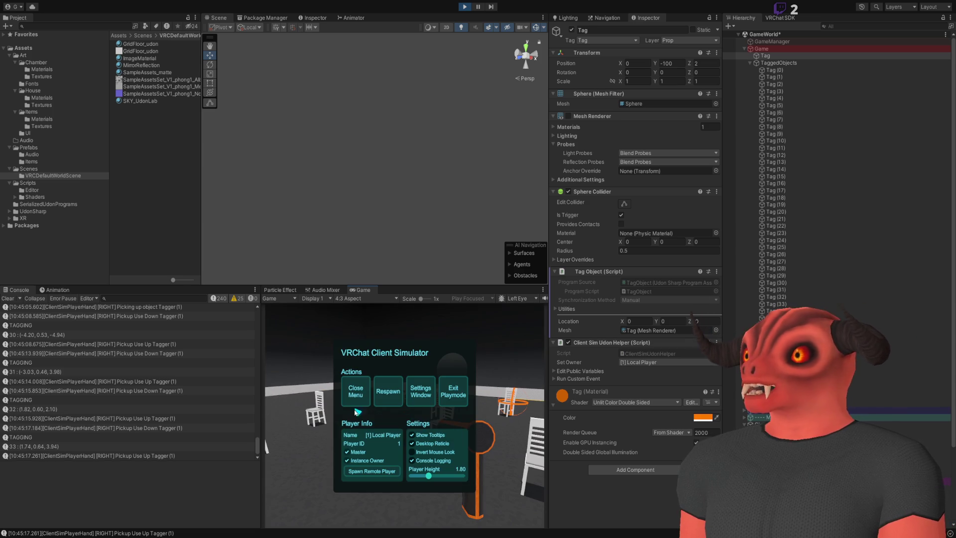
{"action": "left_click", "coordinate": [355, 412]}
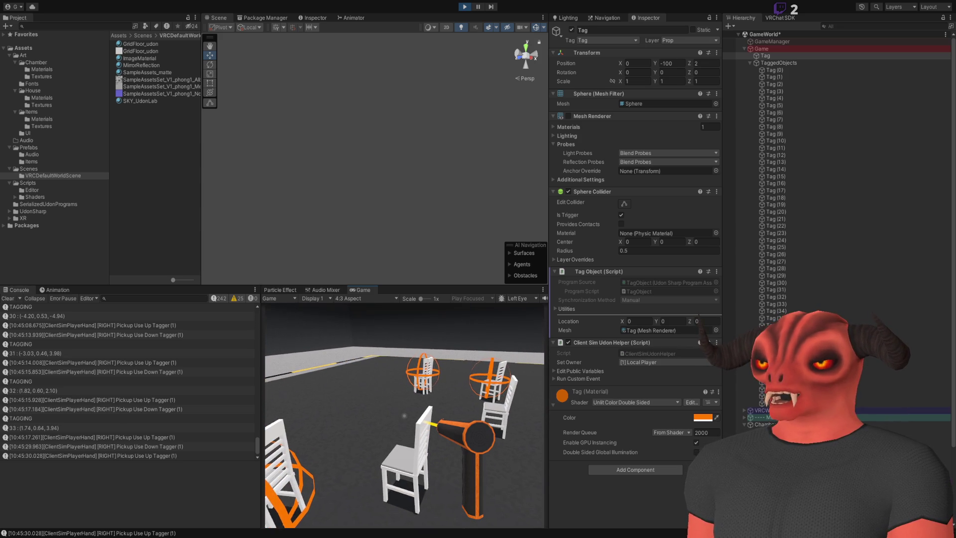
{"action": "left_click", "coordinate": [404, 415]}
- Walk around the room to check the orange rings on the tagged chairs
{"action": "key", "text": "w"}
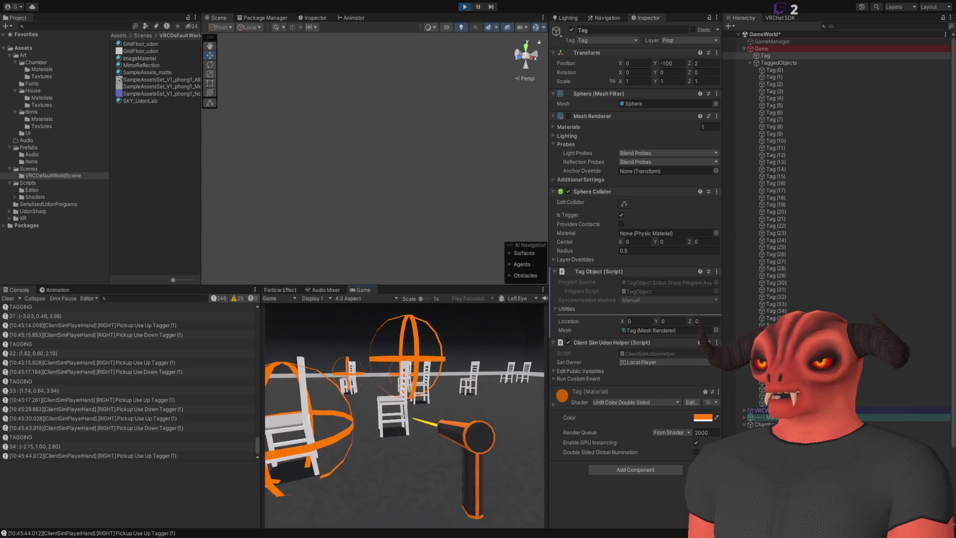
{"action": "key", "text": "w"}
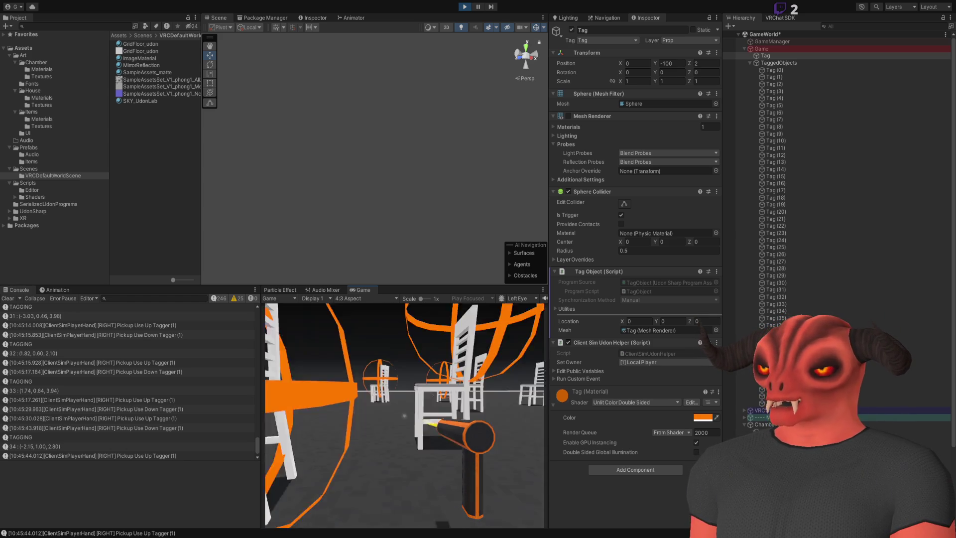
{"action": "key", "text": "w"}
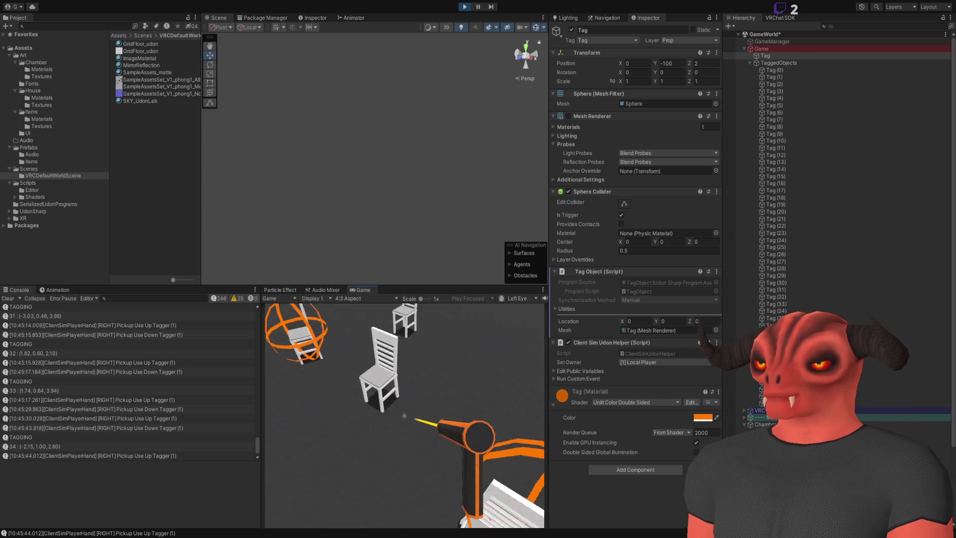
{"action": "key", "text": "w"}
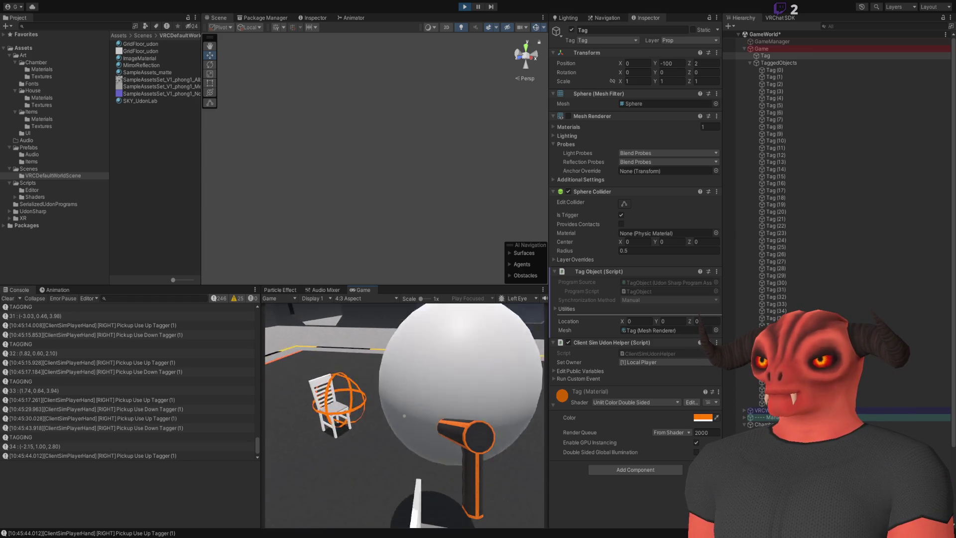
{"action": "key", "text": "w"}
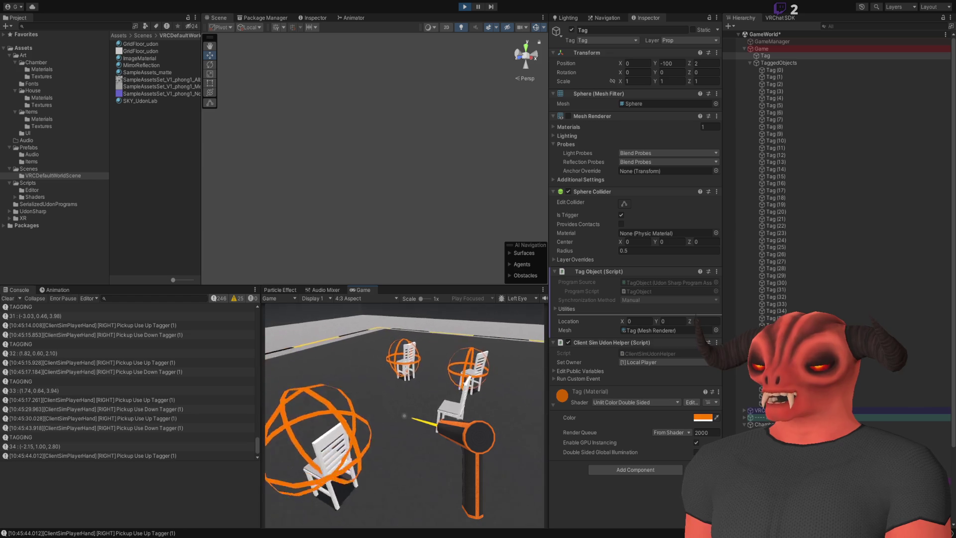
{"action": "key", "text": "w"}
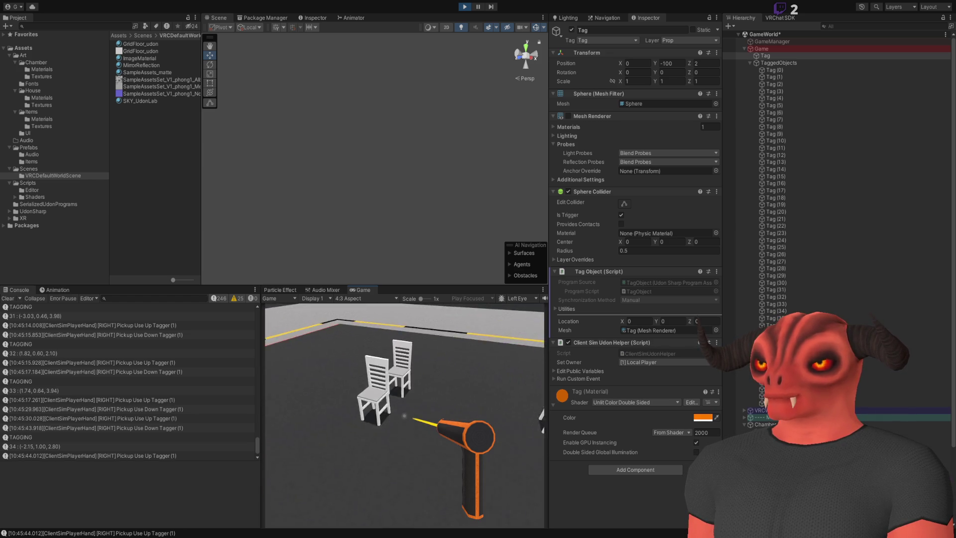
{"action": "key", "text": "w"}
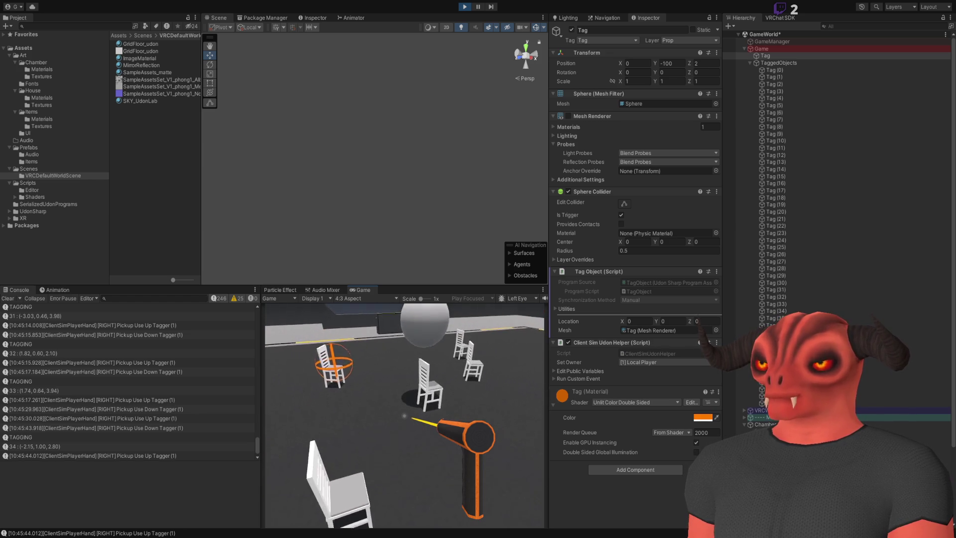
{"action": "key", "text": "w"}
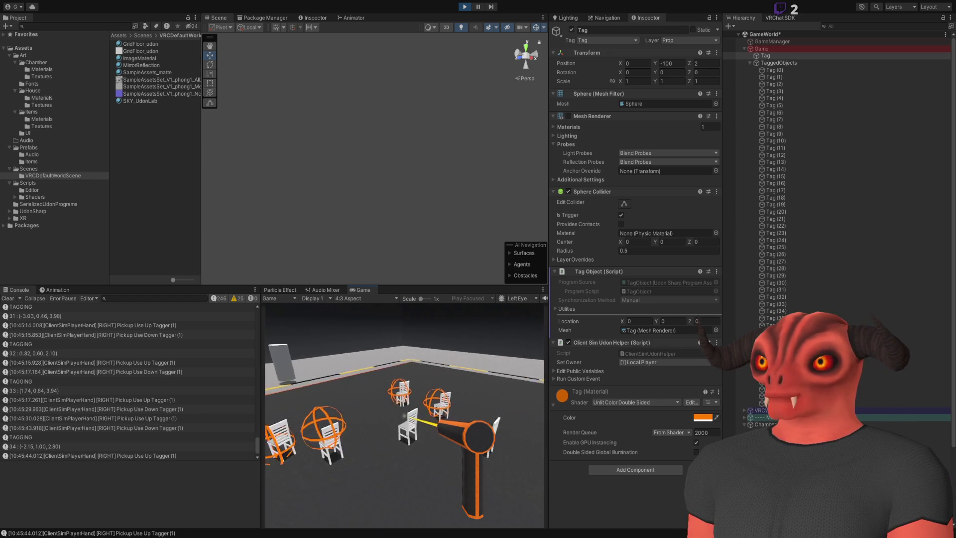
{"action": "key", "text": "w"}
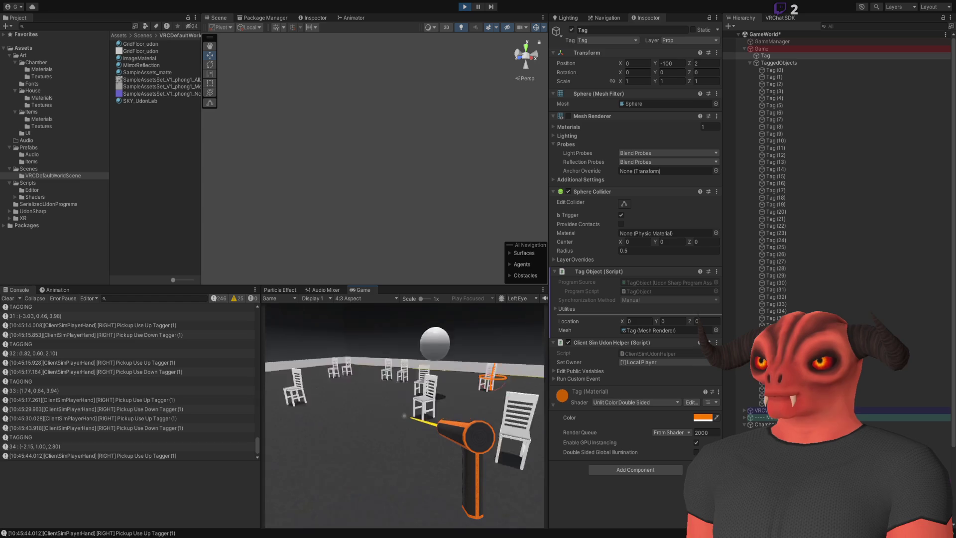
{"action": "key", "text": "Left"}
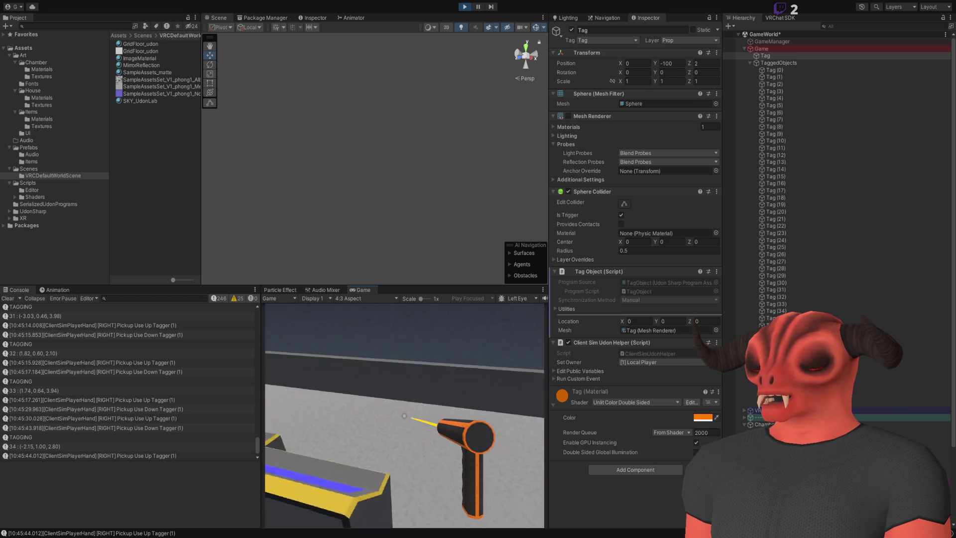
- Drop the Tagger, press the in-game confirm button, and release control from the game
{"action": "key", "text": "q"}
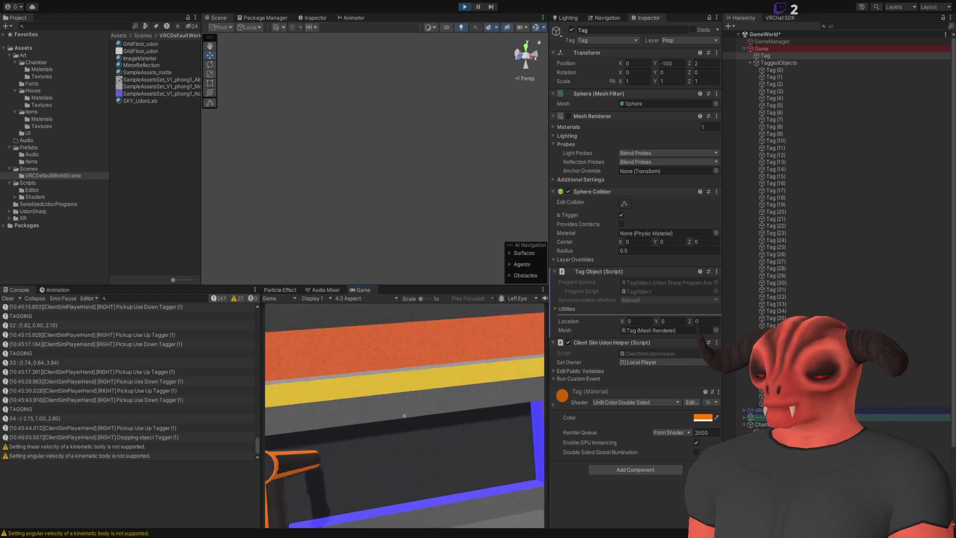
{"action": "left_click", "coordinate": [404, 415]}
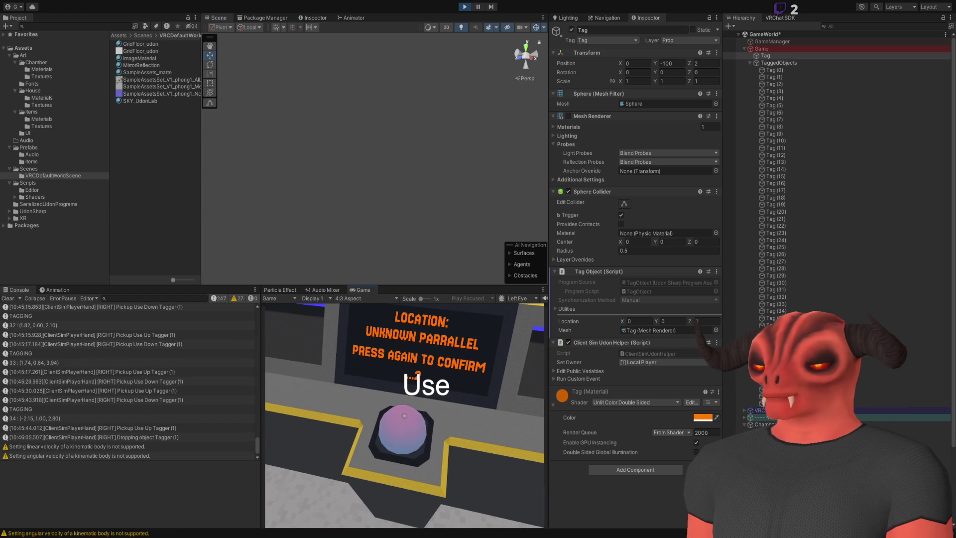
{"action": "key", "text": "Left"}
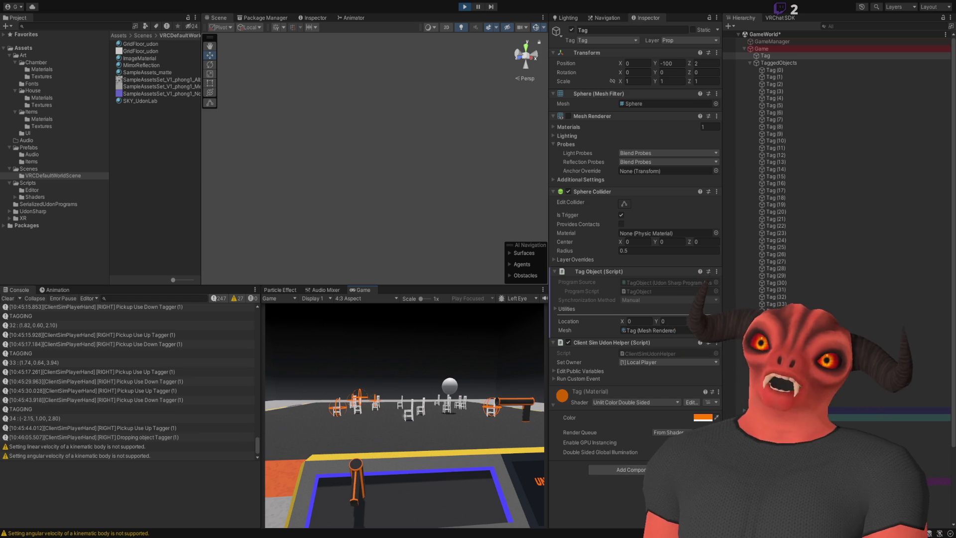
{"action": "key", "text": "Right"}
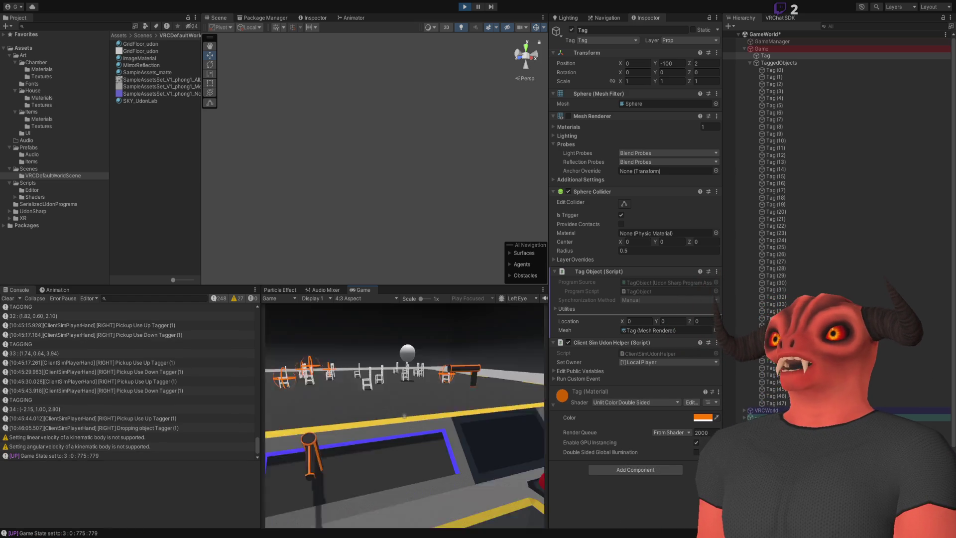
{"action": "key", "text": "Escape"}
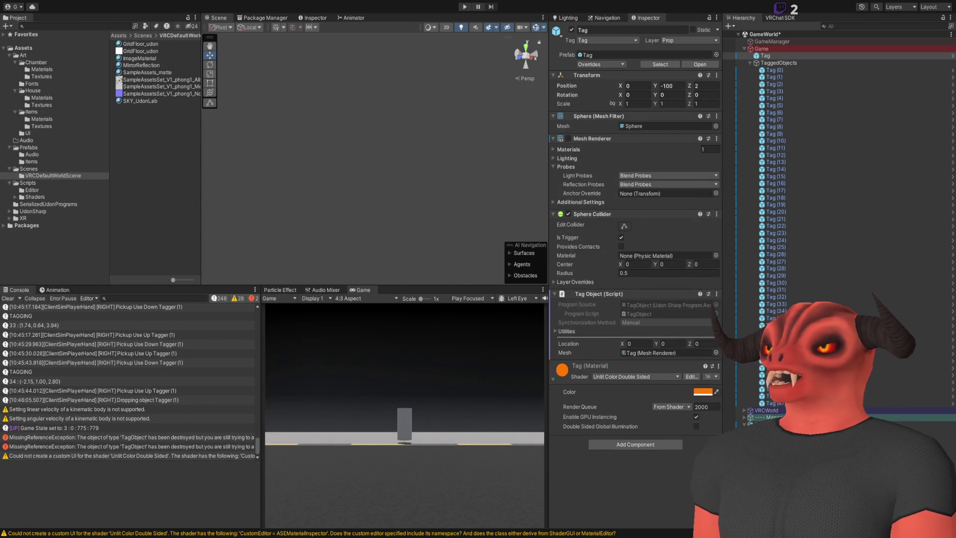
- Return to Game.cs in Visual Studio and scroll to the top of the file
{"action": "key", "text": "alt+Tab"}
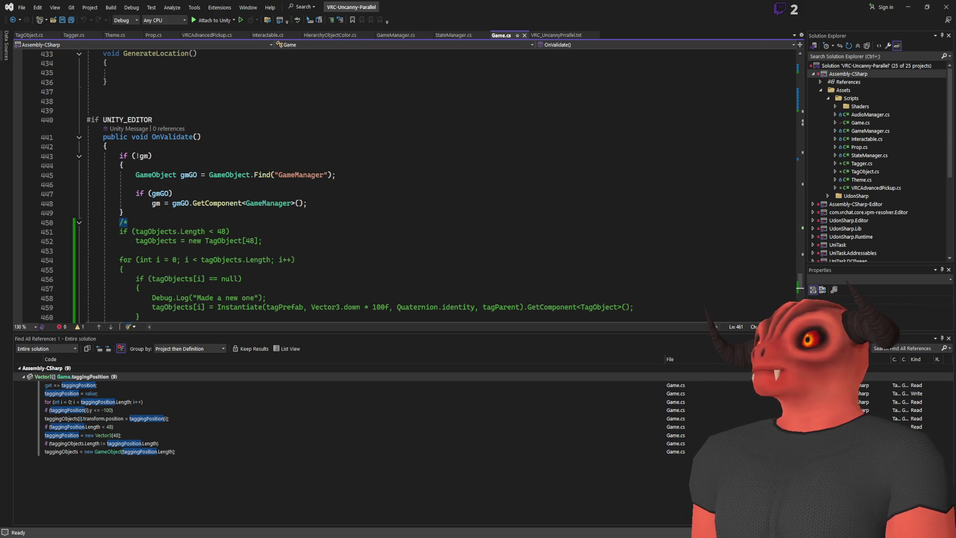
{"action": "key", "text": "alt+Tab"}
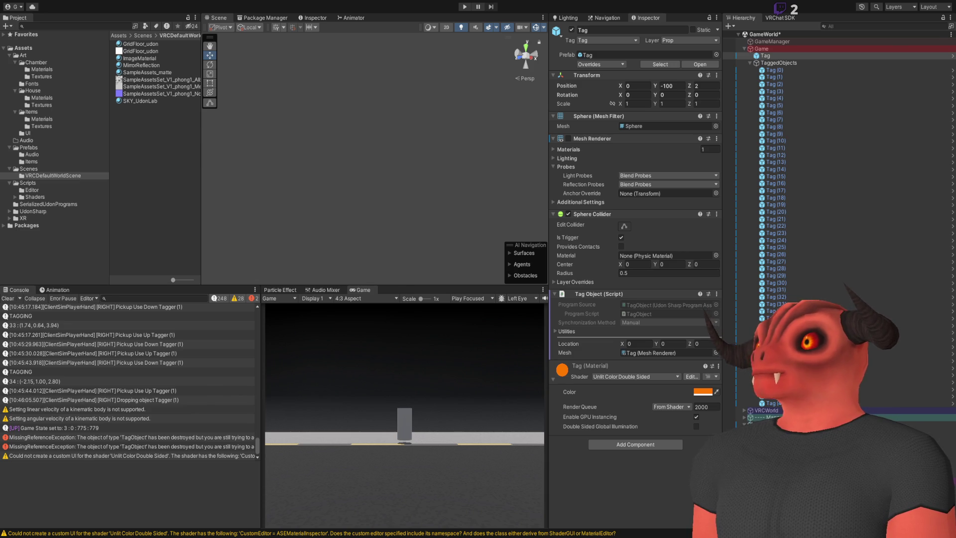
{"action": "key", "text": "alt+Tab"}
{"action": "scroll", "coordinate": [349, 251], "scroll_direction": "up", "scroll_amount": 20}
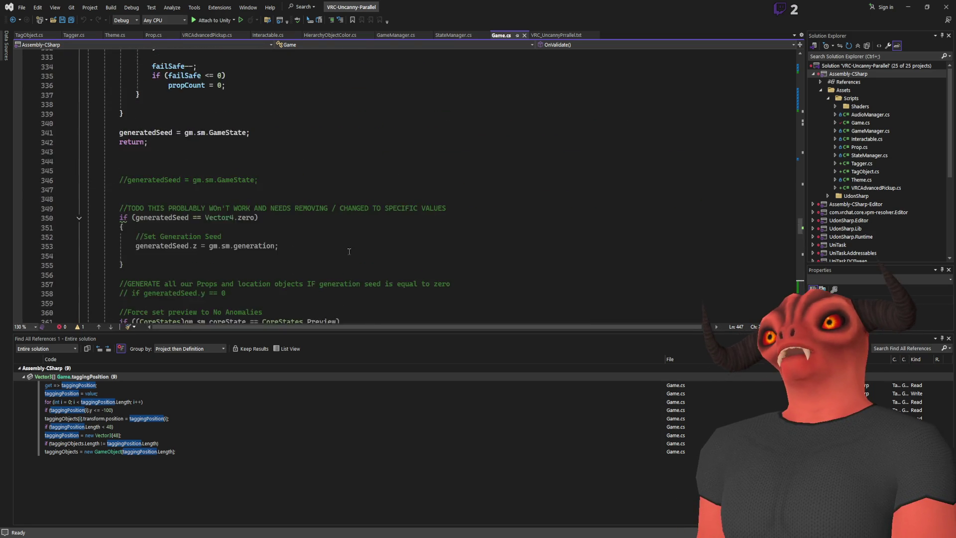
{"action": "scroll", "coordinate": [349, 251], "scroll_direction": "up", "scroll_amount": 9}
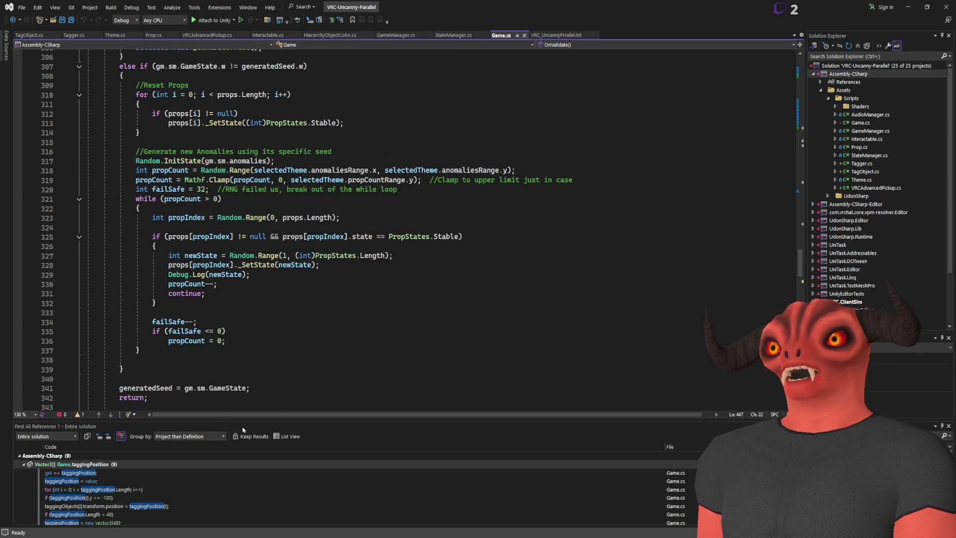
{"action": "left_click_drag", "start_coordinate": [247, 419], "coordinate": [247, 392]}
{"action": "scroll", "coordinate": [485, 206], "scroll_direction": "up", "scroll_amount": 20}
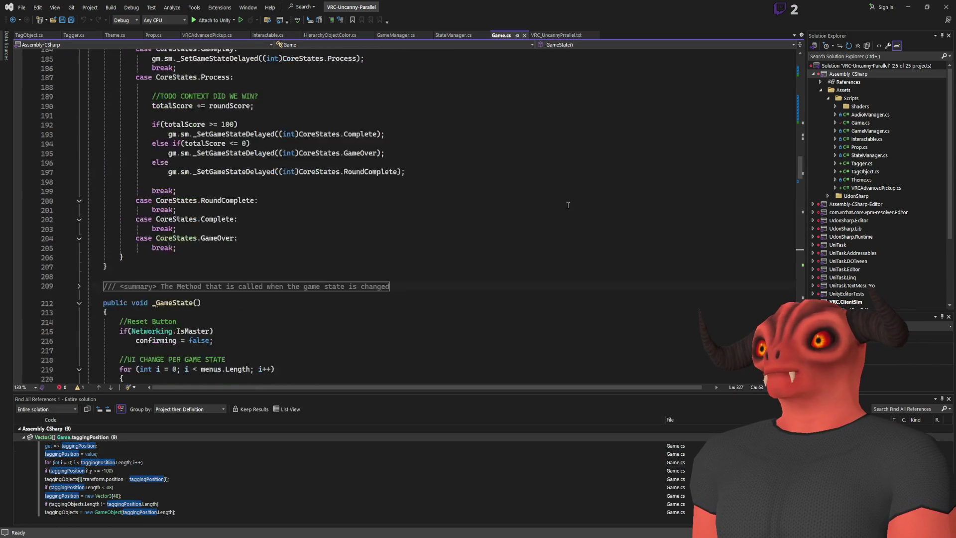
{"action": "scroll", "coordinate": [485, 206], "scroll_direction": "up", "scroll_amount": 20}
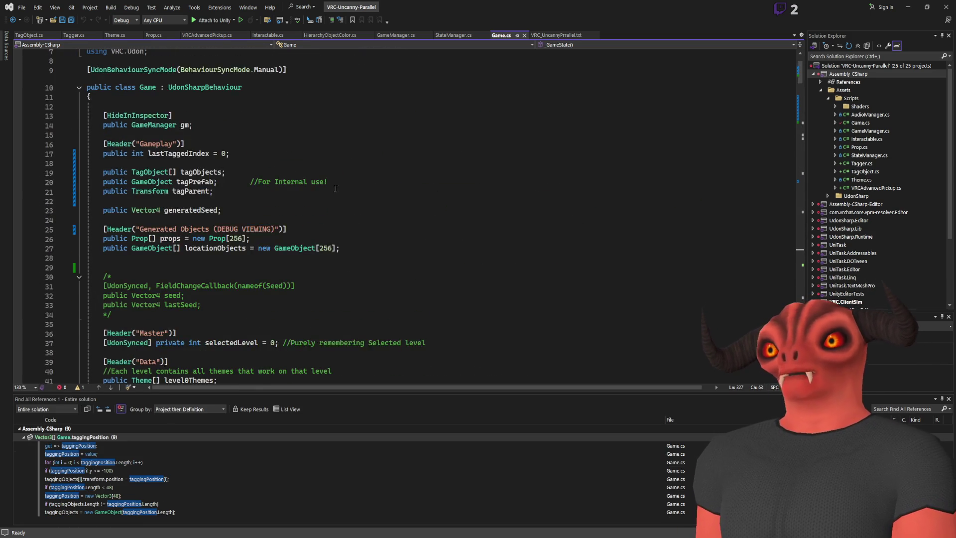
- Delete the stray blank line after the class brace, save Game.cs, and open the TODO notes
{"action": "left_click", "coordinate": [184, 161]}
{"action": "key", "text": "Delete"}
{"action": "key", "text": "ctrl+s"}
{"action": "left_click", "coordinate": [39, 35]}
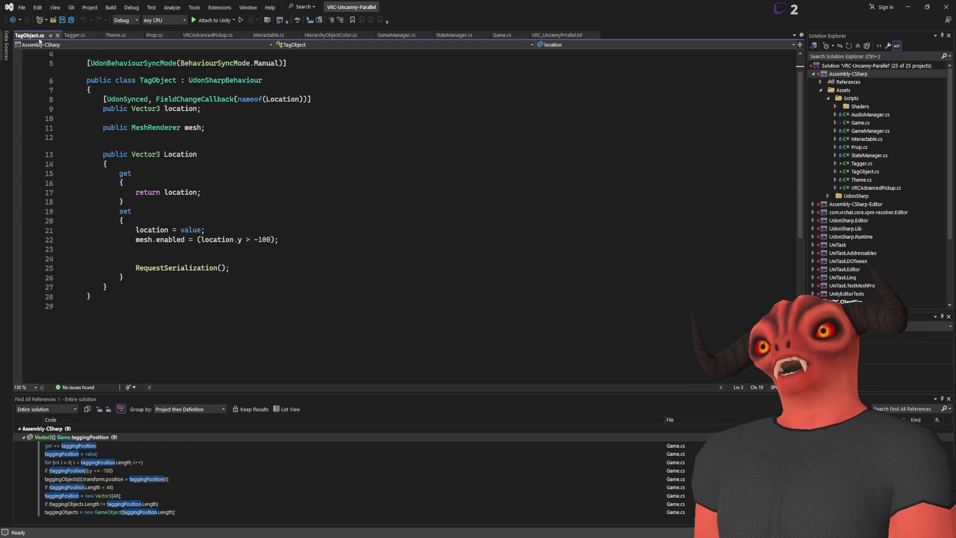
{"action": "key", "text": "ctrl+alt+Page_Up"}
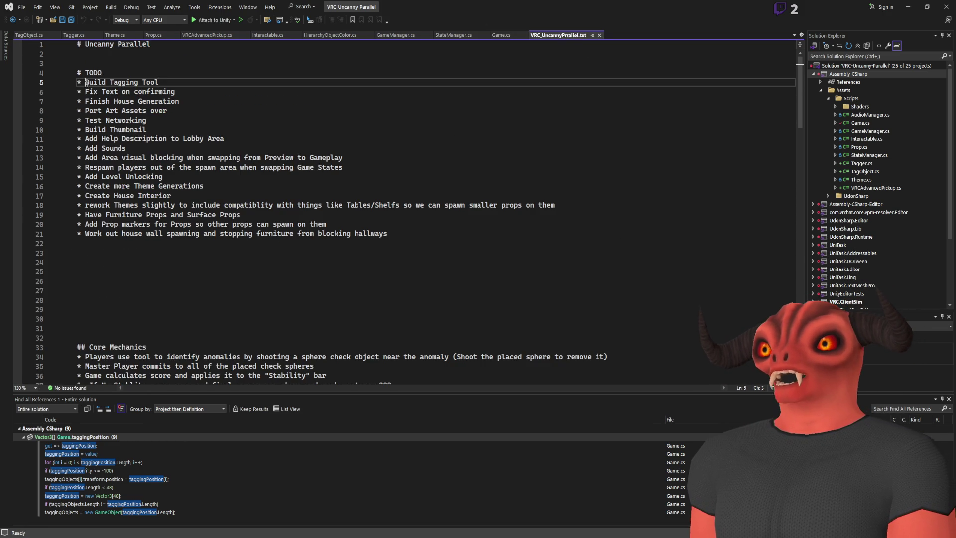
- Prefix 'Build Tagging Tool' with '--' to mark it done, review the remaining TODO items, and return to Unity
{"action": "type", "text": "--"}
{"action": "left_click", "coordinate": [84, 92]}
{"action": "key", "text": "Down"}
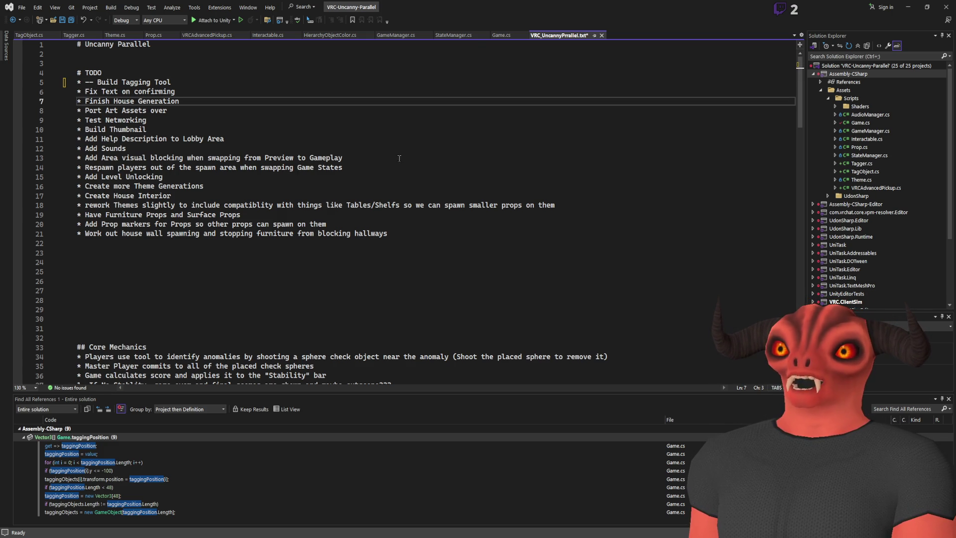
{"action": "key", "text": "Down"}
{"action": "key", "text": "Down"}
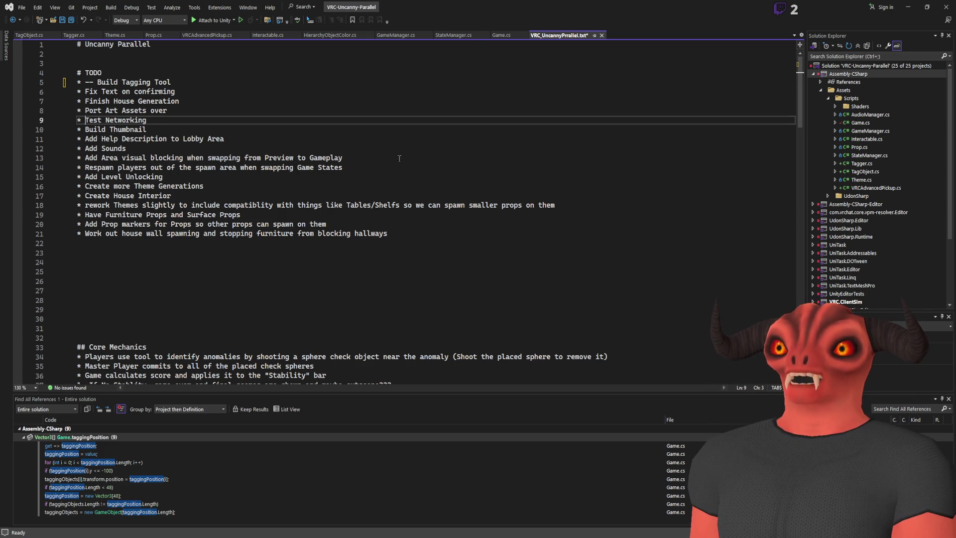
{"action": "key", "text": "Down"}
{"action": "key", "text": "Up"}
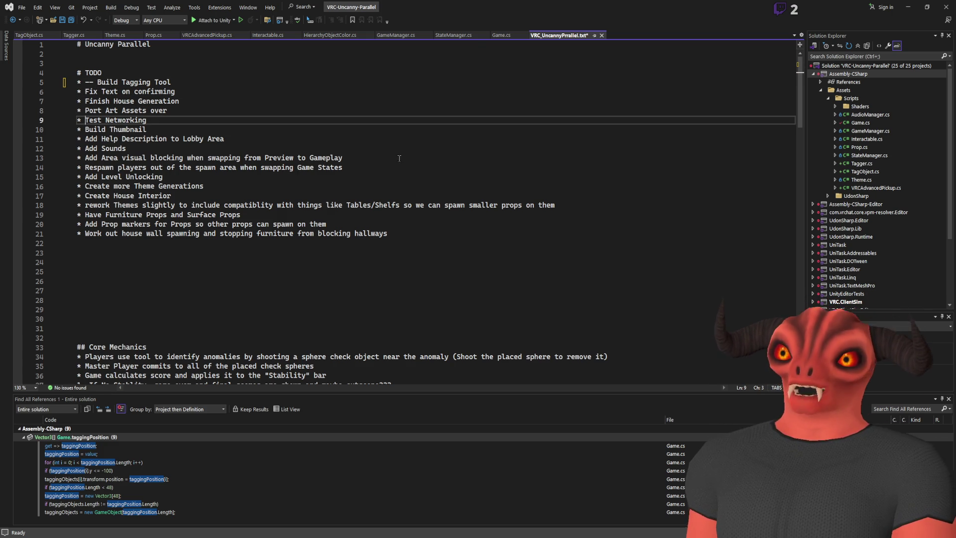
{"action": "key", "text": "Down"}
{"action": "key", "text": "Down"}
{"action": "key", "text": "Up"}
{"action": "key", "text": "Down"}
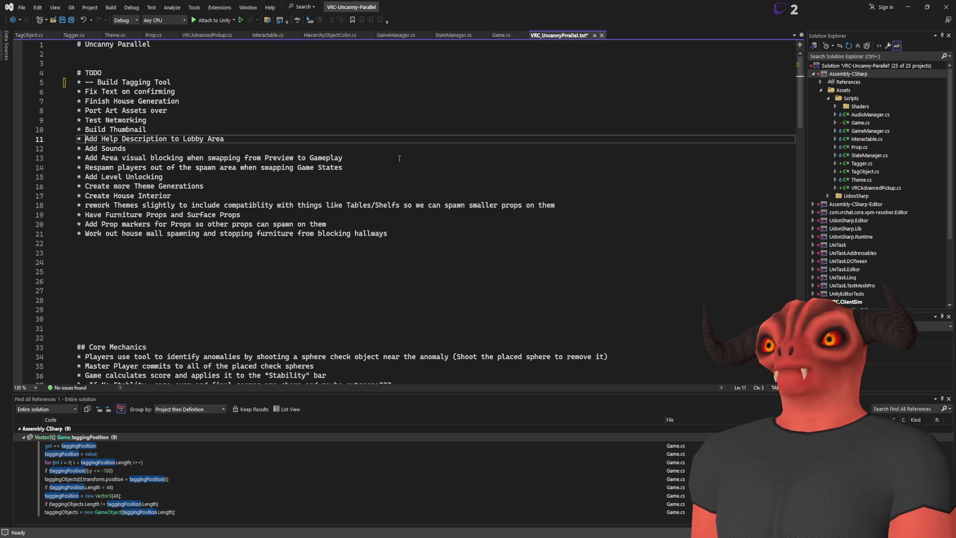
{"action": "key", "text": "Down"}
{"action": "key", "text": "Down"}
{"action": "key", "text": "Down"}
{"action": "key", "text": "Up"}
{"action": "key", "text": "Up"}
{"action": "key", "text": "Up"}
{"action": "key", "text": "Up"}
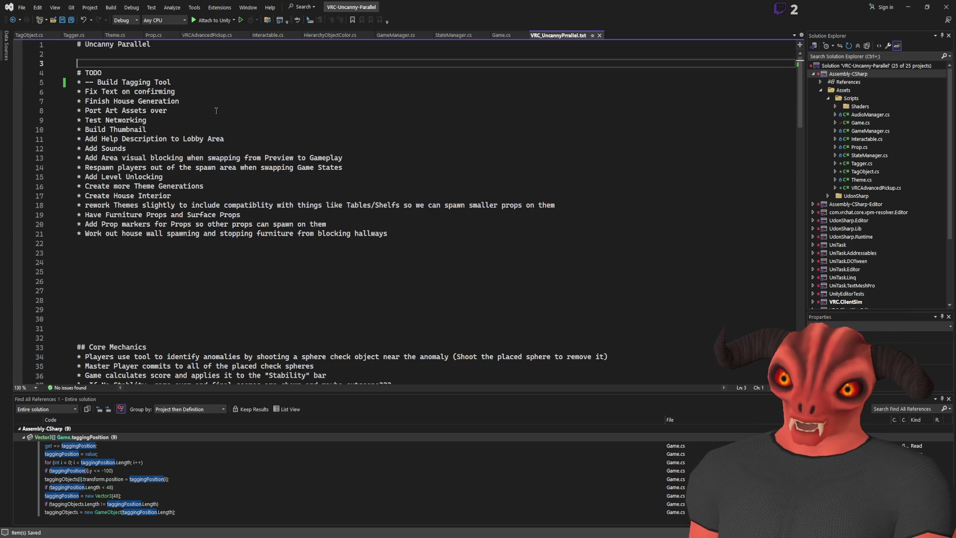
{"action": "key", "text": "alt+Tab"}
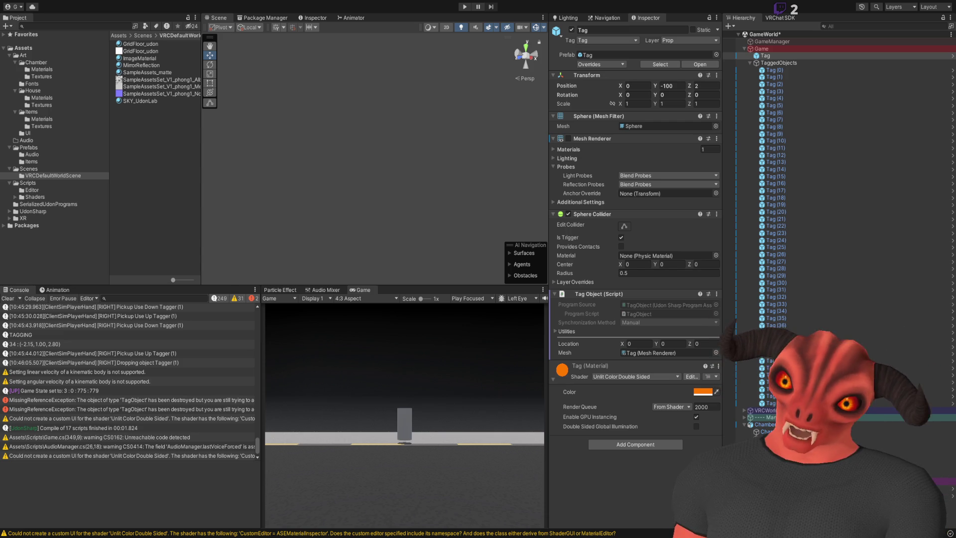
- Clear the MissingReferenceException from the Console and collapse the Game hierarchy branch
{"action": "key", "text": "alt+Tab"}
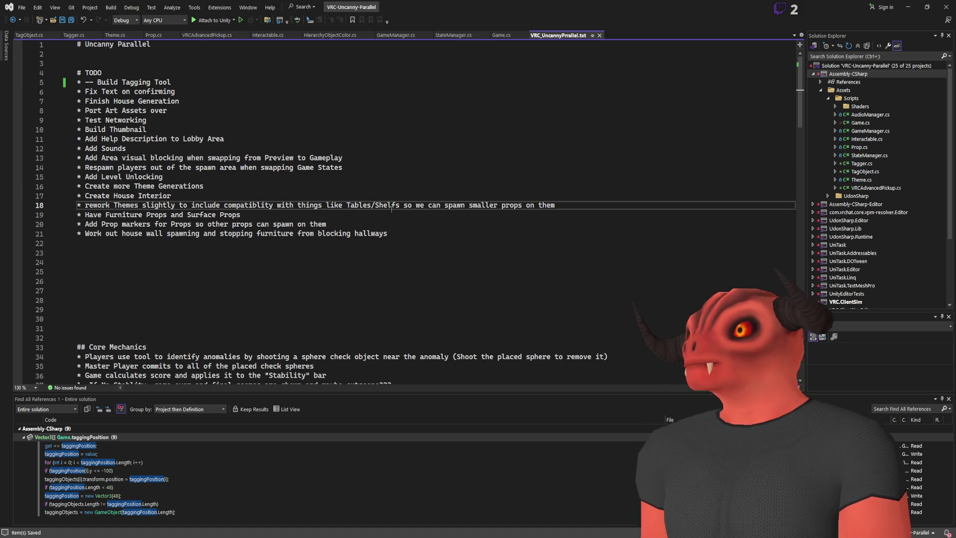
{"action": "key", "text": "alt+Tab"}
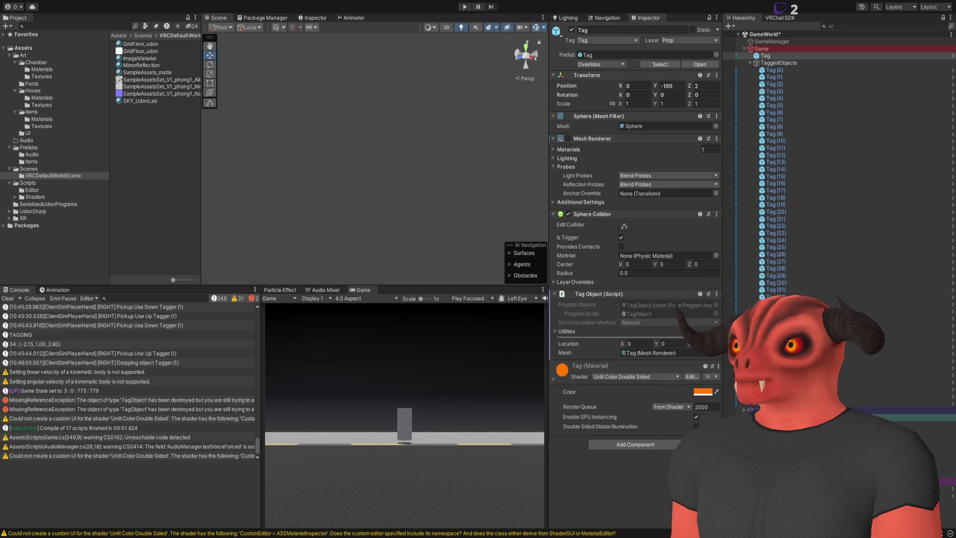
{"action": "left_click", "coordinate": [191, 402]}
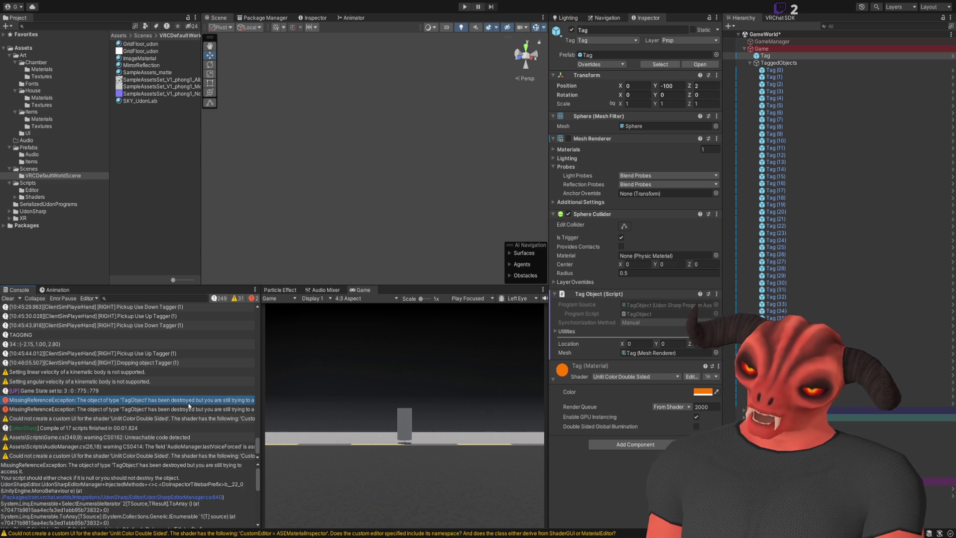
{"action": "left_click", "coordinate": [141, 207]}
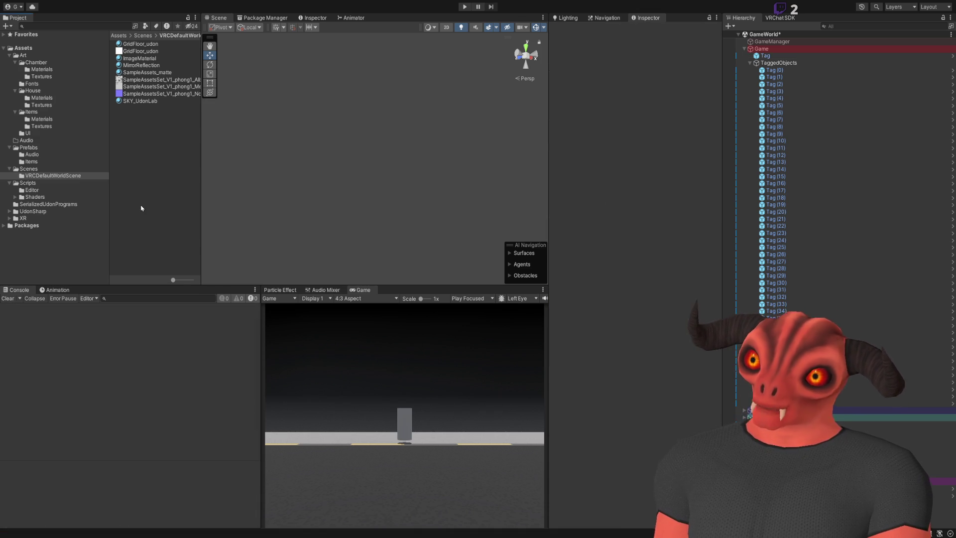
{"action": "left_click", "coordinate": [744, 49]}
{"action": "left_click", "coordinate": [772, 41]}
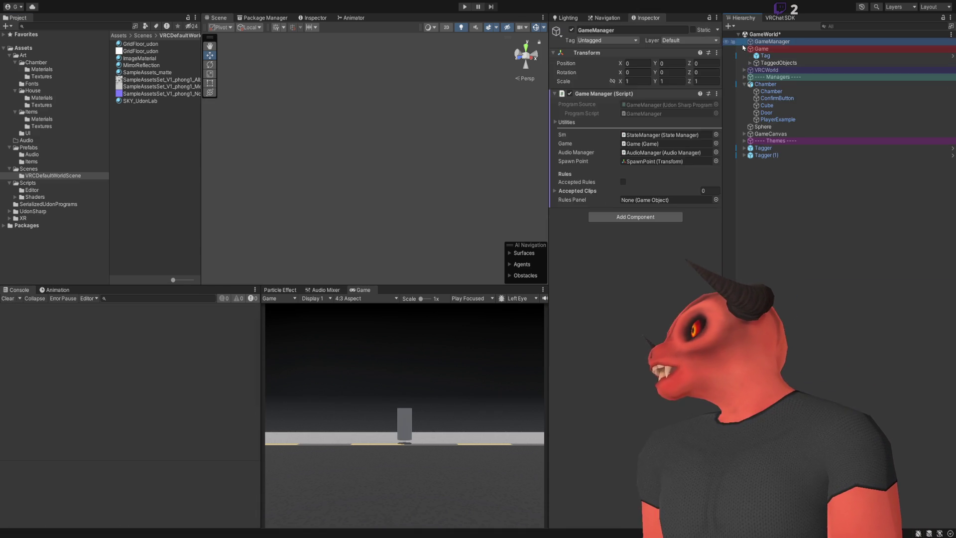
{"action": "left_click", "coordinate": [813, 245]}
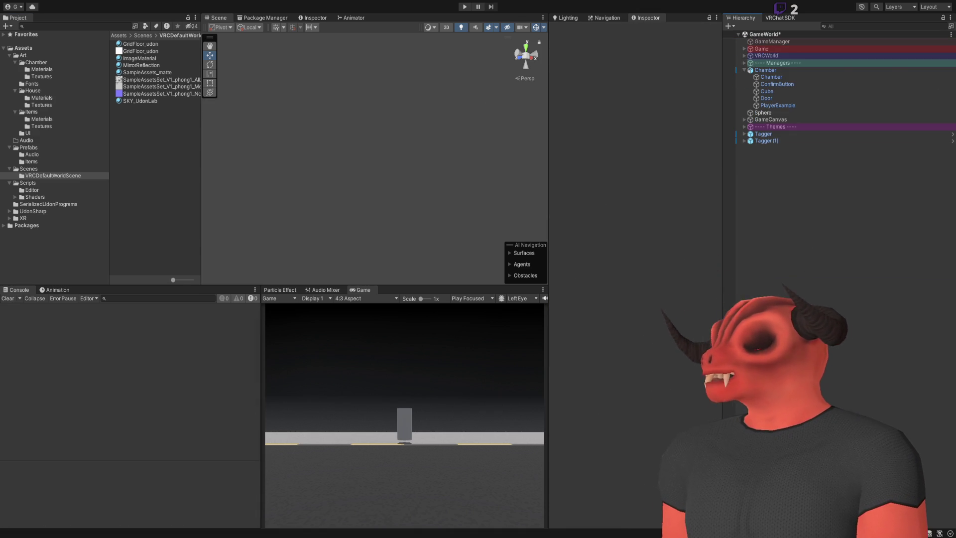
{"action": "key", "text": "alt+Tab"}
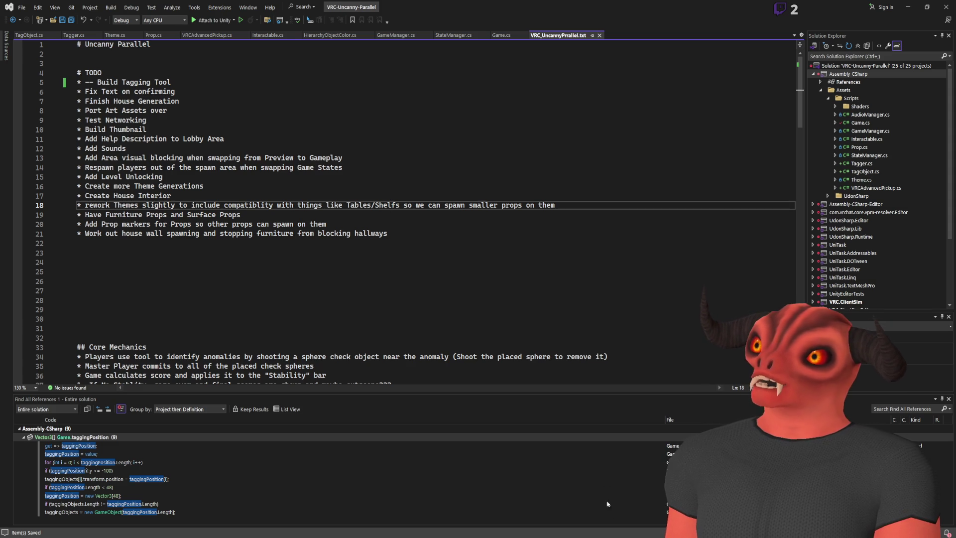
- Bring up Tagger.cs's _Fire method, after a glance at TagObject, and locate the SetTagLocation call on line 85
{"action": "left_click", "coordinate": [74, 35]}
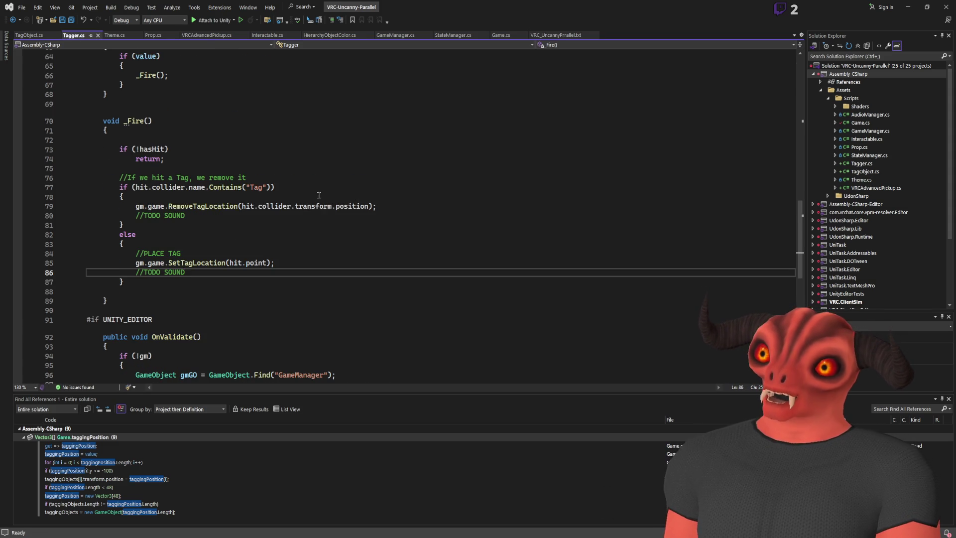
{"action": "scroll", "coordinate": [321, 198], "scroll_direction": "up", "scroll_amount": 6}
{"action": "scroll", "coordinate": [320, 199], "scroll_direction": "up", "scroll_amount": 15}
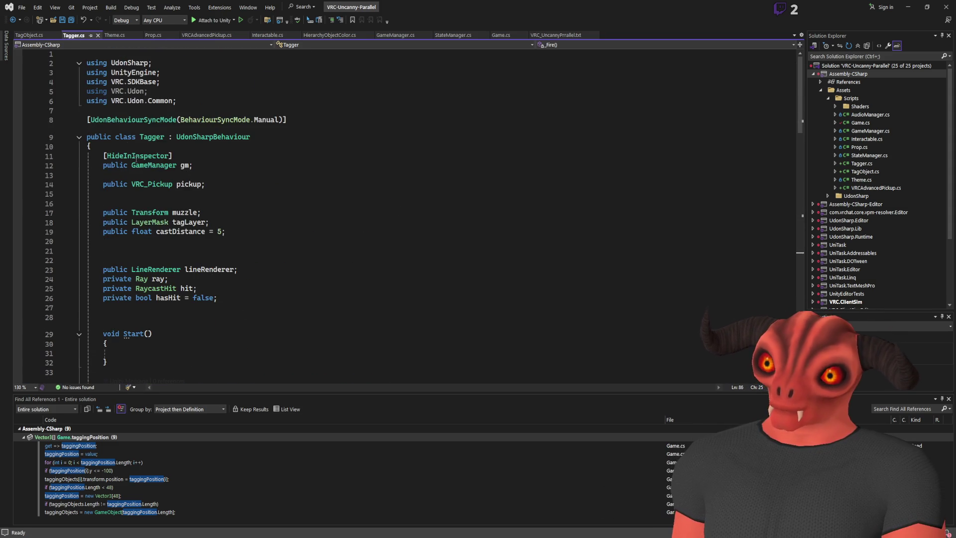
{"action": "left_click", "coordinate": [29, 35]}
{"action": "left_click", "coordinate": [74, 35]}
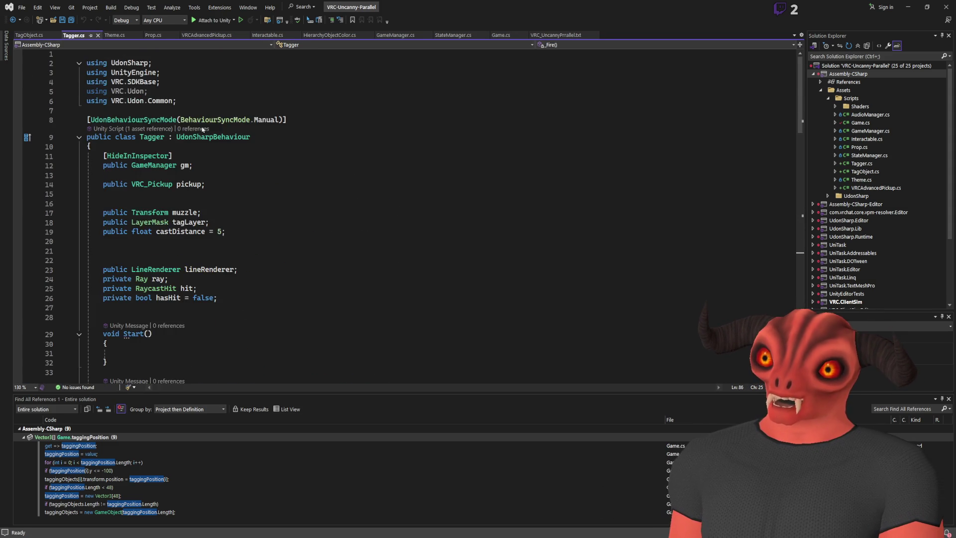
{"action": "scroll", "coordinate": [265, 190], "scroll_direction": "down", "scroll_amount": 9}
{"action": "scroll", "coordinate": [264, 190], "scroll_direction": "down", "scroll_amount": 14}
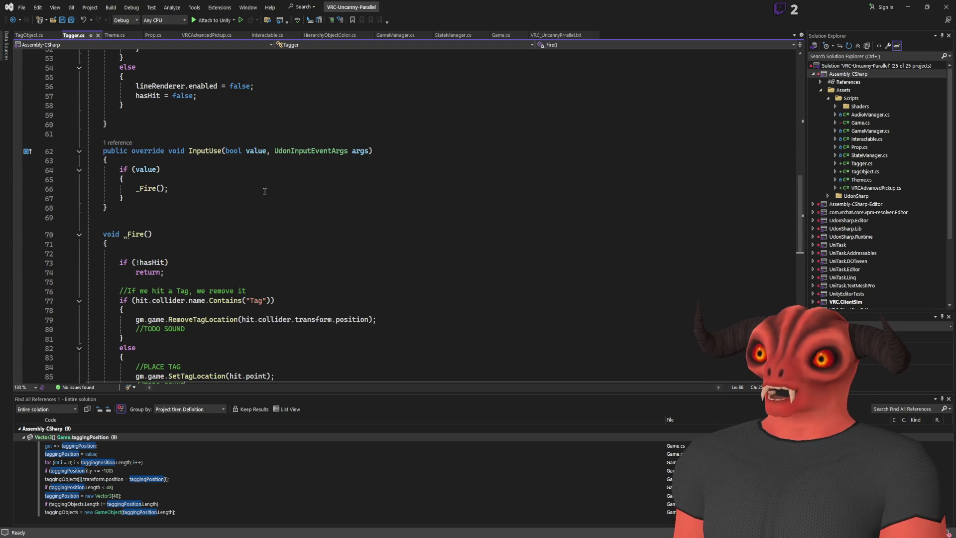
{"action": "scroll", "coordinate": [264, 192], "scroll_direction": "up", "scroll_amount": 2}
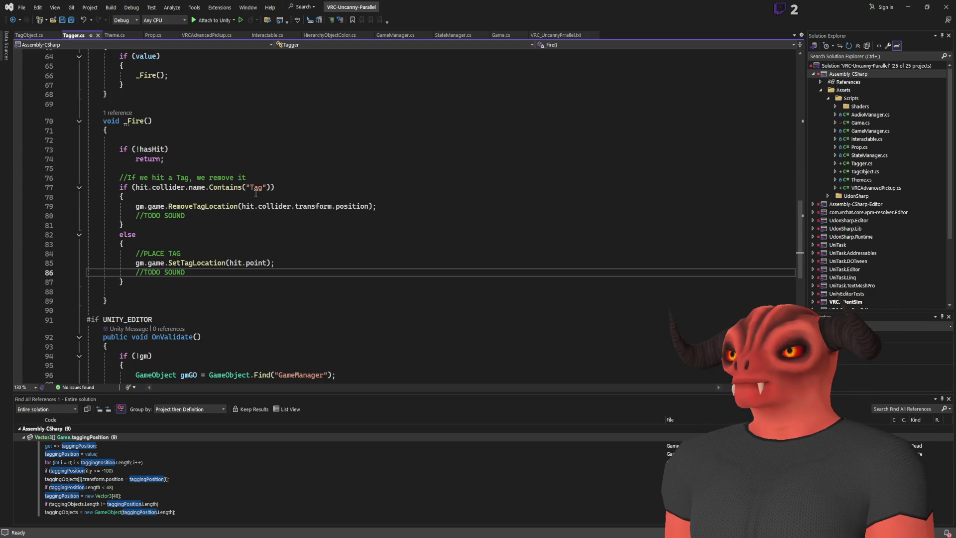
{"action": "left_click", "coordinate": [209, 262]}
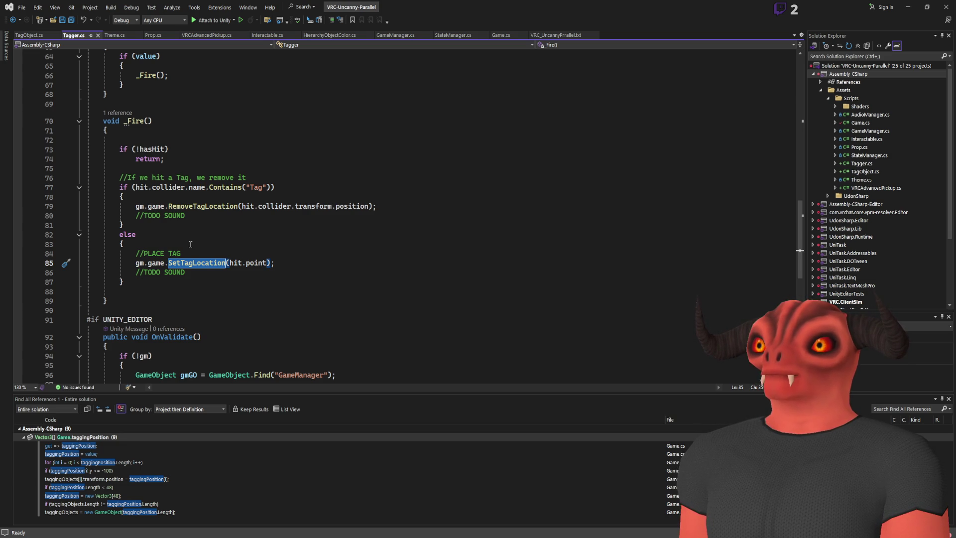
{"action": "scroll", "coordinate": [191, 244], "scroll_direction": "up", "scroll_amount": 11}
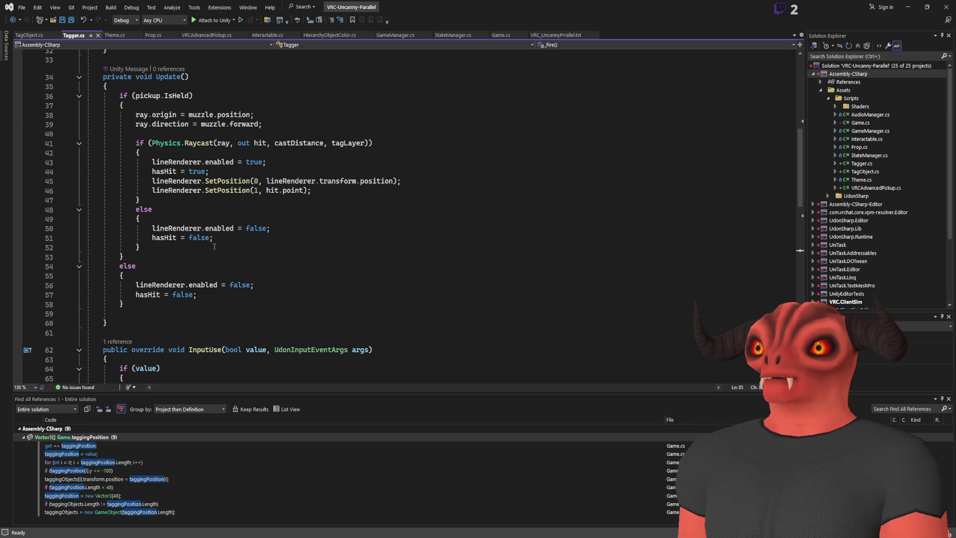
{"action": "scroll", "coordinate": [215, 247], "scroll_direction": "down", "scroll_amount": 11}
{"action": "left_click", "coordinate": [185, 237]}
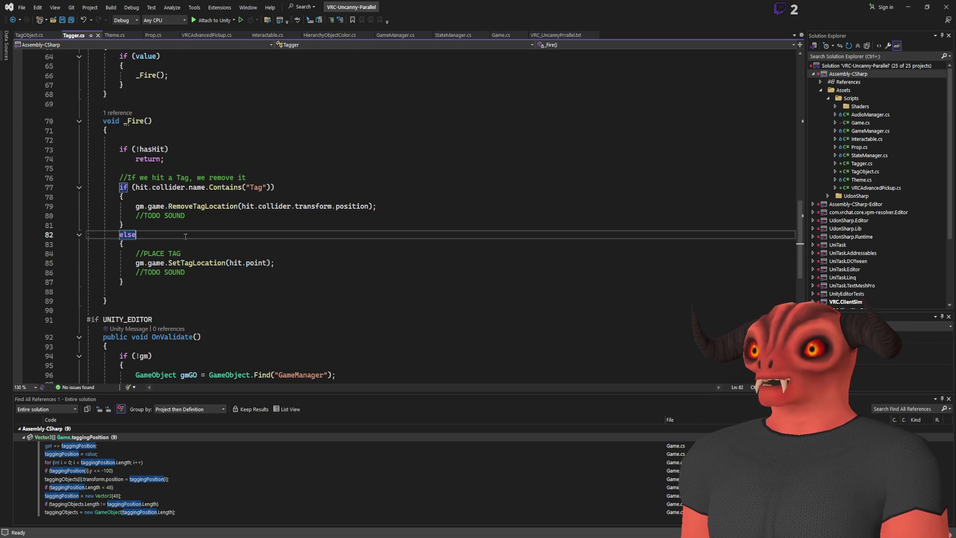
- Make the else an else if(hit.collider.GetComponent<Prop>() != null) placing tags at hit.collider.transform.position
{"action": "type", "text": " if("}
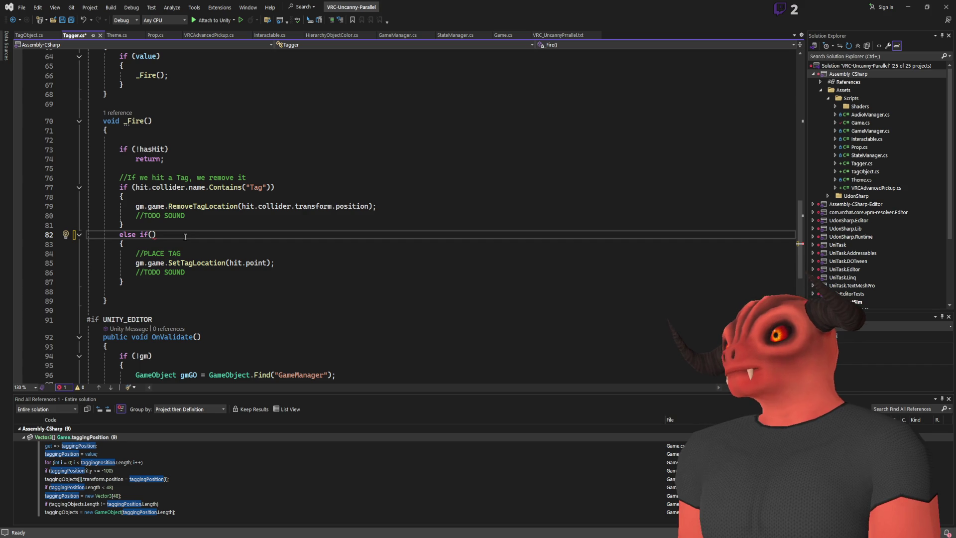
{"action": "type", "text": "hit"}
{"action": "type", "text": ".collider"}
{"action": "type", "text": "."}
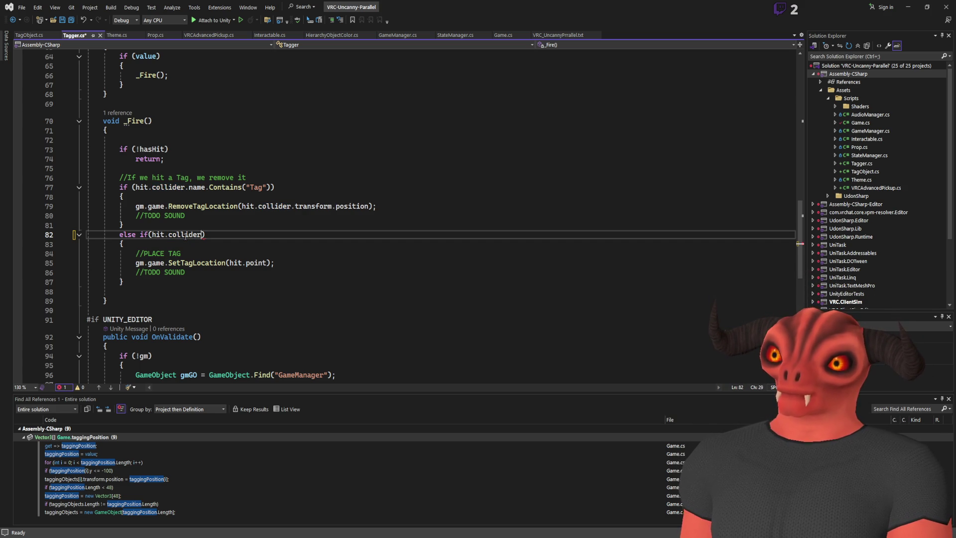
{"action": "type", "text": ".GetComponent<>"}
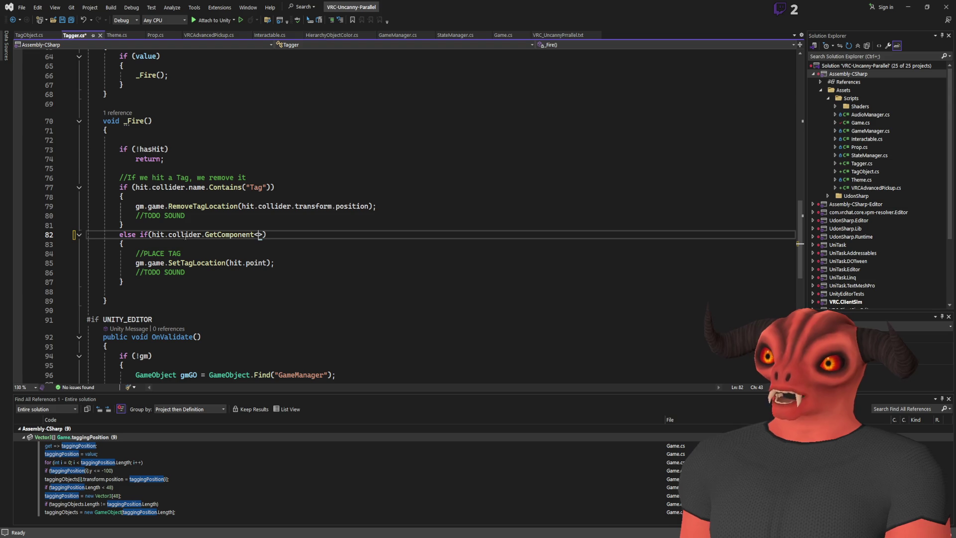
{"action": "type", "text": "Prop"}
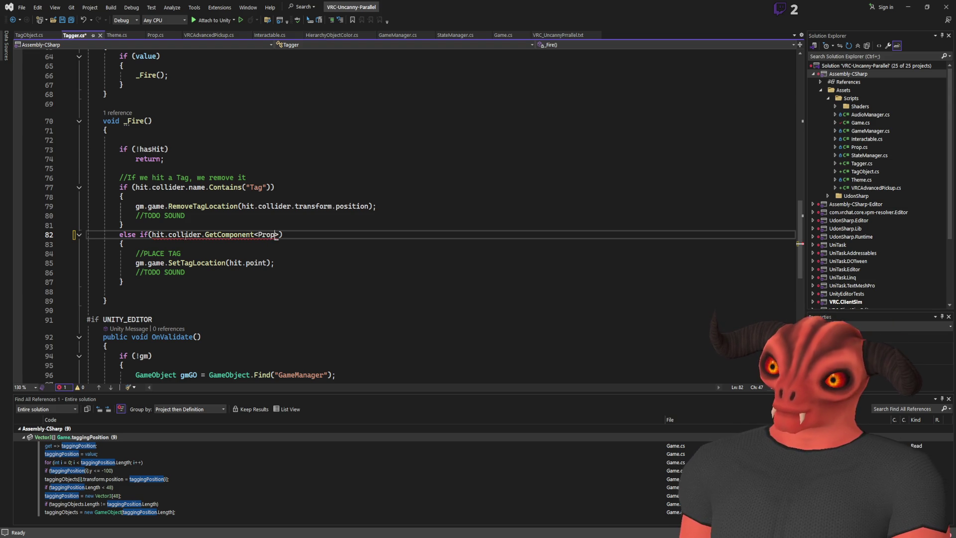
{"action": "type", "text": ">() != null"}
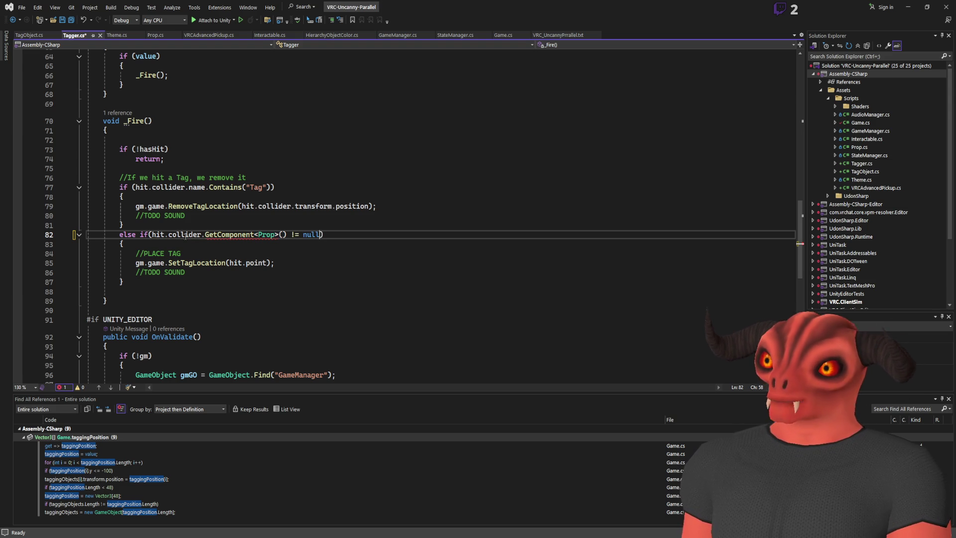
{"action": "left_click", "coordinate": [313, 228]}
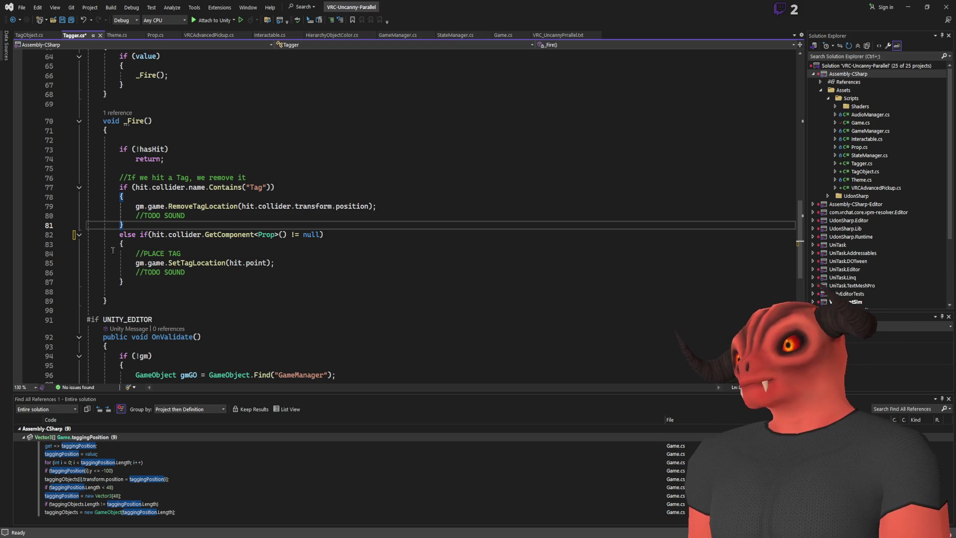
{"action": "double_click", "coordinate": [253, 263]}
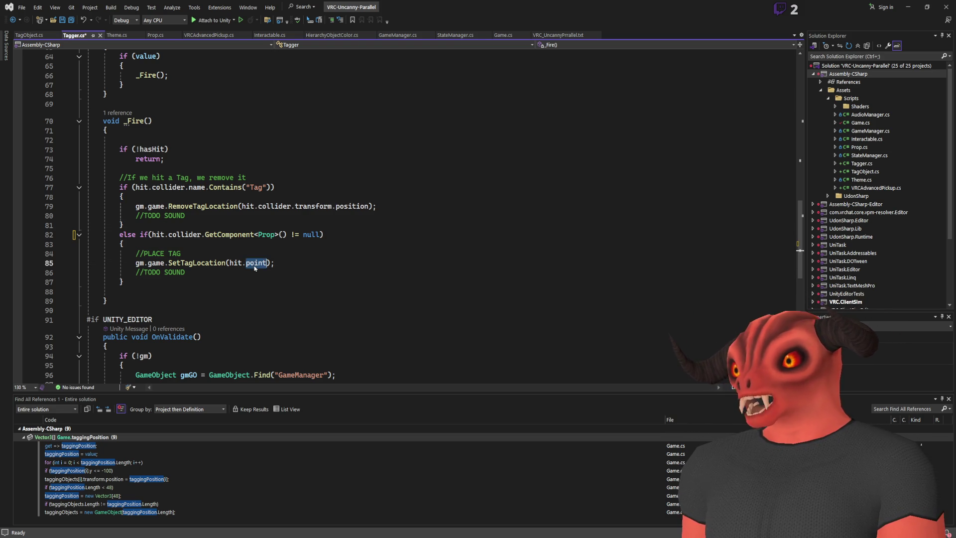
{"action": "type", "text": "collider."}
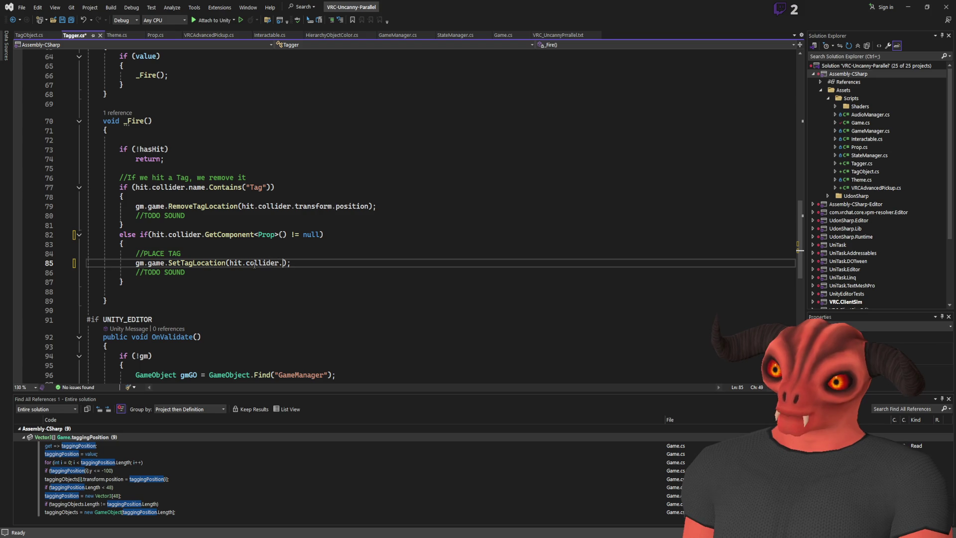
{"action": "type", "text": "transform.position"}
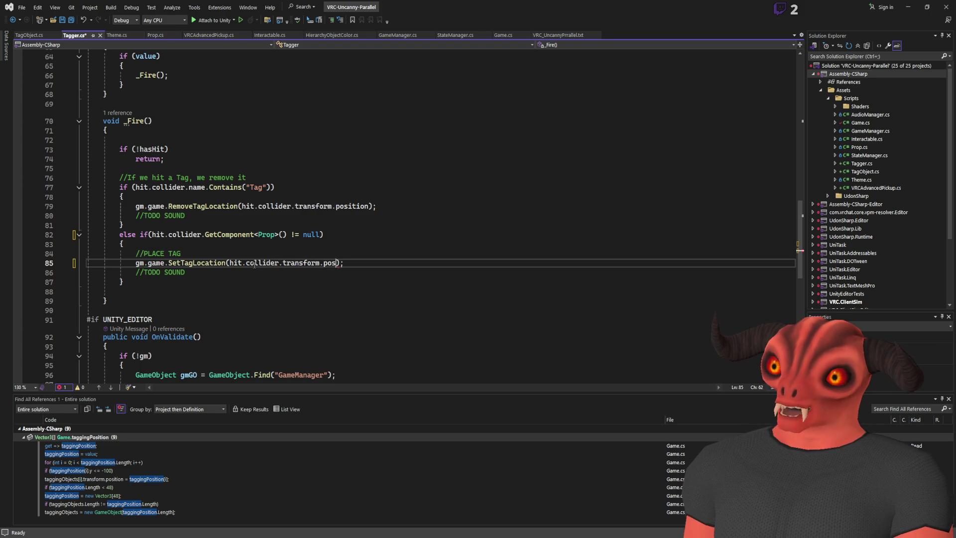
- Add an else branch calling SetTagLocation(hit.point) and save Tagger.cs
{"action": "left_click", "coordinate": [199, 278]}
{"action": "key", "text": "Return"}
{"action": "type", "text": "else"}
{"action": "left_click_drag", "start_coordinate": [364, 263], "coordinate": [135, 253]}
{"action": "left_click", "coordinate": [263, 281]}
{"action": "left_click", "coordinate": [236, 301]}
{"action": "type", "text": "gm.game.SetTagLocation(hit.collider.transform.position);"}
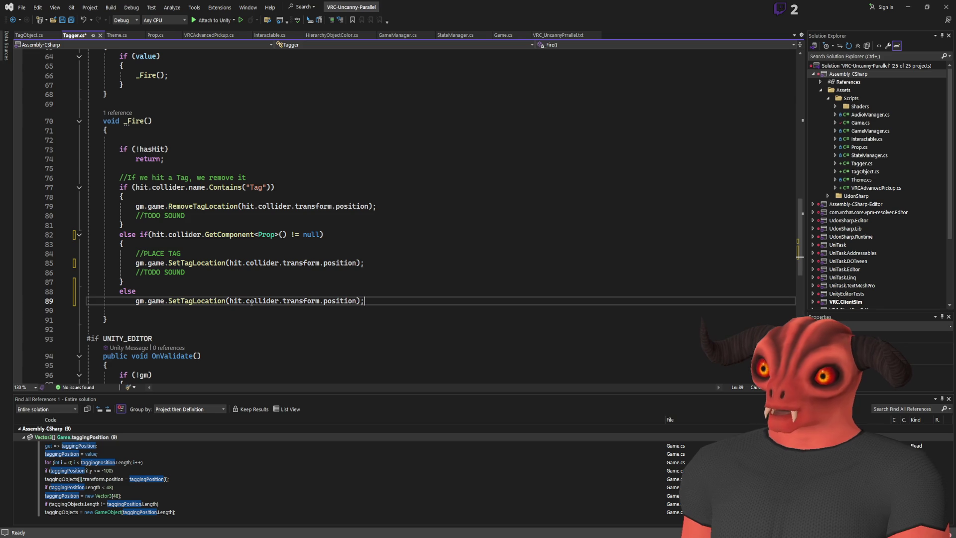
{"action": "left_click_drag", "start_coordinate": [246, 301], "coordinate": [356, 303]}
{"action": "type", "text": "point"}
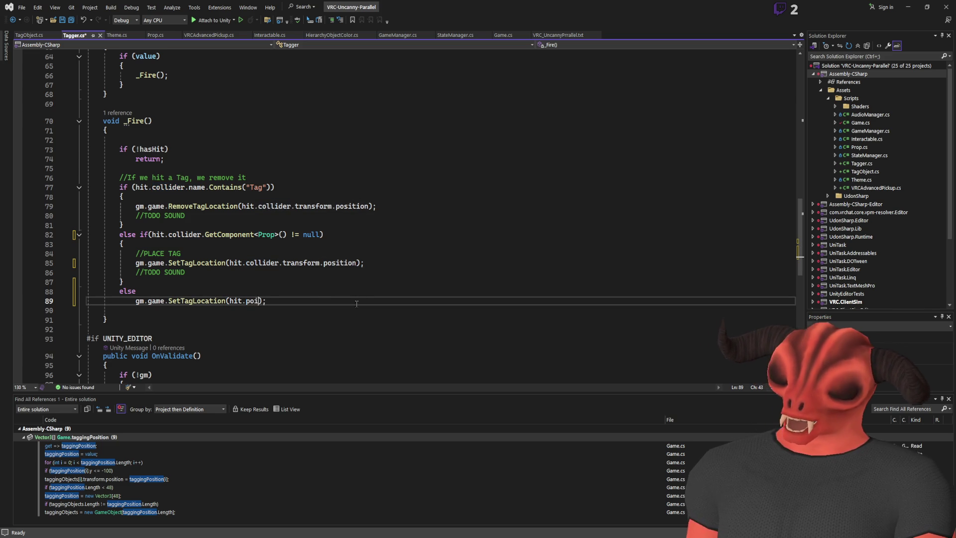
{"action": "key", "text": "ctrl+s"}
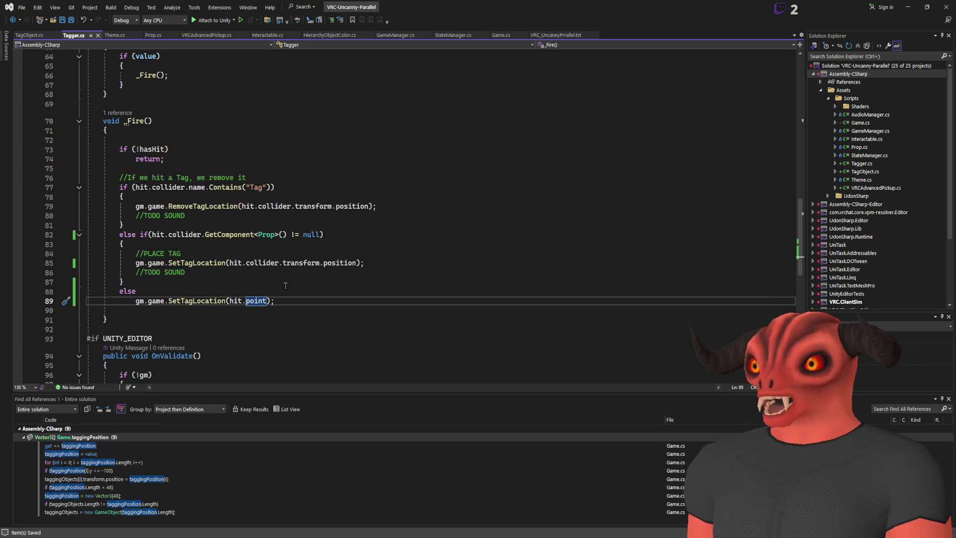
{"action": "key", "text": "alt+Tab"}
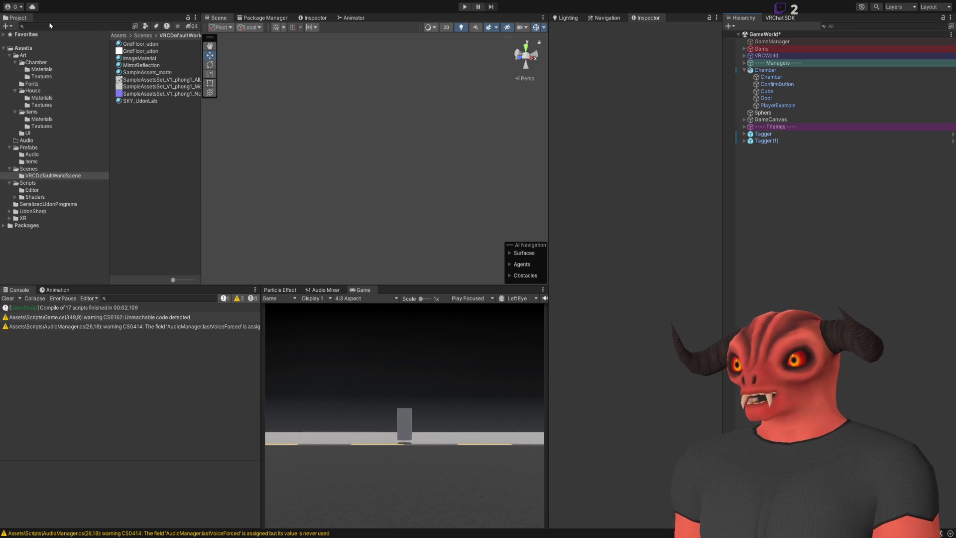
- Enter Play mode, fire the Tagger at the floor, drop it and press the console start button
{"action": "left_click", "coordinate": [464, 8]}
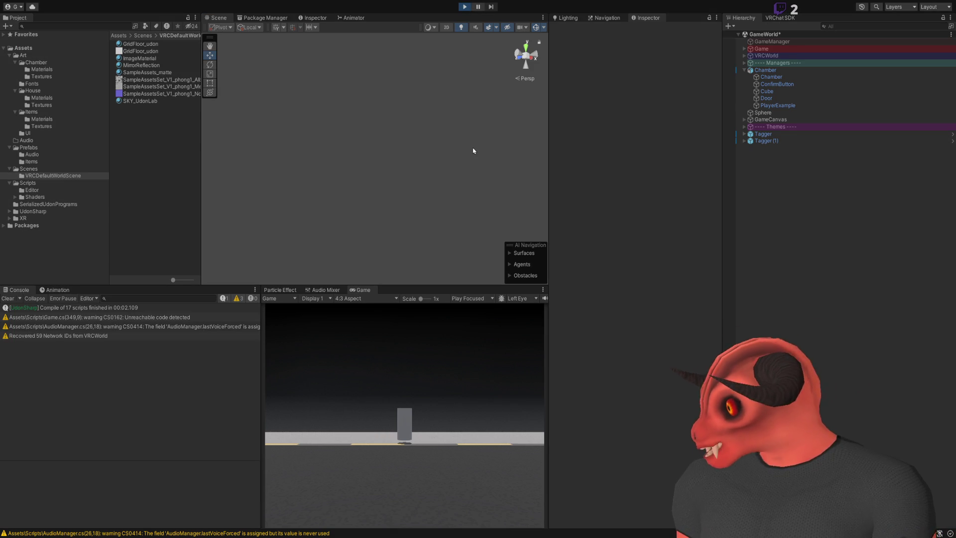
{"action": "key", "text": "Escape"}
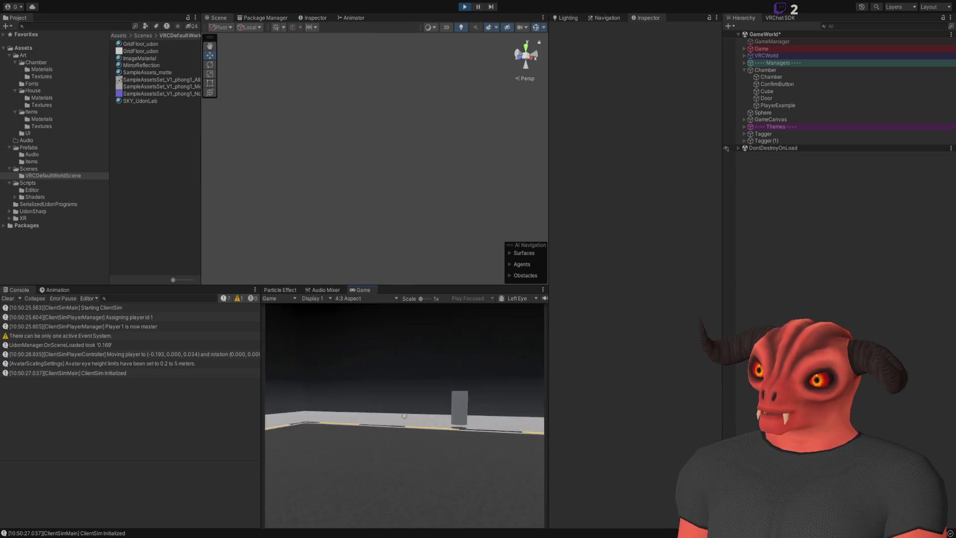
{"action": "left_click", "coordinate": [404, 416]}
{"action": "key", "text": "w"}
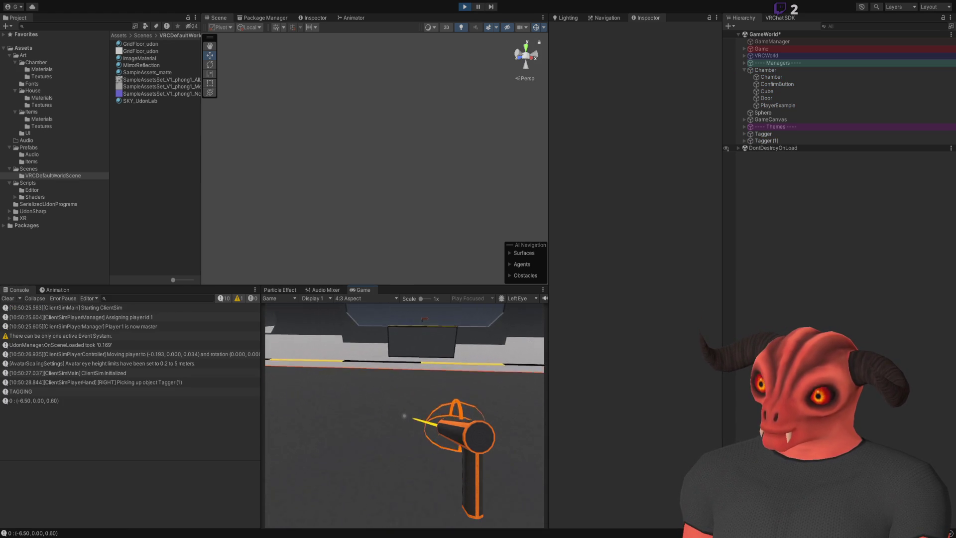
{"action": "left_click", "coordinate": [404, 416]}
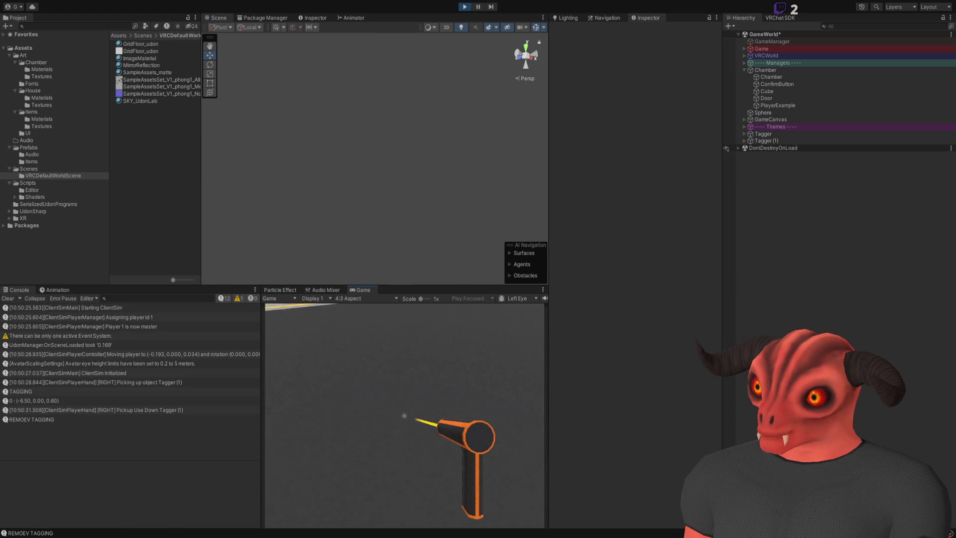
{"action": "right_click", "coordinate": [405, 416]}
{"action": "left_click", "coordinate": [405, 415]}
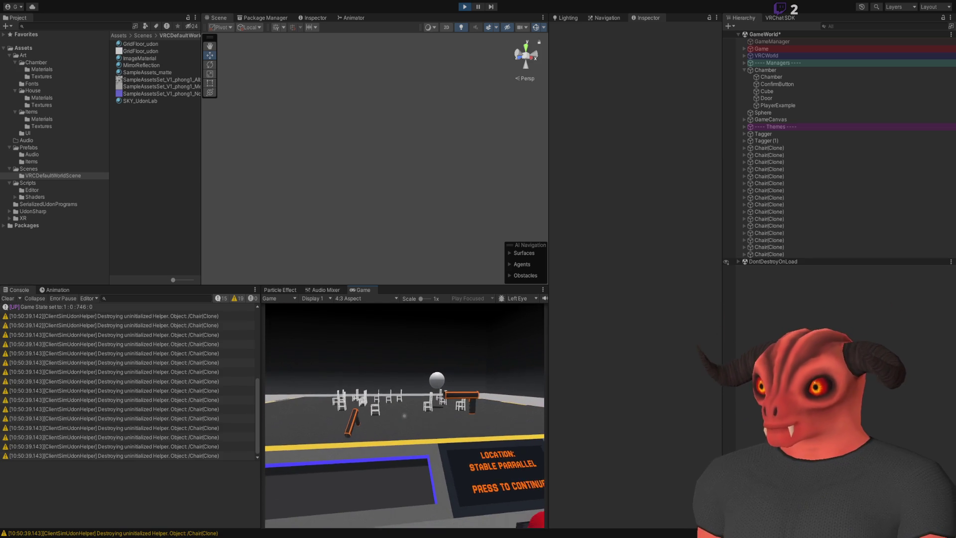
- Confirm the round, pick up the Tagger again and tag chairs with orange markers
{"action": "left_click", "coordinate": [404, 416]}
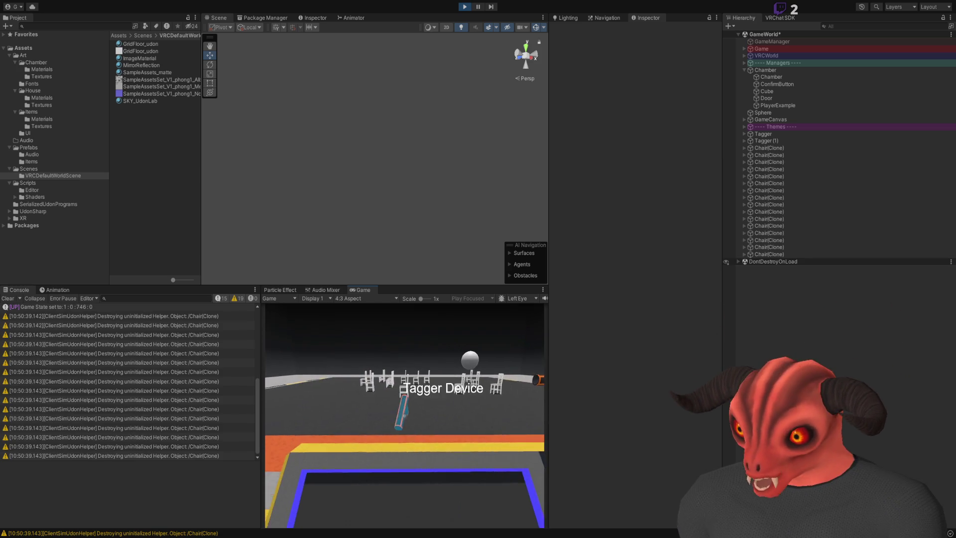
{"action": "left_click", "coordinate": [404, 416]}
{"action": "left_click", "coordinate": [404, 416]}
{"action": "key", "text": "s"}
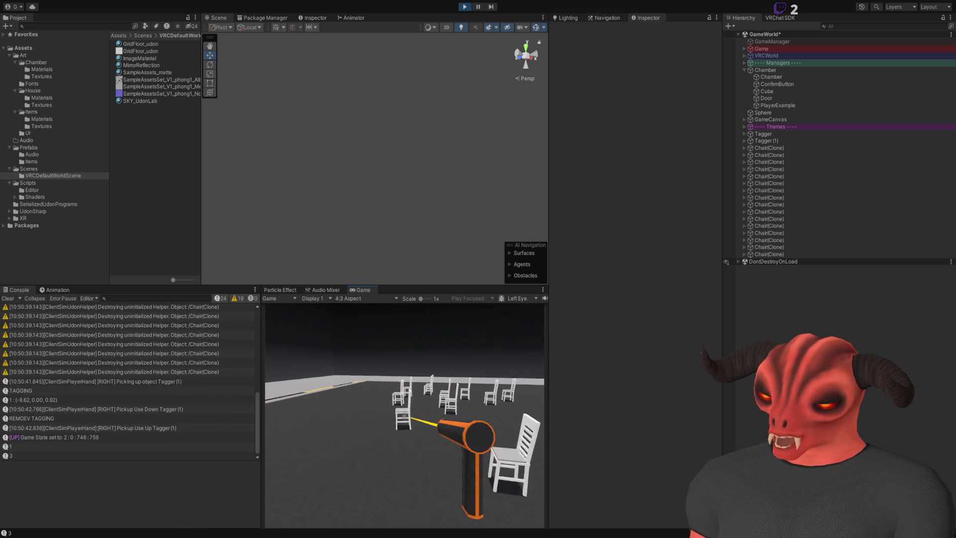
{"action": "left_click", "coordinate": [404, 415]}
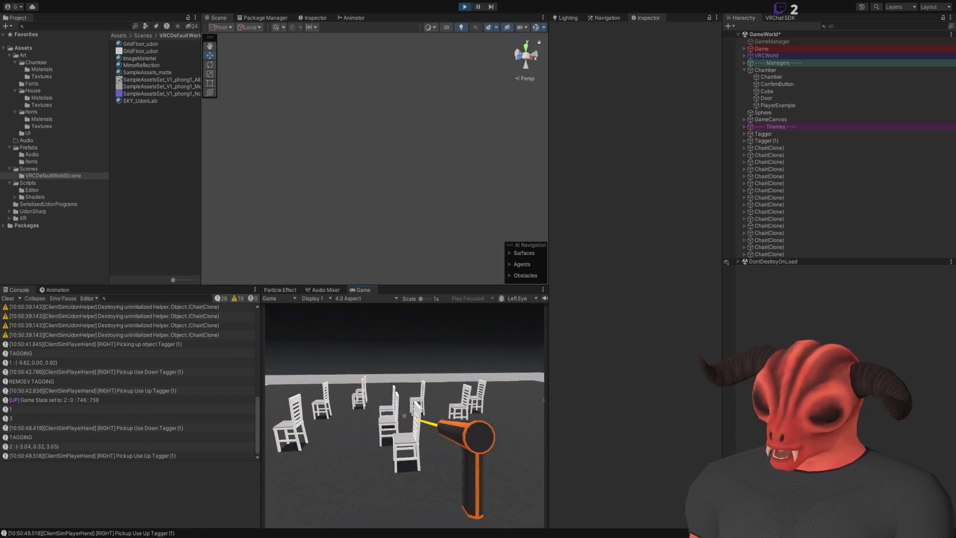
{"action": "left_click", "coordinate": [405, 416]}
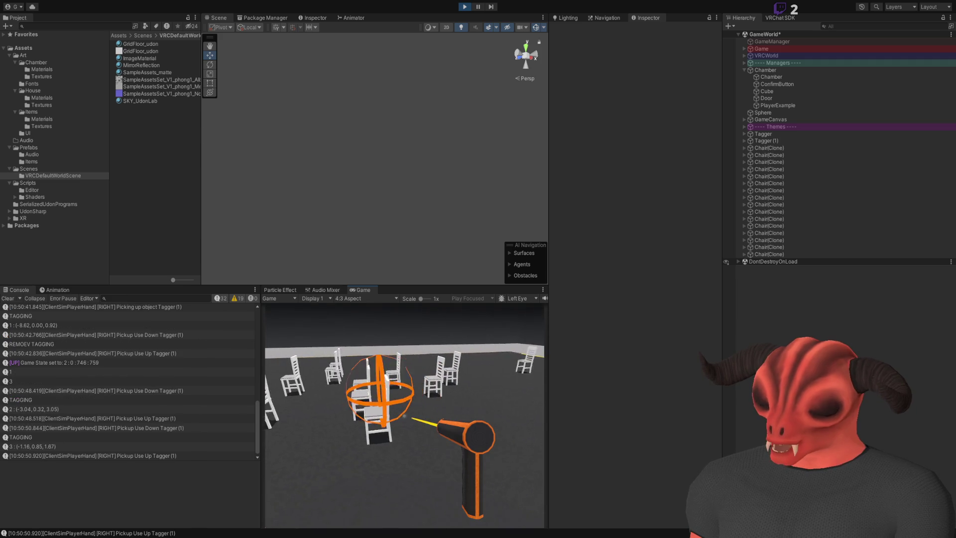
- Open the Client Simulator menu and select a spawned Chair(Clone) in the scene
{"action": "key", "text": "Escape"}
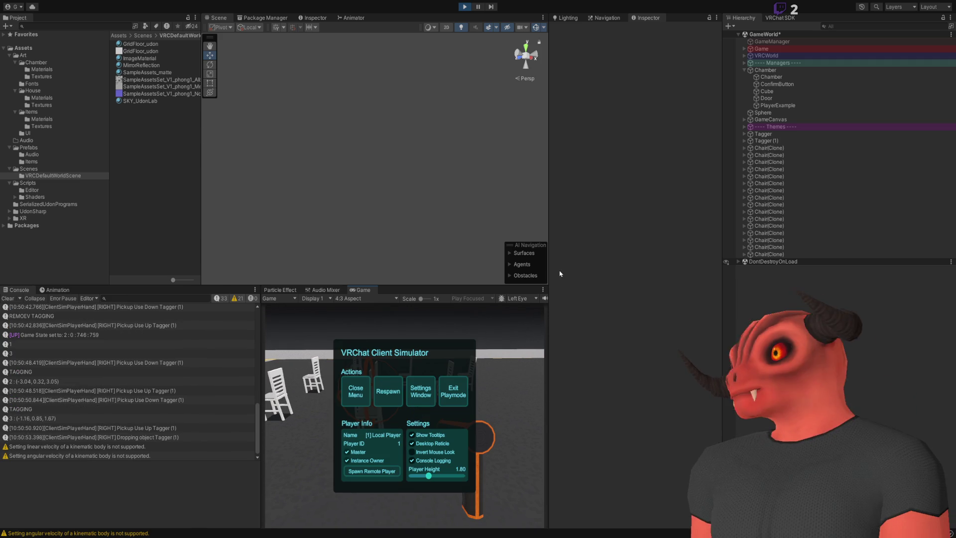
{"action": "left_click_drag", "start_coordinate": [476, 52], "coordinate": [481, 55]}
{"action": "left_click", "coordinate": [419, 154]}
- Frame the selected chair and select its Chair_Stable child to confirm it is on the Prop layer
{"action": "key", "text": "f"}
{"action": "scroll", "coordinate": [414, 157], "scroll_direction": "down", "scroll_amount": 5}
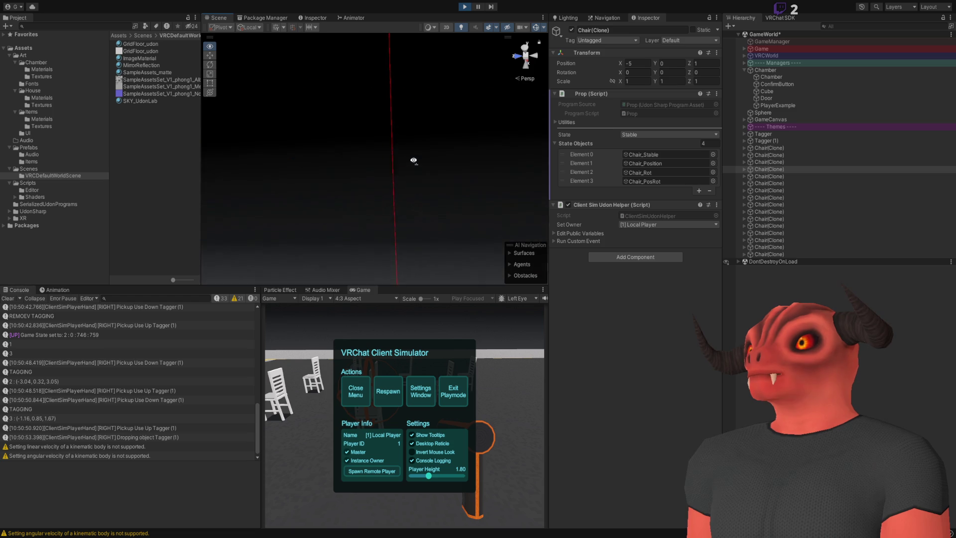
{"action": "key", "text": "f"}
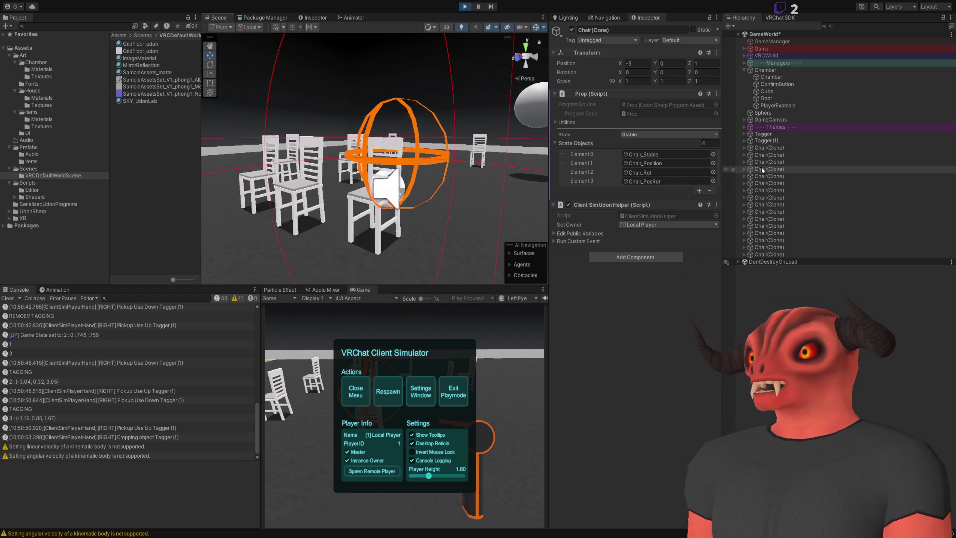
{"action": "left_click", "coordinate": [744, 169]}
{"action": "left_click", "coordinate": [782, 176]}
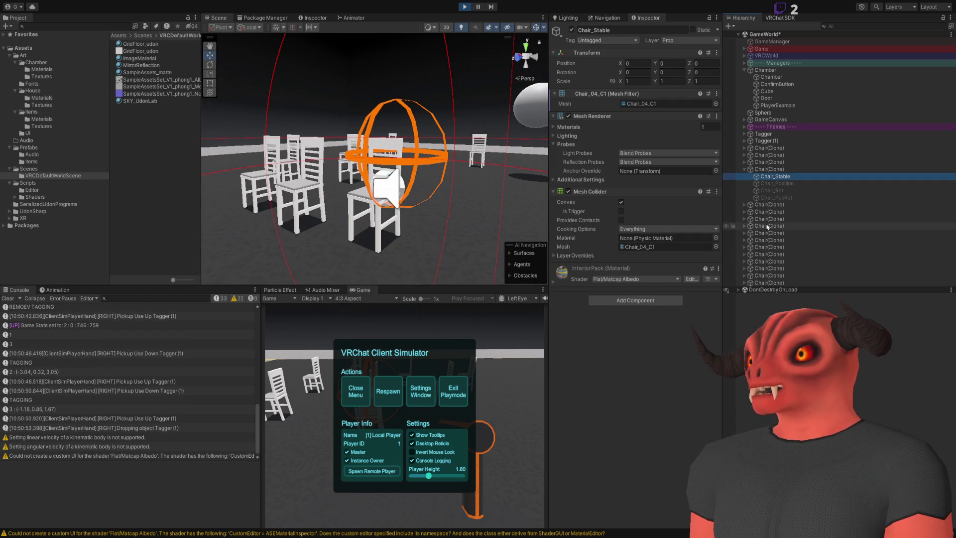
{"action": "left_click_drag", "start_coordinate": [379, 164], "coordinate": [201, 198]}
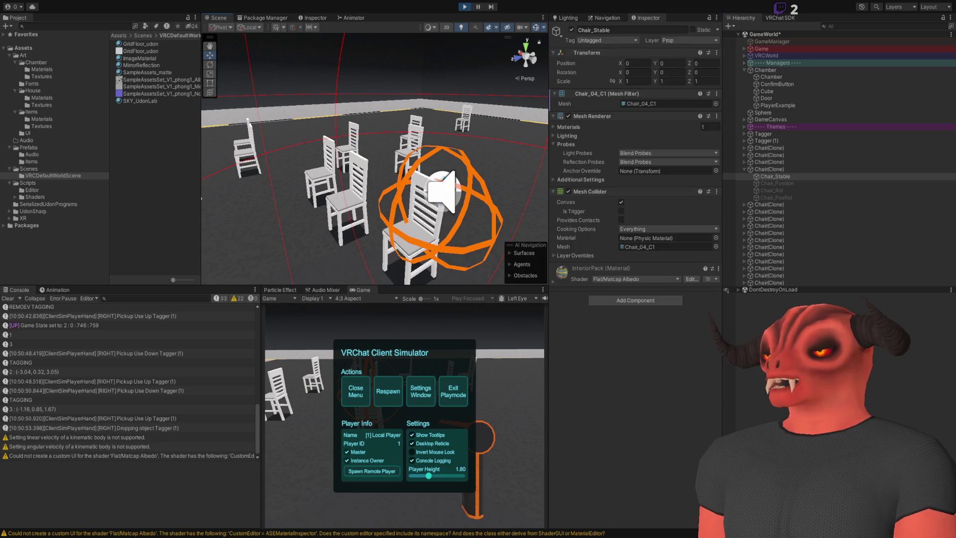
{"action": "key", "text": "alt+Tab"}
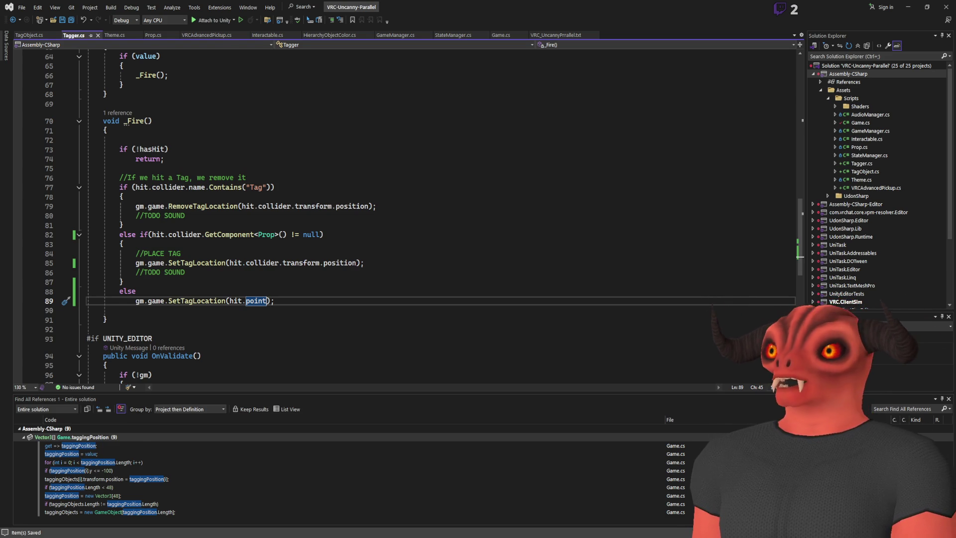
- Replace line 82's GetComponent<Prop>() != null check with the hit object's gameObject.layer
{"action": "key", "text": "alt+Tab"}
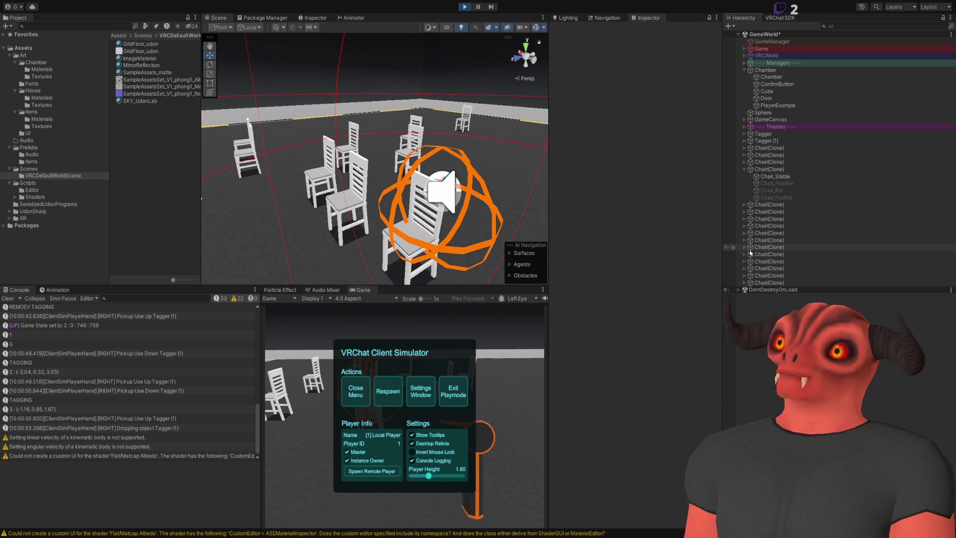
{"action": "key", "text": "alt+Tab"}
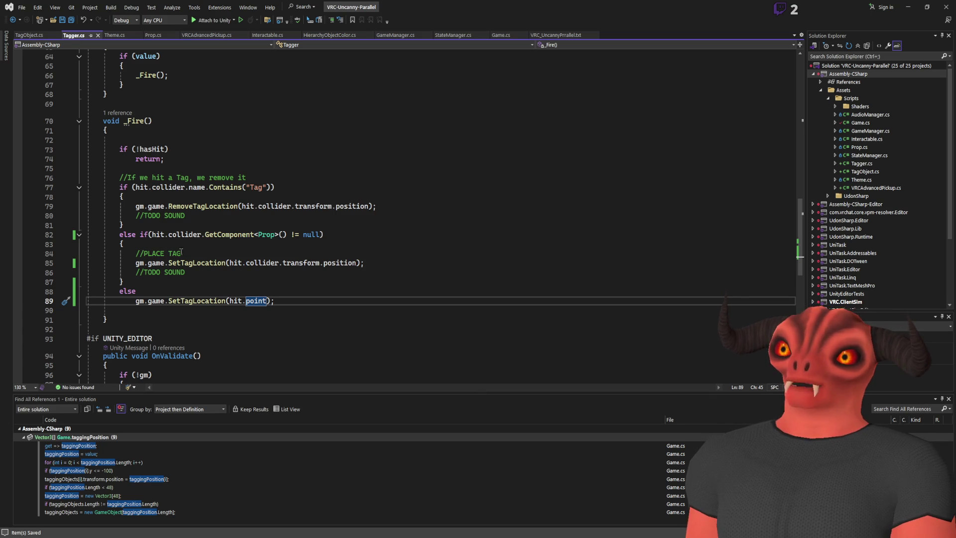
{"action": "left_click_drag", "start_coordinate": [204, 234], "coordinate": [317, 235]}
{"action": "type", "text": "lay"}
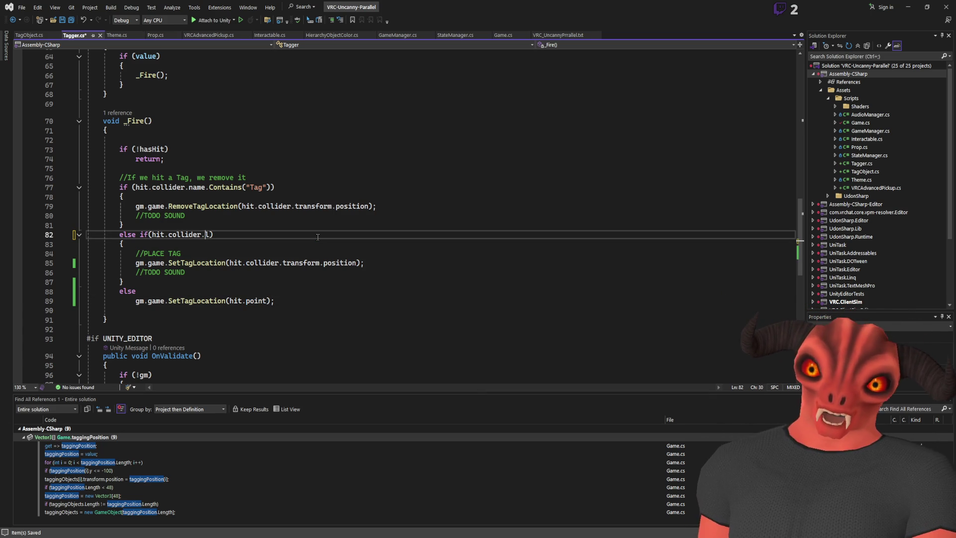
{"action": "type", "text": "er"}
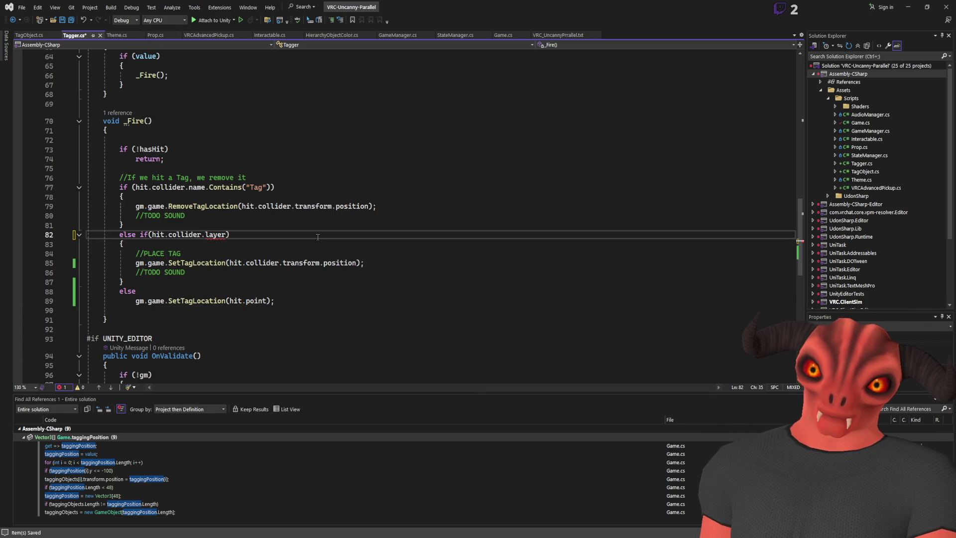
{"action": "key", "text": "ctrl+BackSpace"}
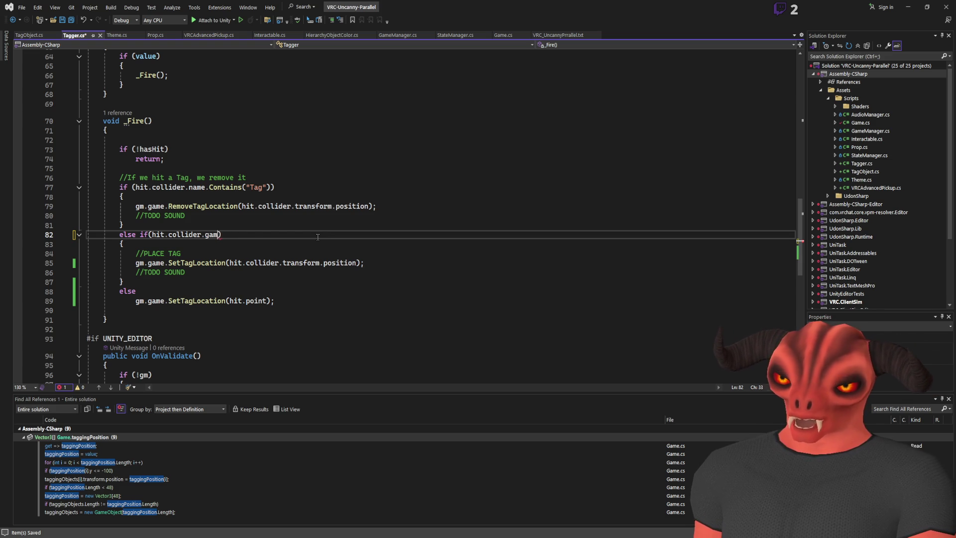
{"action": "type", "text": "eObject.layte"}
{"action": "type", "text": "er.co"}
{"action": "key", "text": "BackSpace"}
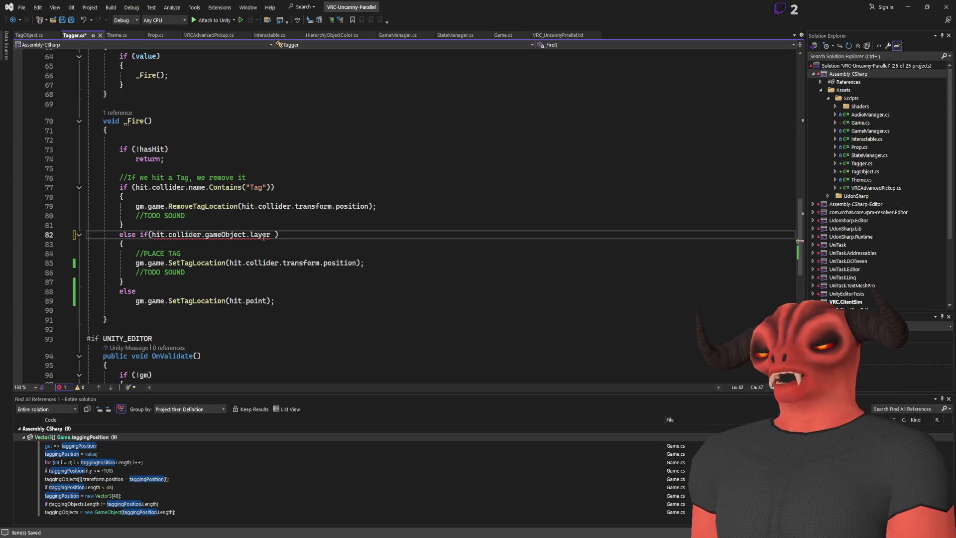
- Complete the condition as == LayerMask.NameToLayer("Prop") on line 82
{"action": "key", "text": "alt+Tab"}
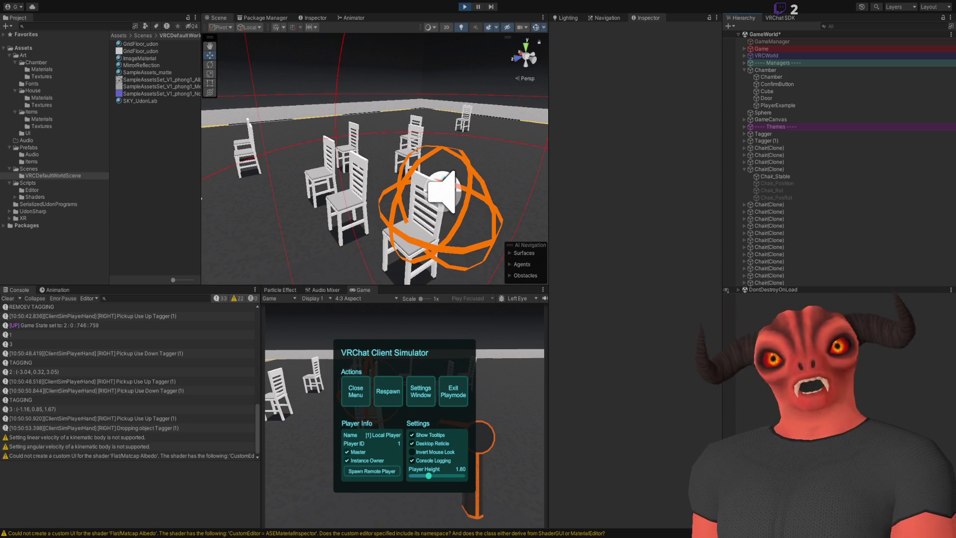
{"action": "key", "text": "alt+Tab"}
{"action": "scroll", "coordinate": [396, 232], "scroll_direction": "up", "scroll_amount": 5}
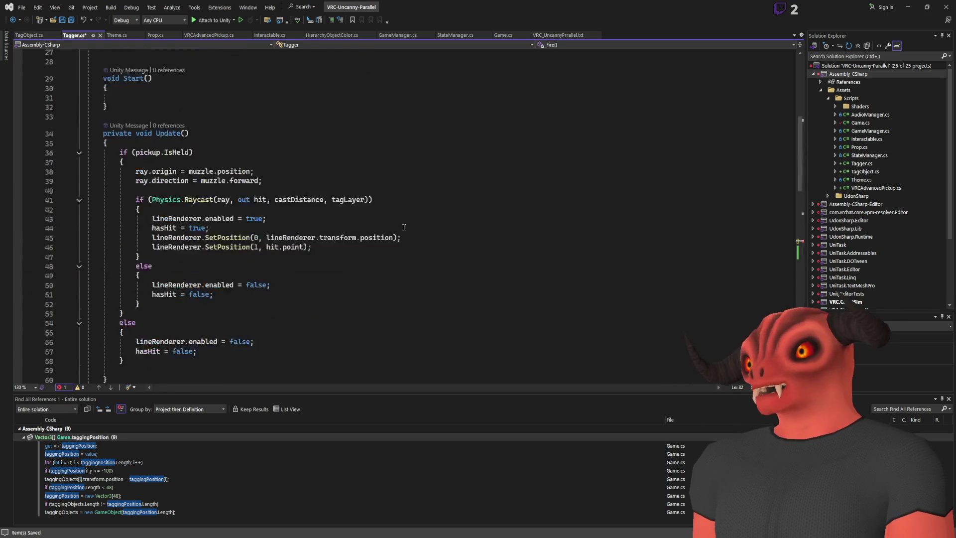
{"action": "scroll", "coordinate": [397, 232], "scroll_direction": "down", "scroll_amount": 5}
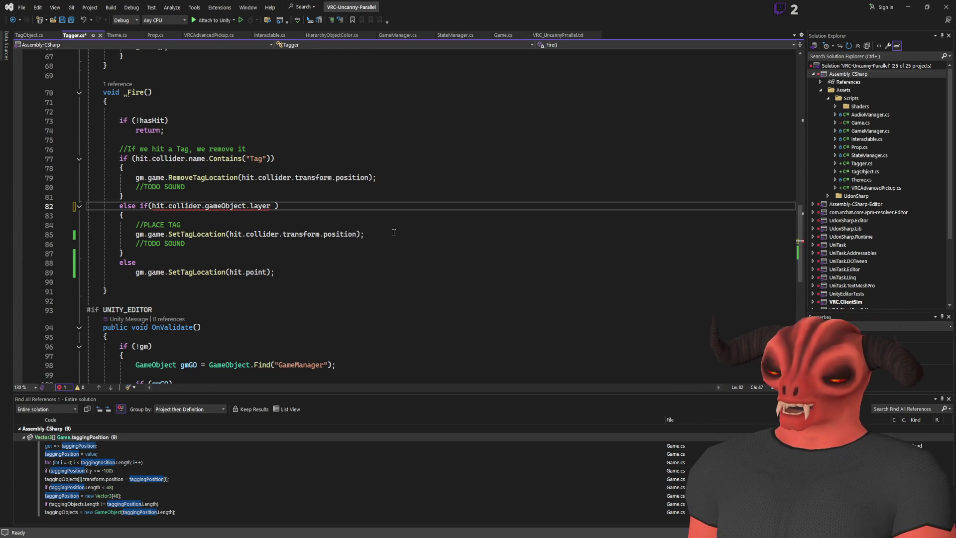
{"action": "type", "text": "== layerMask.name"}
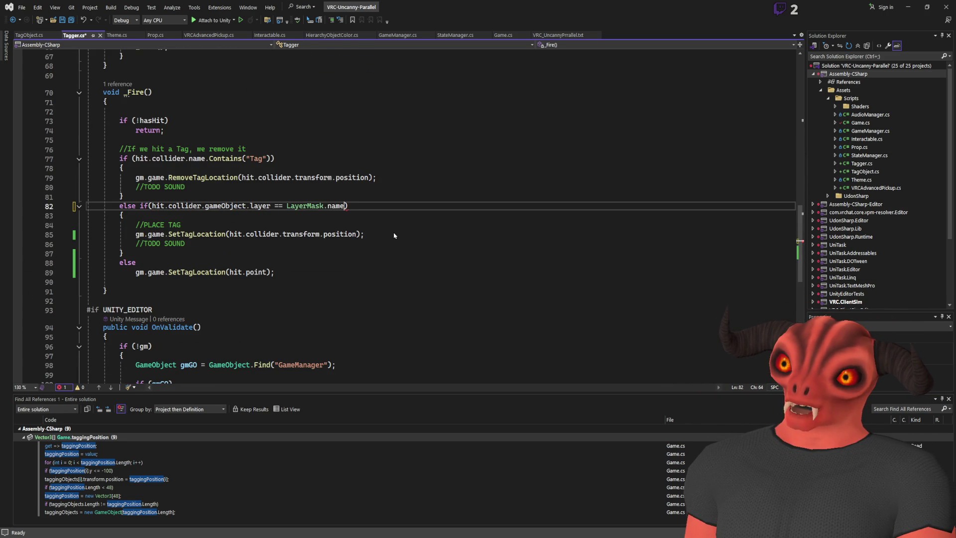
{"action": "type", "text": "ToLayer()"}
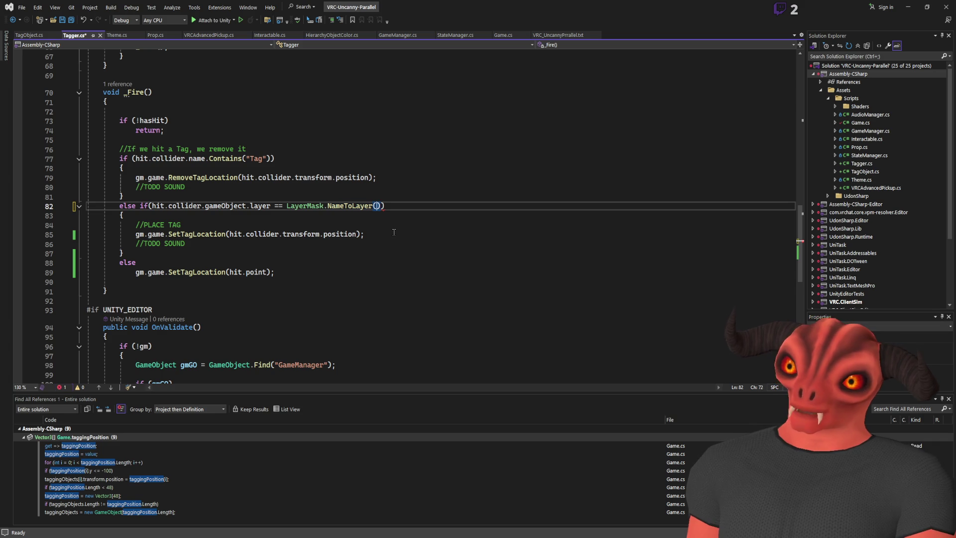
{"action": "key", "text": "Right"}
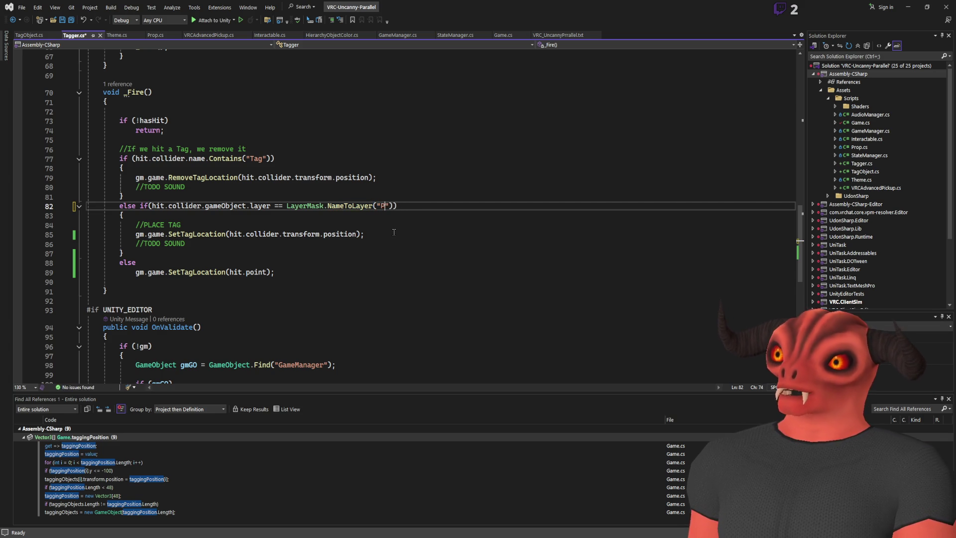
{"action": "type", "text": "rop"}
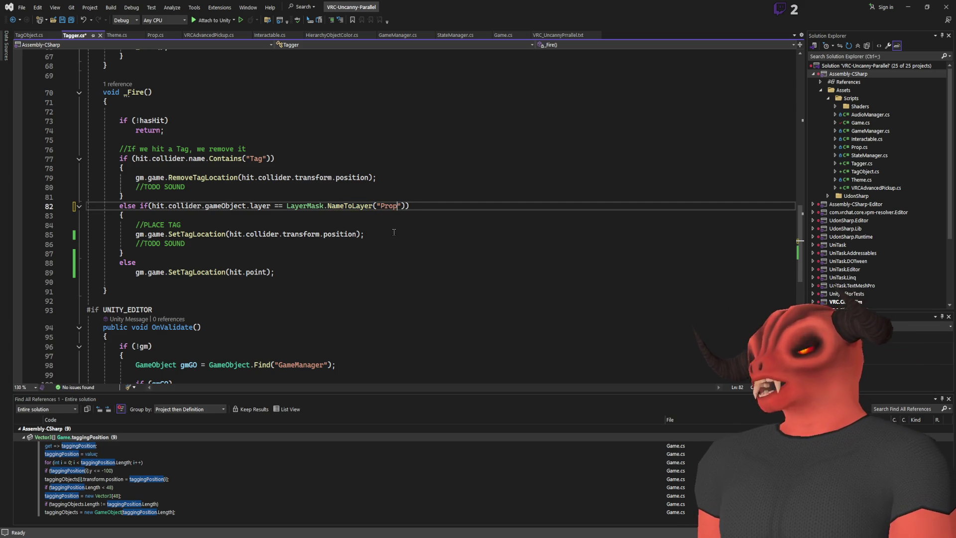
{"action": "key", "text": "alt+Tab"}
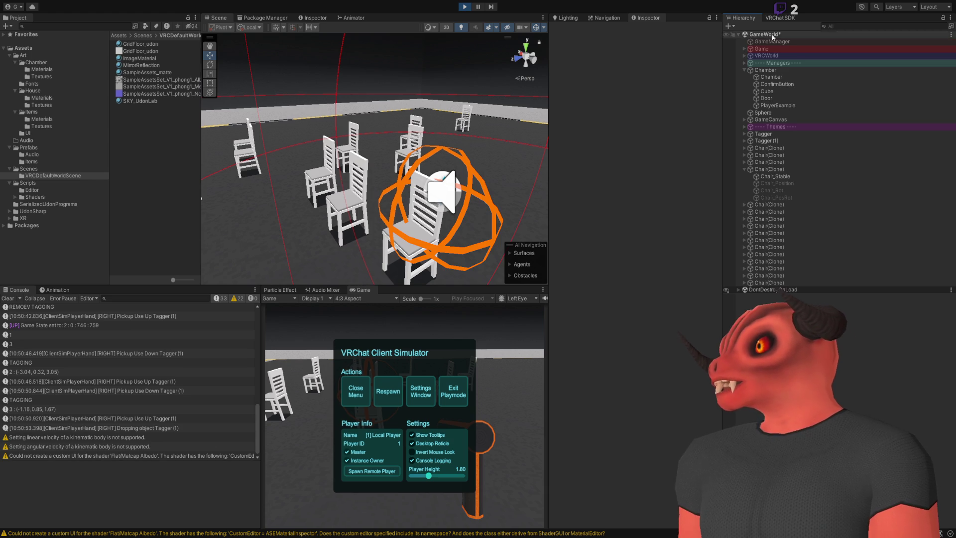
- Select another Chair(Clone) in the Hierarchy and its Chair_Stable child to inspect them
{"action": "left_click", "coordinate": [772, 219]}
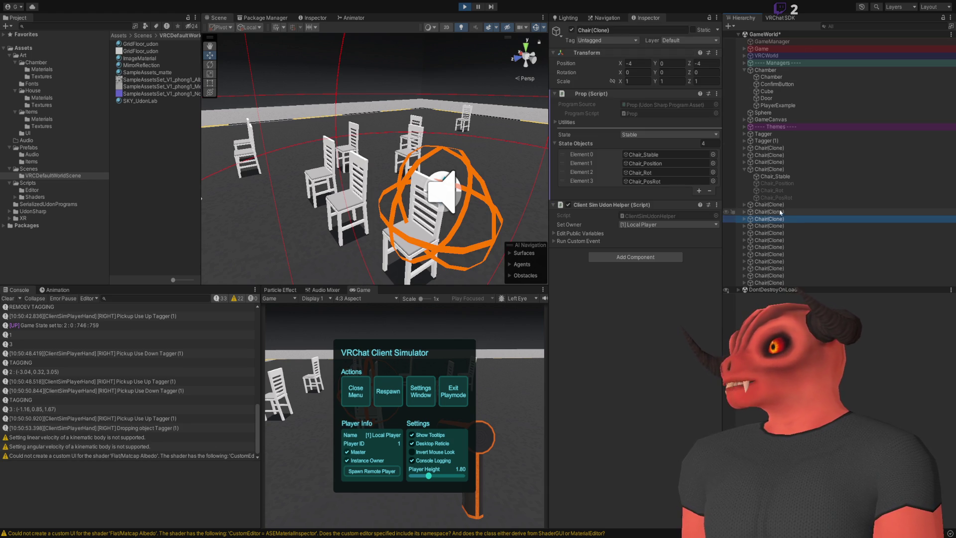
{"action": "left_click", "coordinate": [744, 219]}
{"action": "left_click", "coordinate": [775, 226]}
{"action": "key", "text": "alt+Tab"}
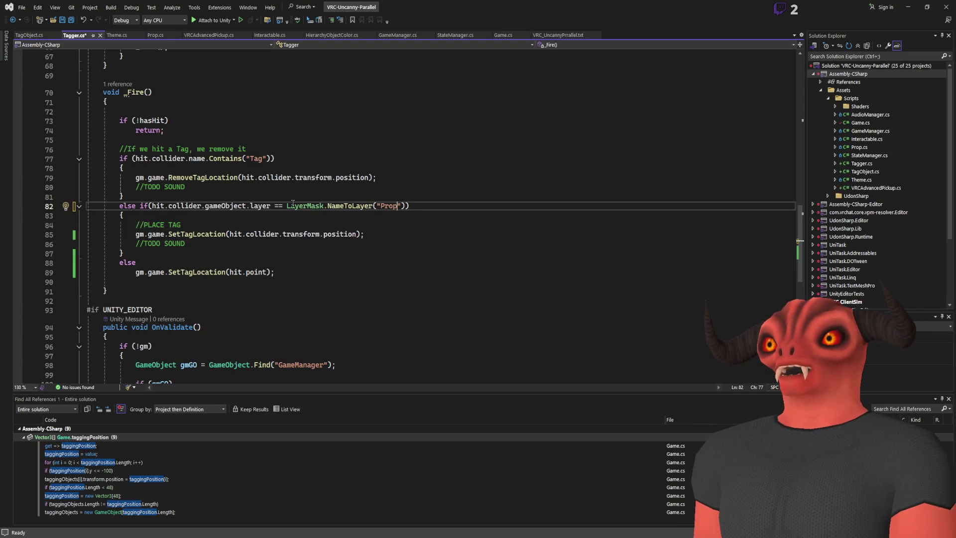
- Cut the NameToLayer("Prop") lookup from line 82 and declare a propLayer field below hasHit
{"action": "left_click_drag", "start_coordinate": [287, 206], "coordinate": [409, 206]}
{"action": "key", "text": "ctrl+x"}
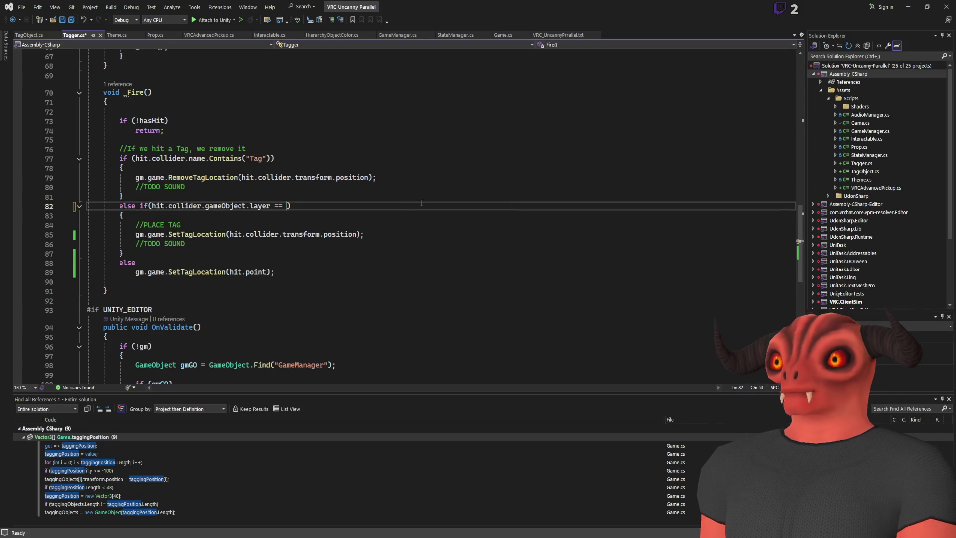
{"action": "scroll", "coordinate": [299, 177], "scroll_direction": "up", "scroll_amount": 20}
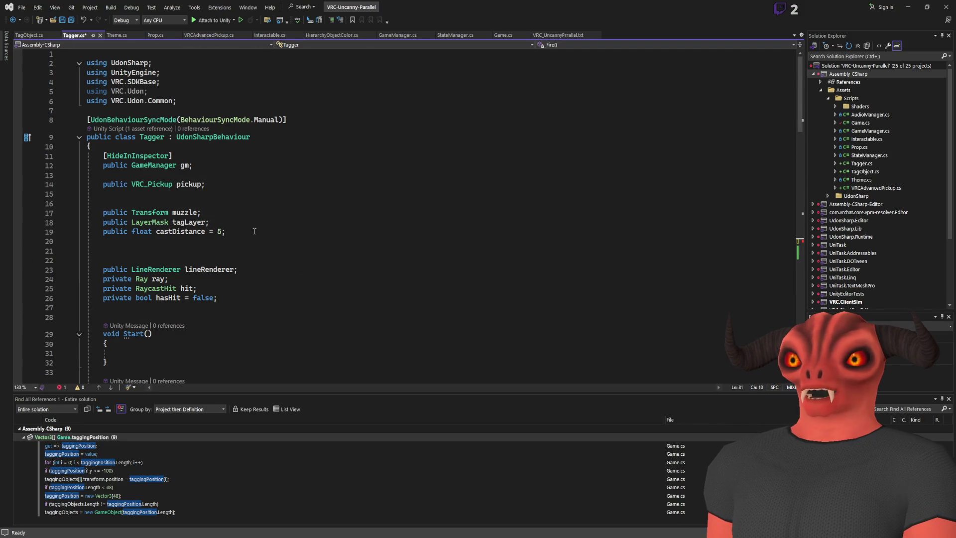
{"action": "left_click", "coordinate": [276, 299]}
{"action": "key", "text": "Return"}
{"action": "key", "text": "Return"}
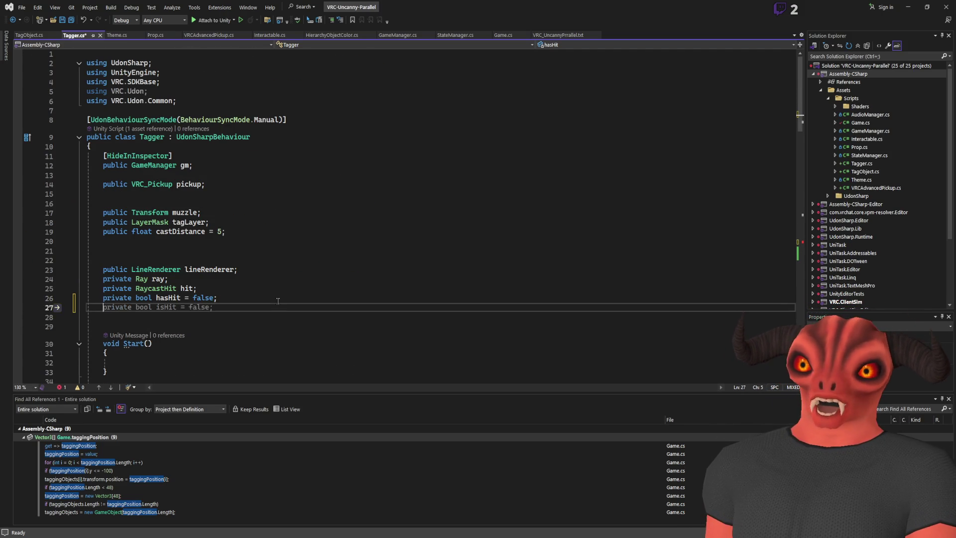
{"action": "type", "text": "private LayerMask propLayer ="}
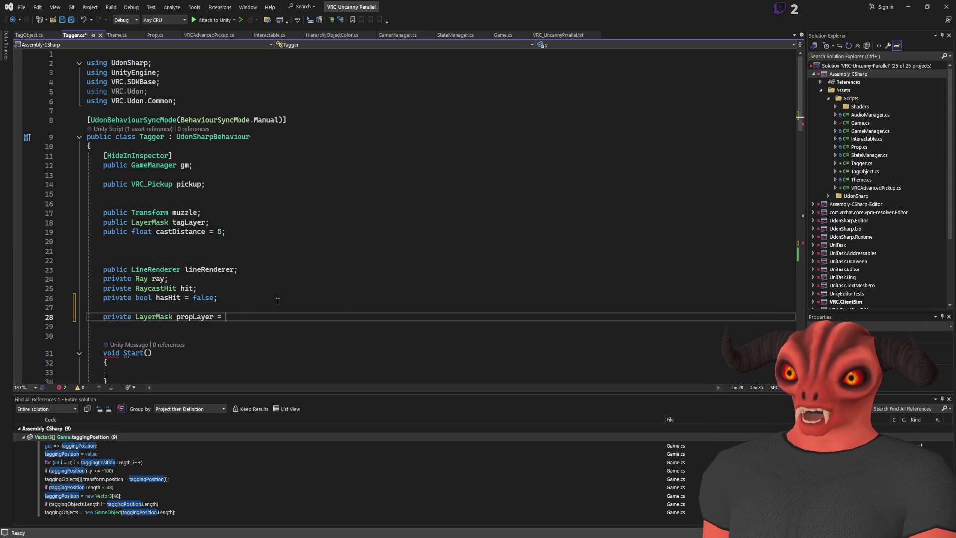
{"action": "key", "text": "Tab"}
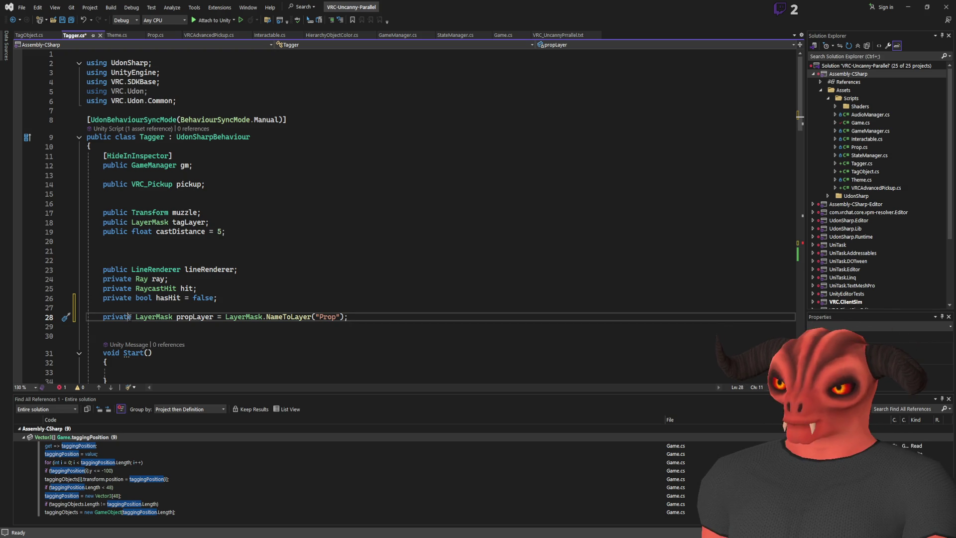
{"action": "type", "text": "const"}
{"action": "left_click", "coordinate": [362, 316]}
{"action": "key", "text": "ctrl+s"}
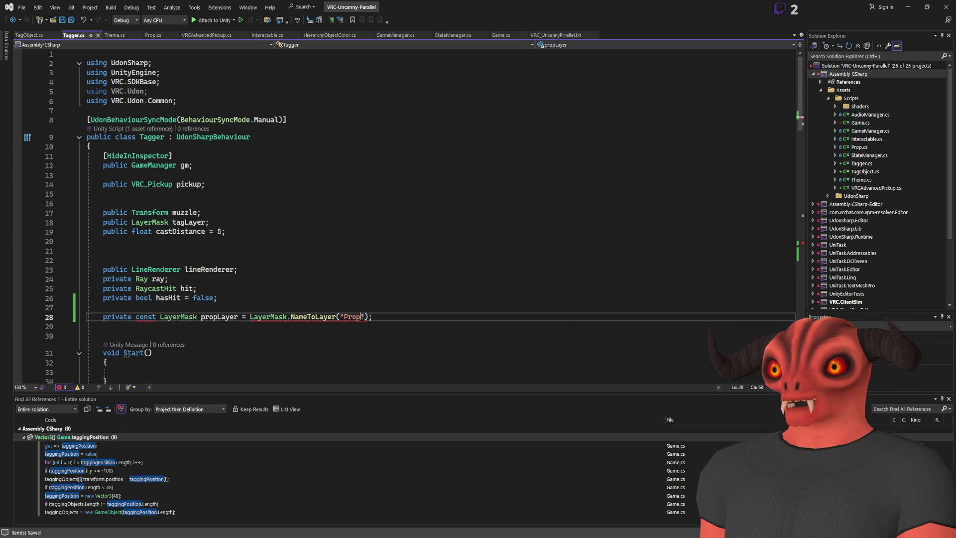
- Remove const from the propLayer declaration on line 28 and save Tagger.cs
{"action": "left_click", "coordinate": [296, 317]}
{"action": "scroll", "coordinate": [150, 203], "scroll_direction": "down", "scroll_amount": 4}
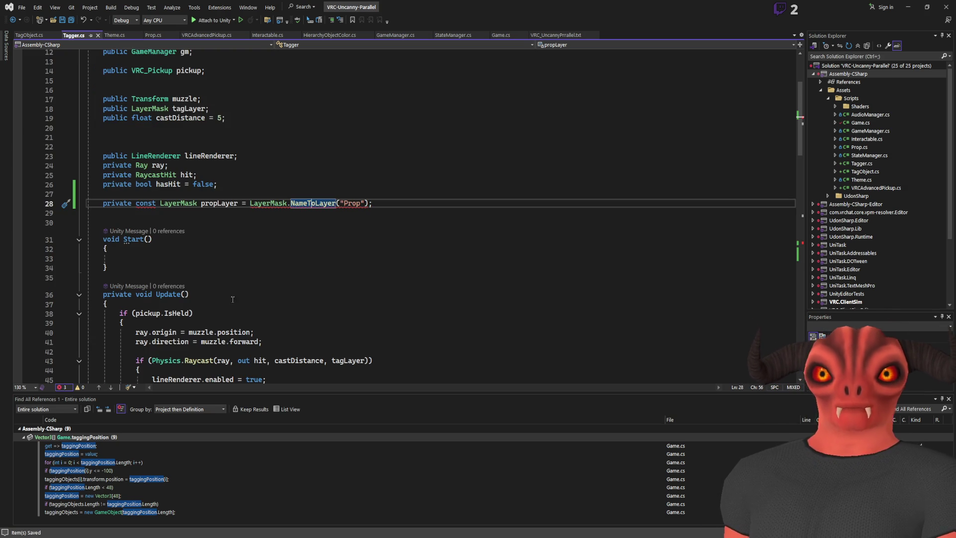
{"action": "double_click", "coordinate": [150, 203]}
{"action": "key", "text": "BackSpace"}
{"action": "left_click", "coordinate": [225, 203]}
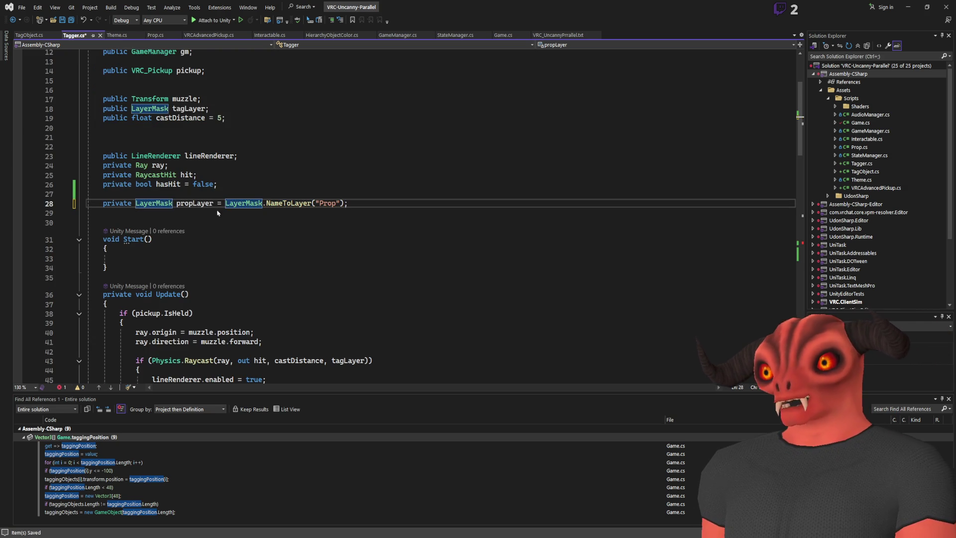
{"action": "left_click_drag", "start_coordinate": [225, 203], "coordinate": [348, 204]}
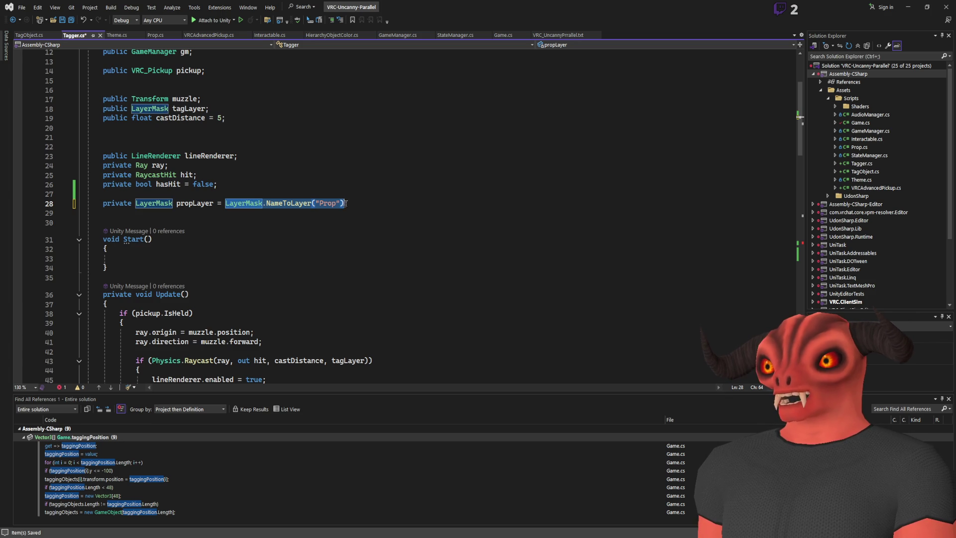
{"action": "type", "text": ";"}
{"action": "left_click", "coordinate": [164, 203]}
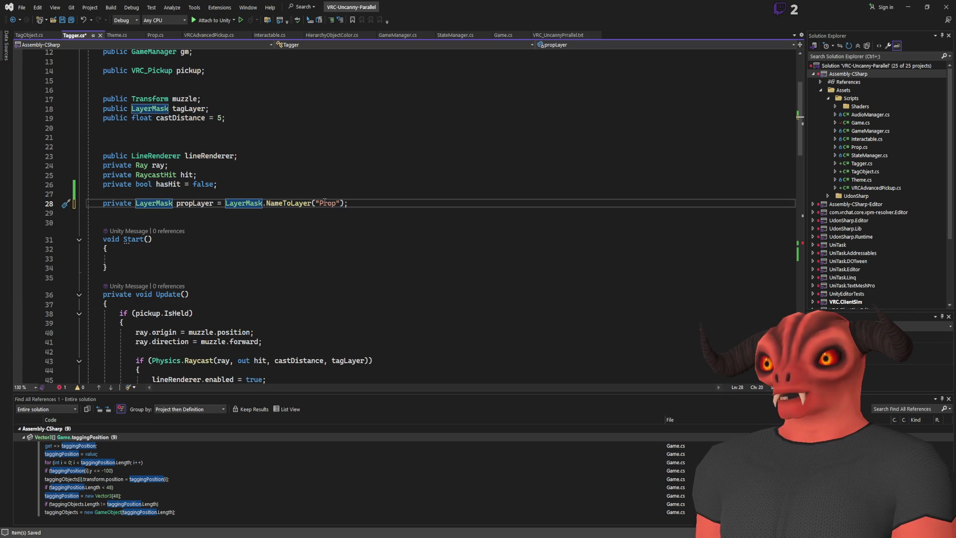
{"action": "left_click_drag", "start_coordinate": [175, 203], "coordinate": [349, 203]}
{"action": "key", "text": "ctrl+s"}
{"action": "key", "text": "alt+Tab"}
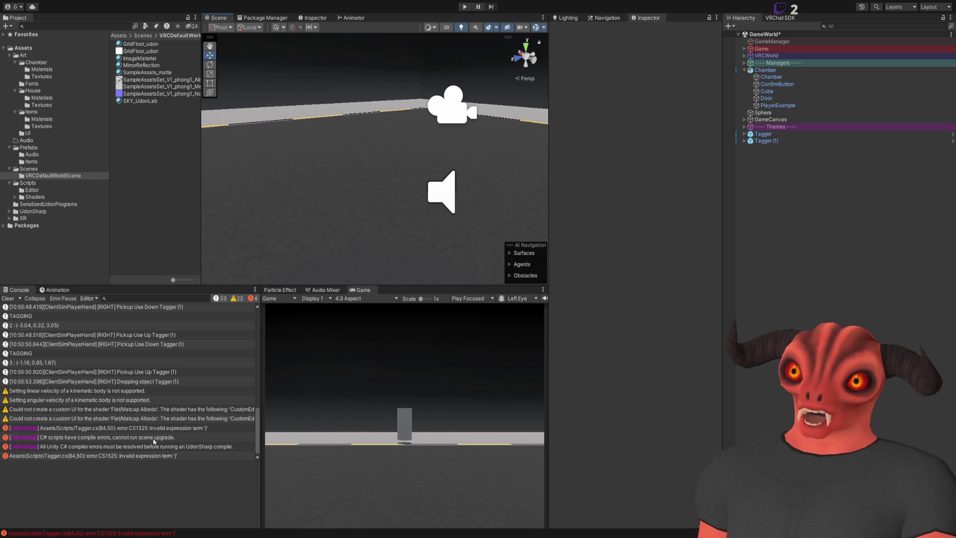
- Open the CS1525 error at Tagger.cs line 84, compare against propLayer there, and save
{"action": "left_click", "coordinate": [144, 428]}
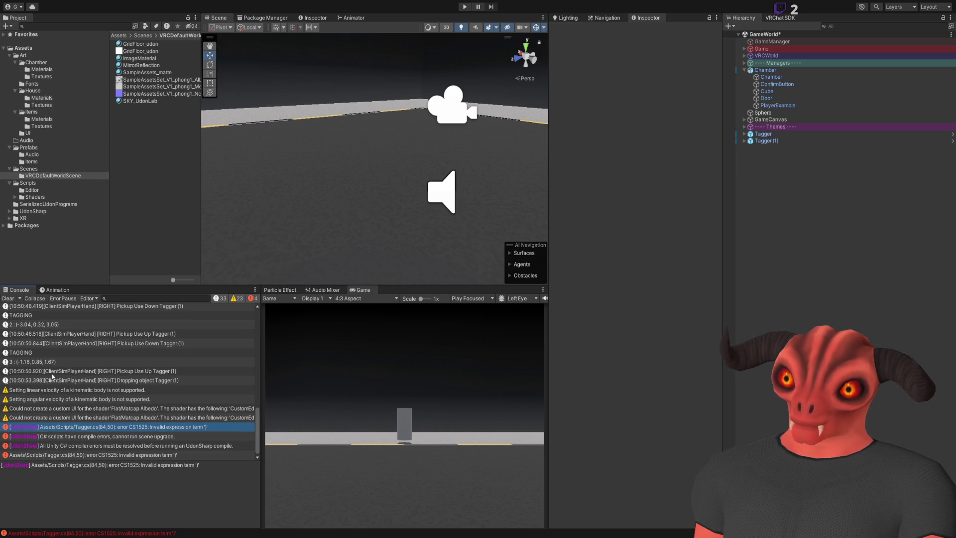
{"action": "left_click", "coordinate": [79, 454]}
{"action": "left_click", "coordinate": [96, 429]}
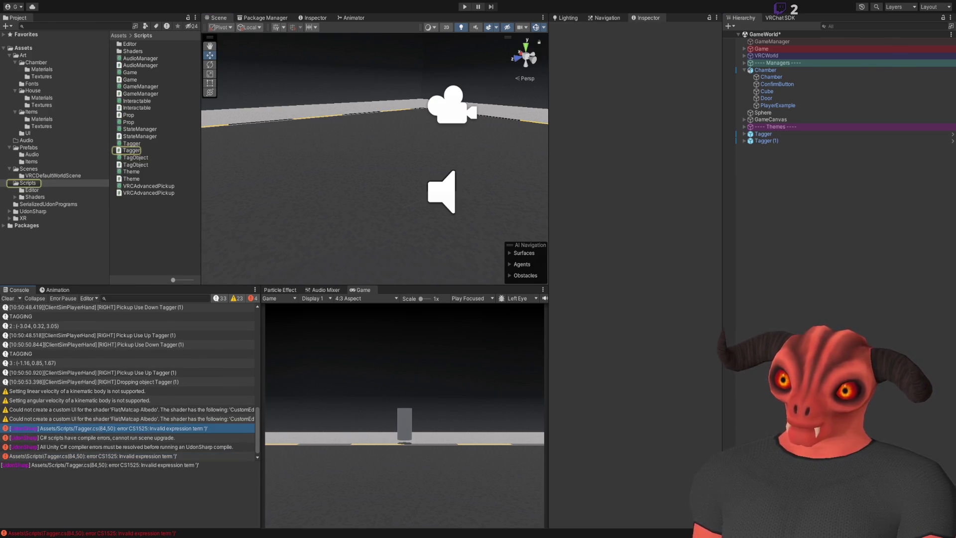
{"action": "double_click", "coordinate": [97, 429]}
{"action": "type", "text": "propla"}
{"action": "key", "text": "ctrl+s"}
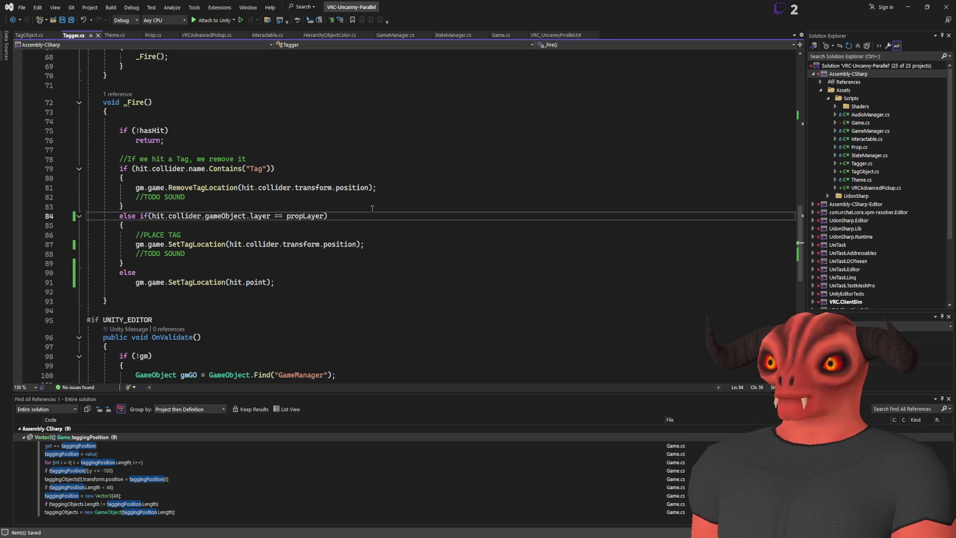
{"action": "key", "text": "alt+Tab"}
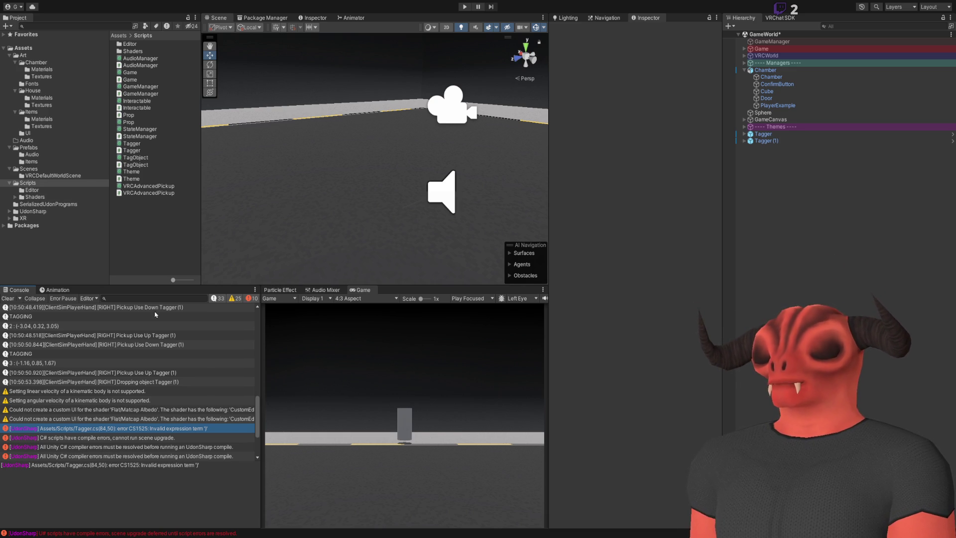
- Clear the console, enter Play mode and open the next compile error's source, GetComponentShim.cs
{"action": "scroll", "coordinate": [103, 419], "scroll_direction": "down", "scroll_amount": 3}
{"action": "left_click", "coordinate": [10, 299]}
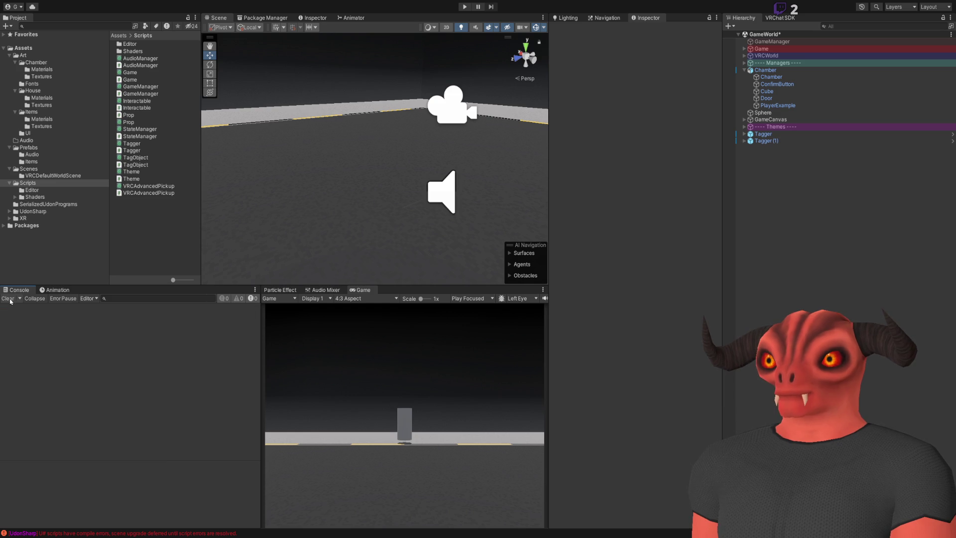
{"action": "left_click", "coordinate": [464, 7]}
{"action": "double_click", "coordinate": [150, 307]}
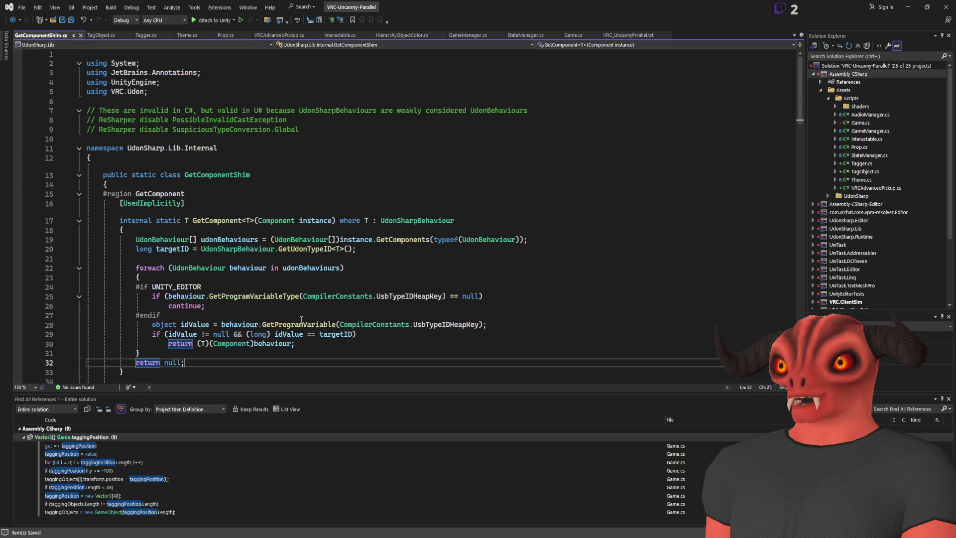
- Close GetComponentShim.cs and read the second compile error's details in Unity
{"action": "key", "text": "ctrl+F4"}
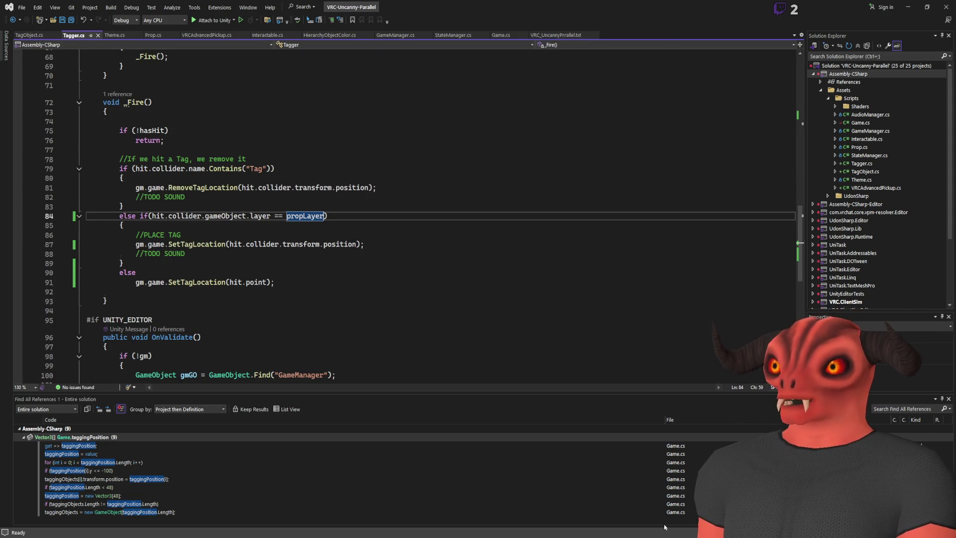
{"action": "key", "text": "alt+Tab"}
{"action": "left_click", "coordinate": [110, 320]}
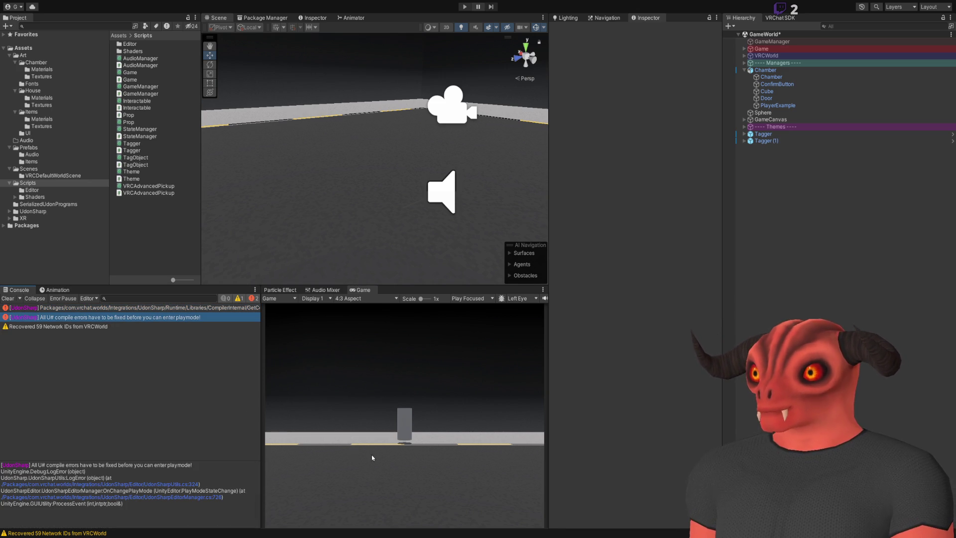
{"action": "key", "text": "alt+Tab"}
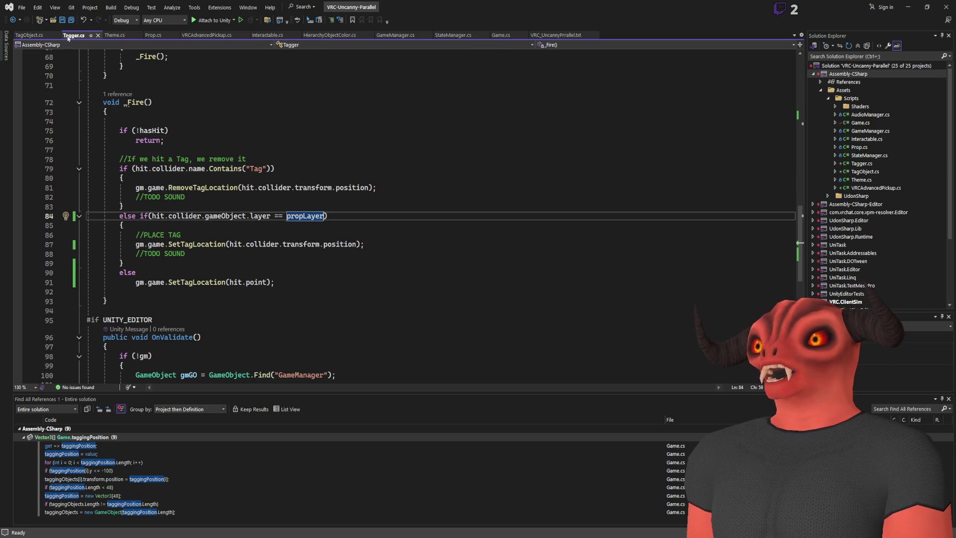
- After reviewing TagObject.cs and Prop.cs, strip the NameToLayer("Prop") initializer from propLayer on line 28
{"action": "left_click", "coordinate": [23, 36]}
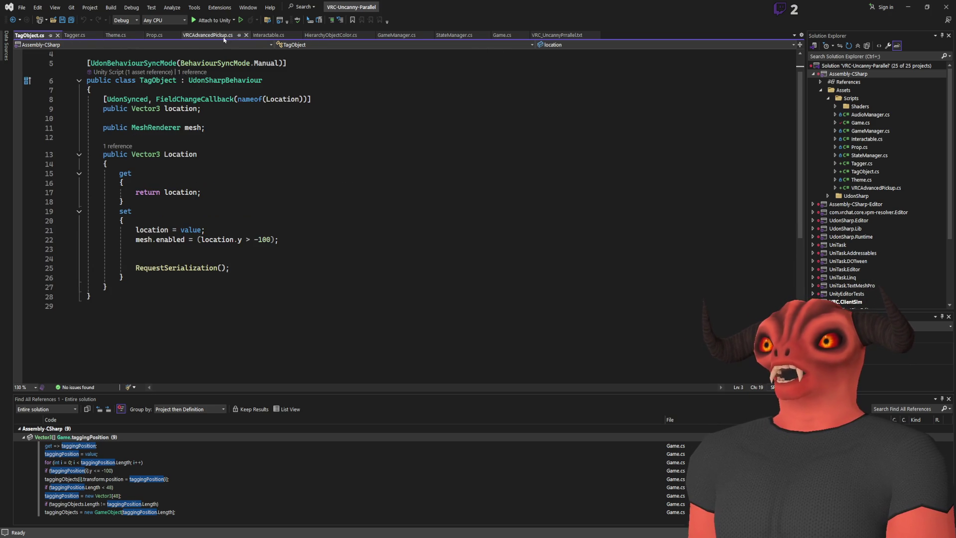
{"action": "left_click", "coordinate": [154, 35]}
{"action": "scroll", "coordinate": [228, 121], "scroll_direction": "down", "scroll_amount": 1}
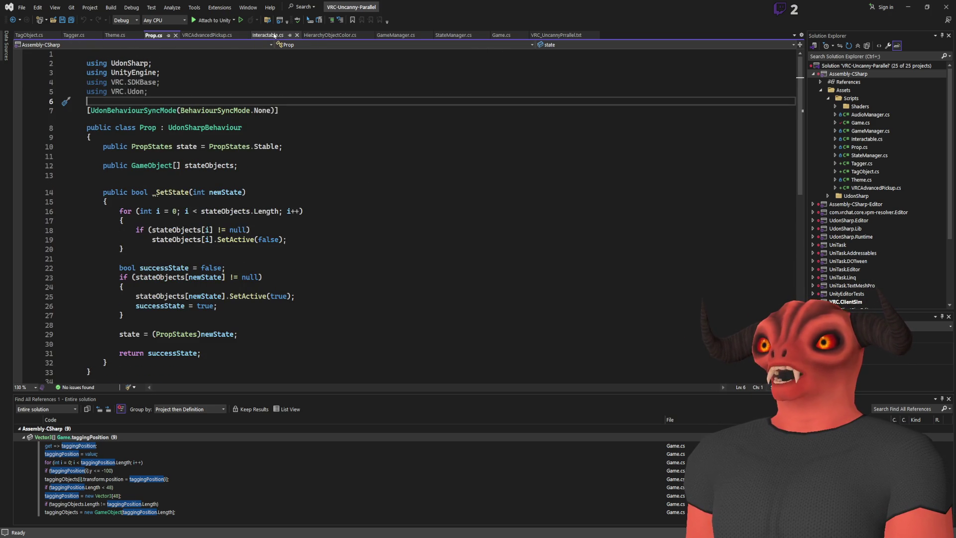
{"action": "left_click", "coordinate": [74, 35]}
{"action": "scroll", "coordinate": [323, 138], "scroll_direction": "up", "scroll_amount": 20}
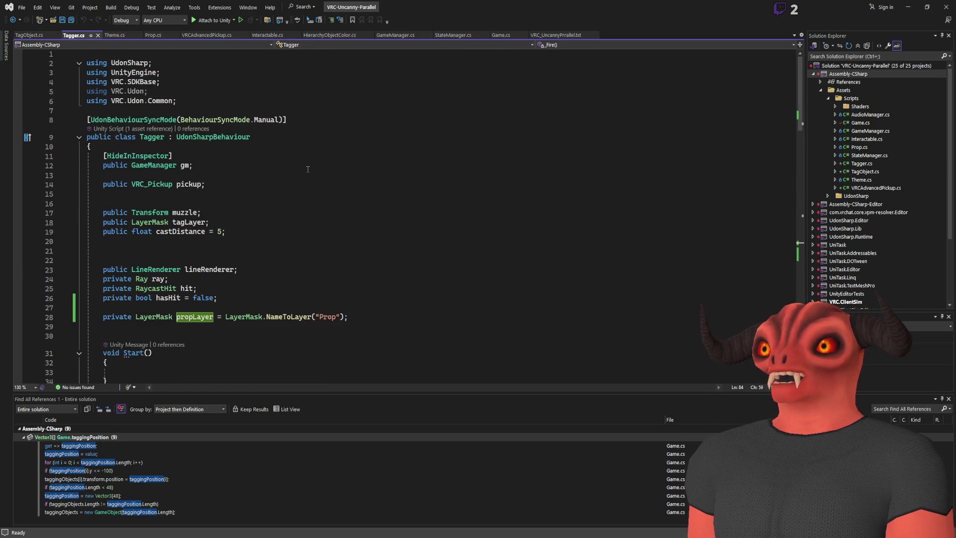
{"action": "left_click_drag", "start_coordinate": [353, 317], "coordinate": [212, 317]}
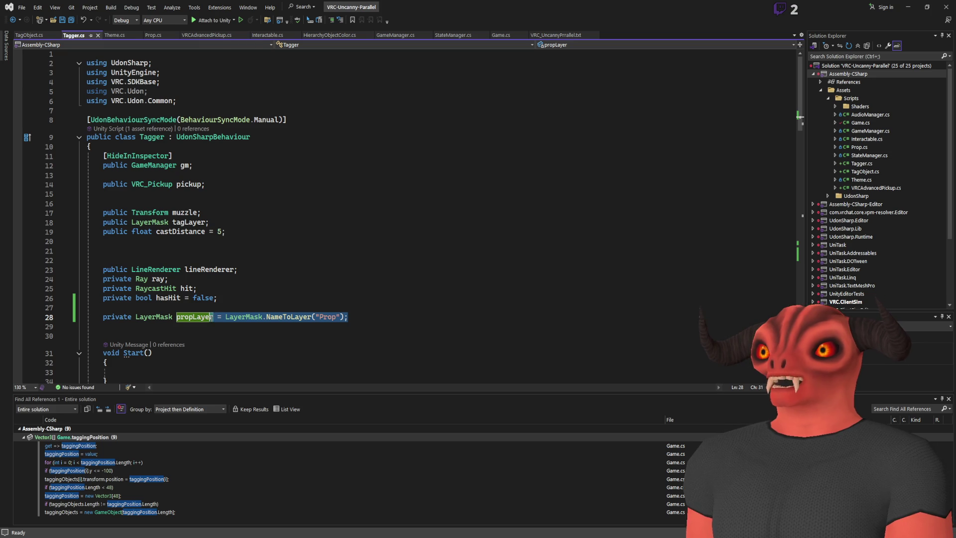
{"action": "type", "text": ";"}
{"action": "scroll", "coordinate": [480, 266], "scroll_direction": "down", "scroll_amount": 15}
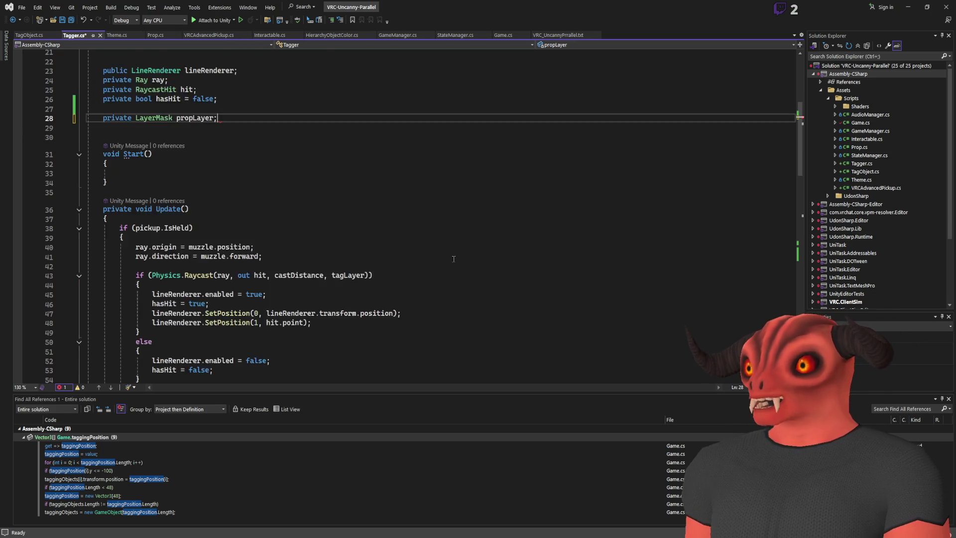
- Add 'propLayer = LayerMask.NameToLayer("Prop");' at the end of OnValidate in Tagger.cs
{"action": "scroll", "coordinate": [480, 266], "scroll_direction": "down", "scroll_amount": 14}
{"action": "scroll", "coordinate": [298, 214], "scroll_direction": "up", "scroll_amount": 5}
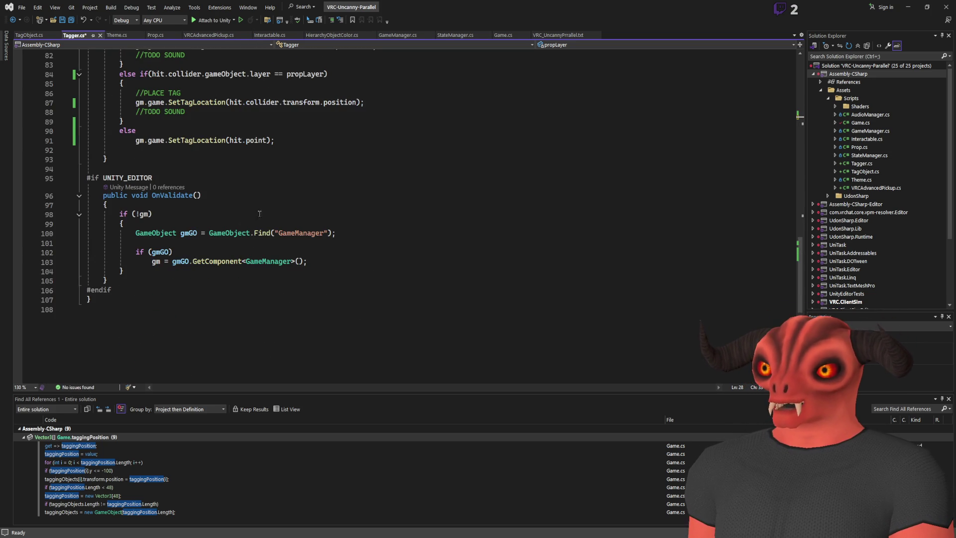
{"action": "left_click", "coordinate": [287, 271]}
{"action": "key", "text": "Return"}
{"action": "key", "text": "Return"}
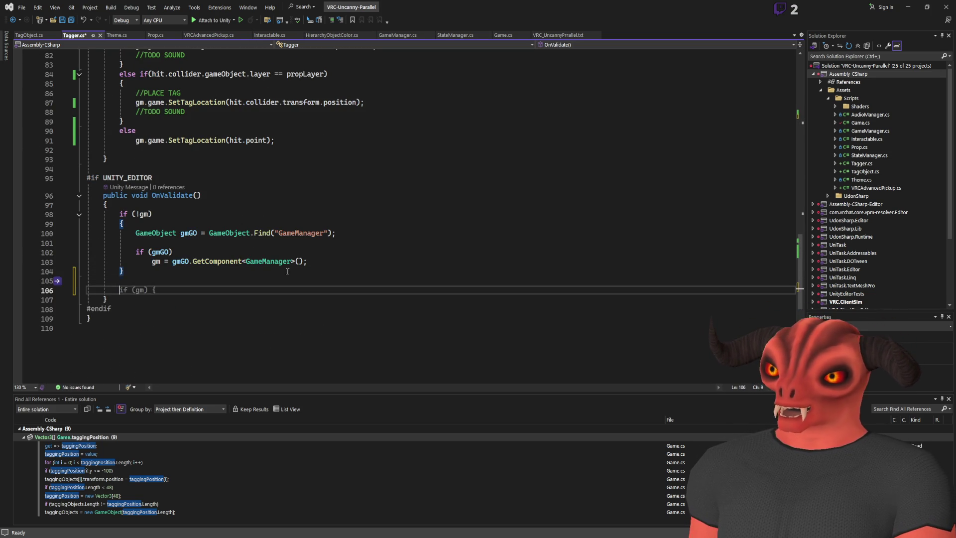
{"action": "type", "text": "proper"}
{"action": "key", "text": "BackSpace"}
{"action": "key", "text": "BackSpace"}
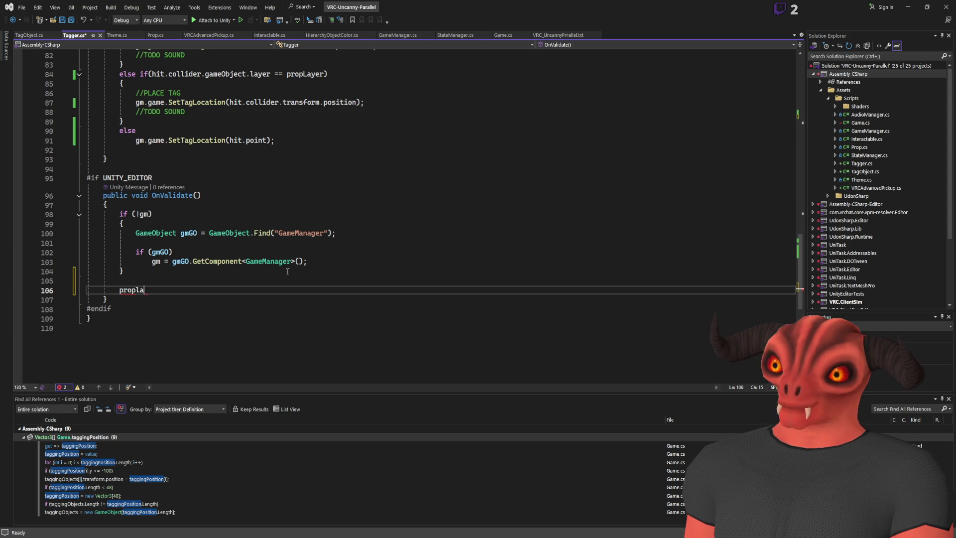
{"action": "key", "text": "Tab"}
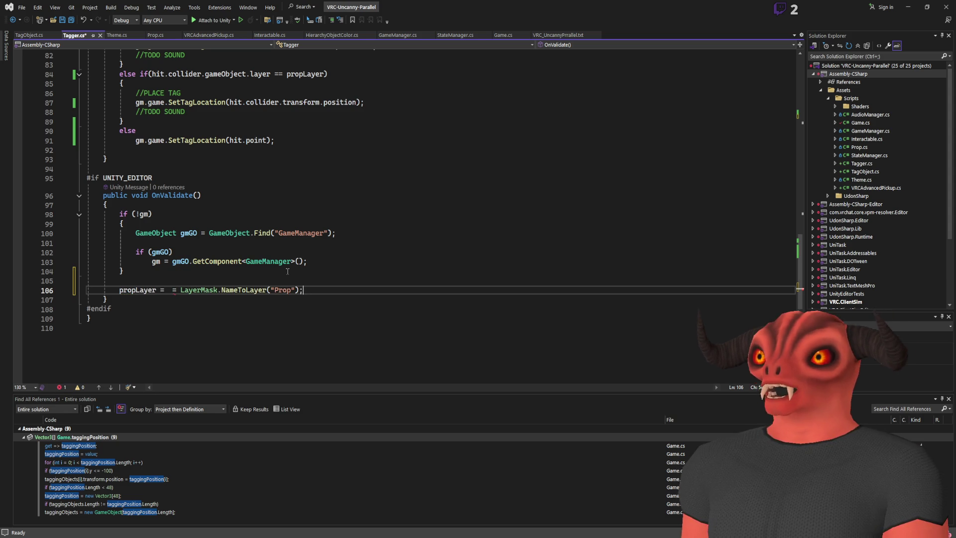
- Remove the duplicate '=' on line 106, save Tagger.cs and return to Unity
{"action": "left_click", "coordinate": [180, 290]}
{"action": "key", "text": "BackSpace"}
{"action": "key", "text": "BackSpace"}
{"action": "key", "text": "BackSpace"}
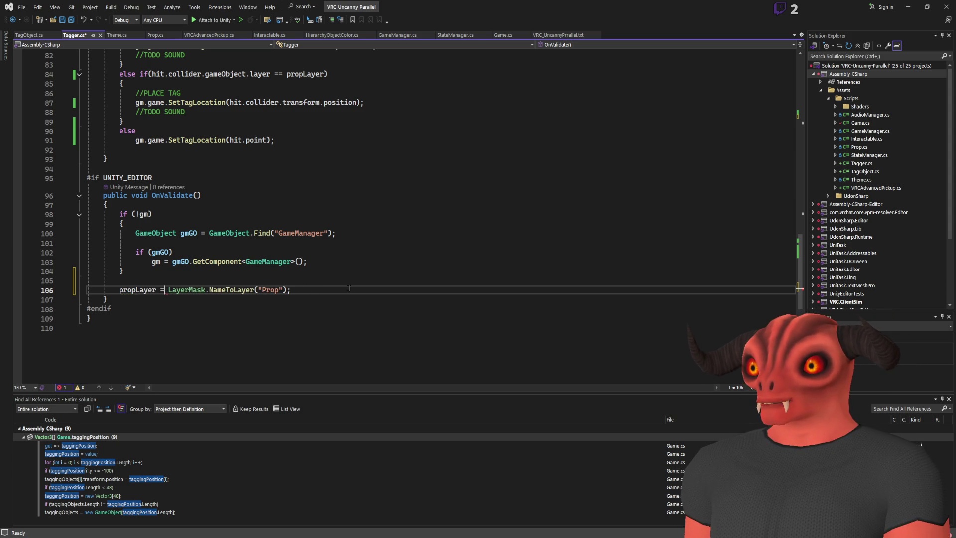
{"action": "key", "text": "ctrl+s"}
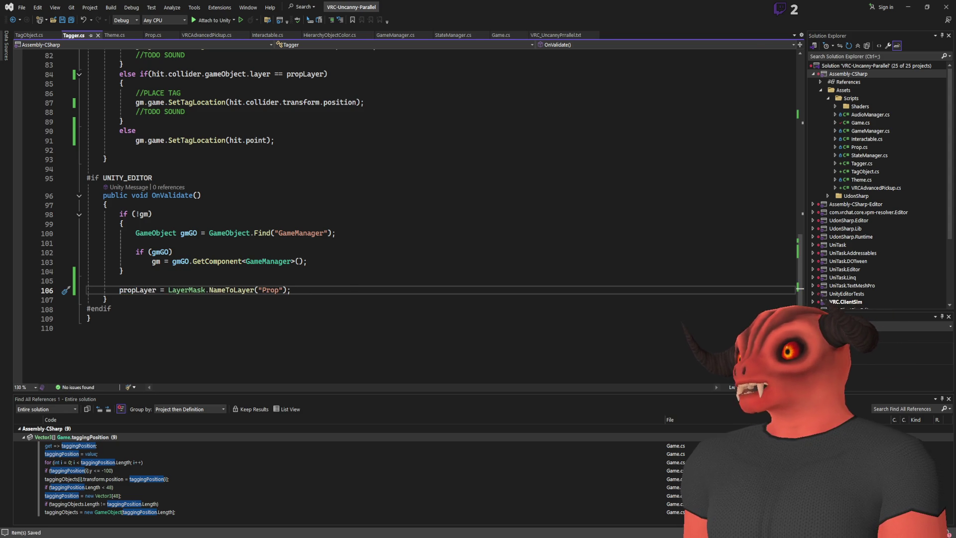
{"action": "key", "text": "alt+Tab"}
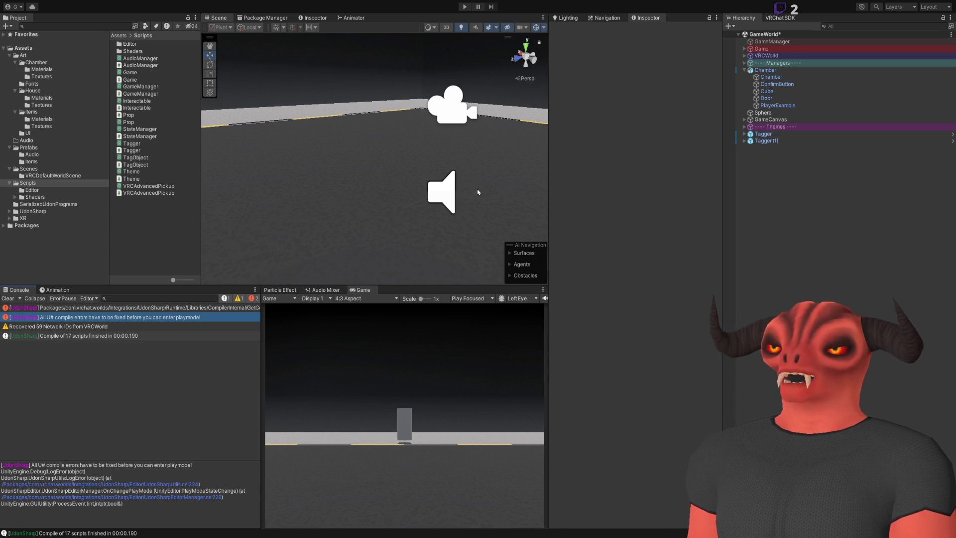
- Clear the Console, enter Play mode, and pick up and fire the Tagger twice
{"action": "left_click", "coordinate": [11, 299]}
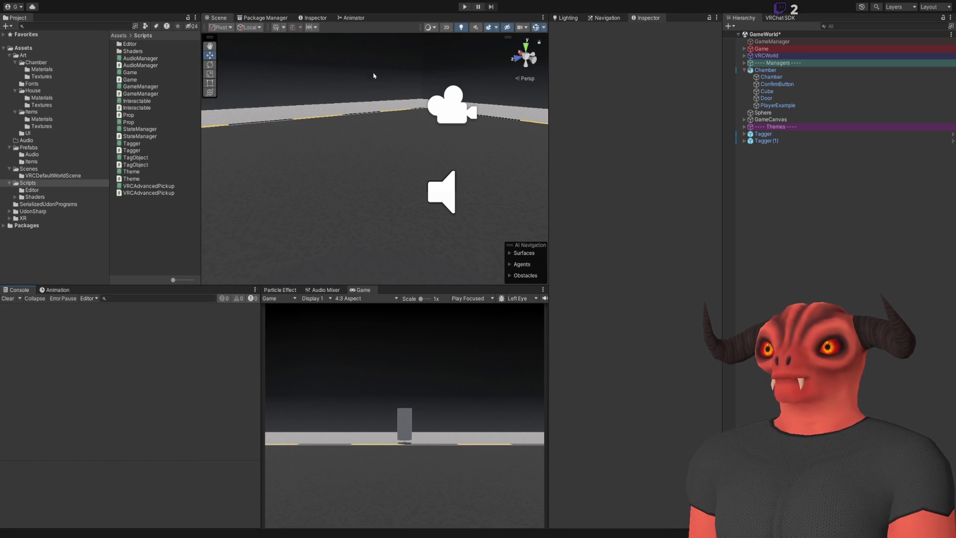
{"action": "left_click", "coordinate": [465, 7]}
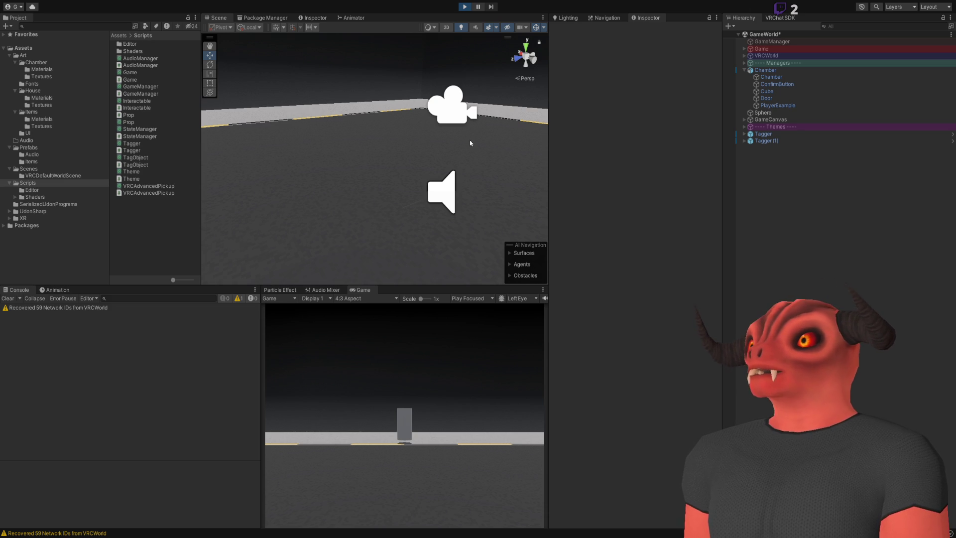
{"action": "left_click", "coordinate": [357, 361]}
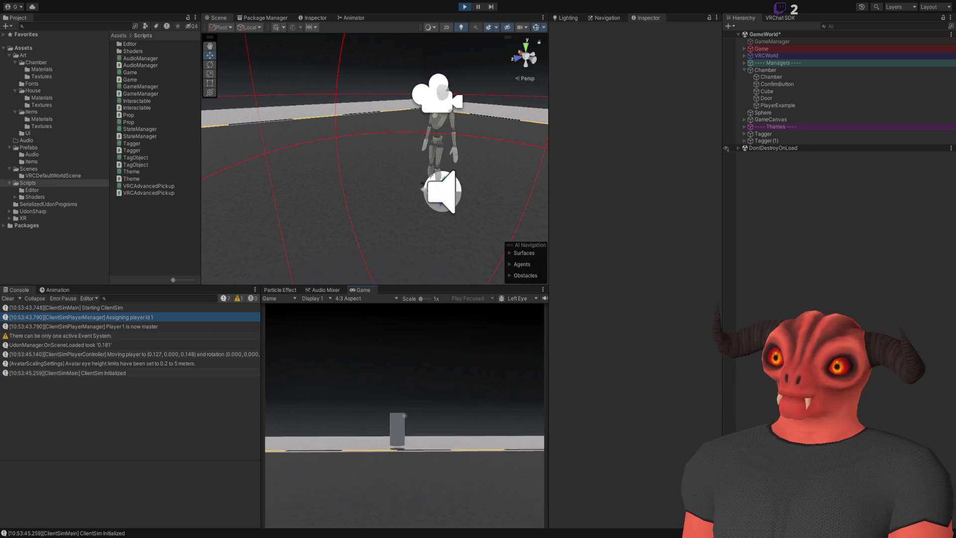
{"action": "left_click", "coordinate": [404, 416]}
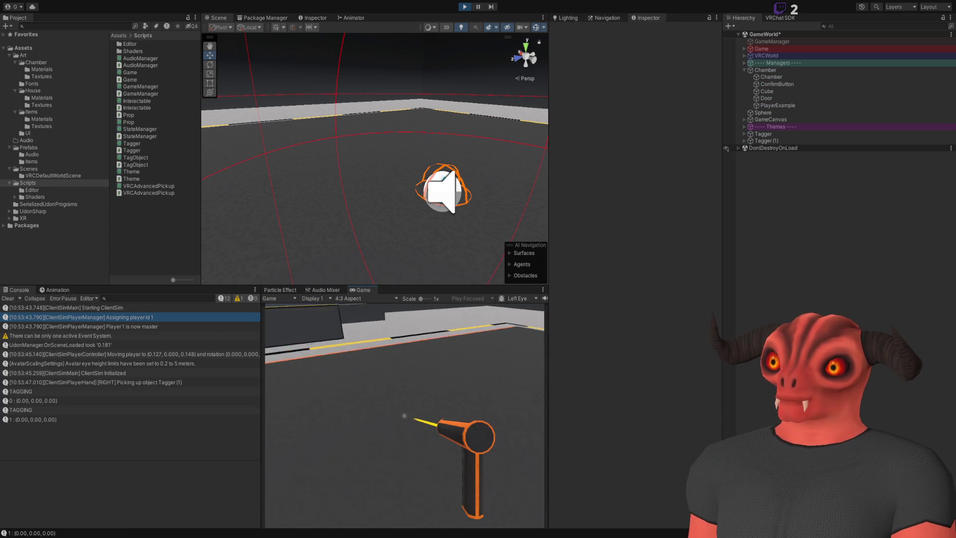
{"action": "left_click", "coordinate": [404, 416]}
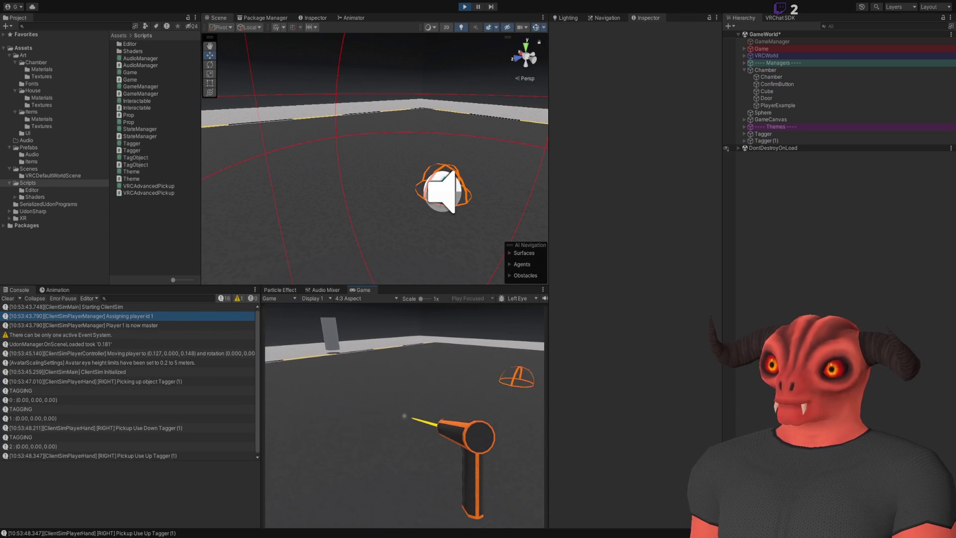
{"action": "left_click", "coordinate": [404, 415]}
- Open the ClientSim menu and inspect Chamber's child objects in the Hierarchy
{"action": "key", "text": "Escape"}
{"action": "scroll", "coordinate": [308, 208], "scroll_direction": "up", "scroll_amount": 5}
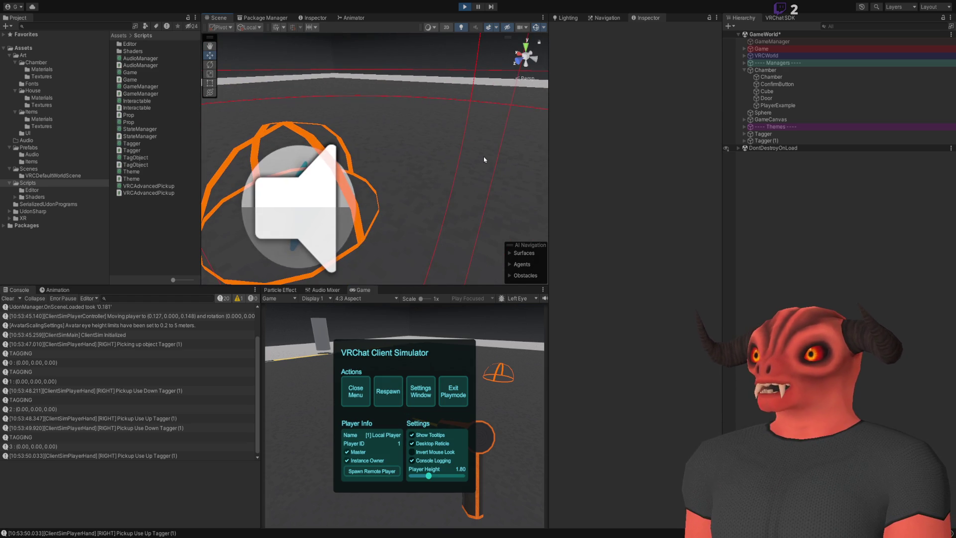
{"action": "left_click", "coordinate": [484, 160]}
{"action": "scroll", "coordinate": [484, 159], "scroll_direction": "down", "scroll_amount": 10}
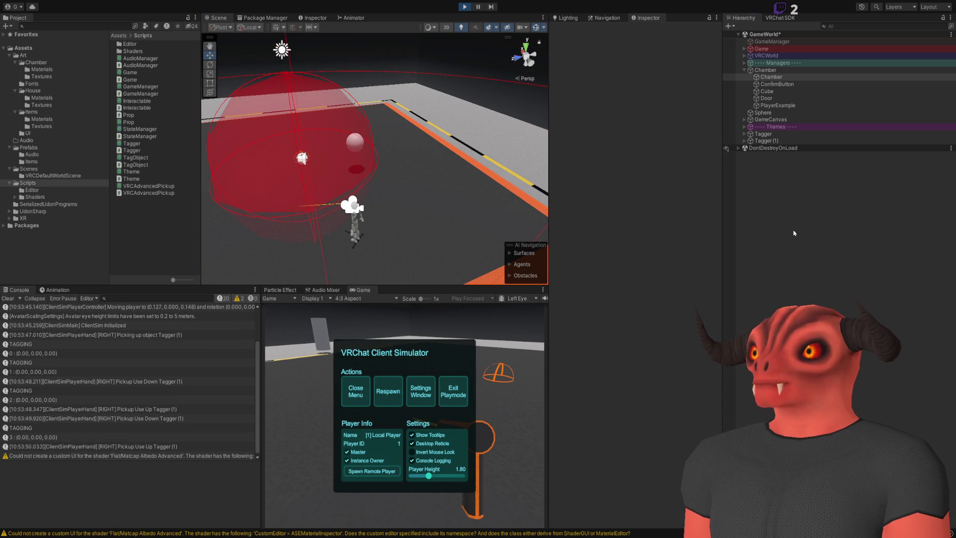
{"action": "left_click", "coordinate": [765, 70]}
{"action": "left_click", "coordinate": [765, 79]}
{"action": "left_click", "coordinate": [765, 84]}
{"action": "left_click", "coordinate": [767, 98]}
{"action": "left_click", "coordinate": [797, 242]}
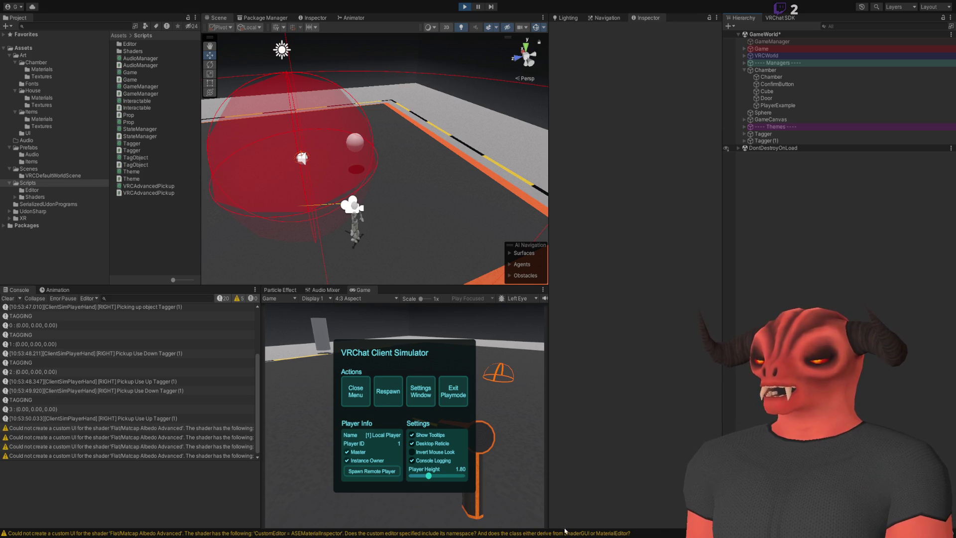
{"action": "key", "text": "alt+Tab"}
{"action": "scroll", "coordinate": [291, 259], "scroll_direction": "up", "scroll_amount": 20}
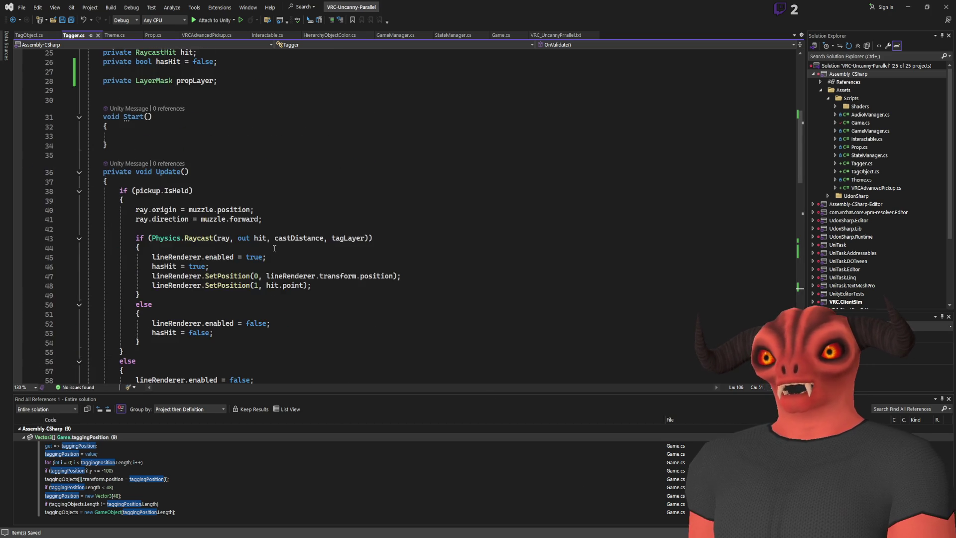
- Review the tag-handling branches in _Fire and highlight every use of propLayer
{"action": "scroll", "coordinate": [291, 259], "scroll_direction": "down", "scroll_amount": 17}
{"action": "scroll", "coordinate": [246, 190], "scroll_direction": "up", "scroll_amount": 6}
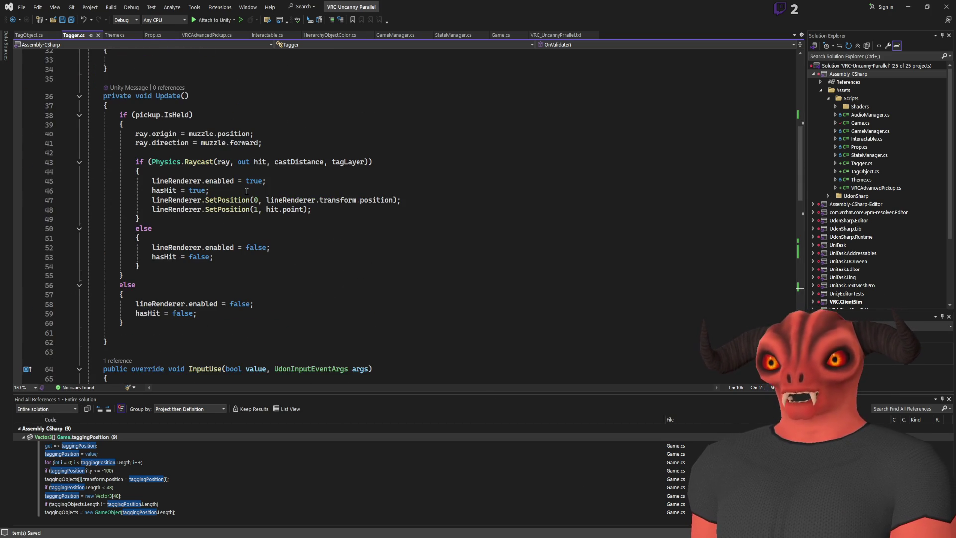
{"action": "scroll", "coordinate": [246, 190], "scroll_direction": "down", "scroll_amount": 13}
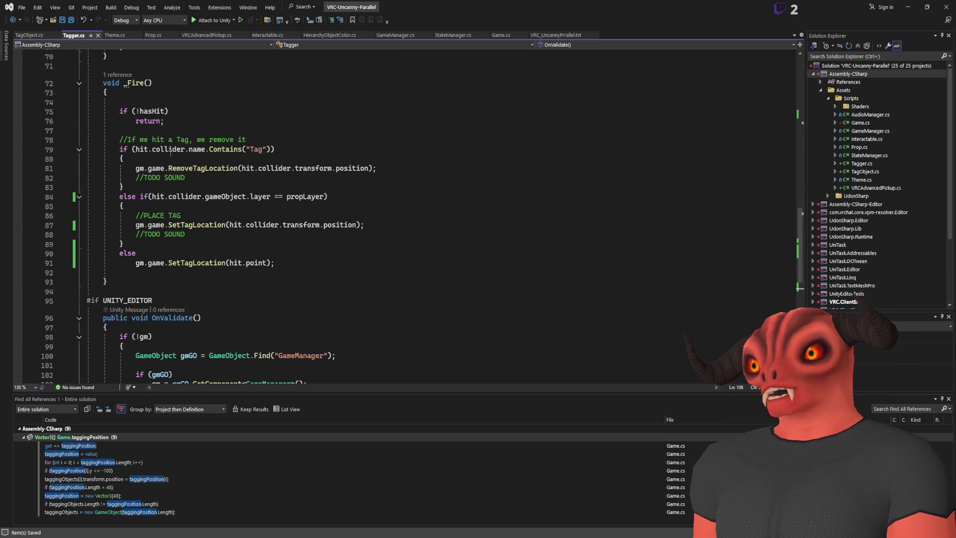
{"action": "left_click_drag", "start_coordinate": [171, 152], "coordinate": [318, 199]}
{"action": "left_click", "coordinate": [379, 174]}
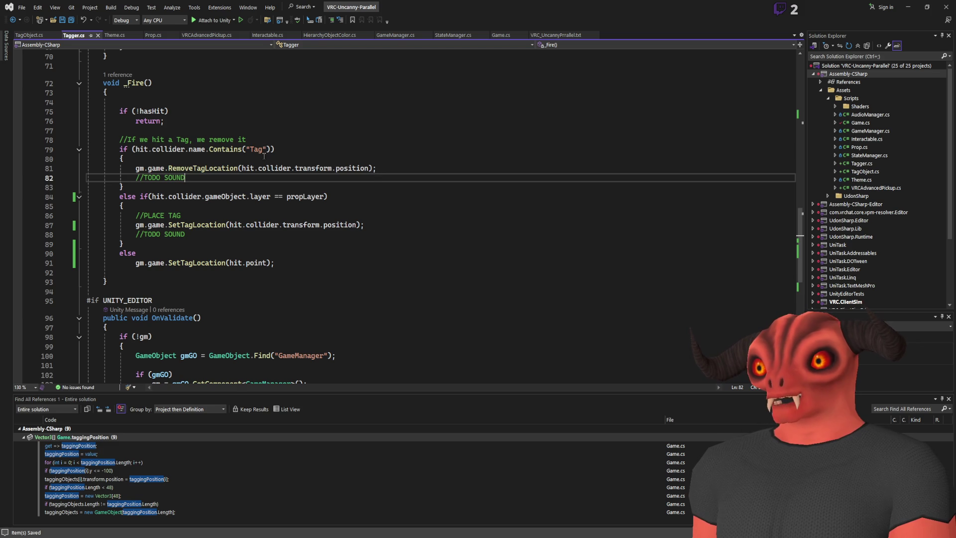
{"action": "left_click", "coordinate": [309, 196]}
{"action": "scroll", "coordinate": [249, 234], "scroll_direction": "down", "scroll_amount": 7}
{"action": "scroll", "coordinate": [249, 234], "scroll_direction": "up", "scroll_amount": 1}
{"action": "scroll", "coordinate": [260, 241], "scroll_direction": "up", "scroll_amount": 20}
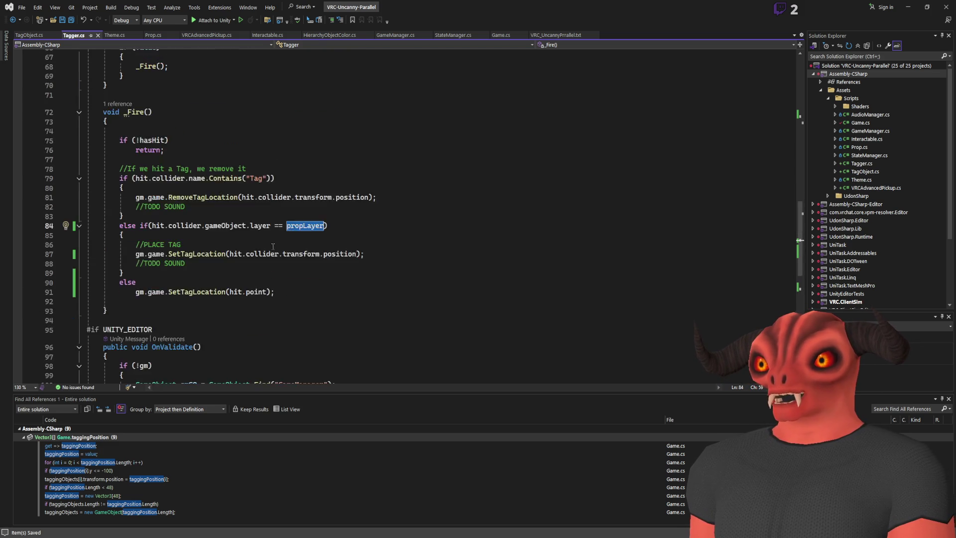
{"action": "scroll", "coordinate": [263, 243], "scroll_direction": "down", "scroll_amount": 4}
{"action": "scroll", "coordinate": [274, 247], "scroll_direction": "up", "scroll_amount": 9}
{"action": "scroll", "coordinate": [273, 248], "scroll_direction": "down", "scroll_amount": 4}
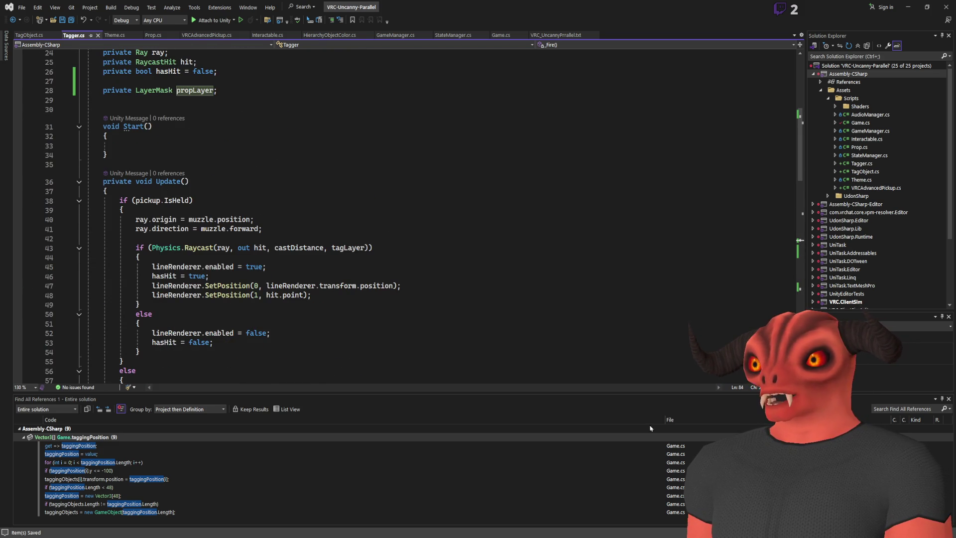
- Stop Play mode in Unity and inspect the Tagger object's components
{"action": "key", "text": "alt+Tab"}
{"action": "left_click", "coordinate": [464, 6]}
{"action": "left_click", "coordinate": [764, 134]}
{"action": "scroll", "coordinate": [619, 134], "scroll_direction": "down", "scroll_amount": 5}
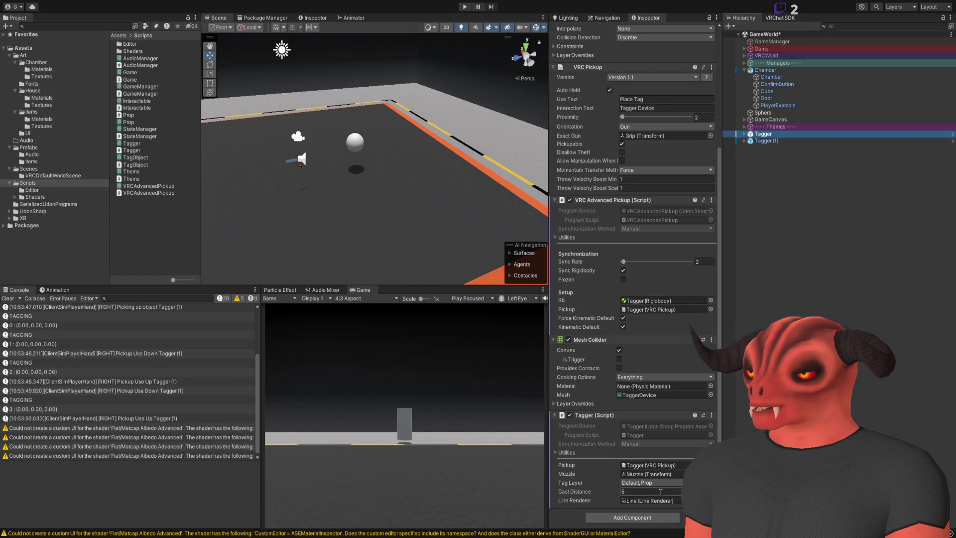
- Change propLayer from private to public in Tagger.cs, save, and reselect the Tagger in Unity
{"action": "key", "text": "alt+Tab"}
{"action": "scroll", "coordinate": [241, 203], "scroll_direction": "up", "scroll_amount": 5}
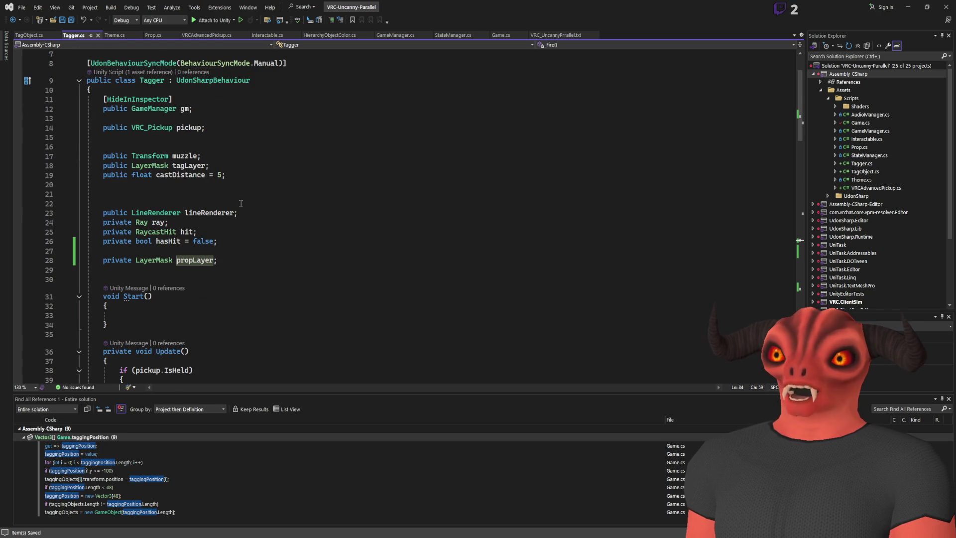
{"action": "double_click", "coordinate": [115, 260]}
{"action": "type", "text": "public"}
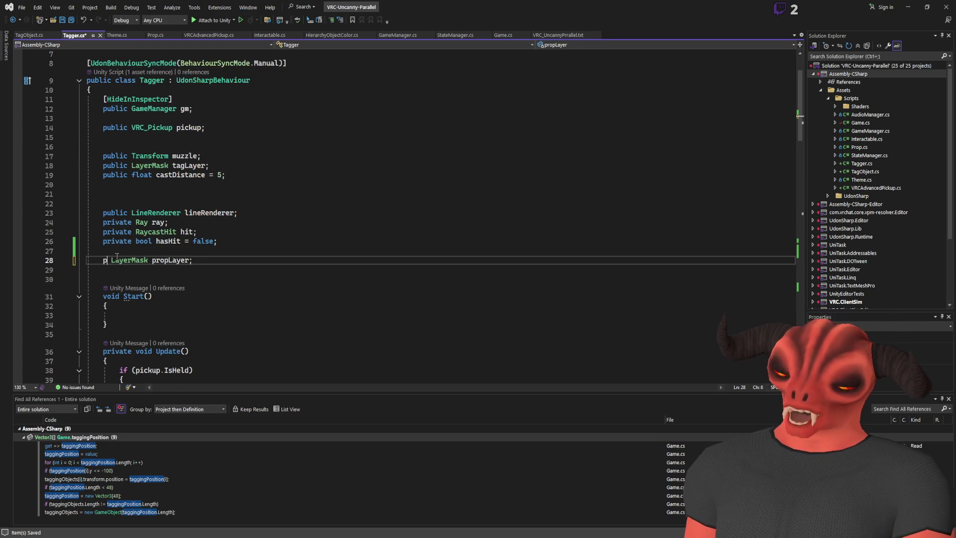
{"action": "key", "text": "ctrl+s"}
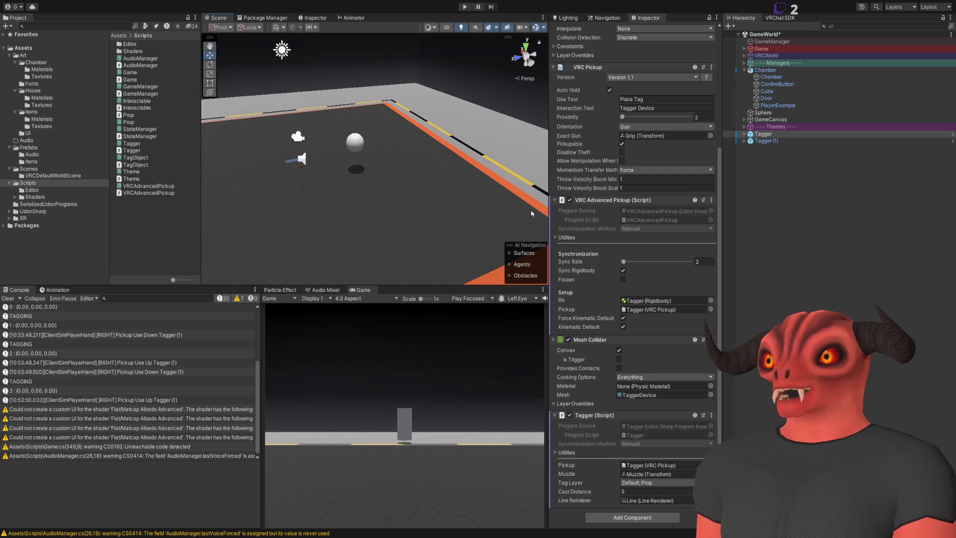
{"action": "key", "text": "alt+Tab"}
{"action": "left_click", "coordinate": [763, 134]}
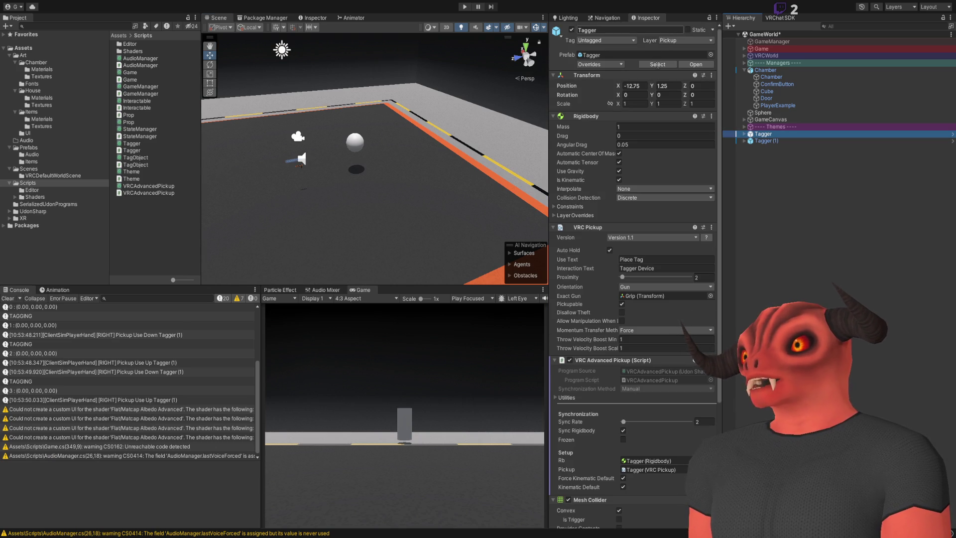
- Open the Tagger prefab from Prefabs > Items and review its Tagger (Script) Prop Layer setting
{"action": "left_click", "coordinate": [657, 65]}
{"action": "left_click", "coordinate": [133, 53]}
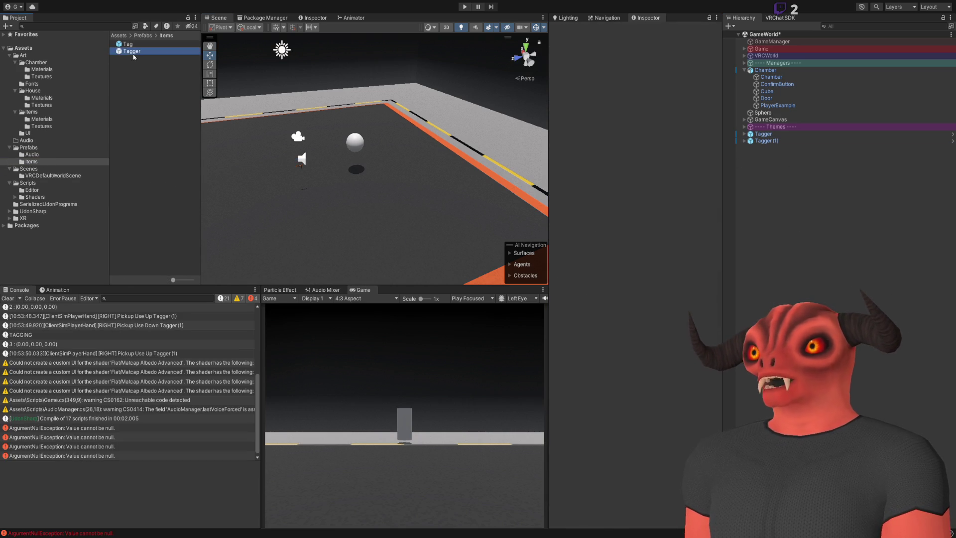
{"action": "double_click", "coordinate": [133, 52]}
{"action": "scroll", "coordinate": [687, 284], "scroll_direction": "down", "scroll_amount": 5}
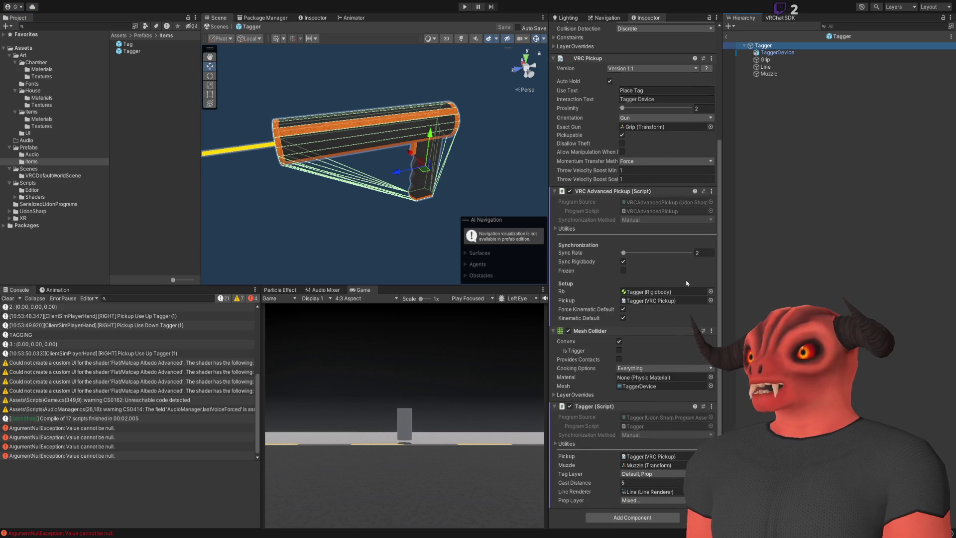
{"action": "left_click", "coordinate": [655, 500]}
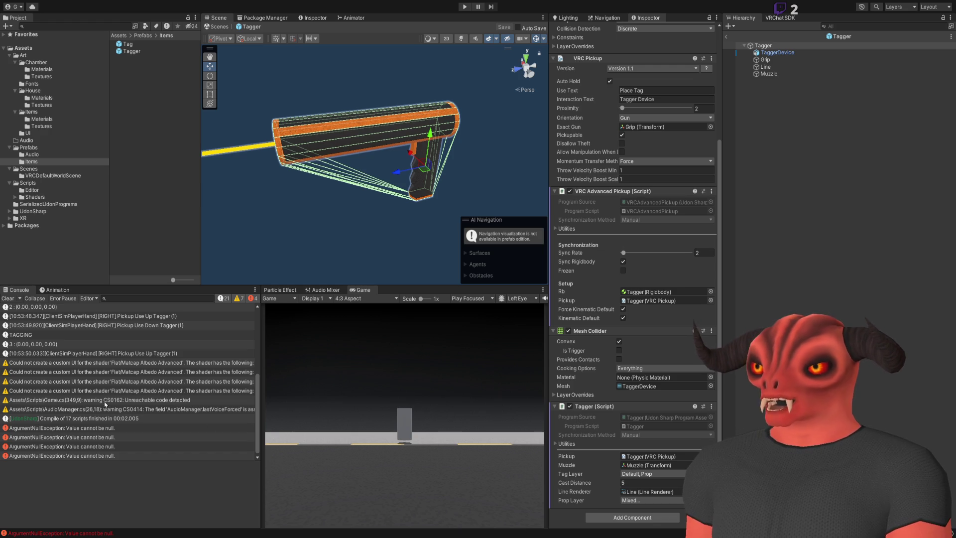
- Clear the Console and exit Prefab Mode back to the GameWorld scene
{"action": "left_click", "coordinate": [7, 299]}
{"action": "left_click", "coordinate": [779, 207]}
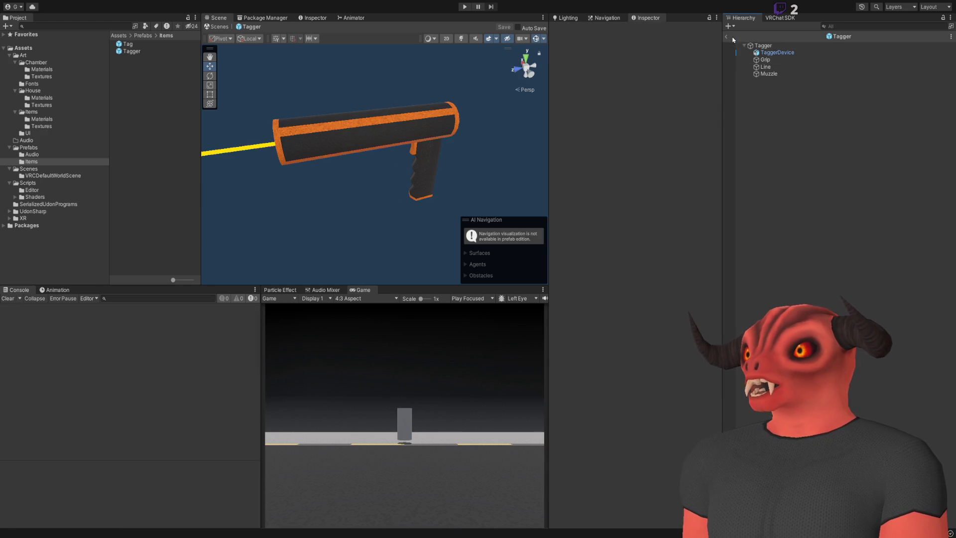
{"action": "left_click", "coordinate": [727, 38]}
{"action": "mouse_move", "coordinate": [259, 165]}
{"action": "left_mouse_down"}
{"action": "mouse_move", "coordinate": [250, 197]}
{"action": "mouse_move", "coordinate": [254, 179]}
{"action": "mouse_move", "coordinate": [527, 149]}
{"action": "mouse_move", "coordinate": [845, 246]}
{"action": "left_mouse_up"}
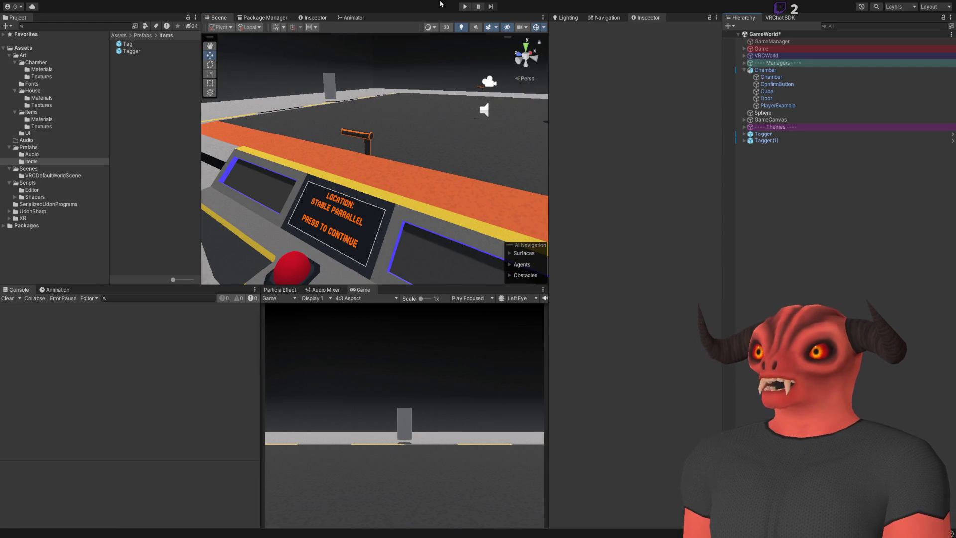
- Enter Play mode, close the ClientSim menu, and pick up and fire the Tagger twice
{"action": "left_click", "coordinate": [464, 7]}
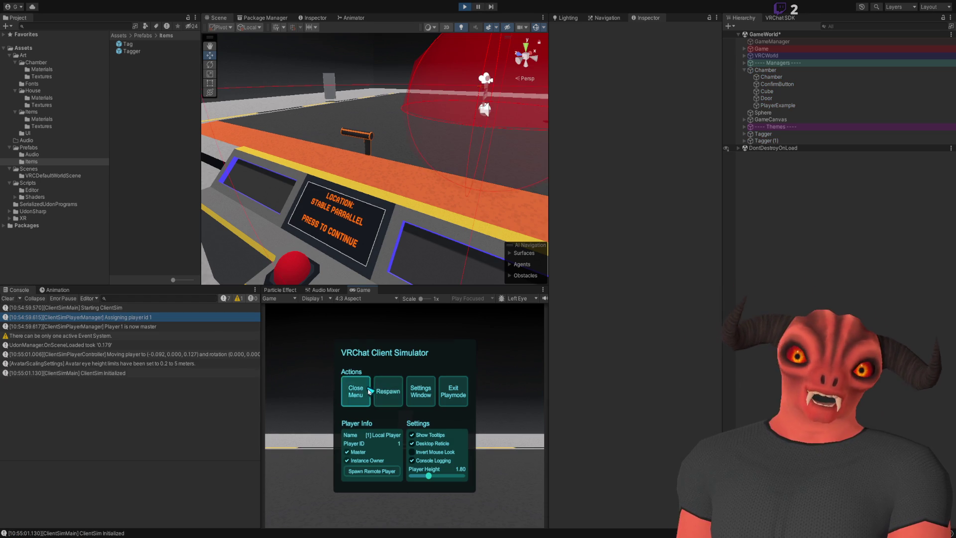
{"action": "left_click", "coordinate": [386, 391]}
{"action": "key", "text": "w"}
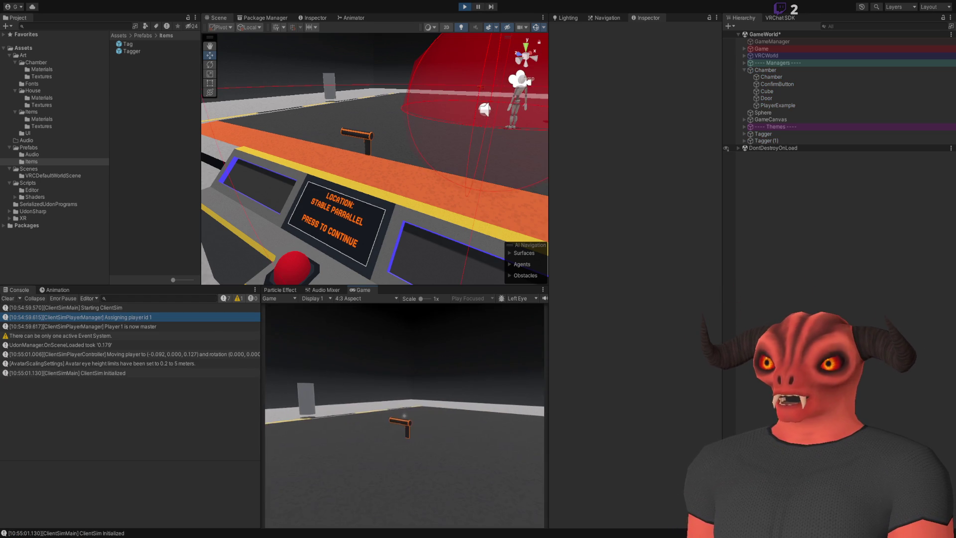
{"action": "left_click", "coordinate": [404, 415]}
{"action": "left_click", "coordinate": [404, 415]}
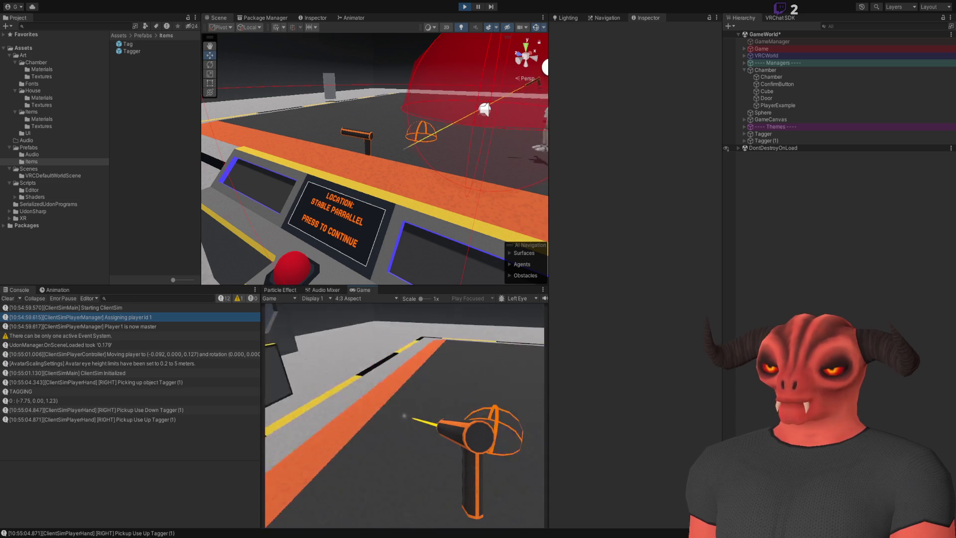
{"action": "left_click", "coordinate": [405, 416]}
- Drop the Tagger, press the red start button, and pick the Tagger up again
{"action": "right_click", "coordinate": [404, 415]}
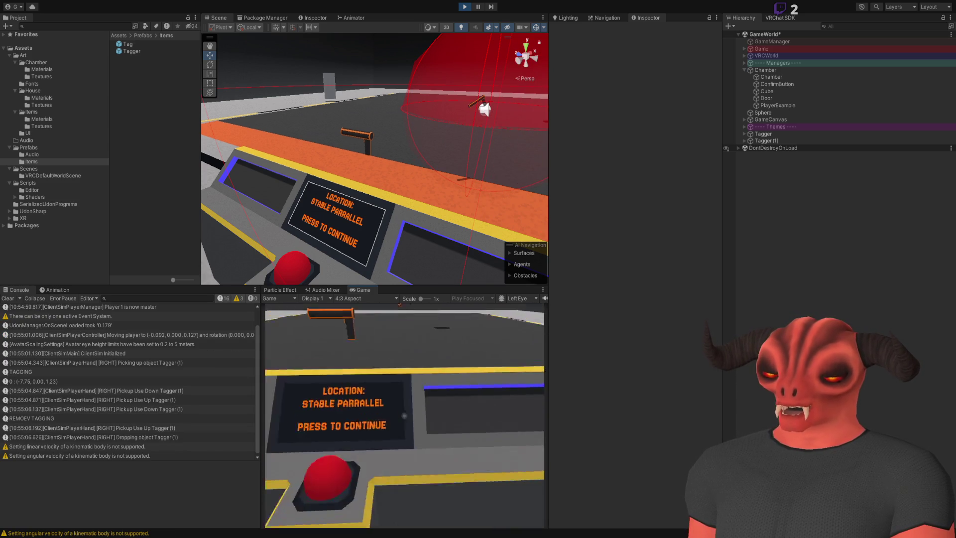
{"action": "left_click", "coordinate": [404, 415]}
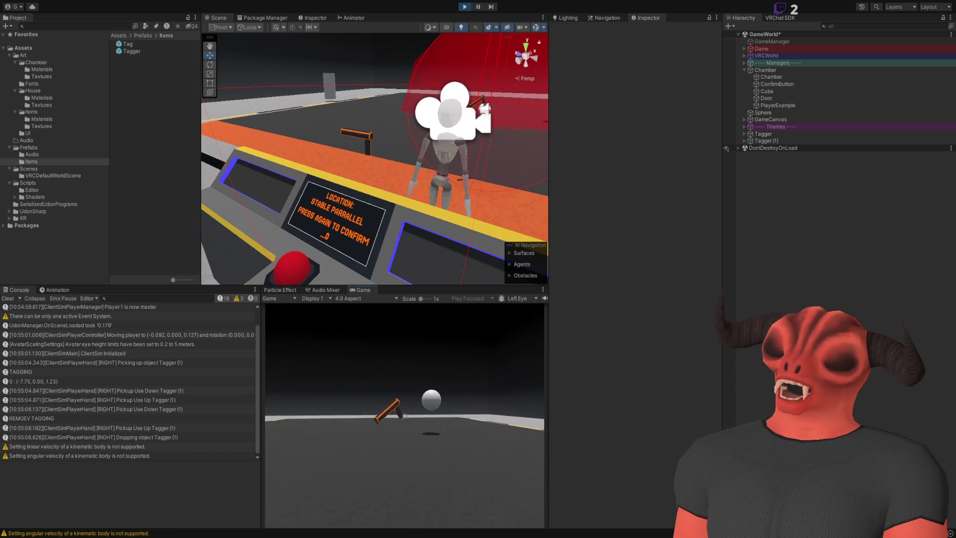
{"action": "left_click", "coordinate": [405, 416]}
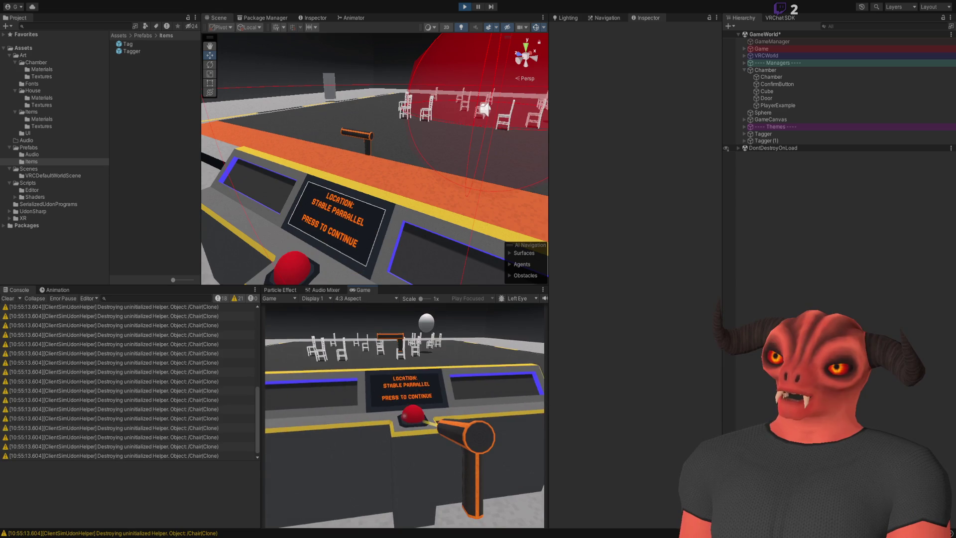
- Walk among the chairs, tagging and untagging several of them with the Tagger
{"action": "key", "text": "w"}
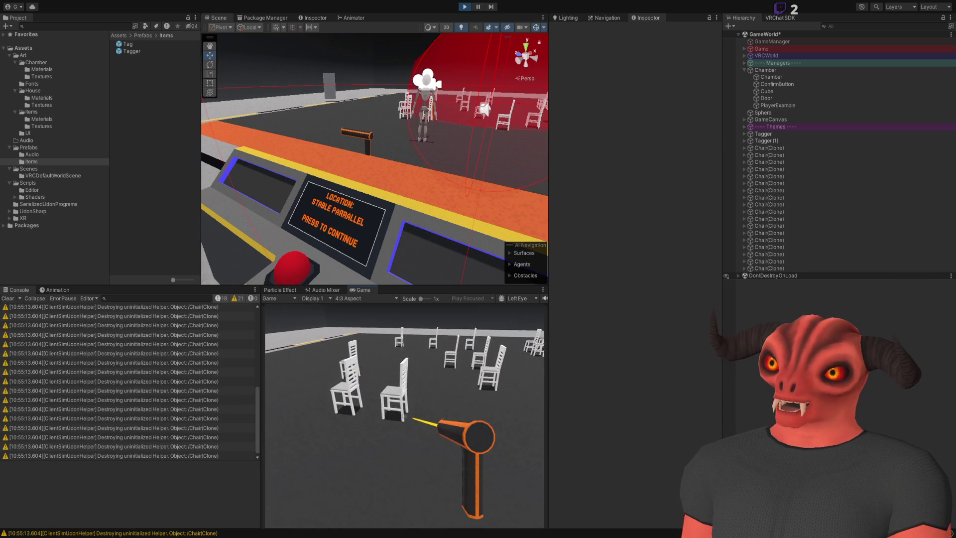
{"action": "key", "text": "s"}
{"action": "left_click", "coordinate": [405, 415]}
{"action": "key", "text": "w"}
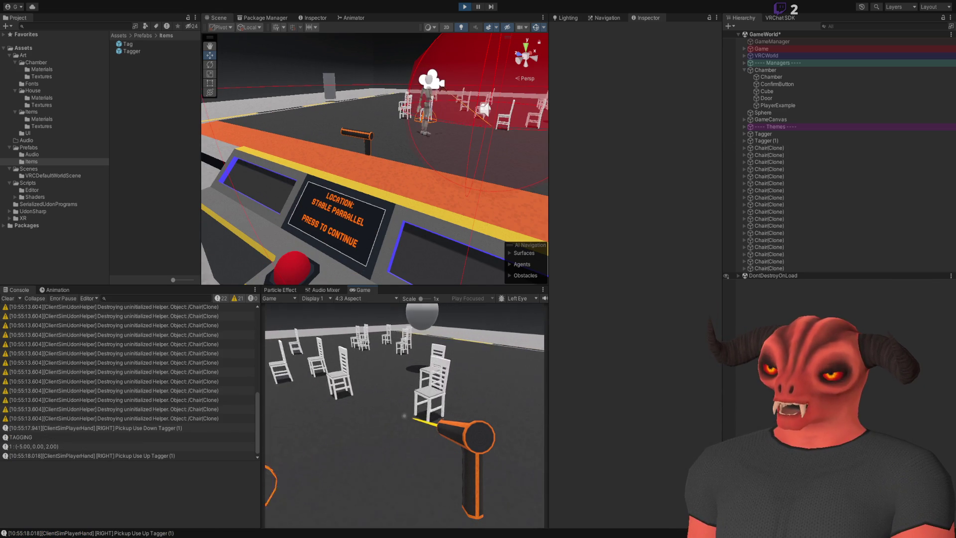
{"action": "left_click", "coordinate": [404, 416]}
{"action": "key", "text": "w"}
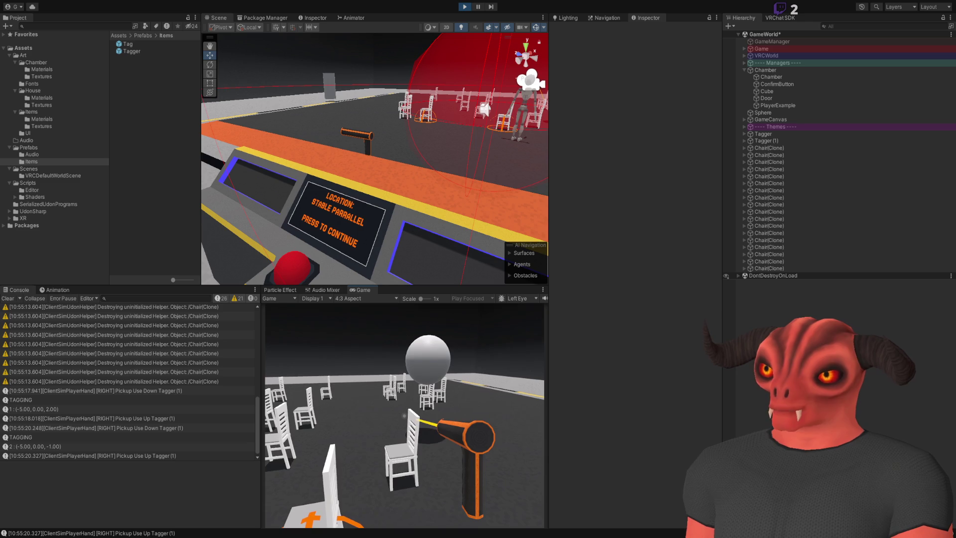
{"action": "left_click", "coordinate": [404, 415]}
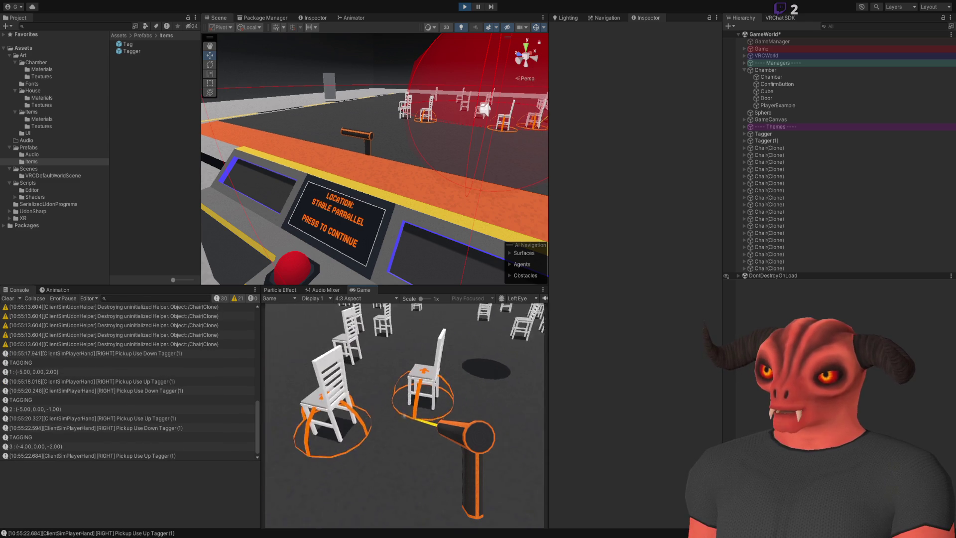
{"action": "left_click", "coordinate": [405, 415]}
{"action": "left_click", "coordinate": [404, 415]}
{"action": "left_click", "coordinate": [404, 416]}
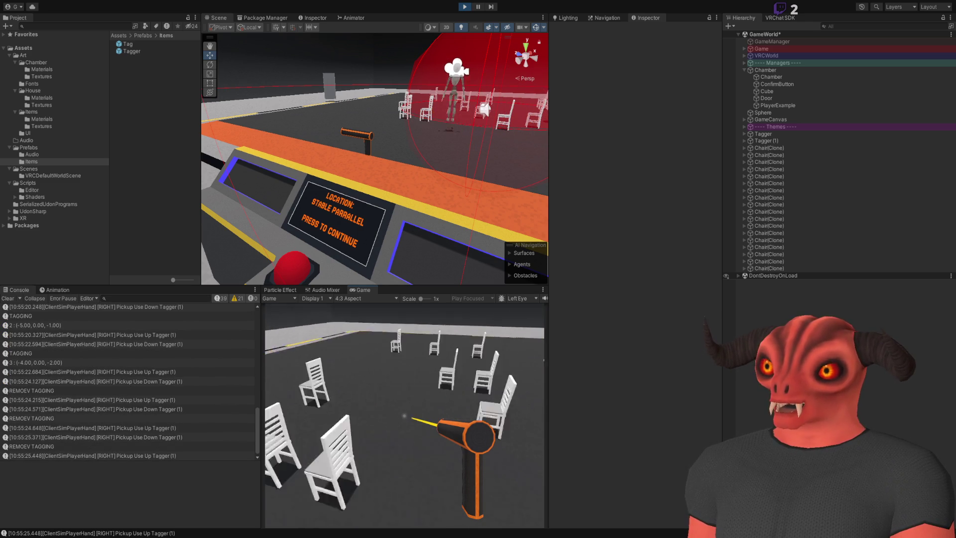
{"action": "key", "text": "w"}
{"action": "left_click", "coordinate": [404, 415]}
{"action": "left_click", "coordinate": [405, 415]}
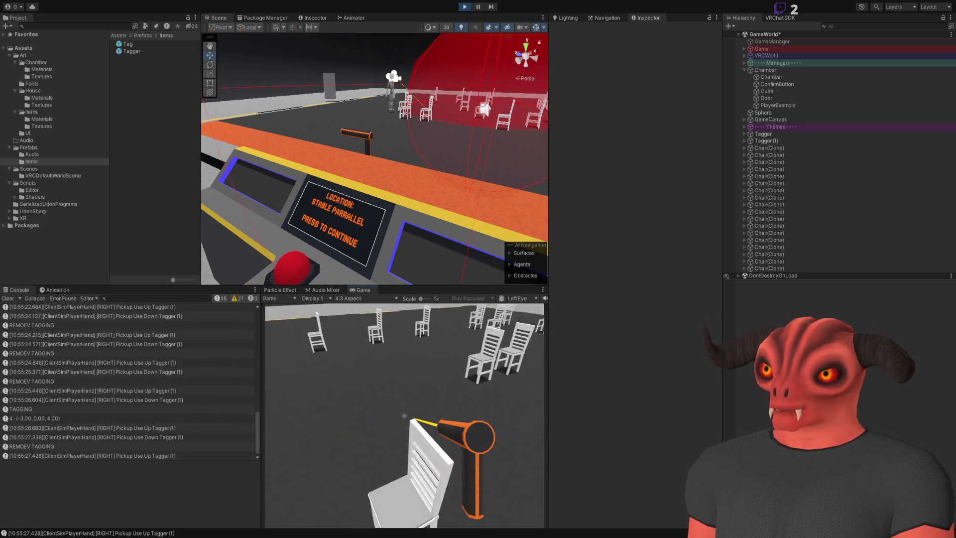
{"action": "left_click", "coordinate": [404, 415]}
{"action": "key", "text": "s"}
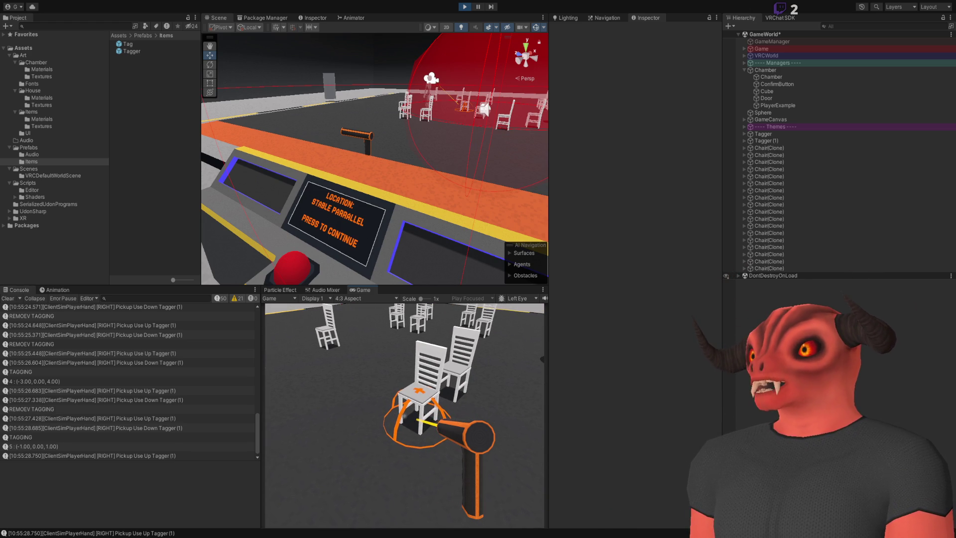
- Toggle tags on the chairs in view, checking logged positions like (3.00, 0.00, 2.00)
{"action": "left_click", "coordinate": [405, 415]}
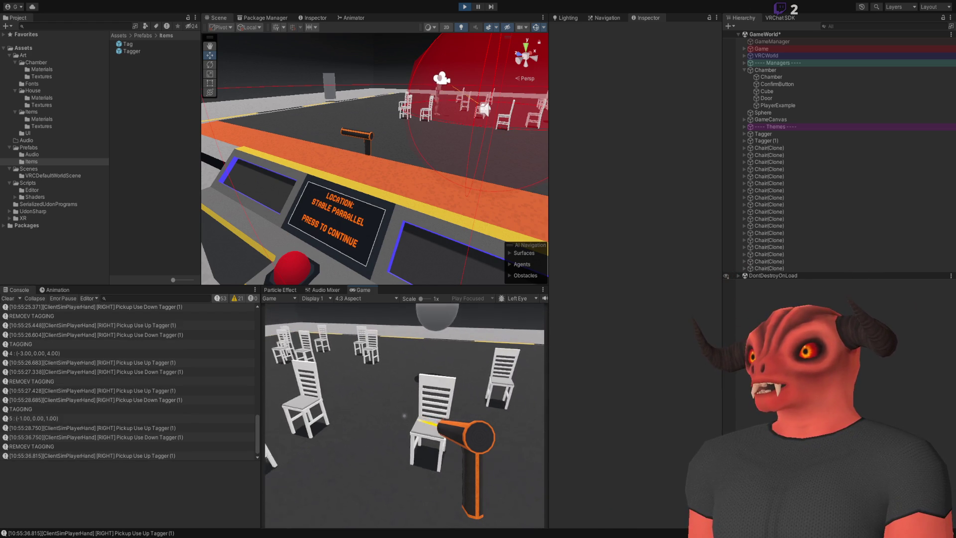
{"action": "left_click", "coordinate": [404, 415]}
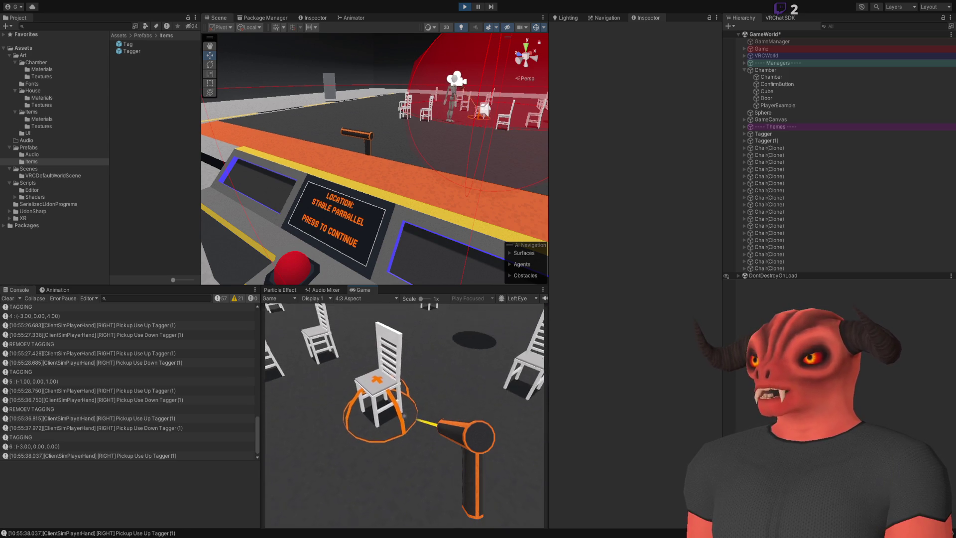
{"action": "left_click", "coordinate": [404, 415]}
{"action": "left_click", "coordinate": [404, 415]}
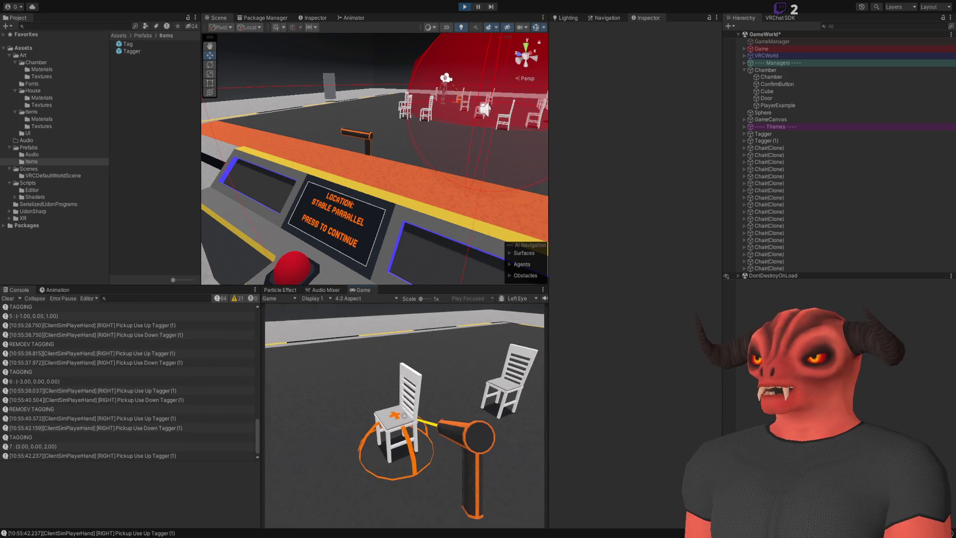
{"action": "left_click", "coordinate": [405, 416]}
{"action": "left_click", "coordinate": [405, 415]}
{"action": "left_click", "coordinate": [404, 416]}
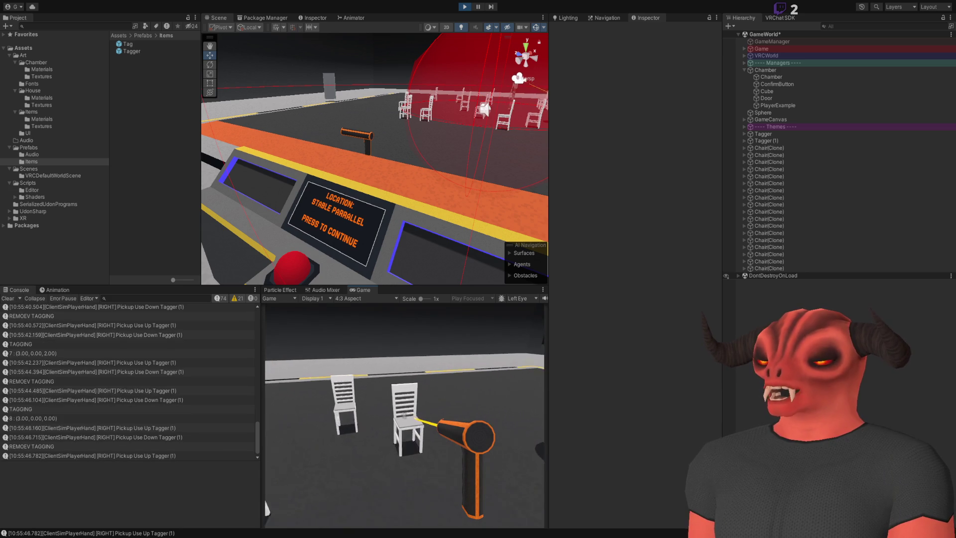
{"action": "left_click", "coordinate": [404, 415]}
{"action": "left_click", "coordinate": [405, 415]}
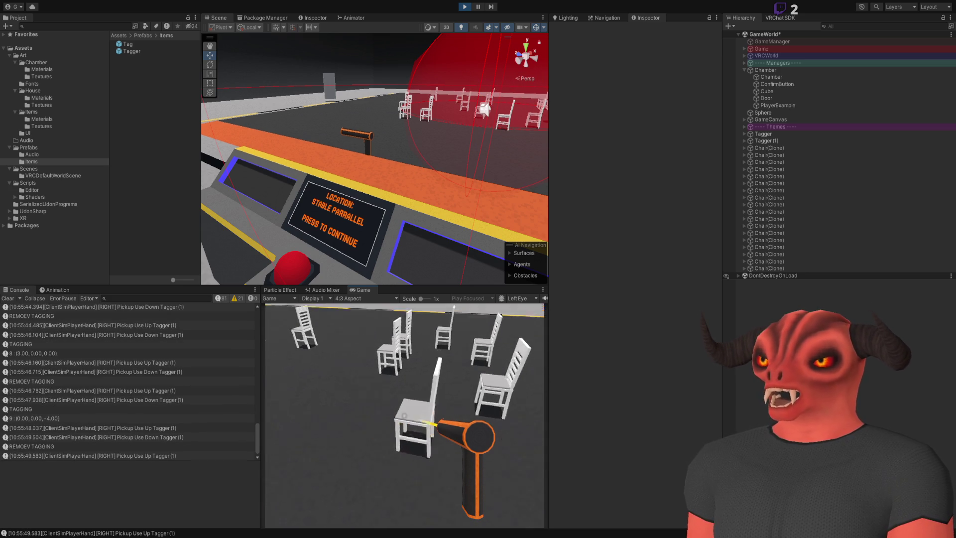
- Turn toward the chair rows, repeatedly toggle tags on the near chairs, and open the Client Simulator menu
{"action": "key", "text": "w"}
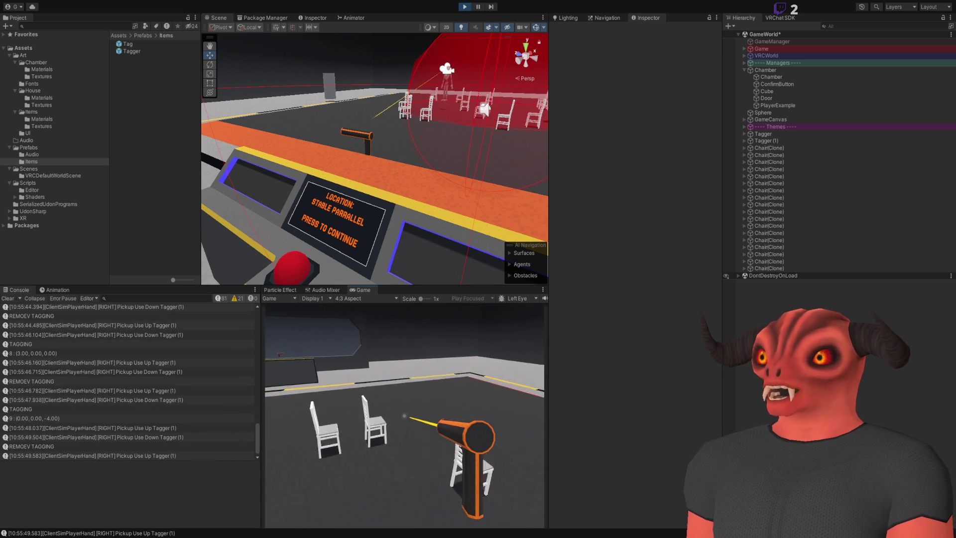
{"action": "key", "text": "w"}
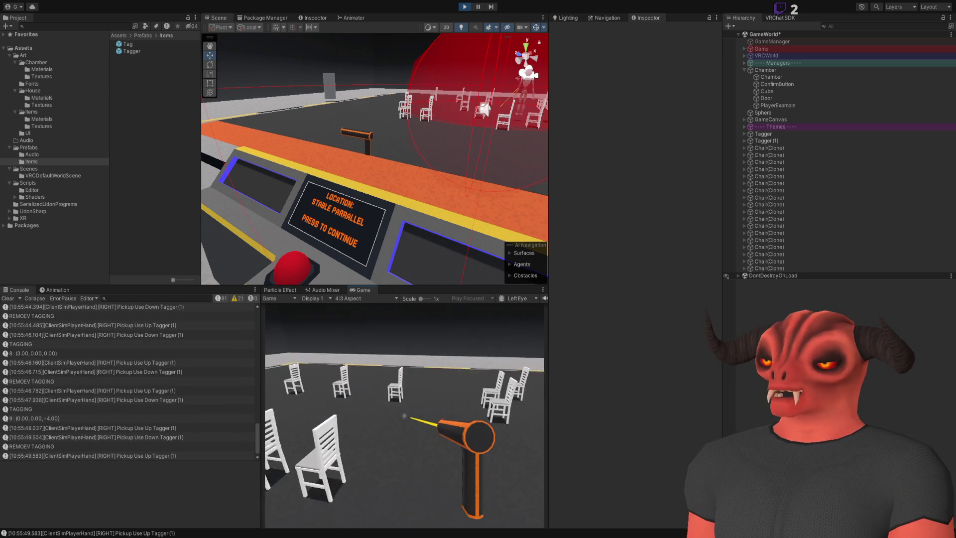
{"action": "key", "text": "w"}
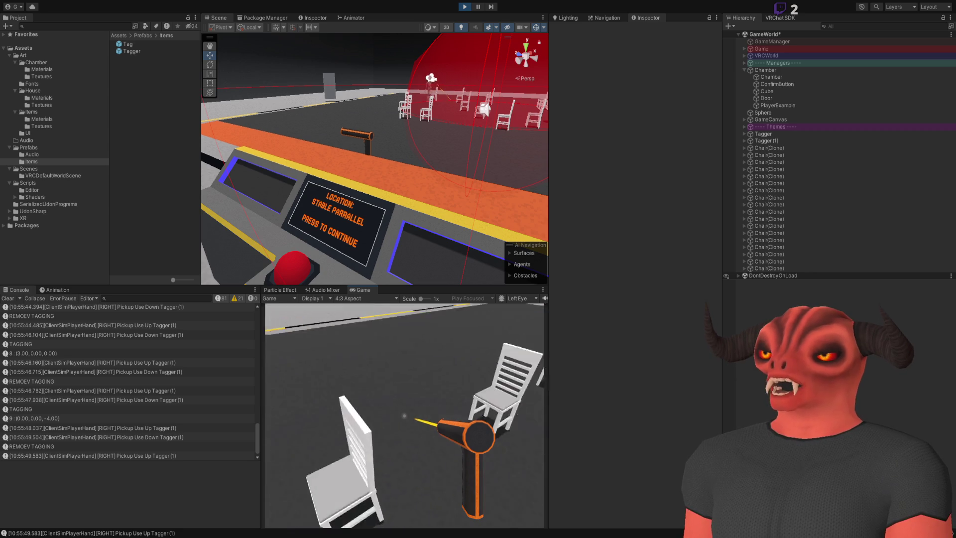
{"action": "left_click", "coordinate": [404, 415]}
{"action": "left_click", "coordinate": [404, 415]}
{"action": "left_click", "coordinate": [405, 415]}
{"action": "left_click", "coordinate": [404, 415]}
{"action": "left_click", "coordinate": [404, 414]}
{"action": "left_click", "coordinate": [404, 415]}
{"action": "left_click", "coordinate": [404, 414]}
{"action": "left_click", "coordinate": [405, 415]}
{"action": "key", "text": "Escape"}
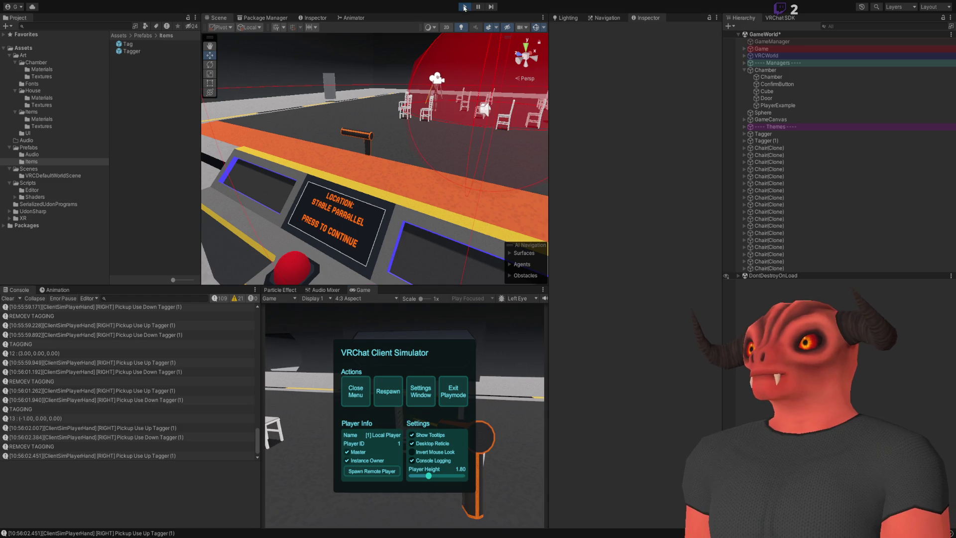
- Exit Play mode and add a TagRadius float with default 2 below castDistance in Tagger.cs
{"action": "left_click", "coordinate": [465, 6]}
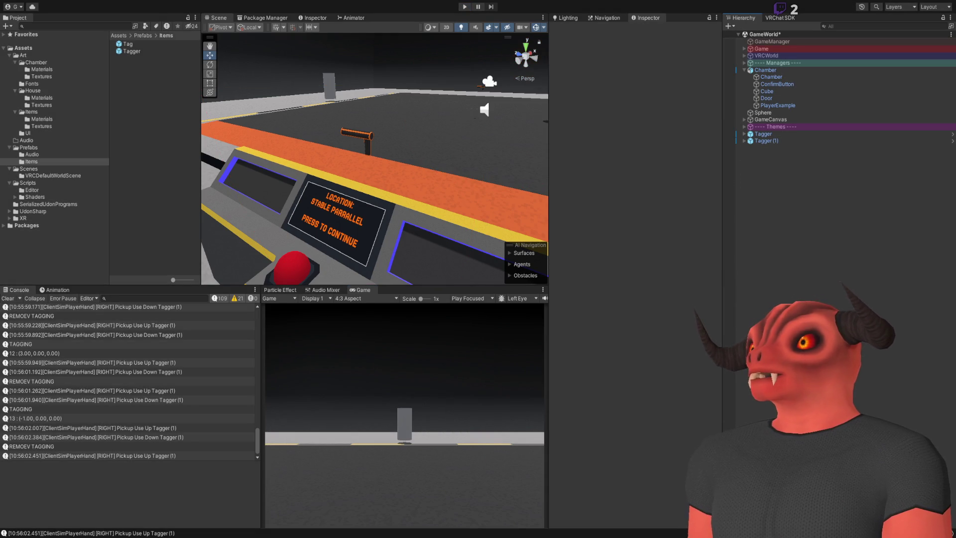
{"action": "key", "text": "alt+Tab"}
{"action": "left_click", "coordinate": [309, 269]}
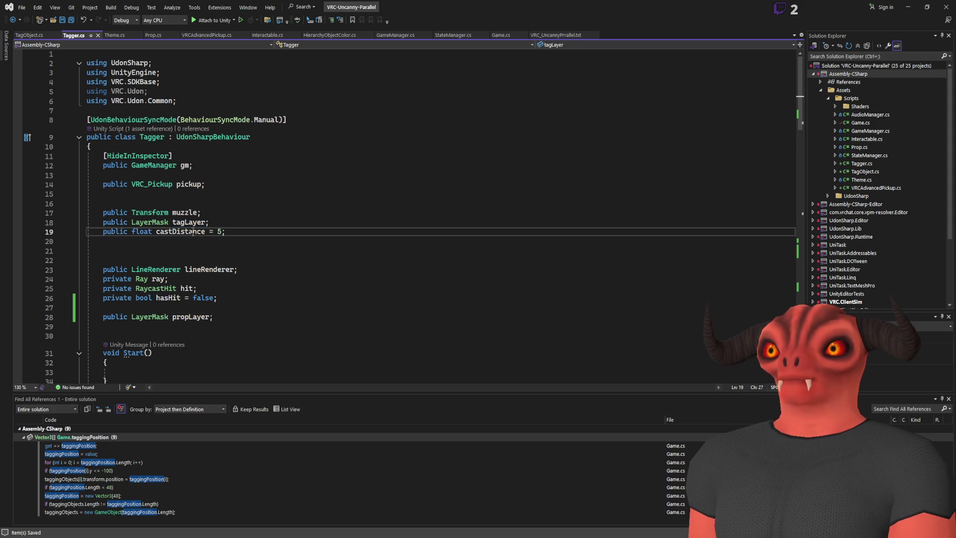
{"action": "double_click", "coordinate": [180, 231]}
{"action": "left_click", "coordinate": [242, 231]}
{"action": "key", "text": "Return"}
{"action": "type", "text": "public float TagRadi"}
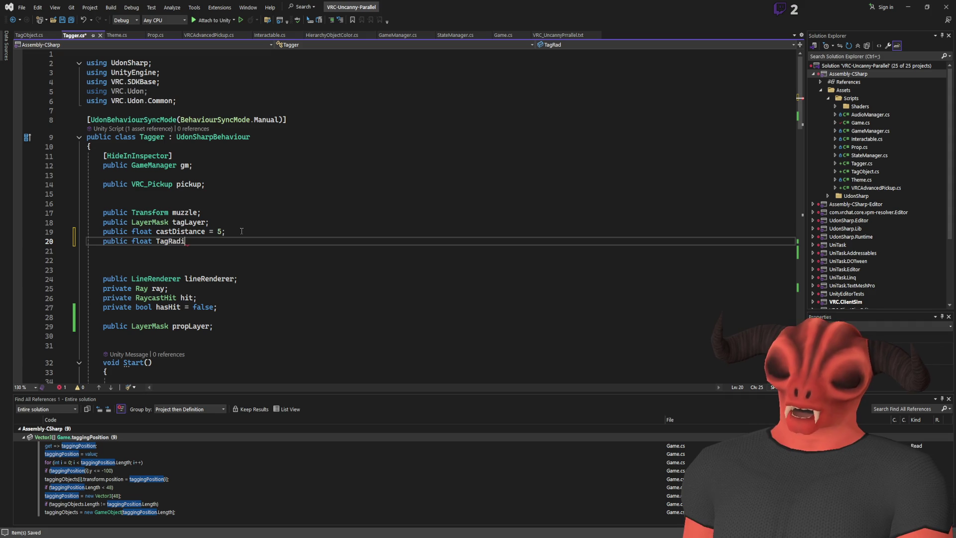
{"action": "type", "text": "us = 2;"}
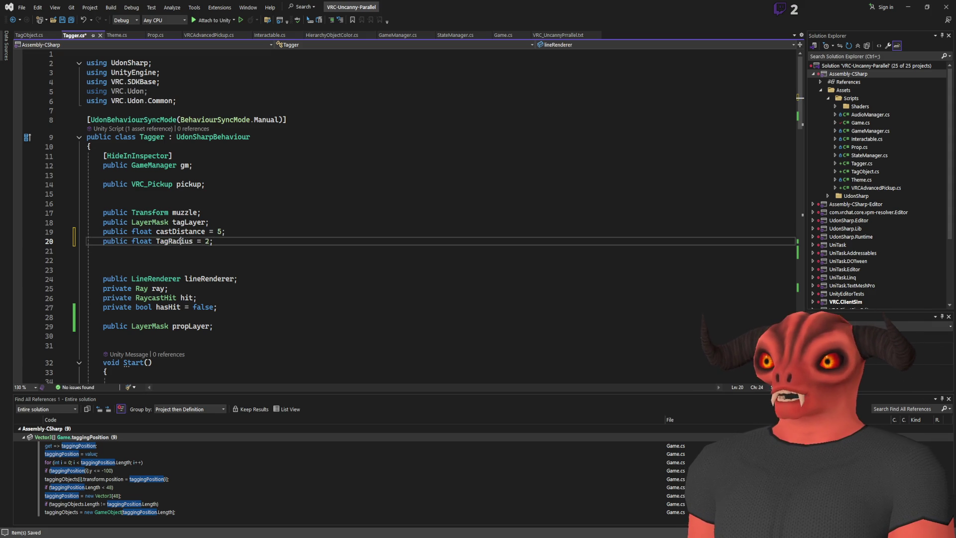
{"action": "double_click", "coordinate": [208, 242]}
{"action": "left_click", "coordinate": [208, 243]}
{"action": "type", "text": "1"}
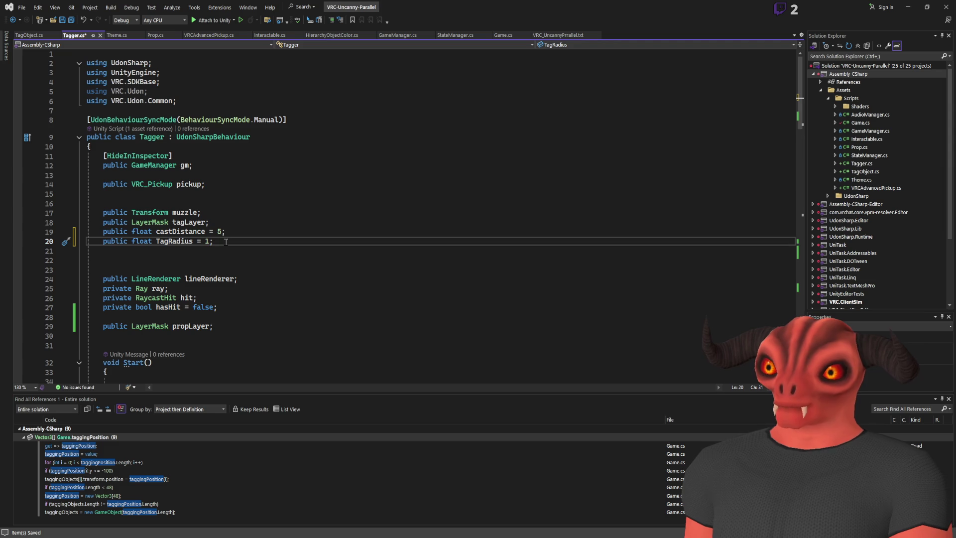
- Delete the TagRadius line again and return to Unity
{"action": "double_click", "coordinate": [173, 242]}
{"action": "scroll", "coordinate": [375, 262], "scroll_direction": "down", "scroll_amount": 11}
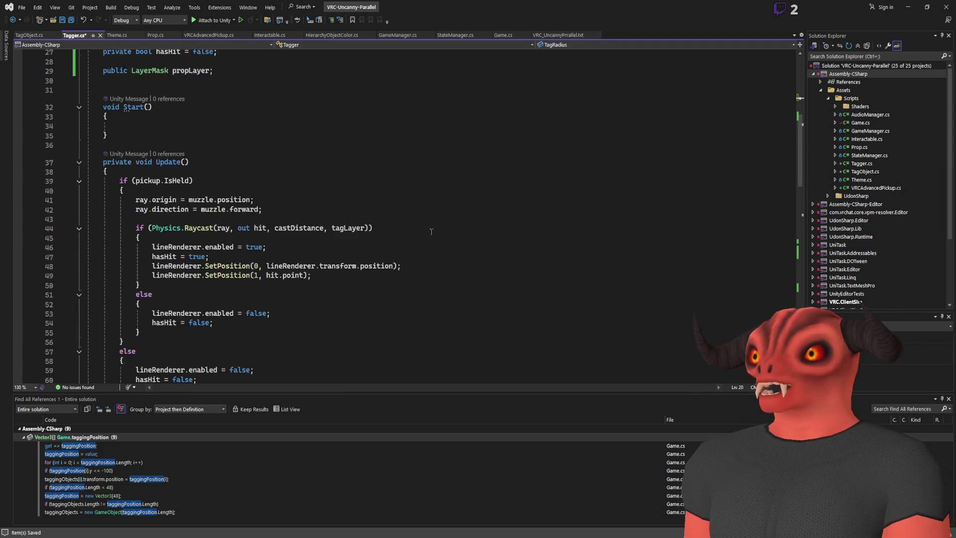
{"action": "scroll", "coordinate": [375, 262], "scroll_direction": "down", "scroll_amount": 7}
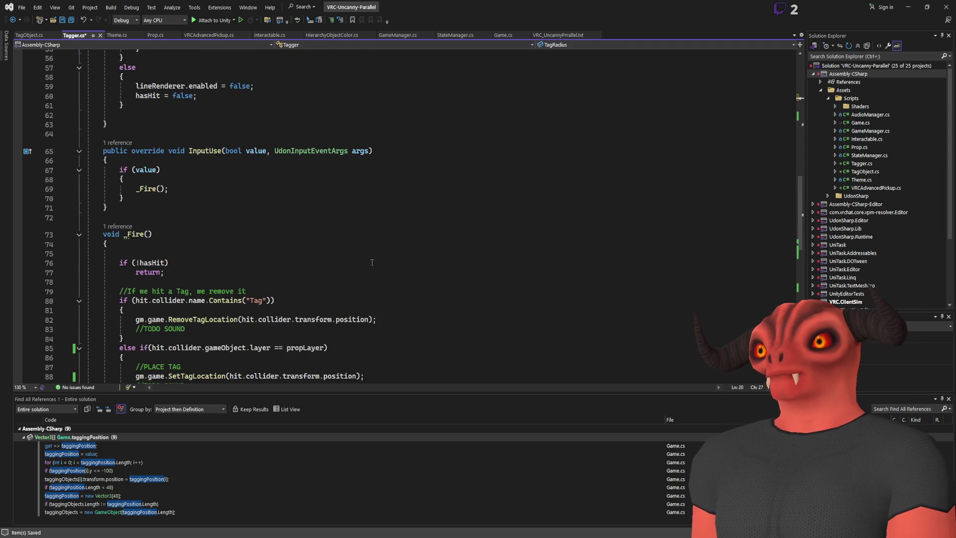
{"action": "scroll", "coordinate": [372, 262], "scroll_direction": "up", "scroll_amount": 17}
{"action": "scroll", "coordinate": [362, 254], "scroll_direction": "down", "scroll_amount": 15}
{"action": "scroll", "coordinate": [361, 254], "scroll_direction": "down", "scroll_amount": 8}
{"action": "scroll", "coordinate": [362, 254], "scroll_direction": "up", "scroll_amount": 20}
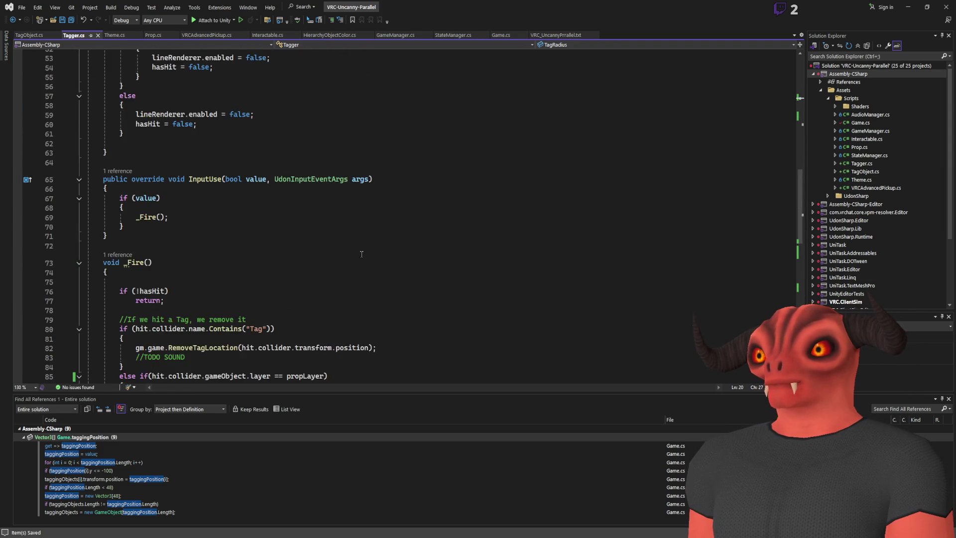
{"action": "left_click_drag", "start_coordinate": [253, 252], "coordinate": [263, 229]}
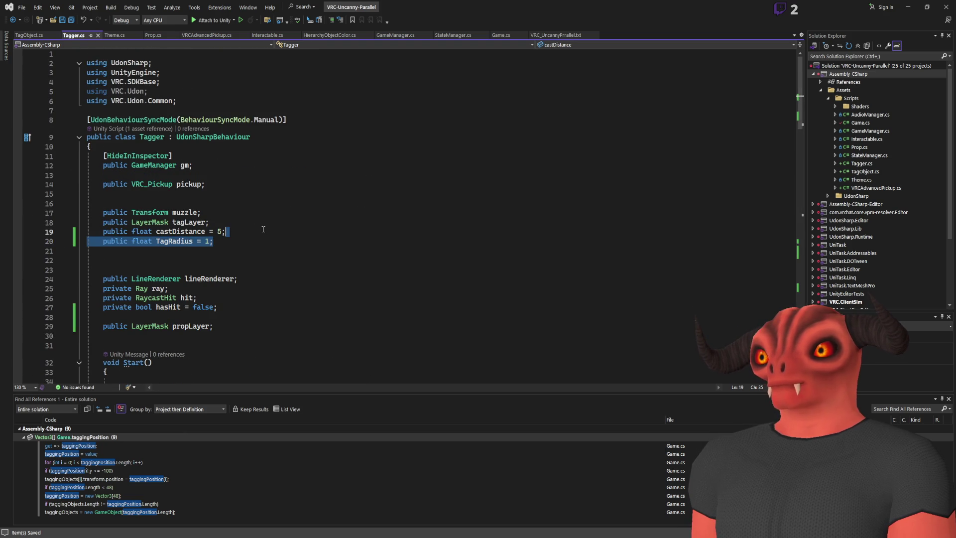
{"action": "key", "text": "Delete"}
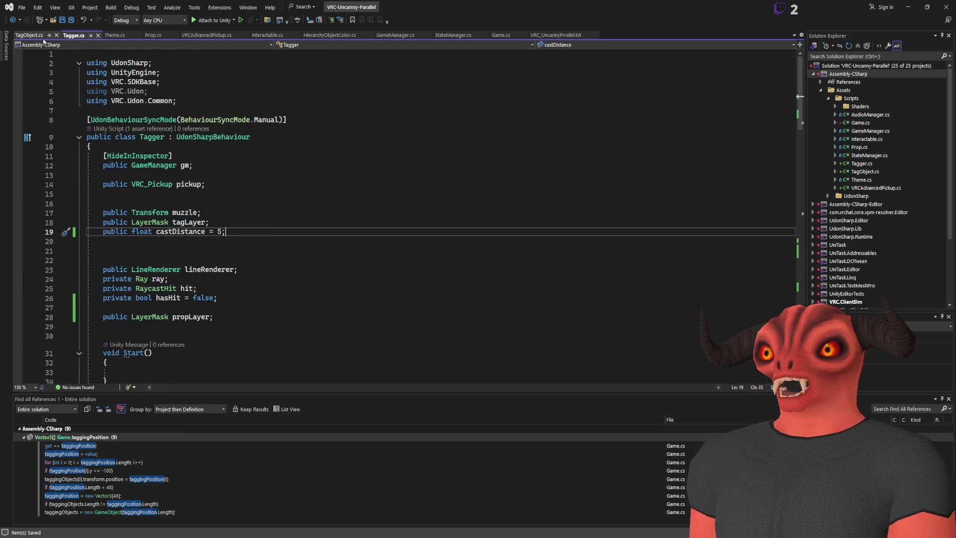
{"action": "key", "text": "alt+Tab"}
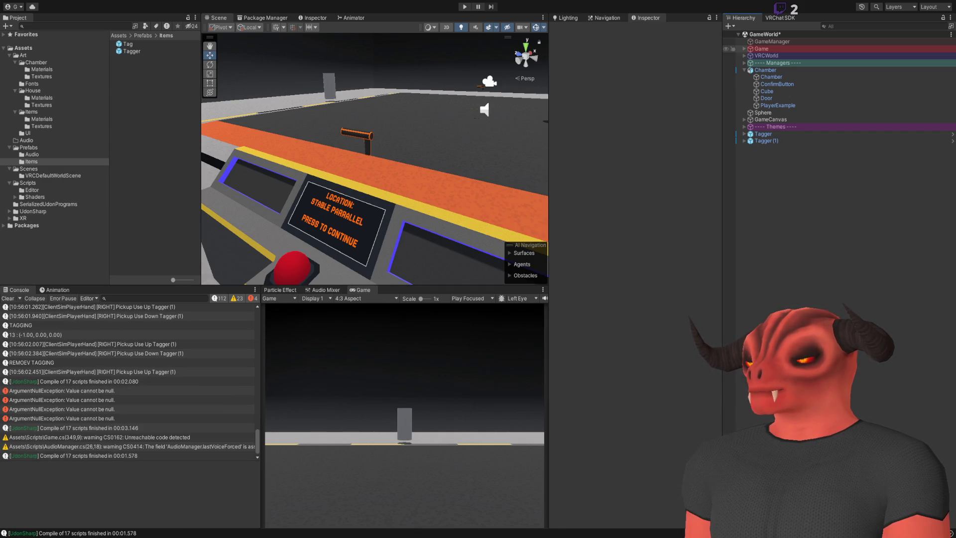
- Select Game > Tag in the Hierarchy and open the Tag prefab in Prefab Mode
{"action": "left_click", "coordinate": [744, 49]}
{"action": "left_click", "coordinate": [765, 56]}
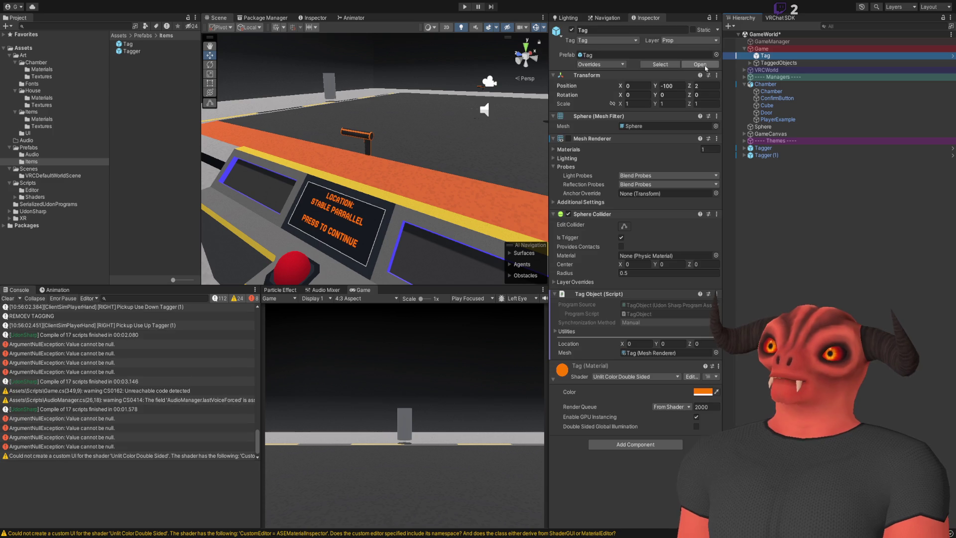
{"action": "left_click", "coordinate": [665, 65]}
{"action": "double_click", "coordinate": [125, 45]}
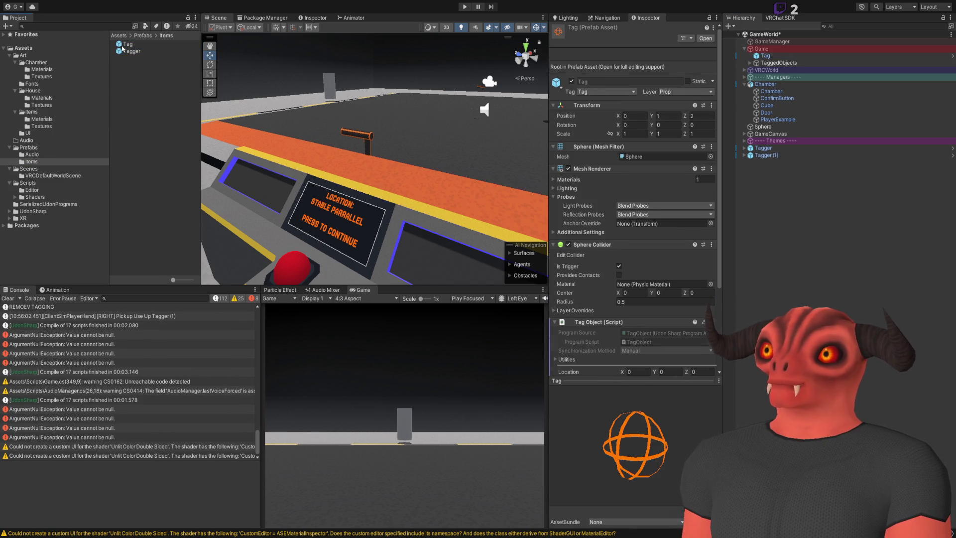
- Set the Tag's Transform Scale to 2 and exit Prefab Mode back to GameWorld
{"action": "left_click", "coordinate": [638, 81]}
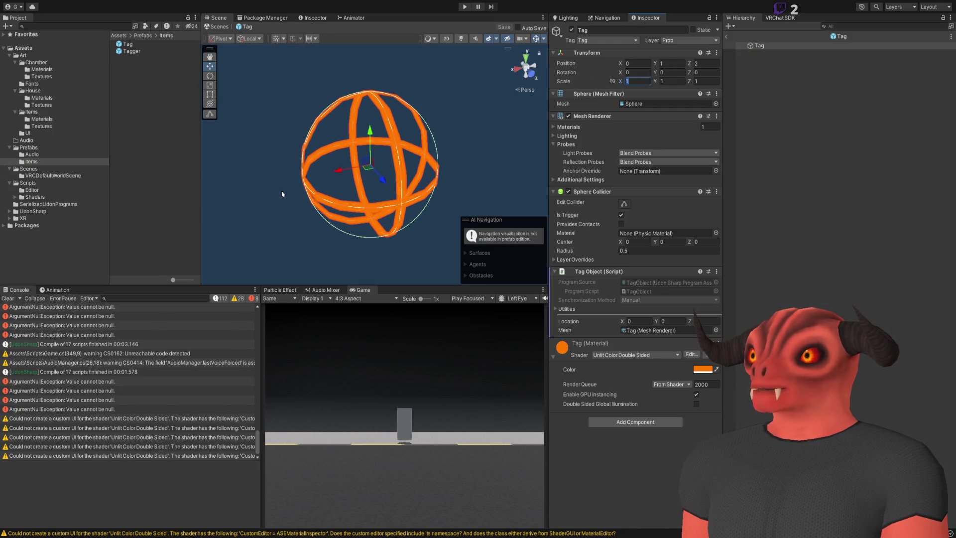
{"action": "type", "text": "22"}
{"action": "key", "text": "Tab"}
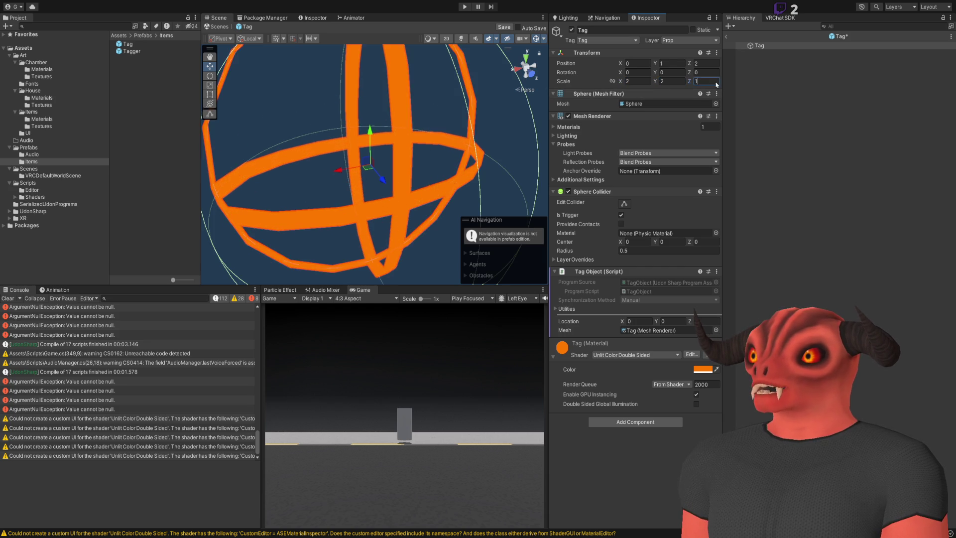
{"action": "type", "text": "2"}
{"action": "key", "text": "Return"}
{"action": "left_click", "coordinate": [797, 120]}
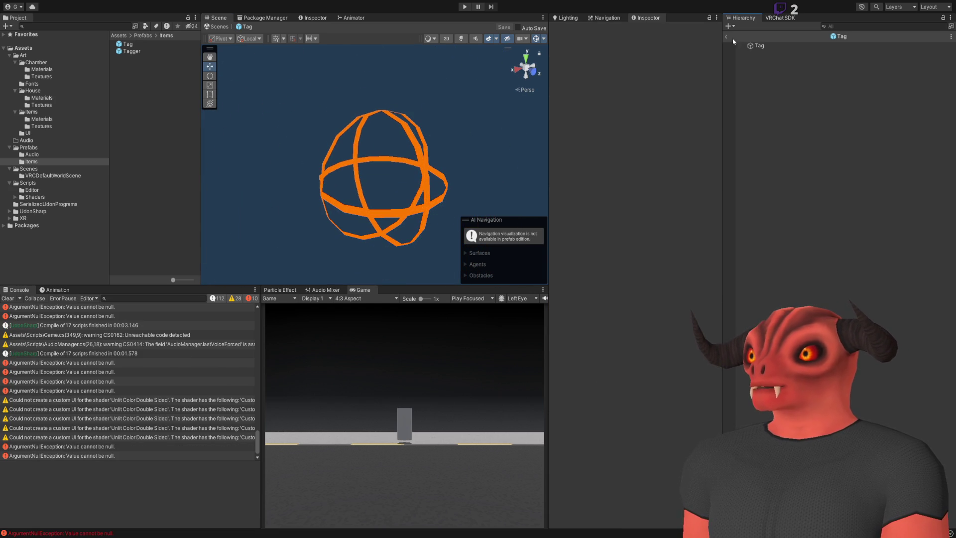
{"action": "left_click", "coordinate": [727, 37]}
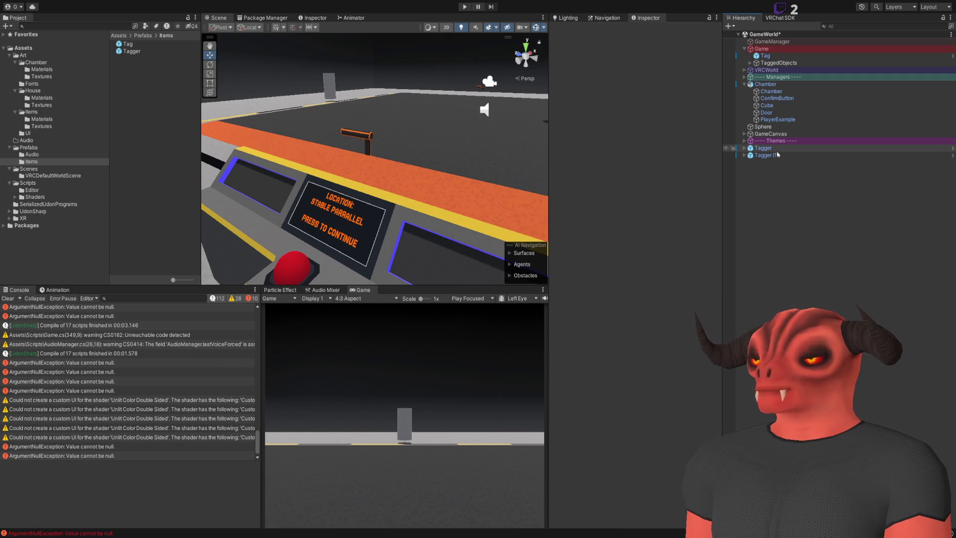
- Check the Tagger (1) object in Unity, then bring up the Game script in Visual Studio
{"action": "left_click", "coordinate": [767, 154]}
{"action": "left_click", "coordinate": [749, 301]}
{"action": "key", "text": "alt+Tab"}
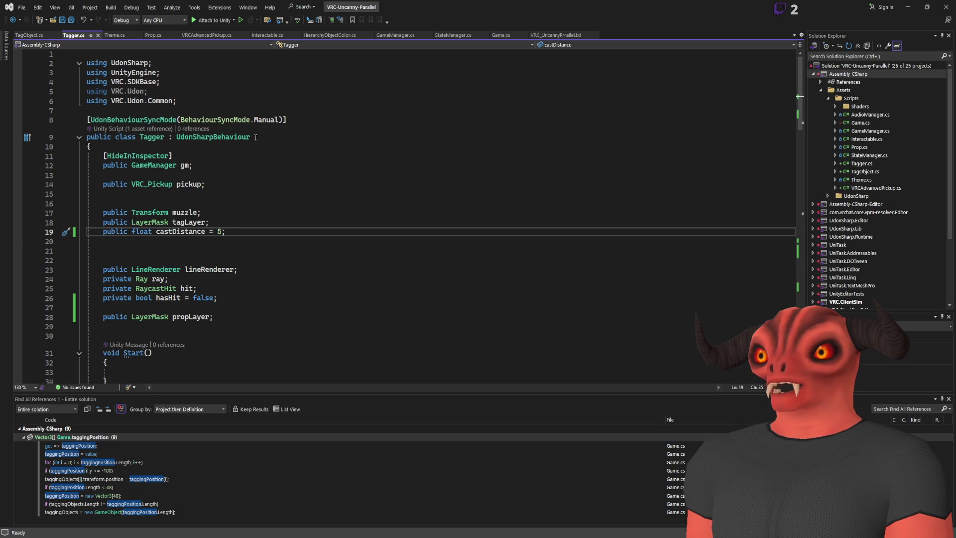
{"action": "left_click", "coordinate": [501, 35]}
- Find the empty CoreStates.Process case in Game.cs and add blank lines inside it
{"action": "scroll", "coordinate": [516, 206], "scroll_direction": "down", "scroll_amount": 20}
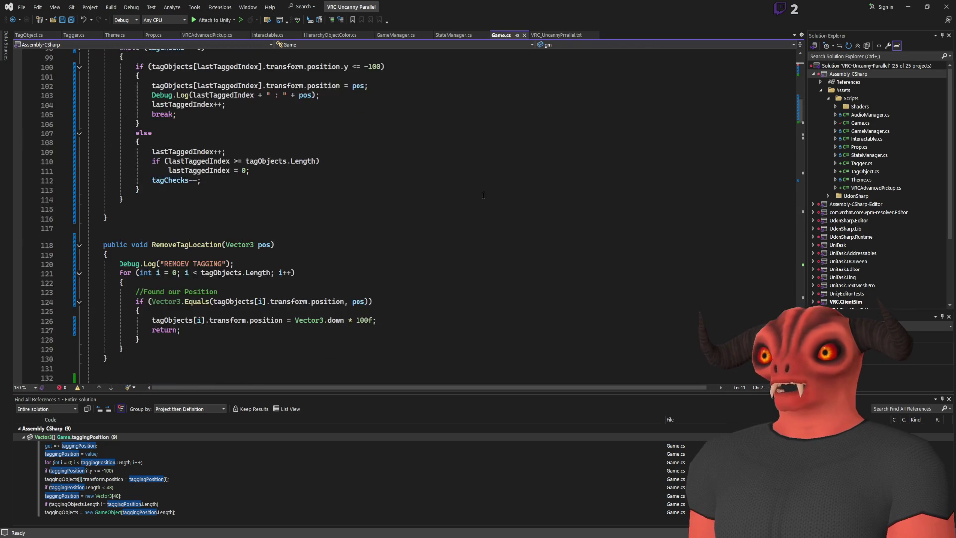
{"action": "scroll", "coordinate": [516, 206], "scroll_direction": "down", "scroll_amount": 20}
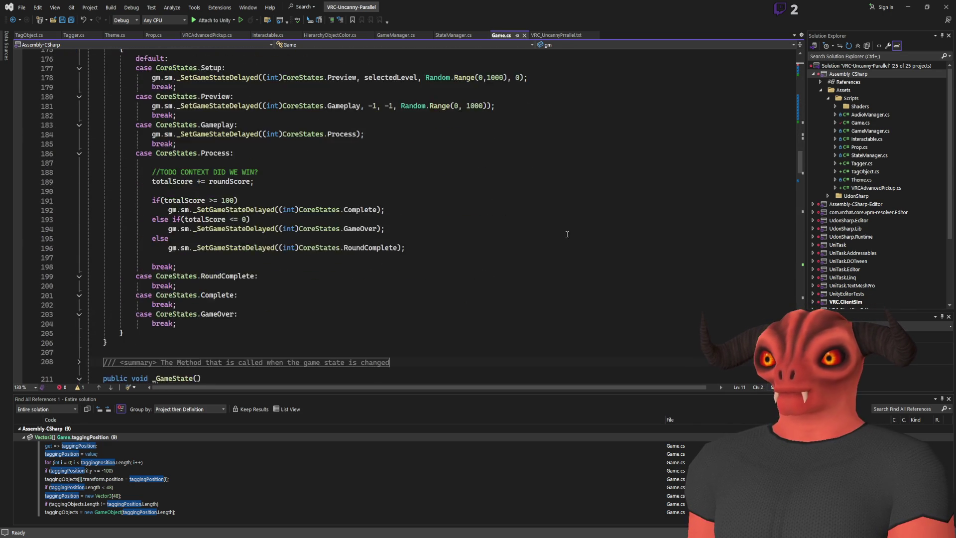
{"action": "scroll", "coordinate": [593, 230], "scroll_direction": "down", "scroll_amount": 18}
{"action": "scroll", "coordinate": [180, 217], "scroll_direction": "up", "scroll_amount": 20}
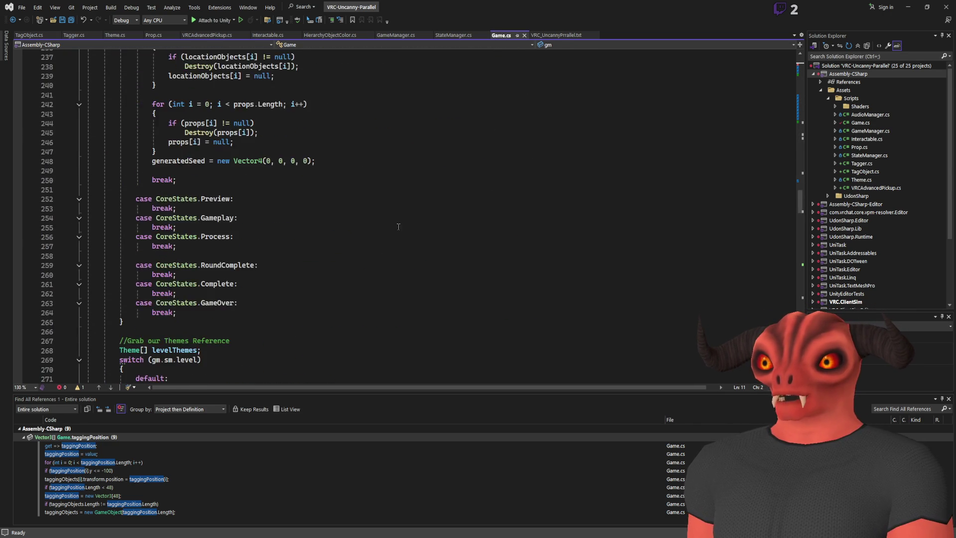
{"action": "scroll", "coordinate": [180, 217], "scroll_direction": "up", "scroll_amount": 5}
{"action": "scroll", "coordinate": [180, 218], "scroll_direction": "down", "scroll_amount": 9}
{"action": "left_click", "coordinate": [169, 235]}
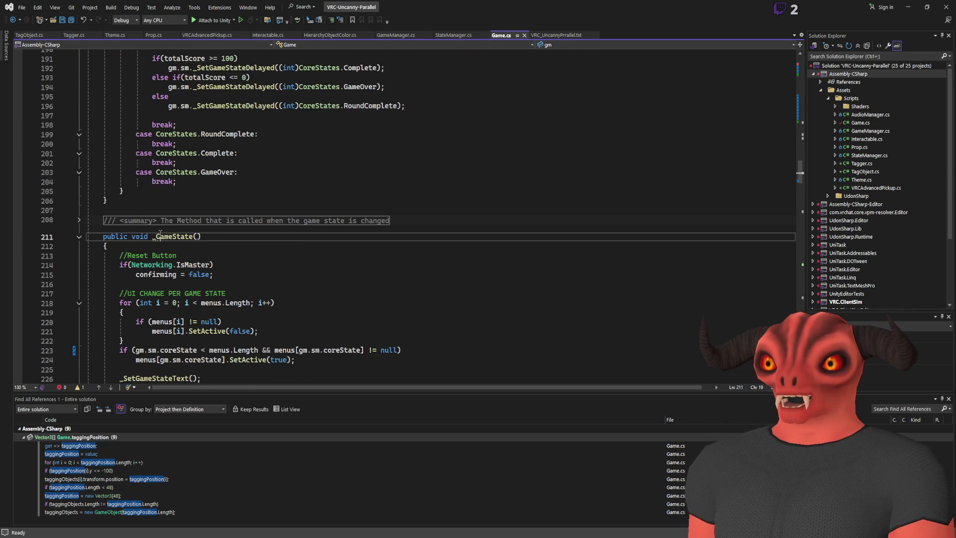
{"action": "scroll", "coordinate": [169, 236], "scroll_direction": "down", "scroll_amount": 6}
{"action": "scroll", "coordinate": [154, 122], "scroll_direction": "down", "scroll_amount": 10}
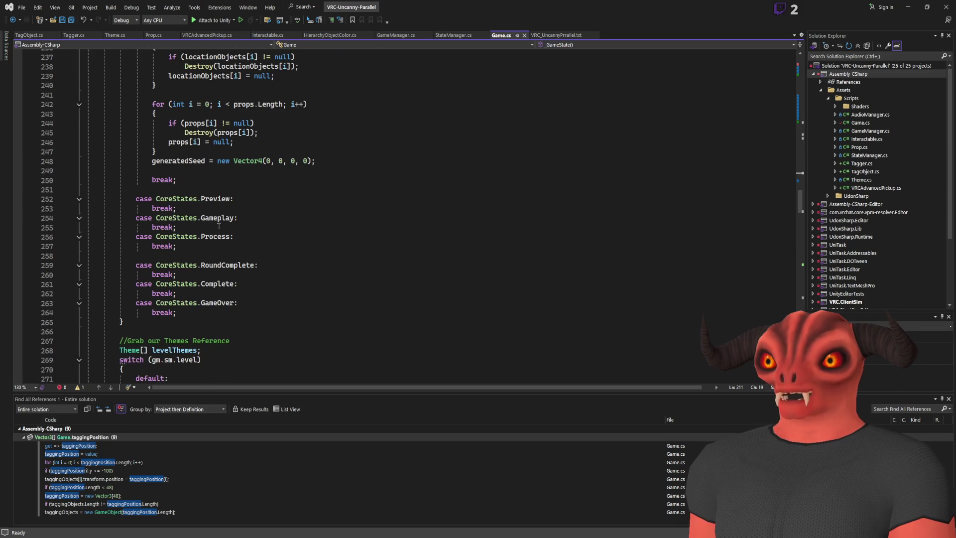
{"action": "left_click", "coordinate": [234, 246]}
{"action": "key", "text": "Return"}
{"action": "scroll", "coordinate": [199, 259], "scroll_direction": "down", "scroll_amount": 19}
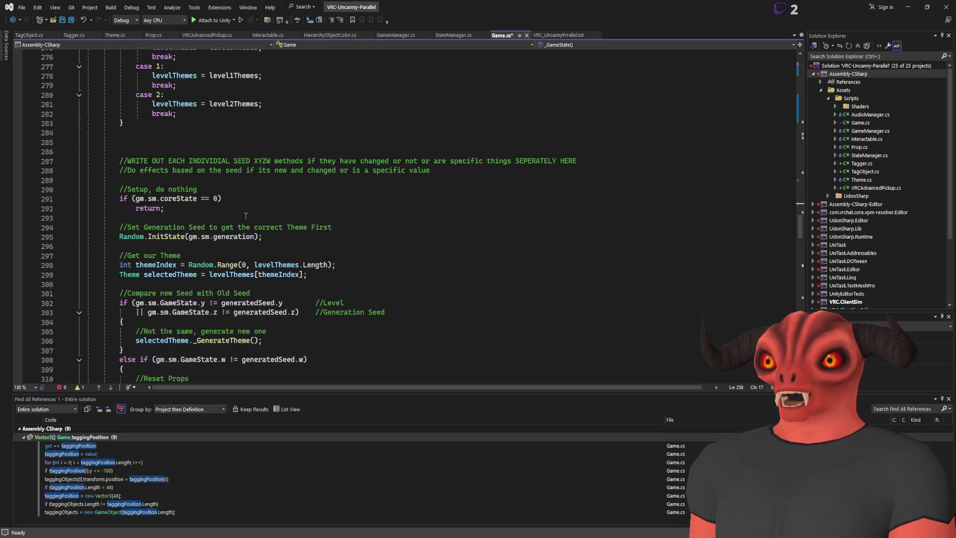
{"action": "scroll", "coordinate": [198, 258], "scroll_direction": "up", "scroll_amount": 17}
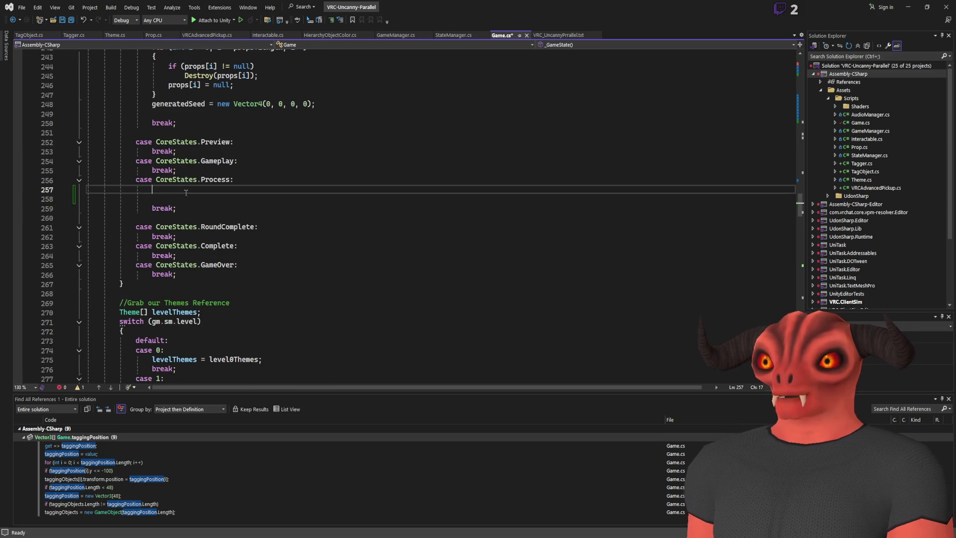
{"action": "key", "text": "ctrl+Return"}
- Add an outer for loop with variable x running to tagObjects.Length
{"action": "type", "text": "or"}
{"action": "key", "text": "Tab"}
{"action": "key", "text": "Tab"}
{"action": "key", "text": "Tab"}
{"action": "type", "text": "tagObjec"}
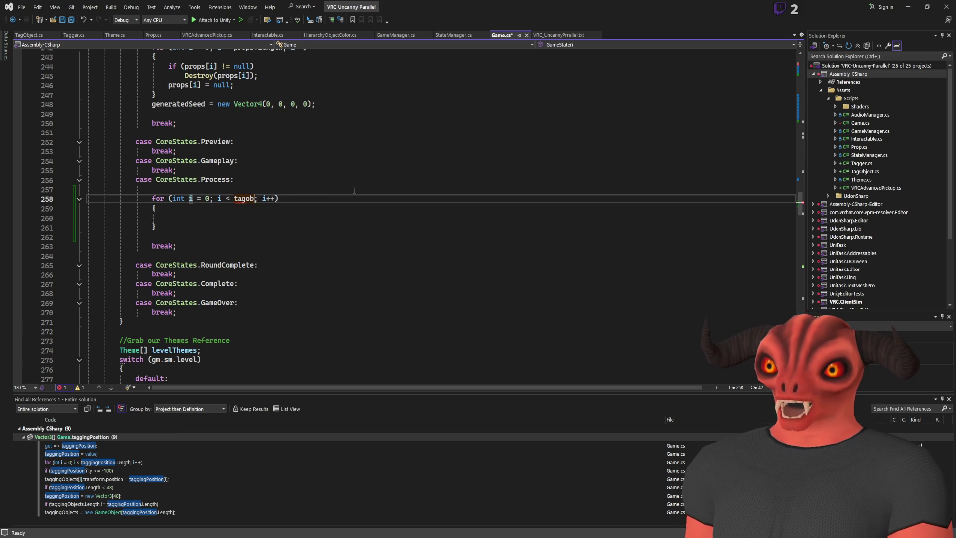
{"action": "type", "text": "ts.Length/"}
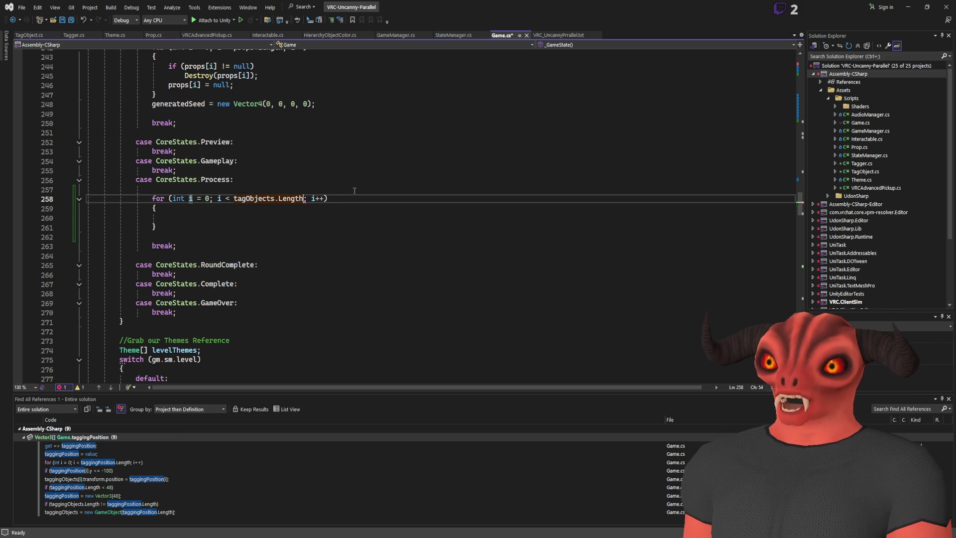
{"action": "key", "text": "Return"}
{"action": "scroll", "coordinate": [324, 280], "scroll_direction": "up", "scroll_amount": 3}
{"action": "left_click", "coordinate": [246, 279]}
{"action": "left_click", "coordinate": [240, 304]}
{"action": "type", "text": "for"}
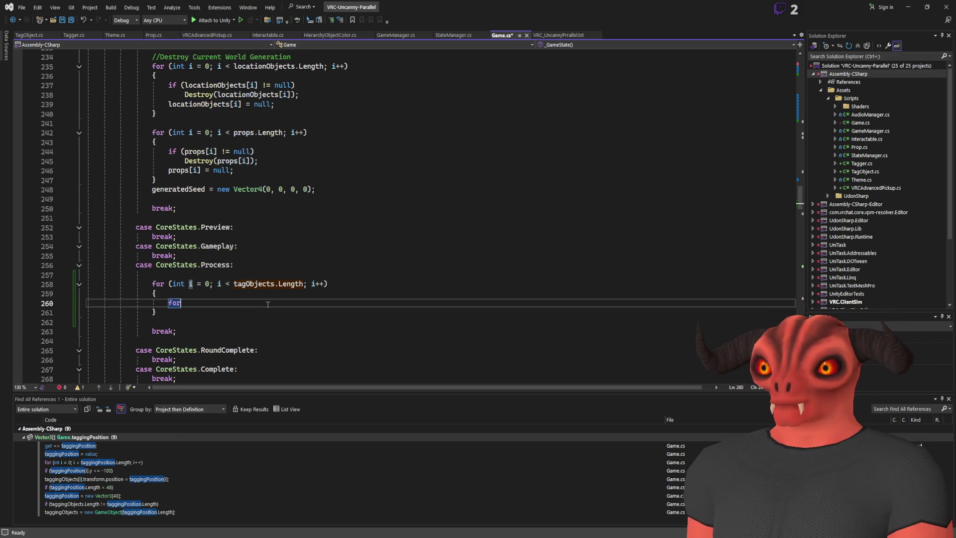
{"action": "key", "text": "Up"}
{"action": "key", "text": "Up"}
{"action": "key", "text": "Right"}
{"action": "key", "text": "Right"}
{"action": "key", "text": "Right"}
{"action": "key", "text": "BackSpace"}
{"action": "type", "text": "x"}
{"action": "key", "text": "Return"}
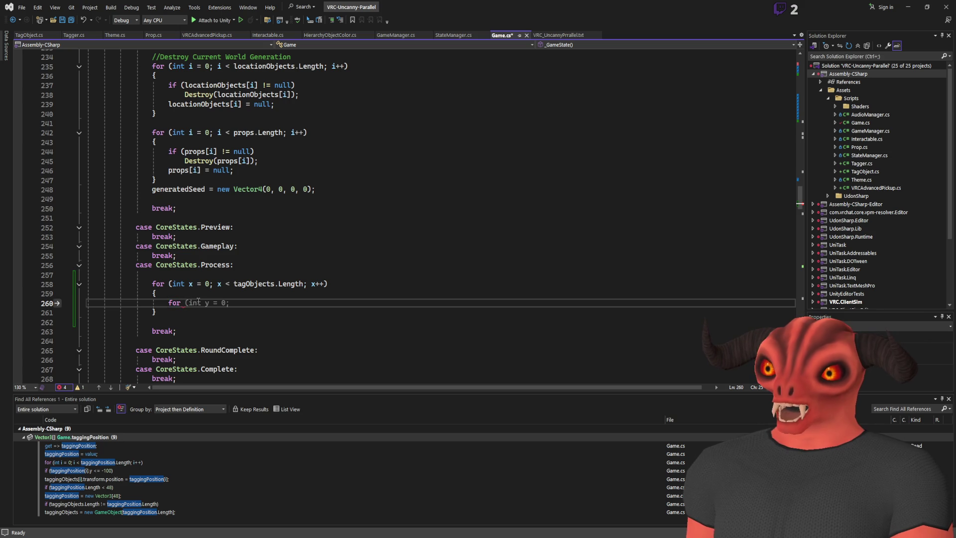
- Start a nested inner for loop using y as its variable
{"action": "key", "text": "BackSpace"}
{"action": "key", "text": "BackSpace"}
{"action": "key", "text": "BackSpace"}
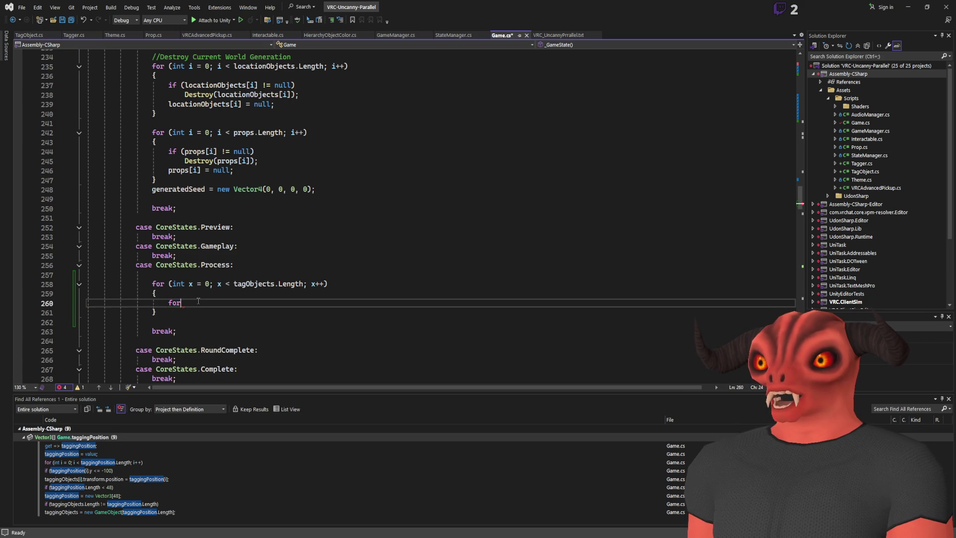
{"action": "key", "text": "Tab"}
{"action": "key", "text": "Tab"}
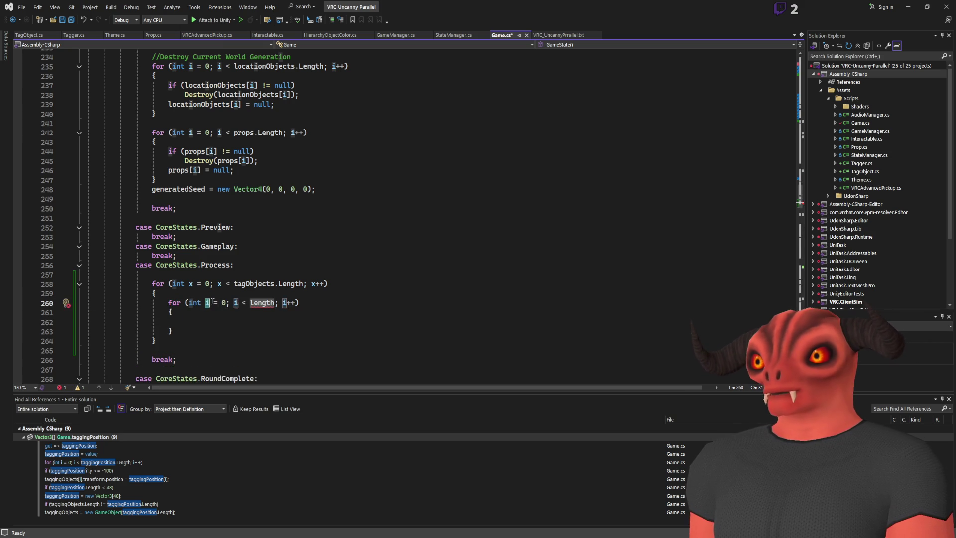
{"action": "type", "text": "y"}
{"action": "key", "text": "Up"}
{"action": "double_click", "coordinate": [257, 303]}
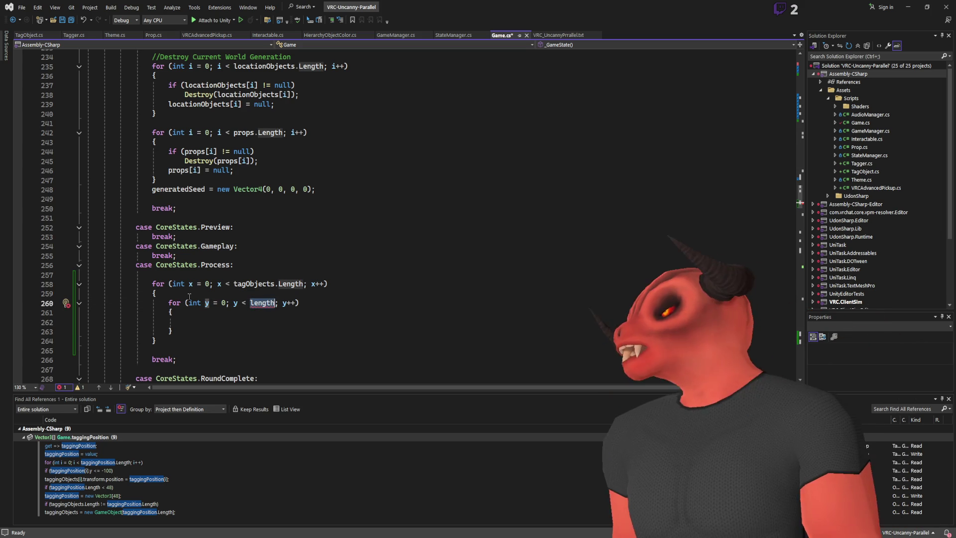
{"action": "type", "text": "anoml"}
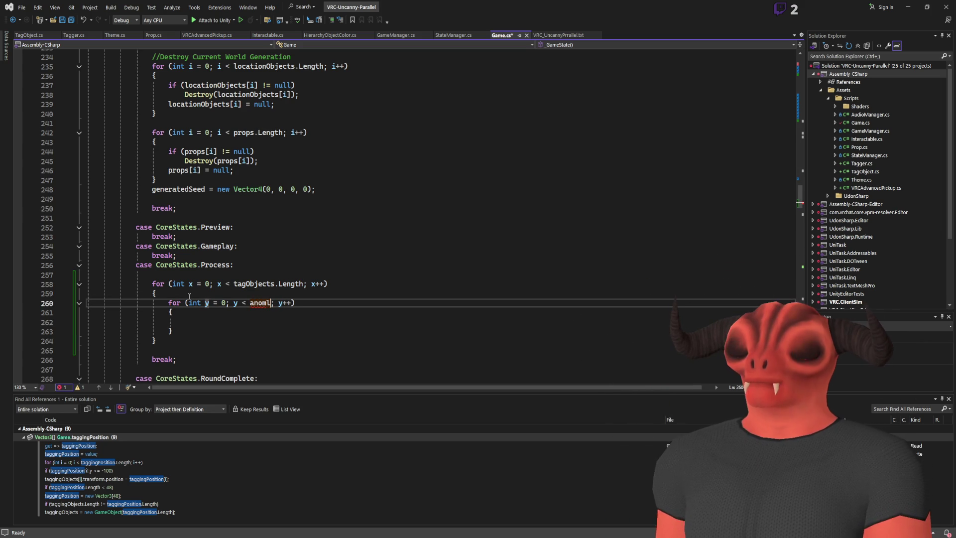
- Check the props array declaration at the top of Game.cs, then select the inner loop
{"action": "key", "text": "ctrl+Home"}
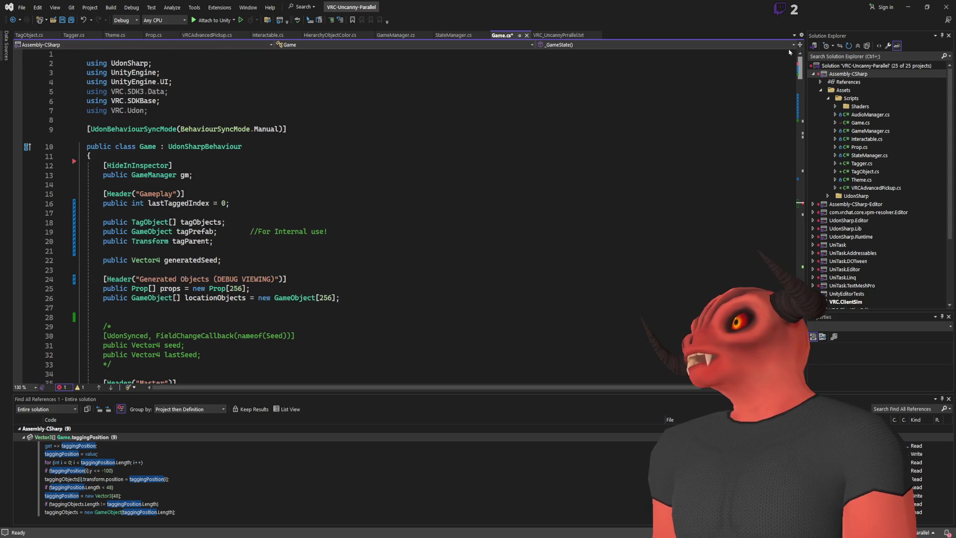
{"action": "scroll", "coordinate": [234, 160], "scroll_direction": "down", "scroll_amount": 3}
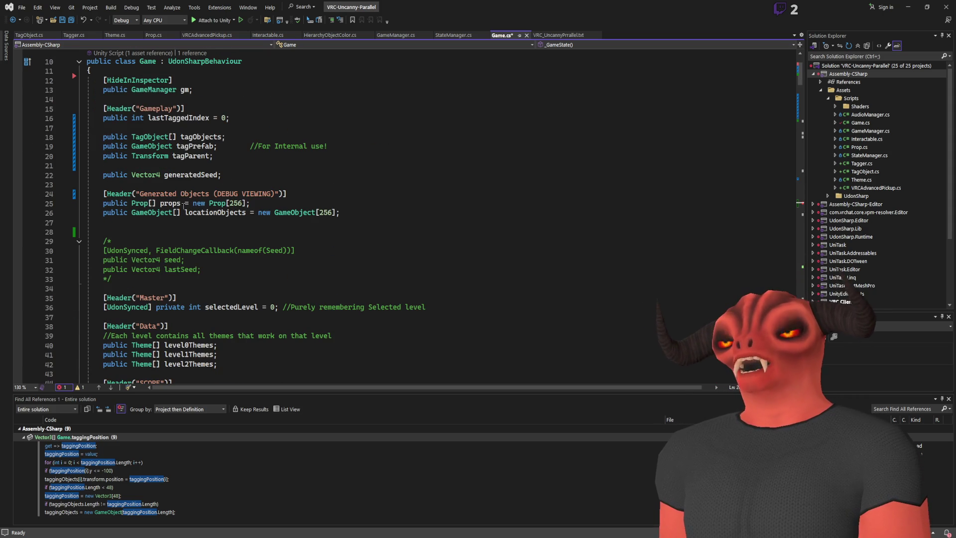
{"action": "left_click", "coordinate": [178, 202]}
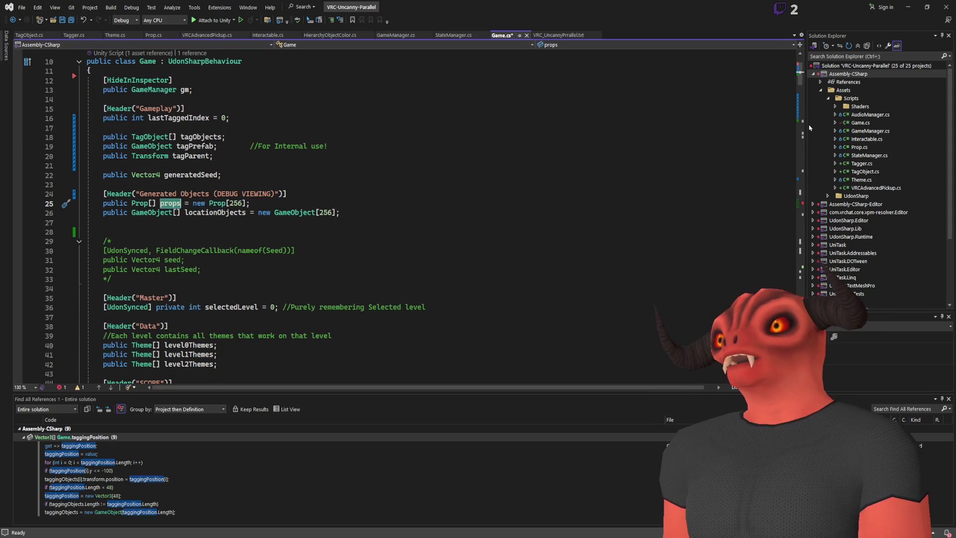
{"action": "left_click_drag", "start_coordinate": [803, 83], "coordinate": [804, 208]}
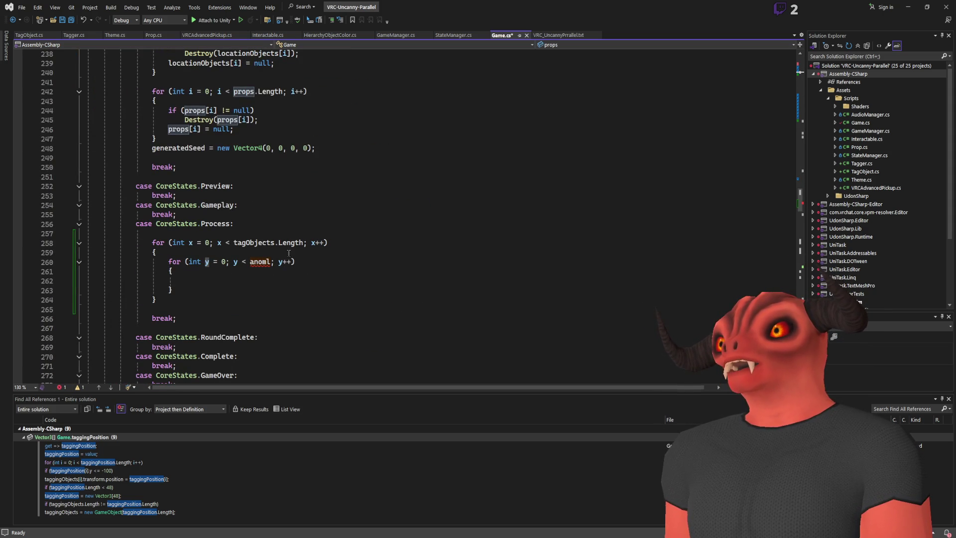
{"action": "left_click", "coordinate": [209, 234]}
{"action": "left_click_drag", "start_coordinate": [174, 290], "coordinate": [196, 255]}
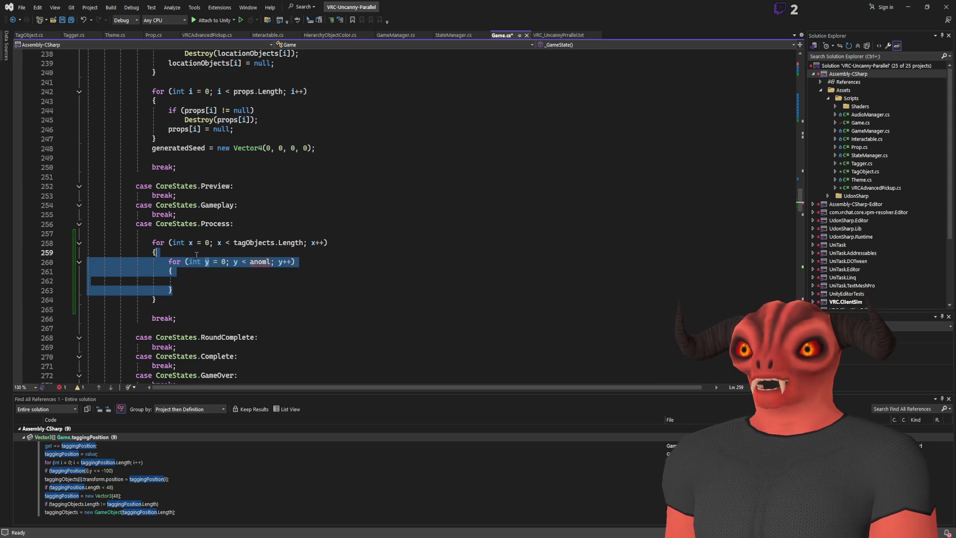
- Delete the inner loop and rename the tagObjects loop variable from x to y
{"action": "key", "text": "Delete"}
{"action": "double_click", "coordinate": [190, 243]}
{"action": "type", "text": "y"}
{"action": "double_click", "coordinate": [220, 243]}
{"action": "type", "text": "y"}
{"action": "double_click", "coordinate": [315, 243]}
{"action": "type", "text": "y"}
- Add a for loop over props.Length with x, checking if (props[x].state != PropStates.Stable)
{"action": "left_click", "coordinate": [317, 228]}
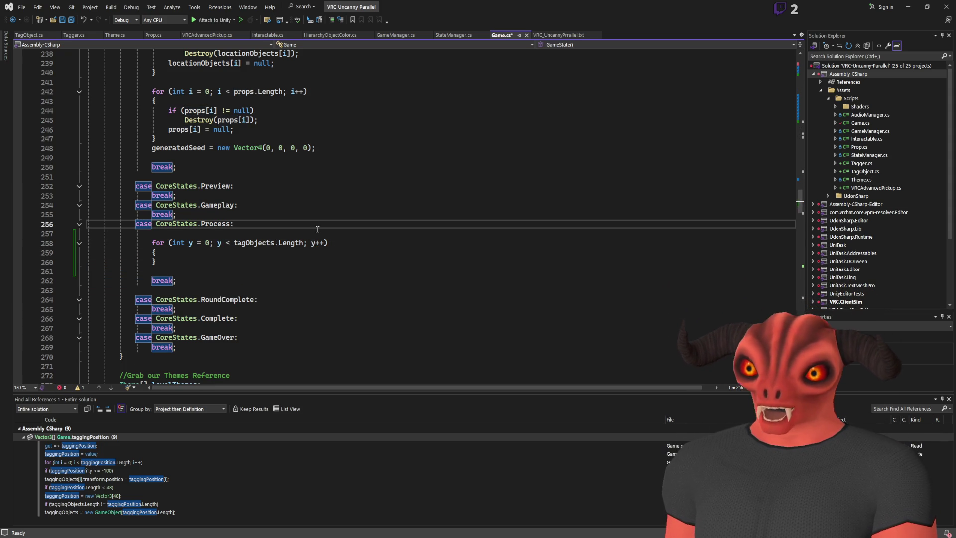
{"action": "key", "text": "Return"}
{"action": "key", "text": "Return"}
{"action": "type", "text": "for"}
{"action": "key", "text": "Tab"}
{"action": "key", "text": "Tab"}
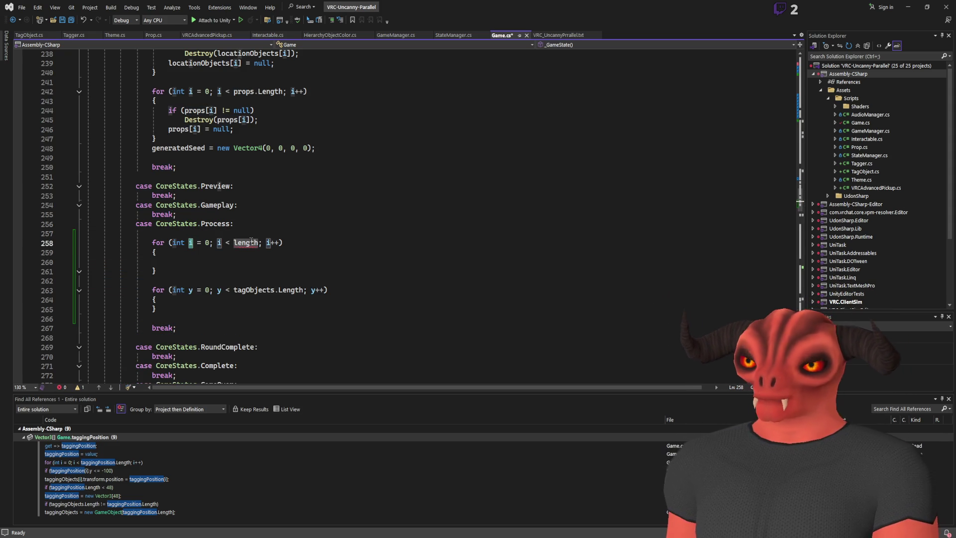
{"action": "type", "text": "x"}
{"action": "key", "text": "Tab"}
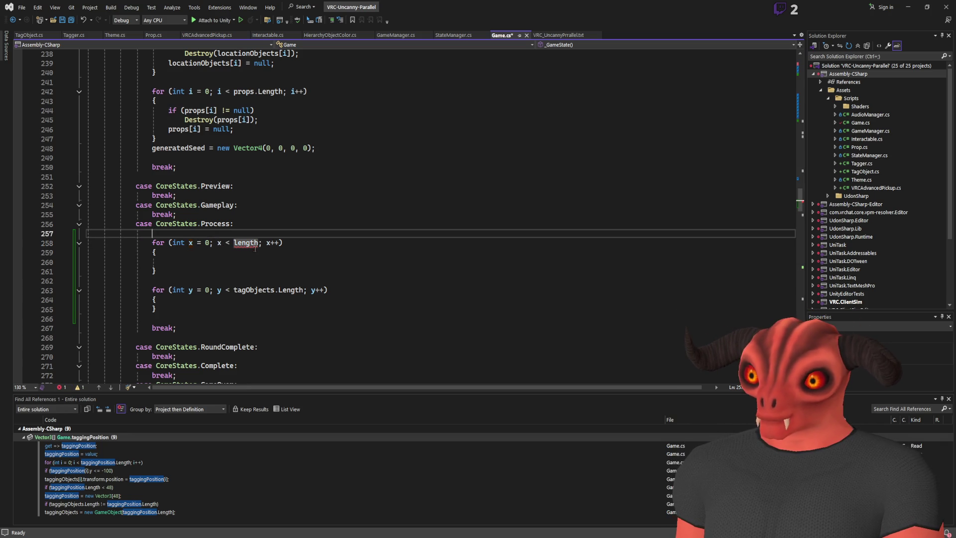
{"action": "type", "text": "props"}
{"action": "type", "text": ".L"}
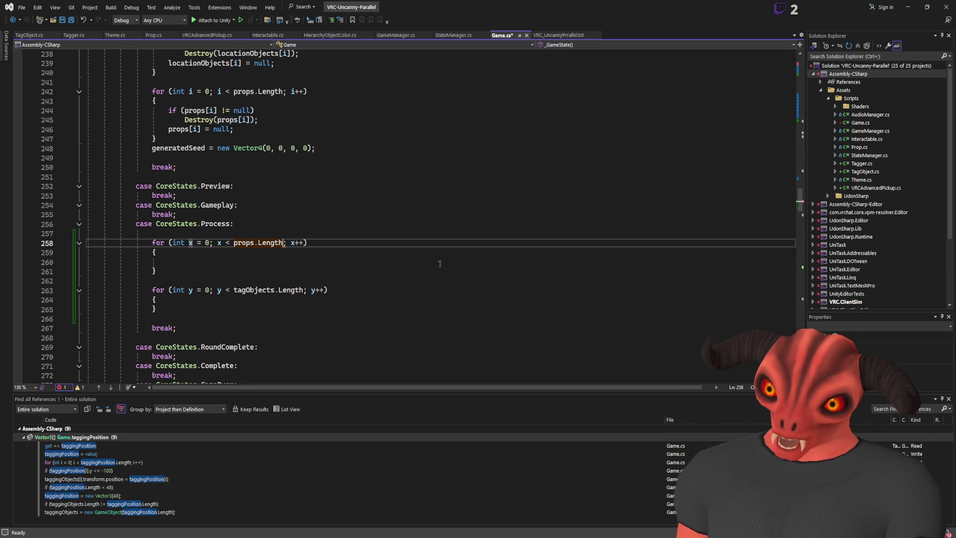
{"action": "type", "text": "Length"}
{"action": "key", "text": "Return"}
{"action": "type", "text": "if ("}
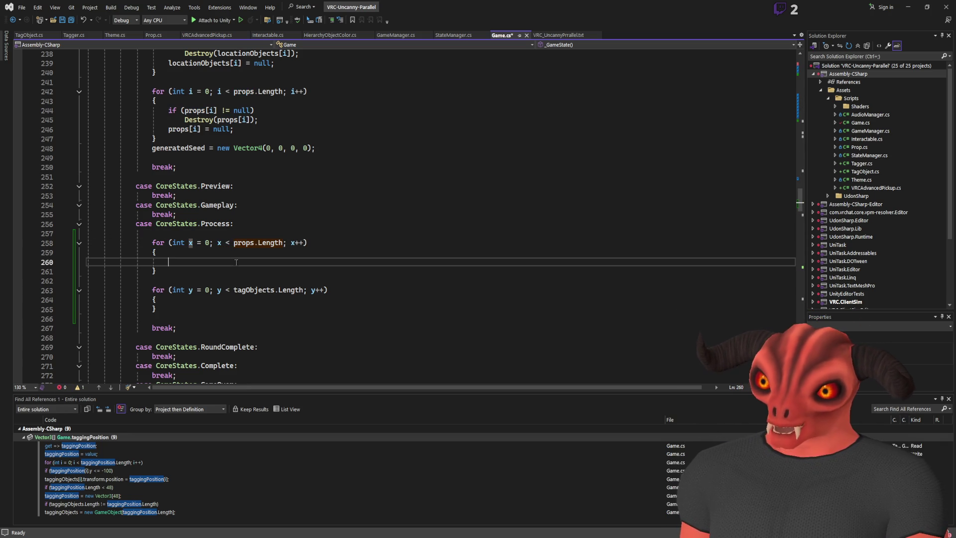
{"action": "type", "text": "props["}
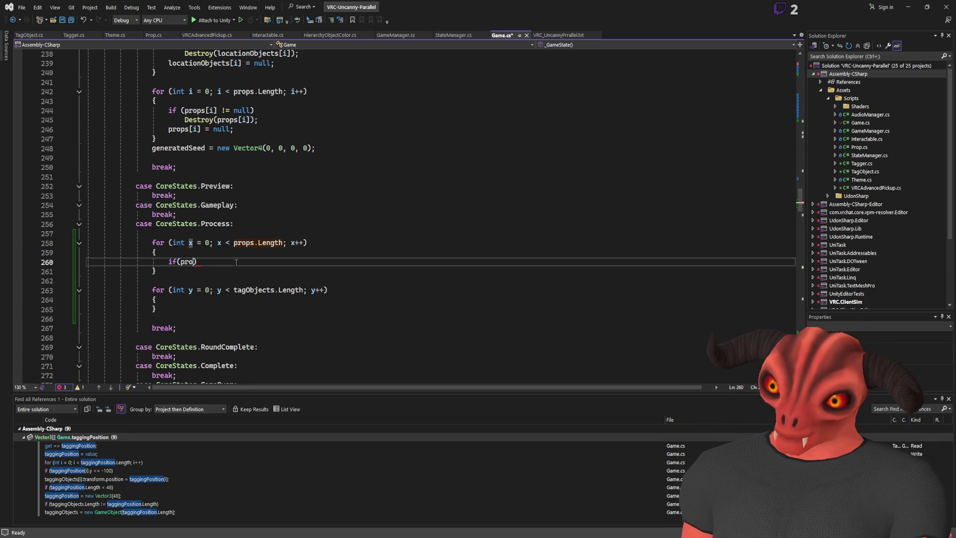
{"action": "type", "text": "x].state !="}
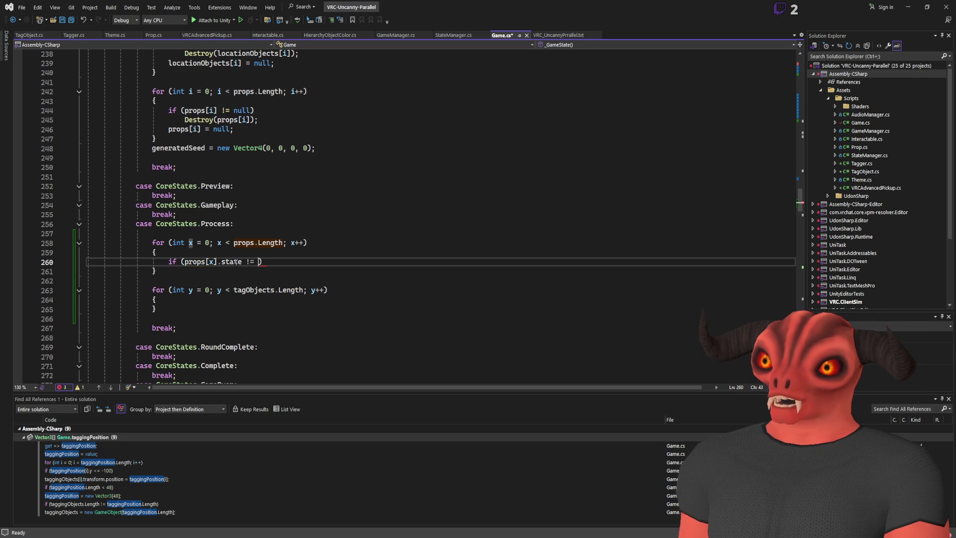
{"action": "type", "text": "PropStates.Stable"}
{"action": "key", "text": "Return"}
{"action": "type", "text": "{"}
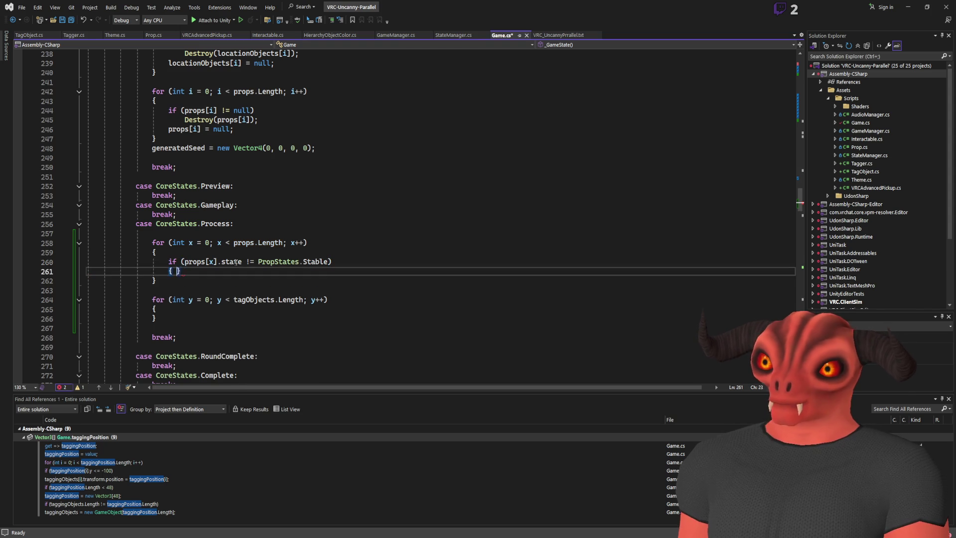
{"action": "key", "text": "Return"}
- Move the tagObjects y loop inside the if block and open an empty line in its body
{"action": "key", "text": "ctrl+x"}
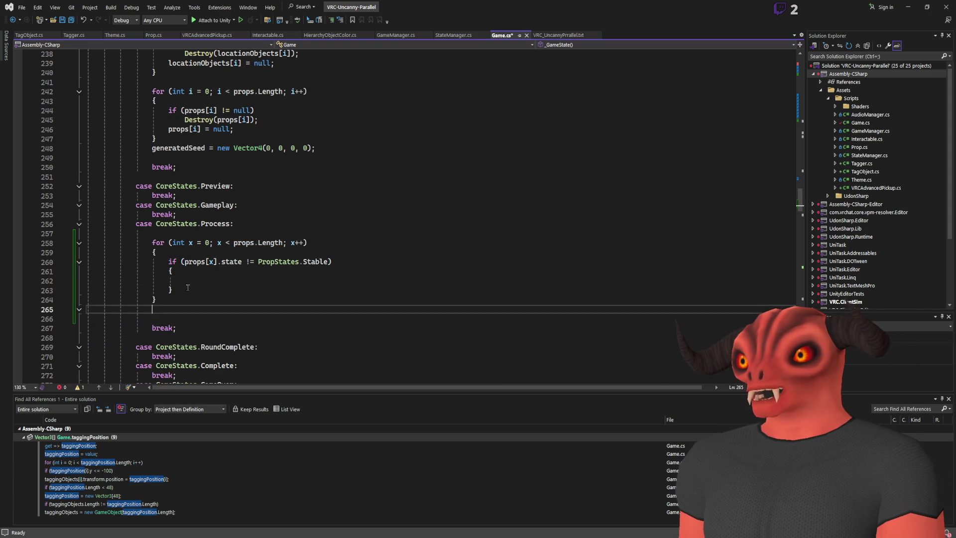
{"action": "left_click", "coordinate": [246, 280]}
{"action": "key", "text": "shift+Home"}
{"action": "key", "text": "ctrl+v"}
{"action": "left_click", "coordinate": [282, 292]}
{"action": "key", "text": "Return"}
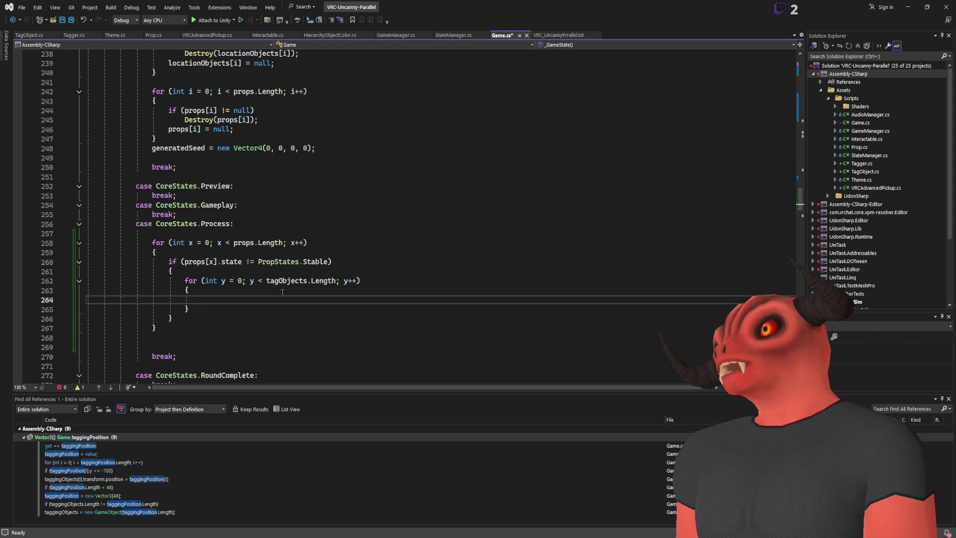
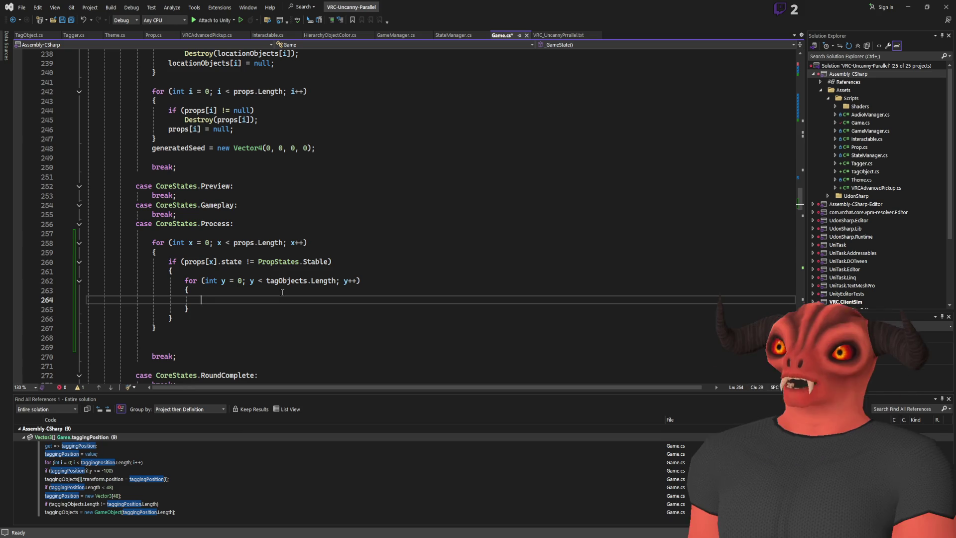
- Add a [Tooltip("All Non gameplay objects, walls, floors etc")] attribute above the locationObjects field
{"action": "left_click", "coordinate": [283, 273]}
{"action": "left_click", "coordinate": [284, 281]}
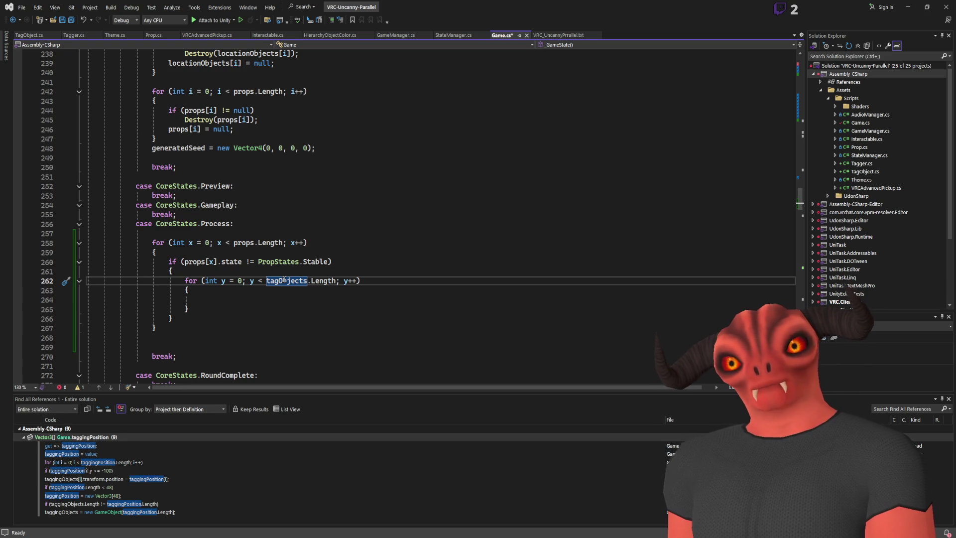
{"action": "scroll", "coordinate": [414, 244], "scroll_direction": "up", "scroll_amount": 20}
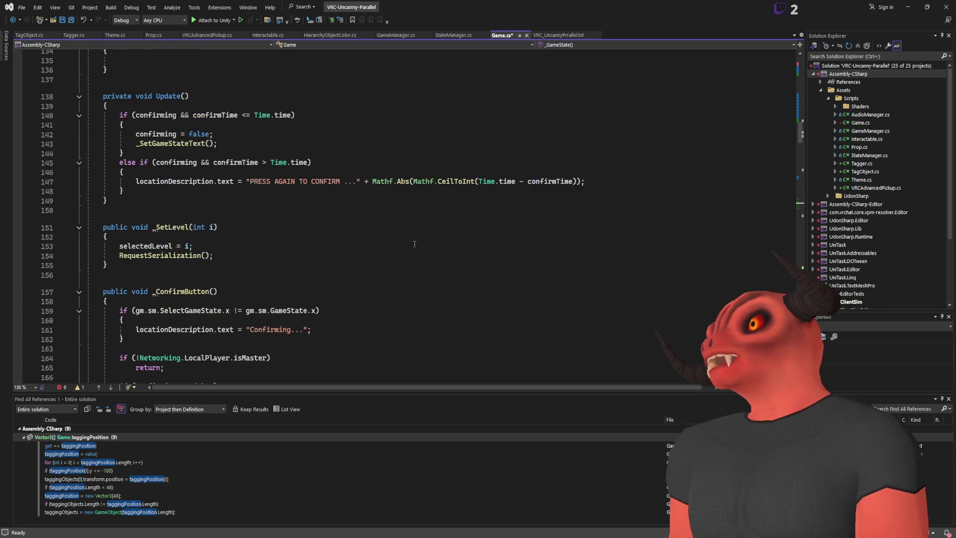
{"action": "scroll", "coordinate": [414, 244], "scroll_direction": "up", "scroll_amount": 18}
{"action": "scroll", "coordinate": [316, 243], "scroll_direction": "up", "scroll_amount": 15}
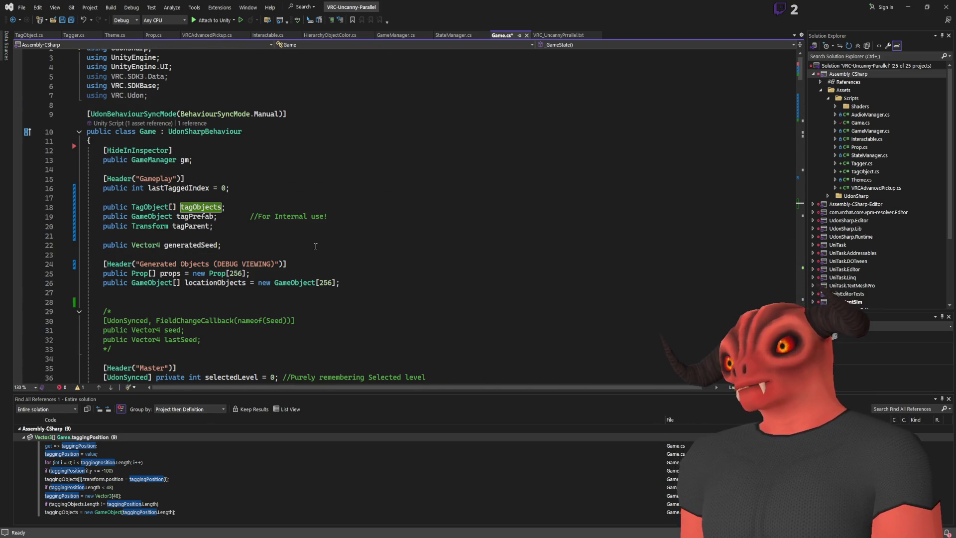
{"action": "scroll", "coordinate": [315, 246], "scroll_direction": "down", "scroll_amount": 3}
{"action": "scroll", "coordinate": [270, 159], "scroll_direction": "up", "scroll_amount": 3}
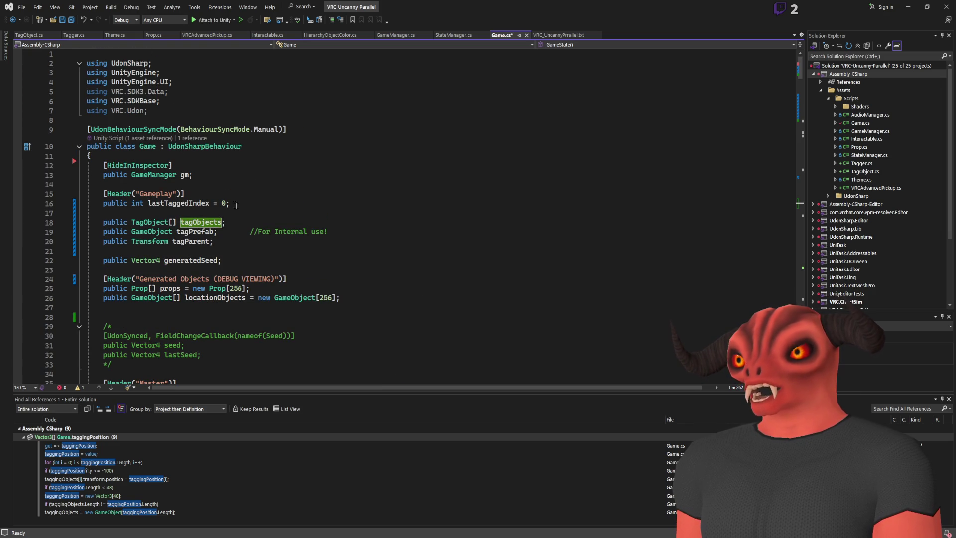
{"action": "scroll", "coordinate": [236, 205], "scroll_direction": "down", "scroll_amount": 8}
{"action": "scroll", "coordinate": [200, 208], "scroll_direction": "up", "scroll_amount": 4}
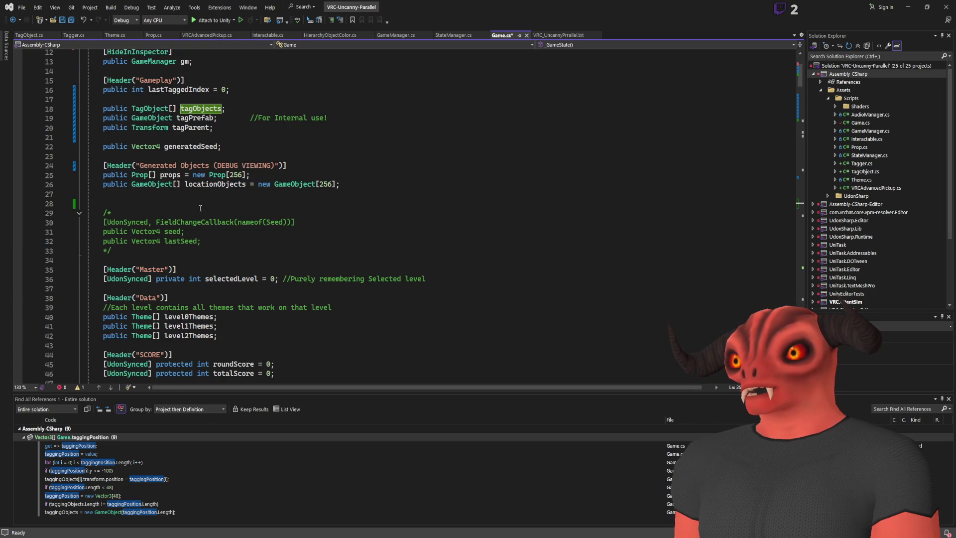
{"action": "left_click", "coordinate": [171, 175]}
{"action": "left_click", "coordinate": [337, 177]}
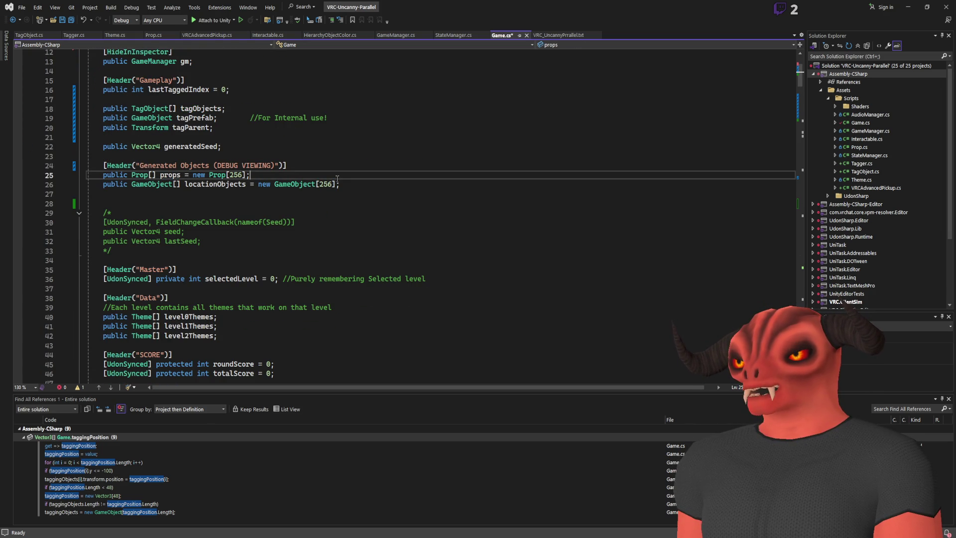
{"action": "key", "text": "Return"}
{"action": "key", "text": "Return"}
{"action": "type", "text": "["}
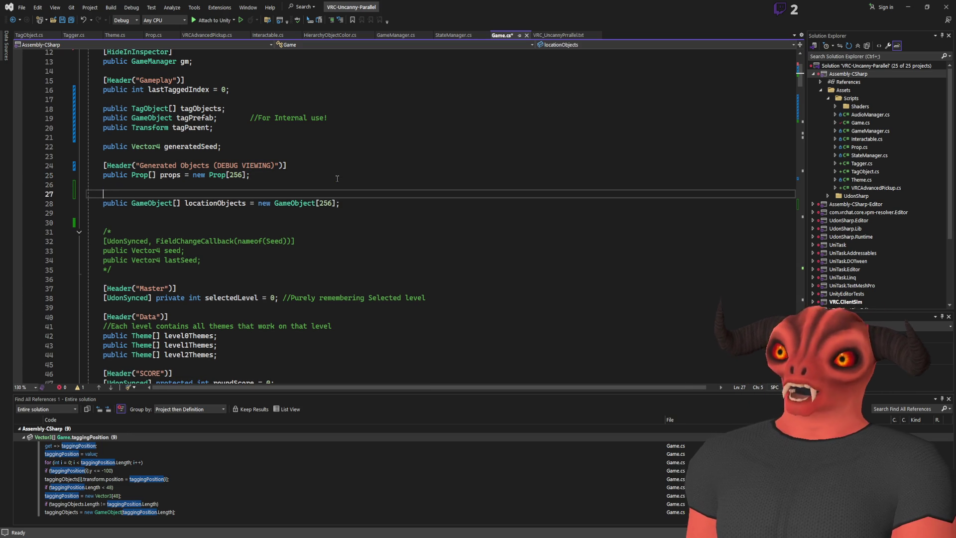
{"action": "type", "text": "Tooltip("}
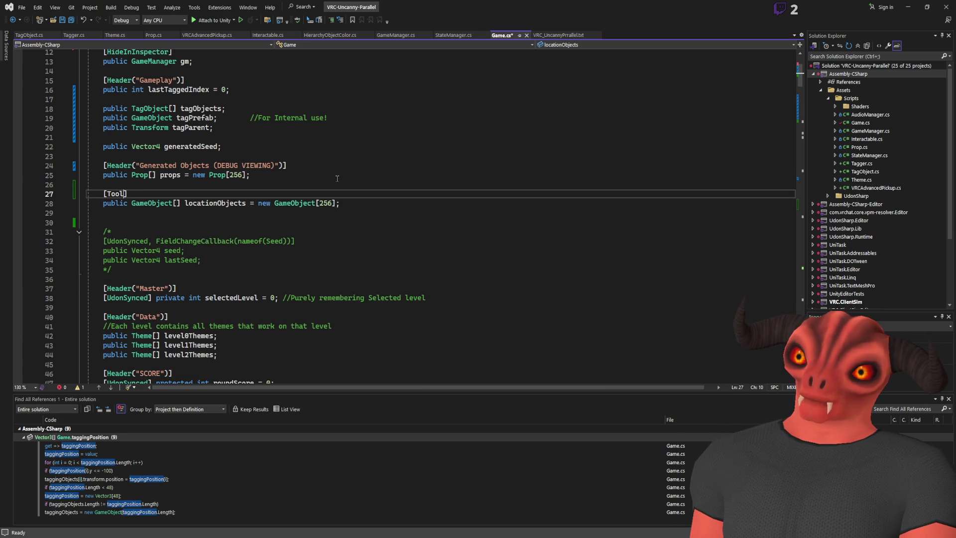
{"action": "type", "text": "\"All "}
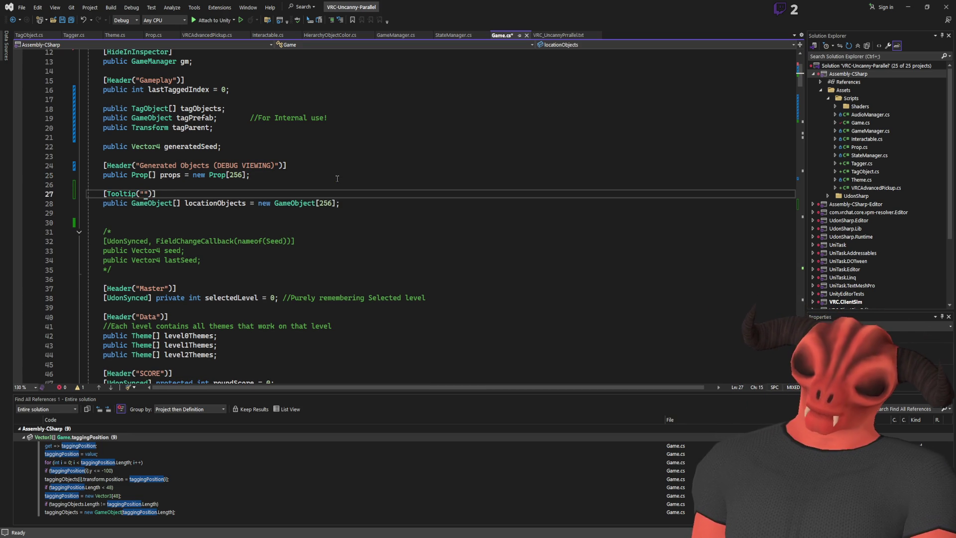
{"action": "type", "text": "Non gameplay objects, walls, floors etc"}
- Add an '//All the gameplay props that can be unstable' comment after the props declaration and save Game.cs
{"action": "key", "text": "Up"}
{"action": "key", "text": "Up"}
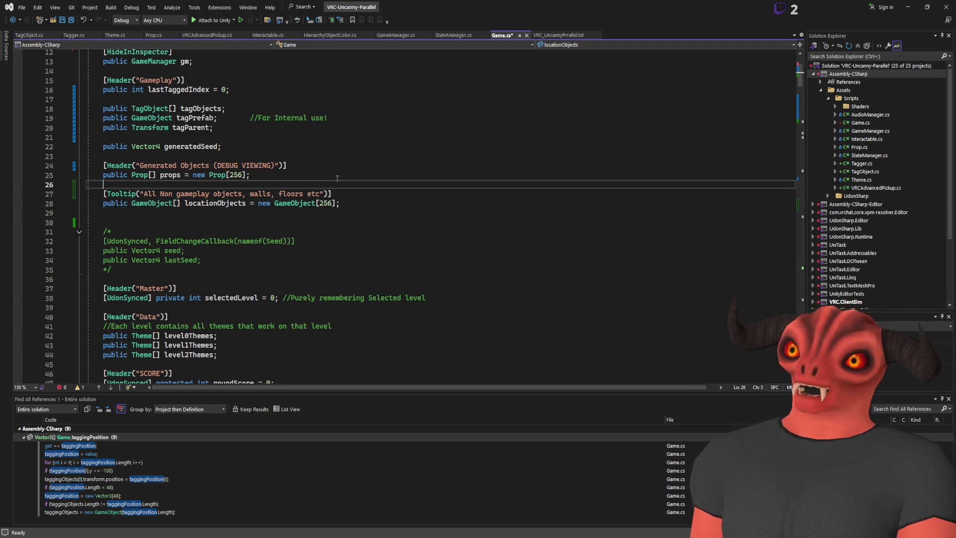
{"action": "key", "text": "Tab"}
{"action": "type", "text": "//All the"}
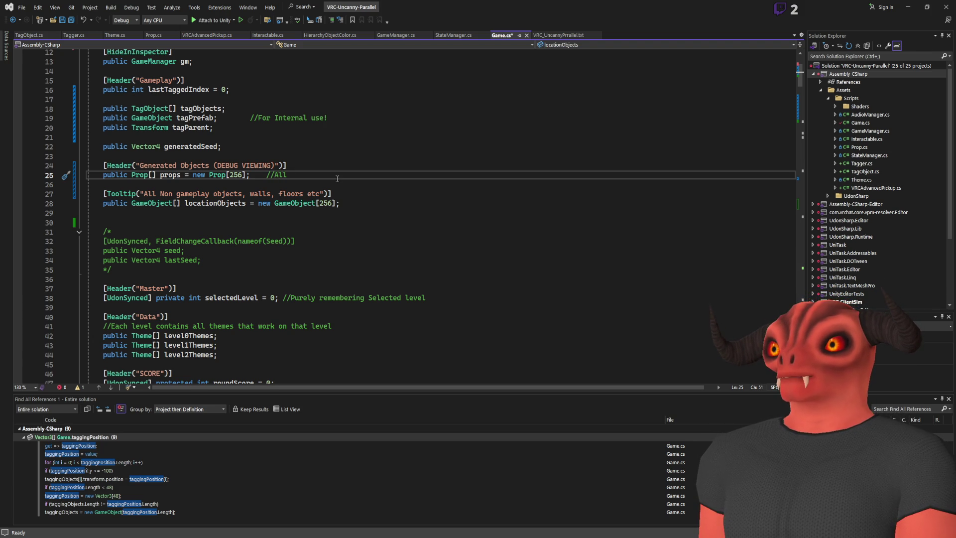
{"action": "type", "text": " gameplay props that can be unstable"}
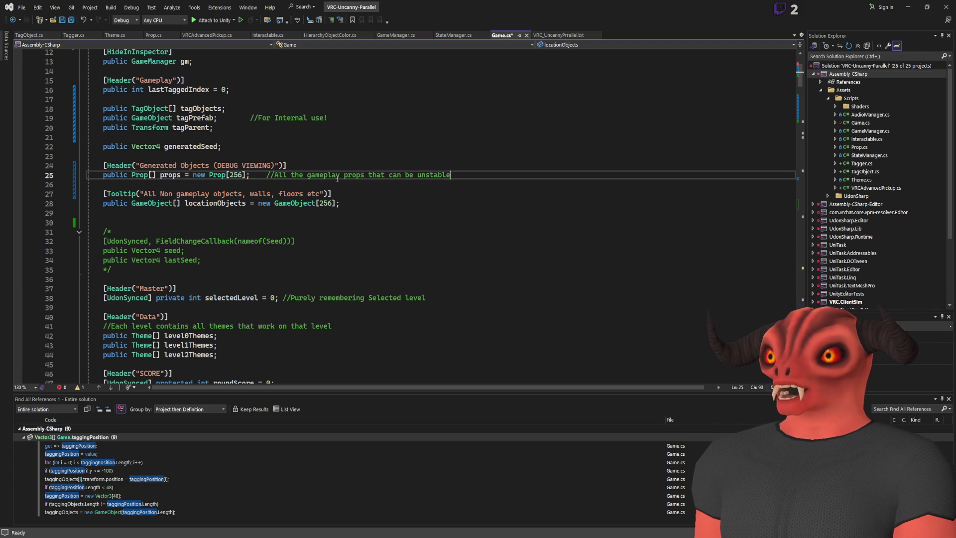
{"action": "key", "text": "Return"}
{"action": "key", "text": "ctrl+s"}
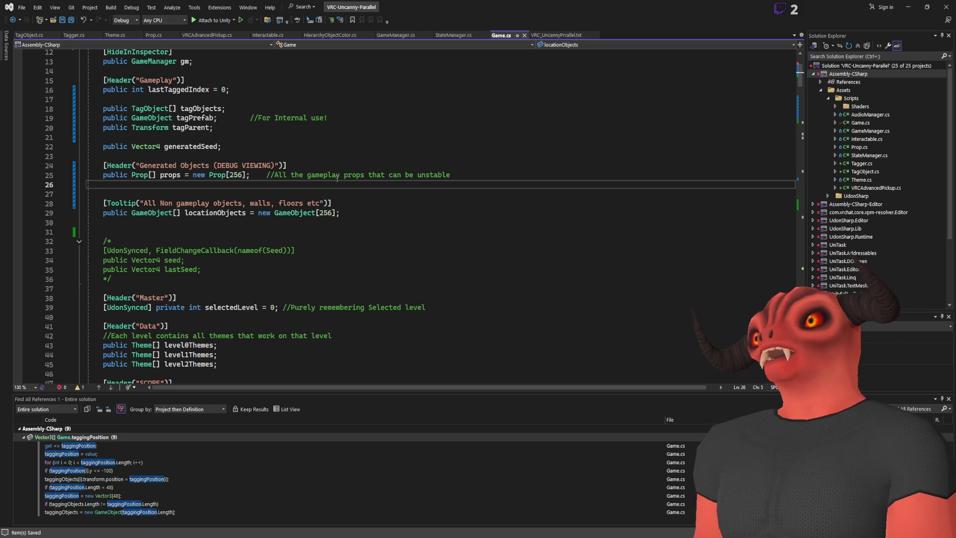
- Declare 'public int[] propCheck = new int[256];' below props and save
{"action": "type", "text": "public b"}
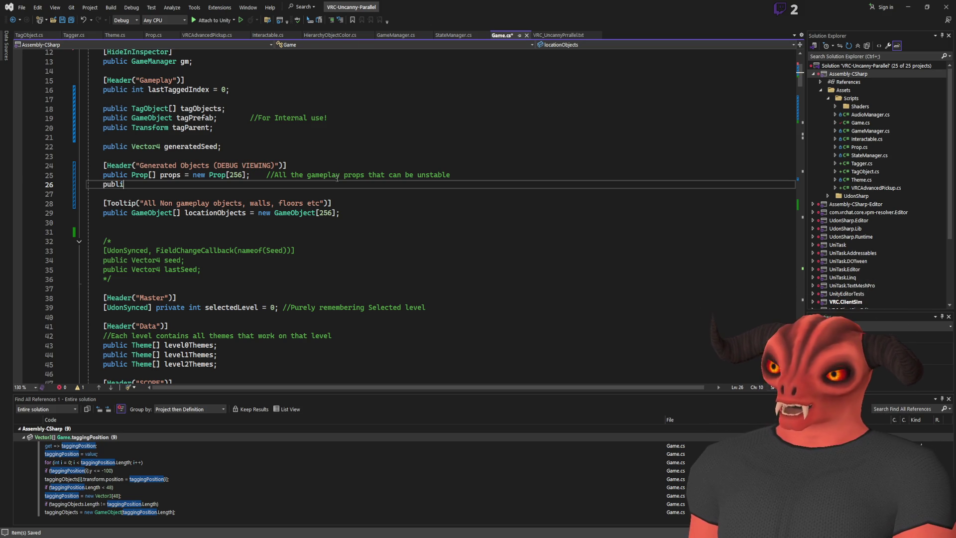
{"action": "key", "text": "BackSpace"}
{"action": "type", "text": "int[]"}
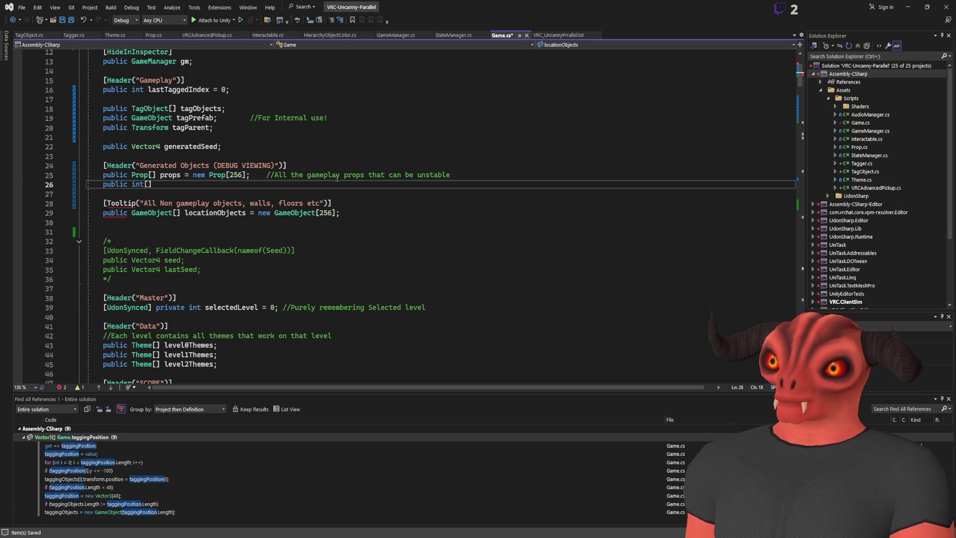
{"action": "type", "text": " pro"}
{"action": "key", "text": "BackSpace"}
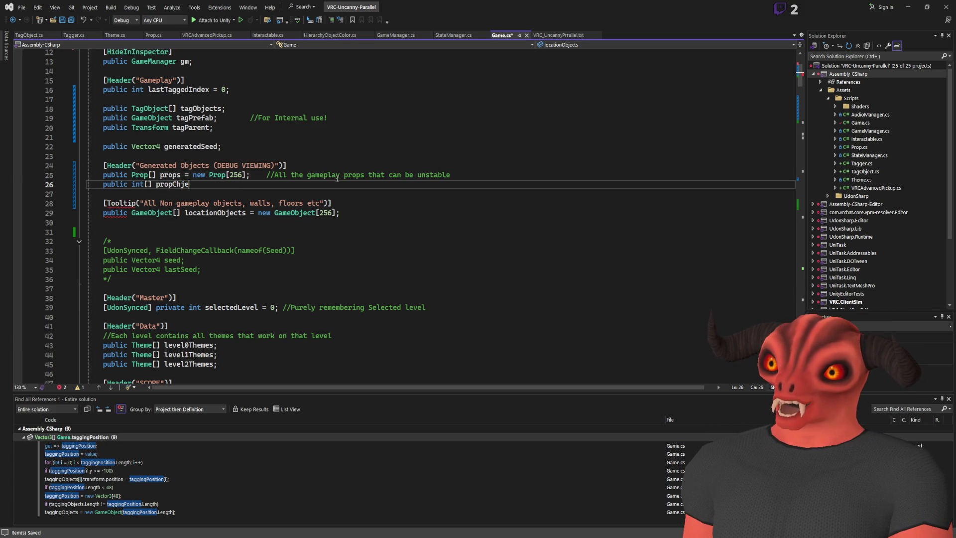
{"action": "type", "text": "="}
{"action": "key", "text": "Tab"}
{"action": "double_click", "coordinate": [181, 184]}
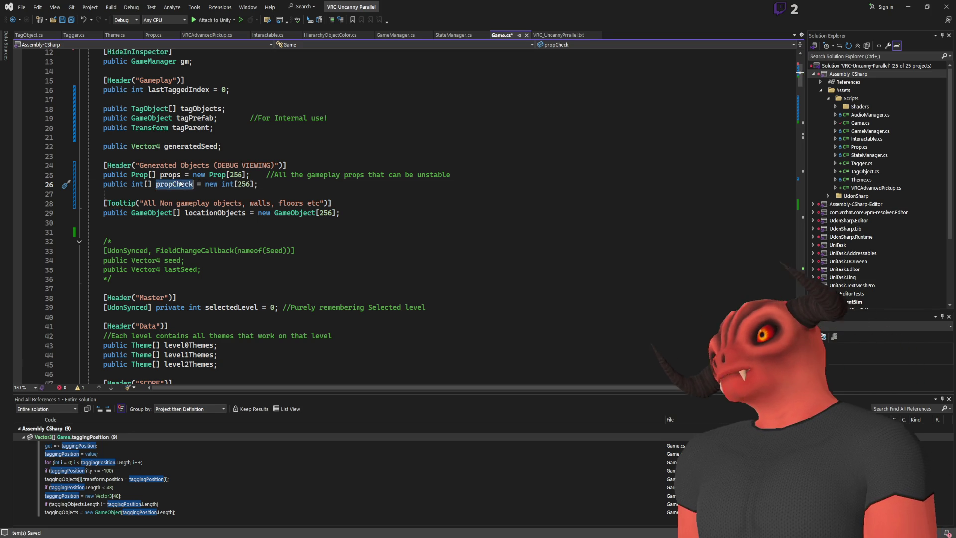
{"action": "key", "text": "ctrl+s"}
- Insert a for loop over propCheck.Length at the start of the Process case
{"action": "scroll", "coordinate": [801, 97], "scroll_direction": "down", "scroll_amount": 7}
{"action": "left_click_drag", "start_coordinate": [801, 98], "coordinate": [797, 212]}
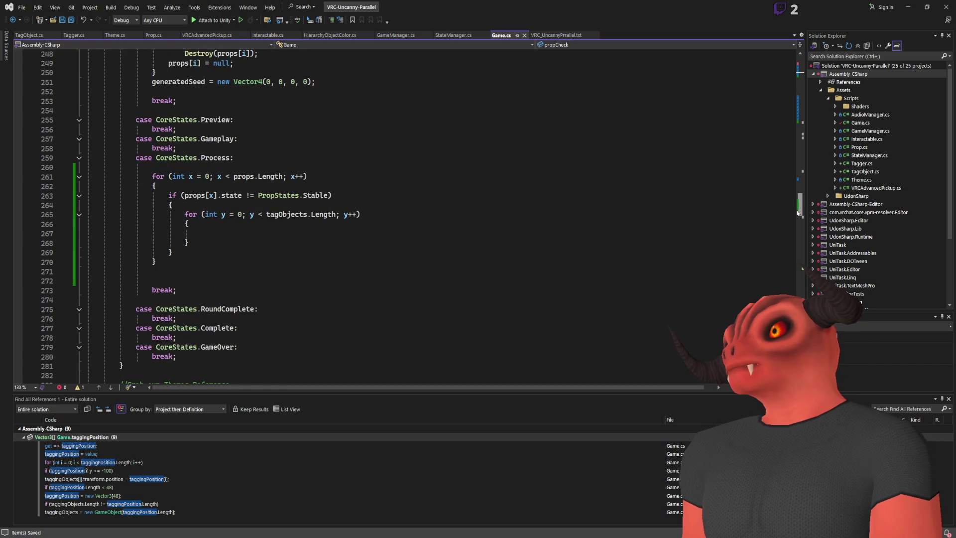
{"action": "left_click", "coordinate": [297, 167]}
{"action": "key", "text": "Return"}
{"action": "key", "text": "Return"}
{"action": "key", "text": "Return"}
{"action": "key", "text": "Up"}
{"action": "key", "text": "Up"}
{"action": "type", "text": "fo"}
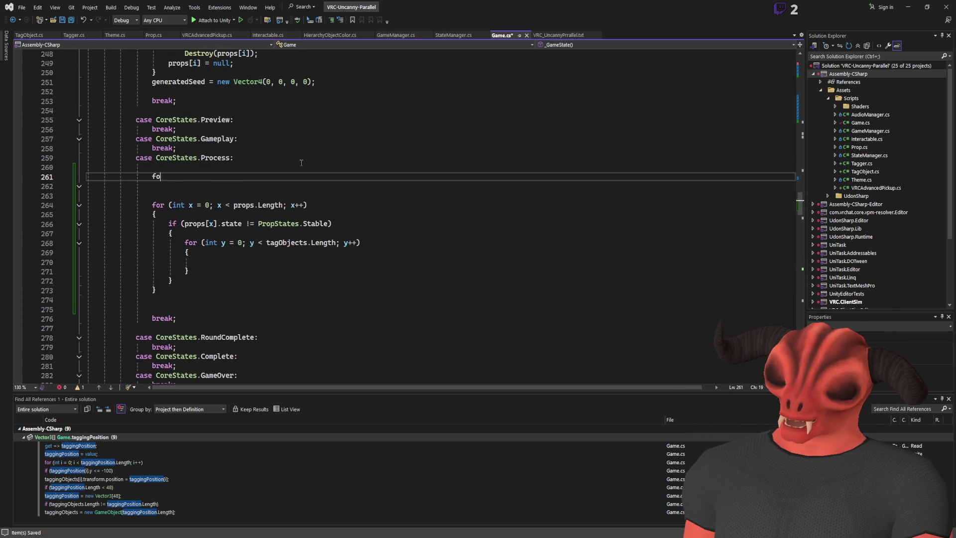
{"action": "key", "text": "Tab"}
{"action": "key", "text": "Tab"}
{"action": "type", "text": "propCheck.Length"}
{"action": "key", "text": "Return"}
- Make the loop body assign propCheck[i] = -1 and open a comment line above the loop
{"action": "type", "text": "propCheck[]"}
{"action": "key", "text": "Left"}
{"action": "type", "text": "i"}
{"action": "key", "text": "Right"}
{"action": "type", "text": "="}
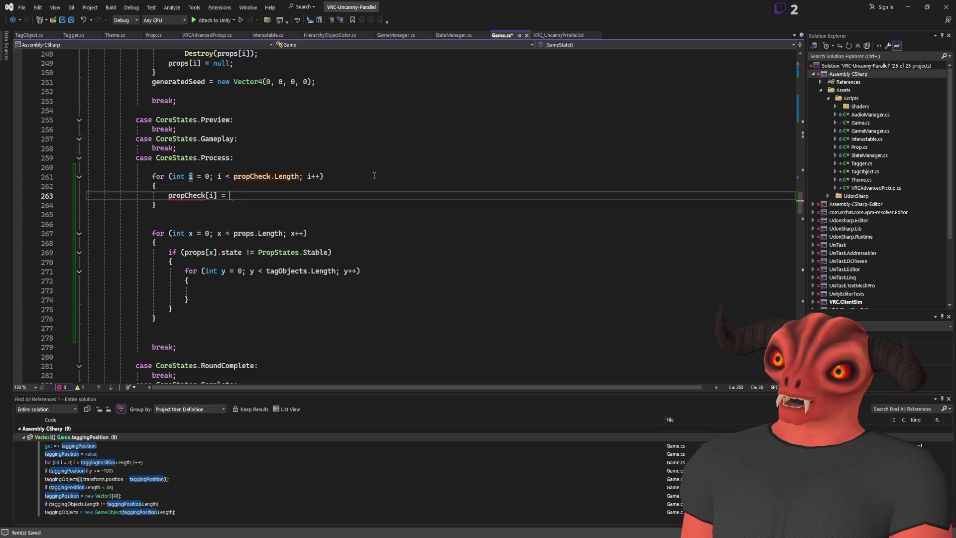
{"action": "key", "text": "Up"}
{"action": "key", "text": "Up"}
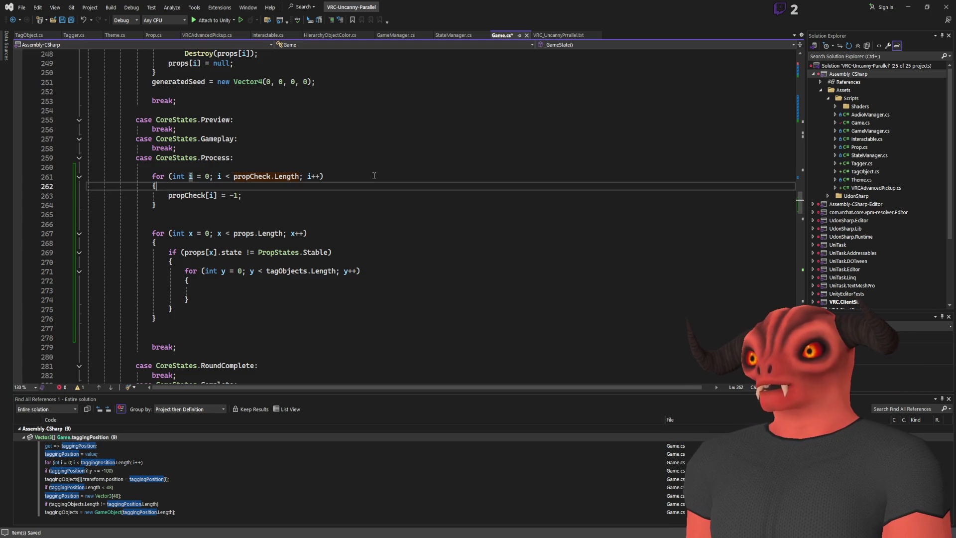
{"action": "key", "text": "Up"}
{"action": "key", "text": "Return"}
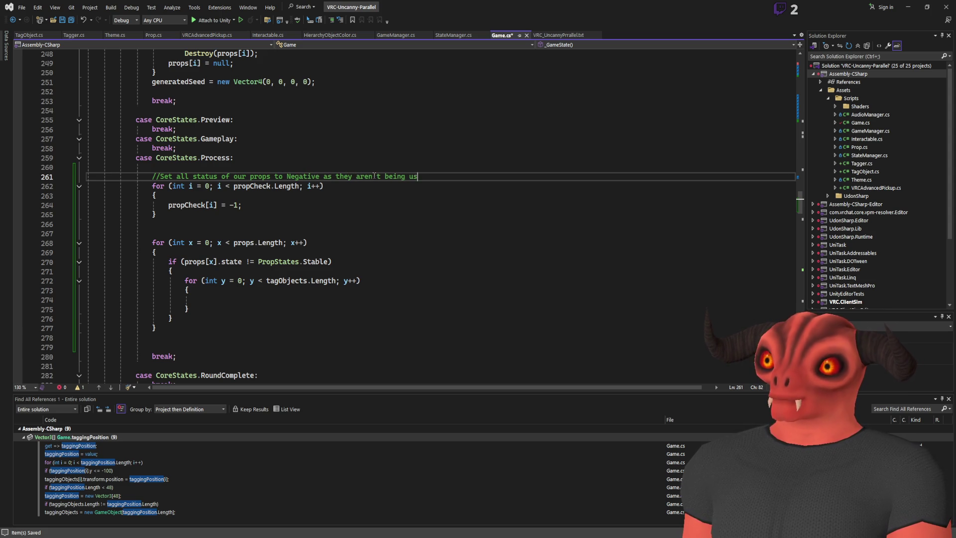
- Add an if (props[x] != null) check at the top of the props loop
{"action": "left_click", "coordinate": [369, 252]}
{"action": "key", "text": "Return"}
{"action": "key", "text": "Return"}
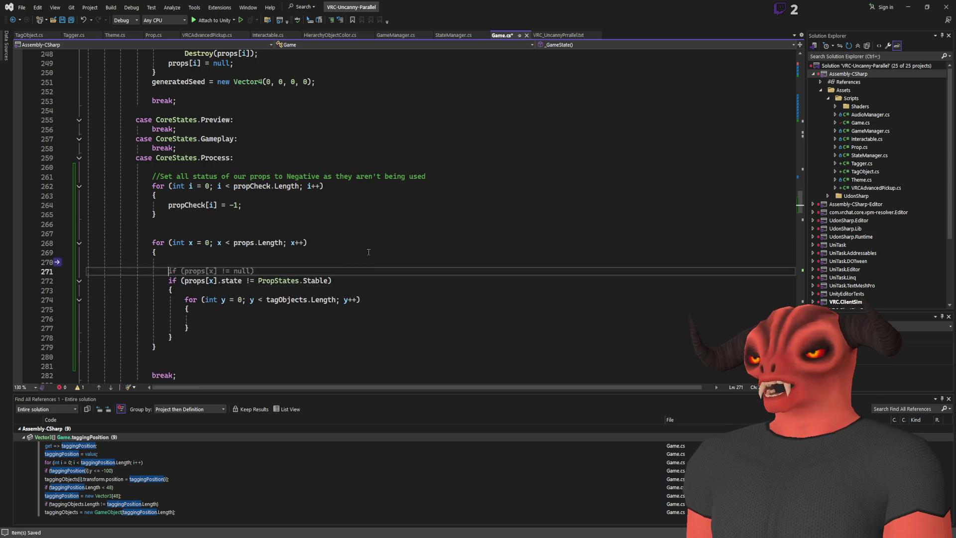
{"action": "type", "text": "if()"}
{"action": "key", "text": "Left"}
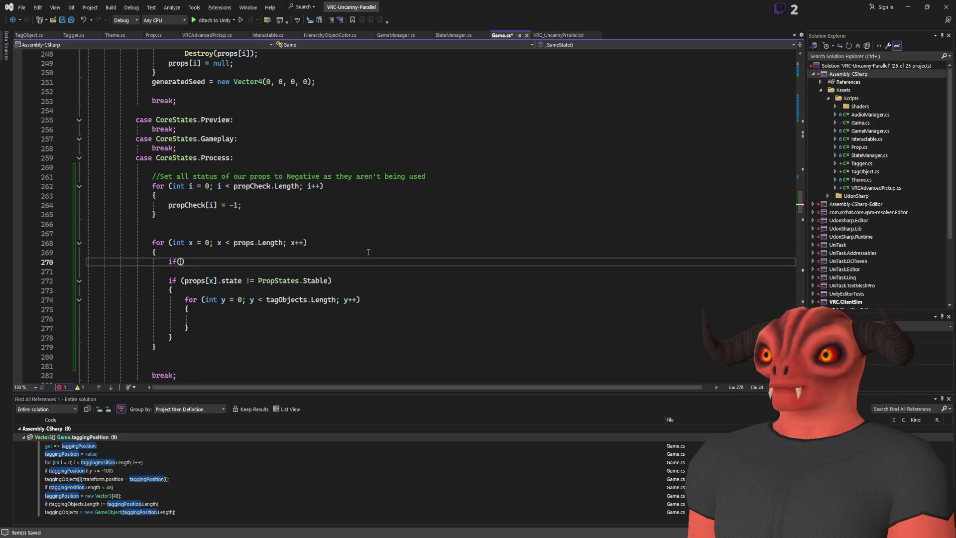
{"action": "type", "text": "props"}
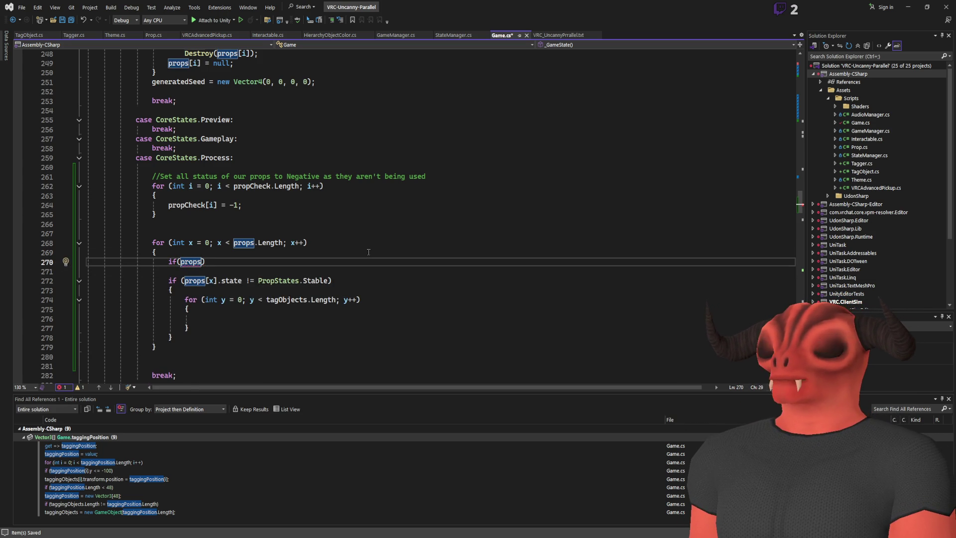
{"action": "type", "text": "[x]"}
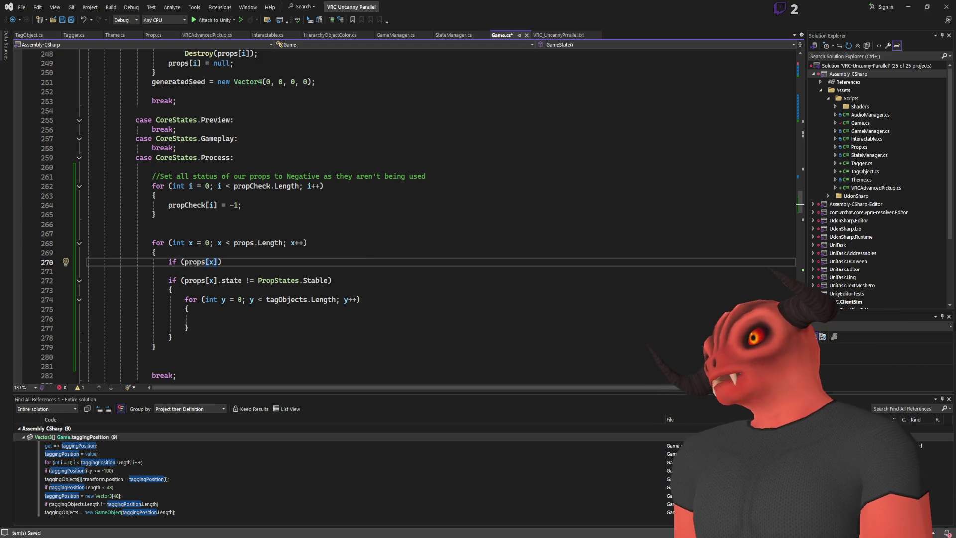
{"action": "type", "text": " == 0"}
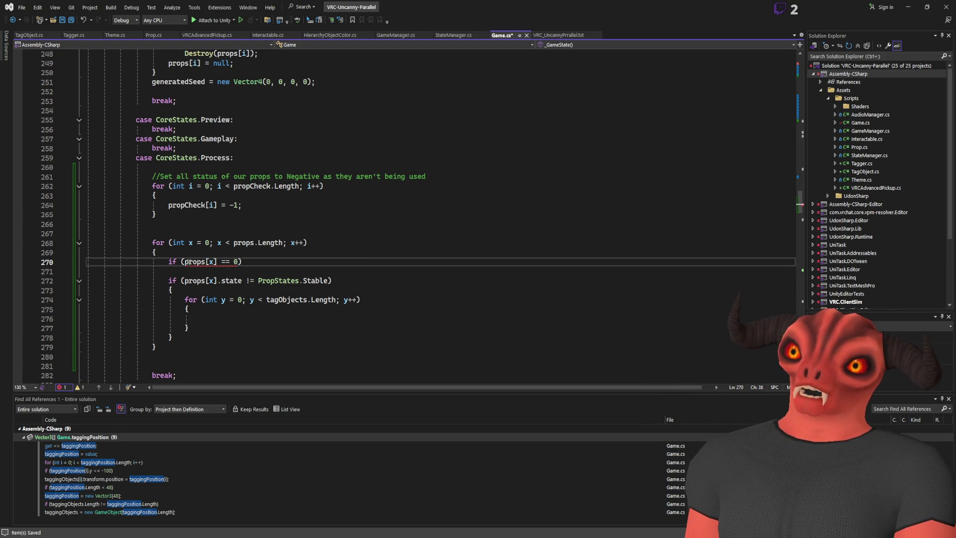
{"action": "type", "text": "null"}
{"action": "key", "text": "Return"}
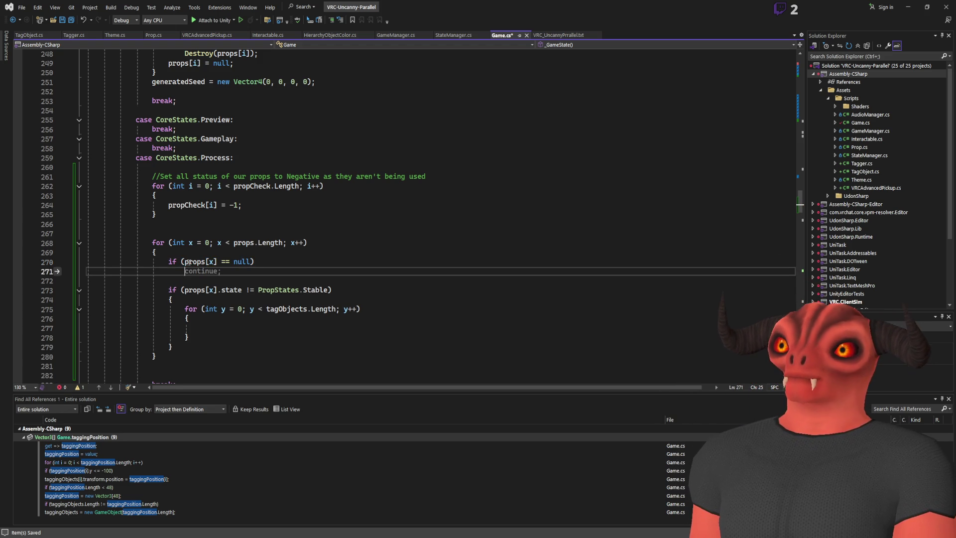
{"action": "left_click", "coordinate": [223, 262]}
{"action": "key", "text": "BackSpace"}
{"action": "type", "text": "!"}
{"action": "key", "text": "End"}
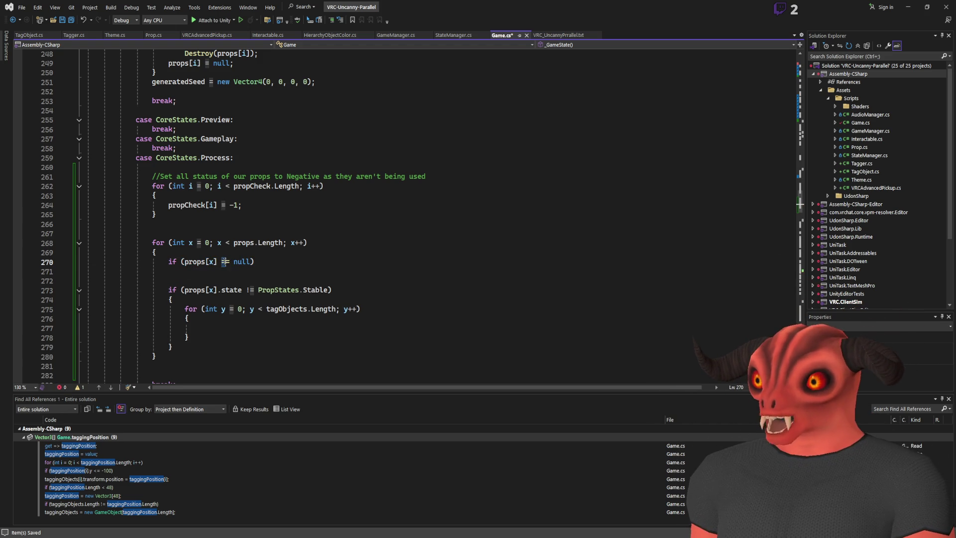
{"action": "key", "text": "Return"}
- Inside the null check, set propCheck[x] = 0; and remove the draft comment
{"action": "type", "text": "propCheck"}
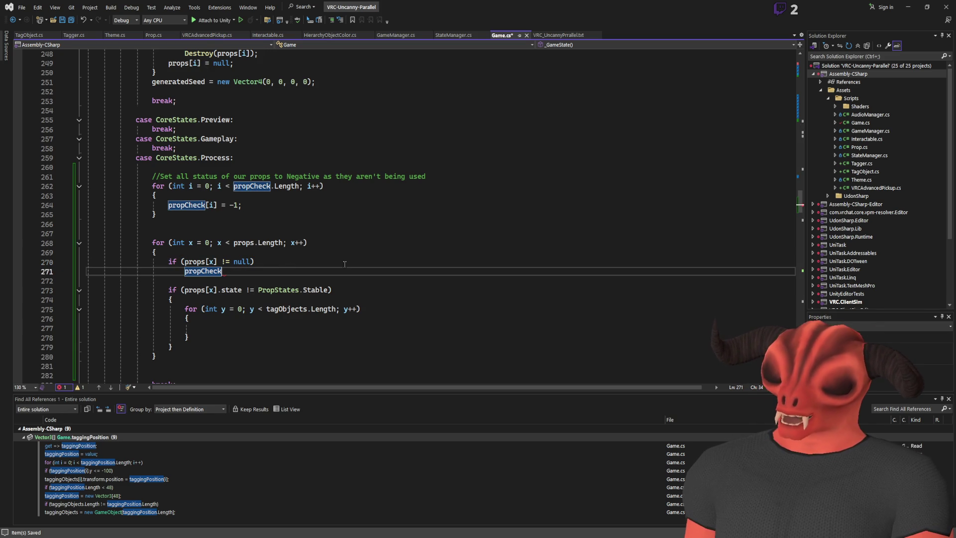
{"action": "type", "text": "[x] "}
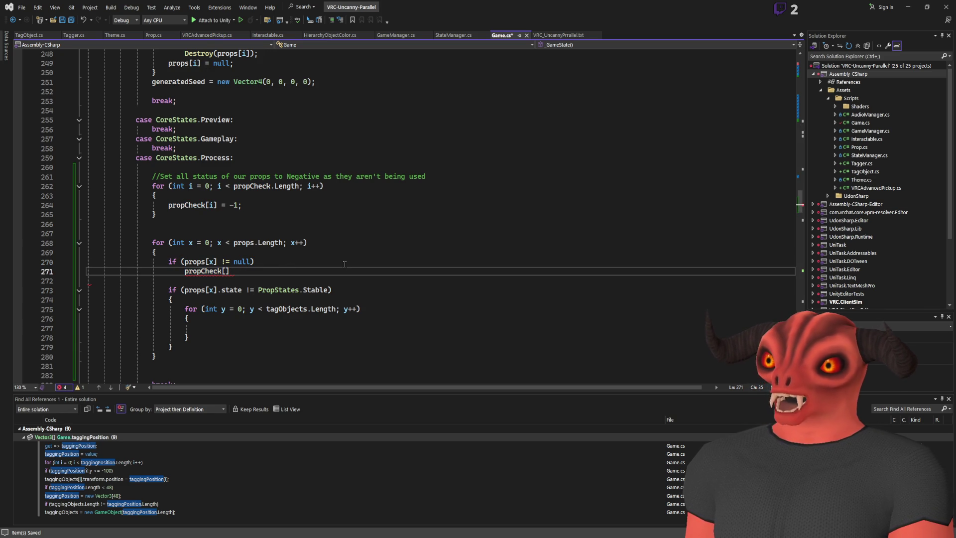
{"action": "type", "text": "== 0;"}
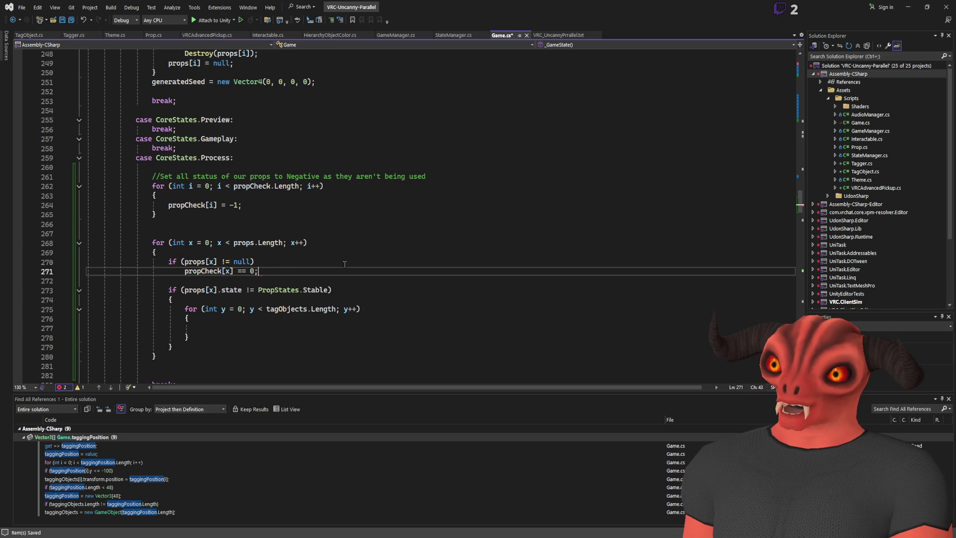
{"action": "type", "text": "  //In game"}
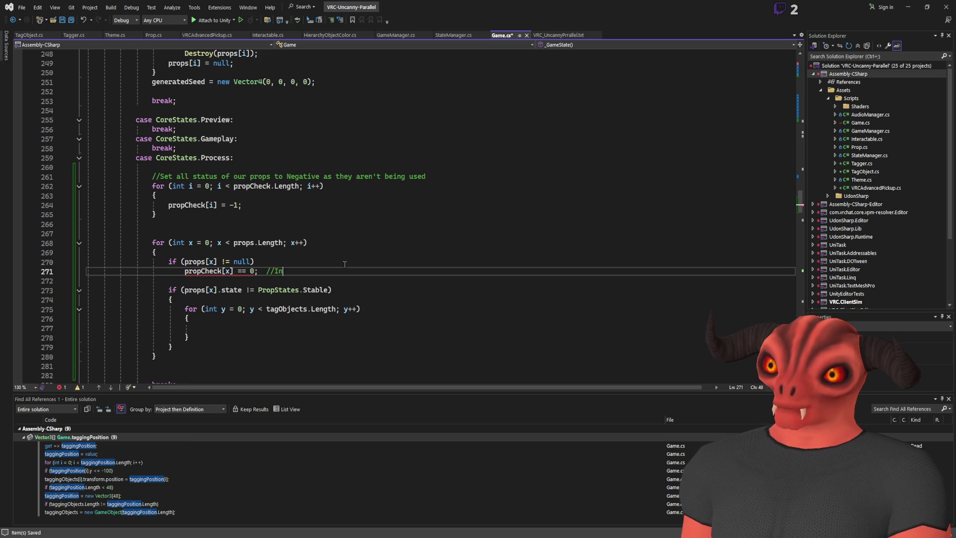
{"action": "mouse_move", "coordinate": [316, 264]}
{"action": "left_mouse_down"}
{"action": "mouse_move", "coordinate": [257, 271]}
{"action": "mouse_move", "coordinate": [319, 283]}
{"action": "left_mouse_up"}
{"action": "left_click", "coordinate": [241, 271]}
{"action": "key", "text": "Delete"}
{"action": "key", "text": "BackSpace"}
{"action": "left_click", "coordinate": [320, 283]}
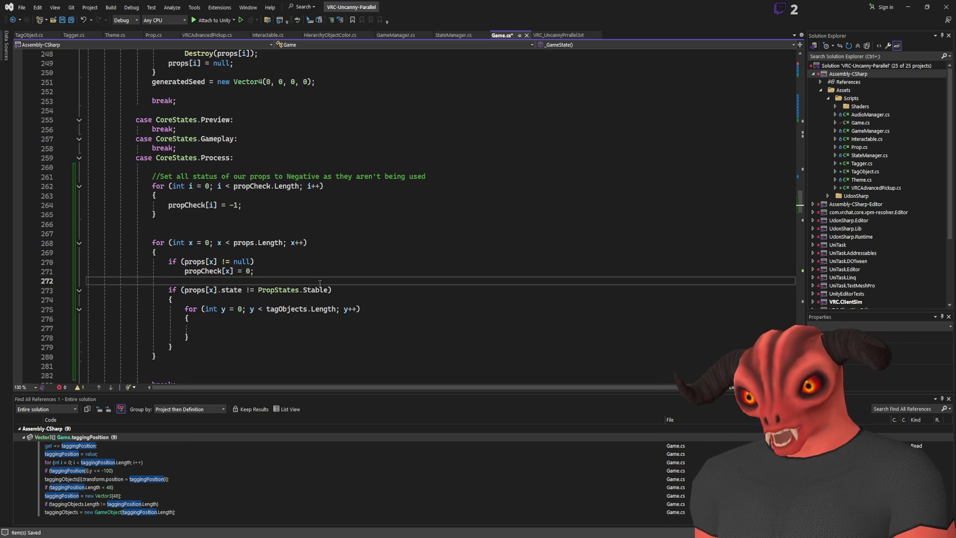
- Comment the props loop '//Loop through every prop' and the stability check '//If Unstable we check if its nearby any tags'
{"action": "left_click", "coordinate": [235, 233]}
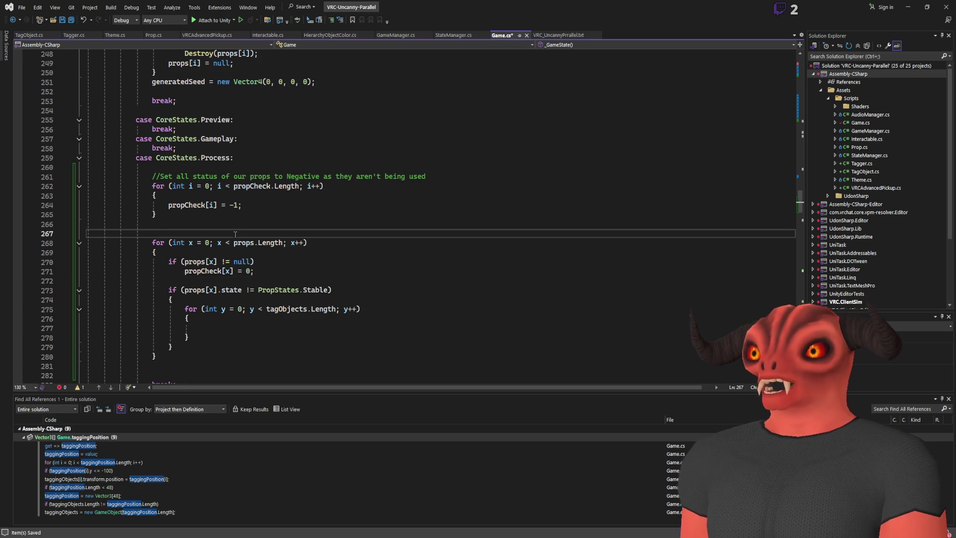
{"action": "type", "text": "//Loop through ev"}
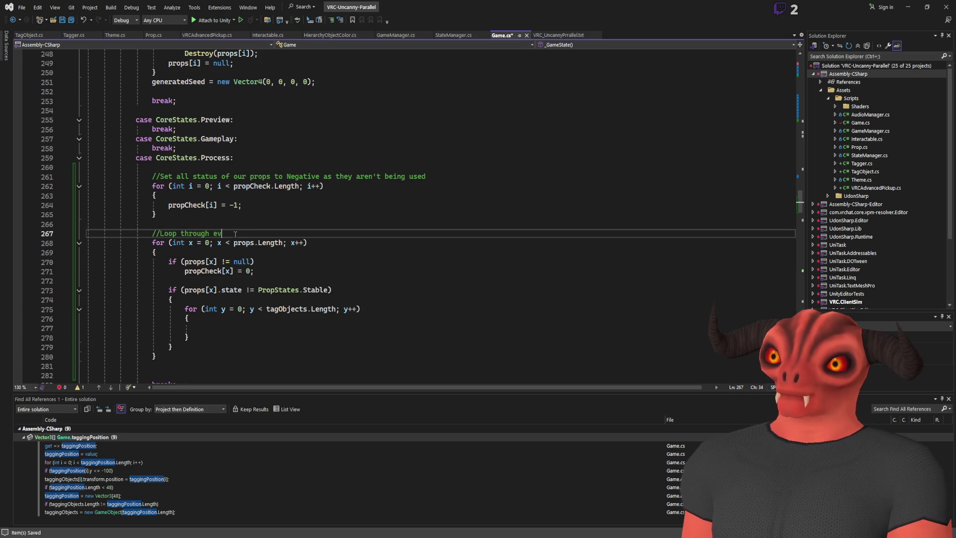
{"action": "type", "text": "ery "}
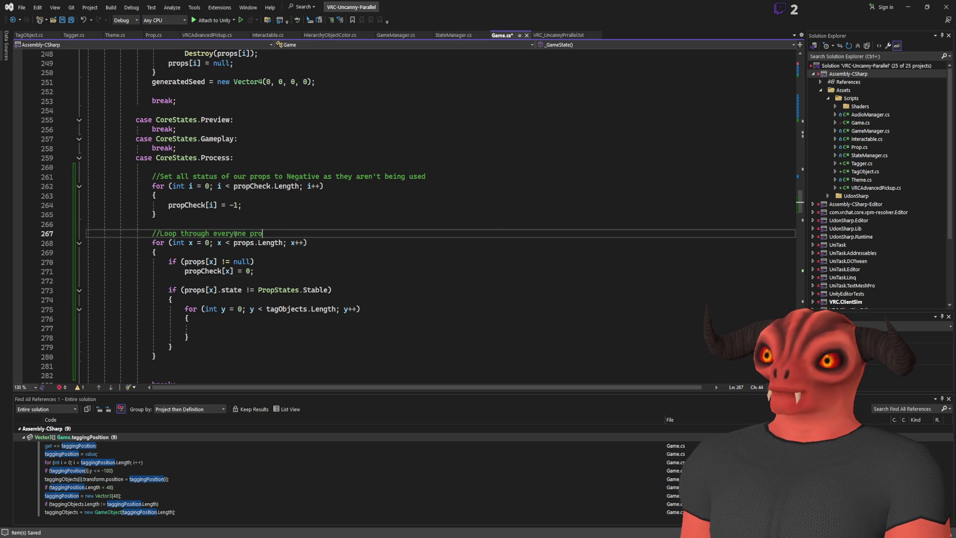
{"action": "type", "text": "y"}
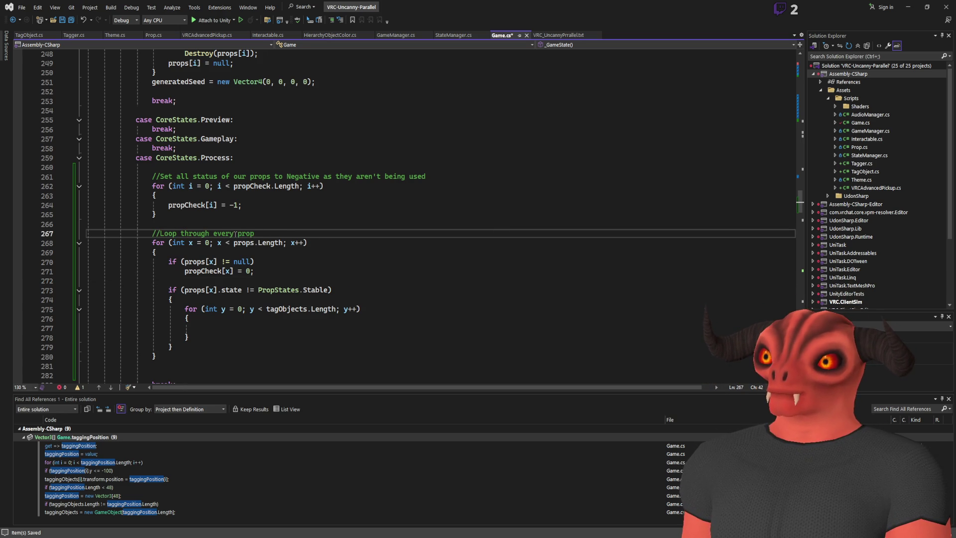
{"action": "key", "text": "Down"}
{"action": "key", "text": "Down"}
{"action": "left_click", "coordinate": [324, 289]}
{"action": "key", "text": "Up"}
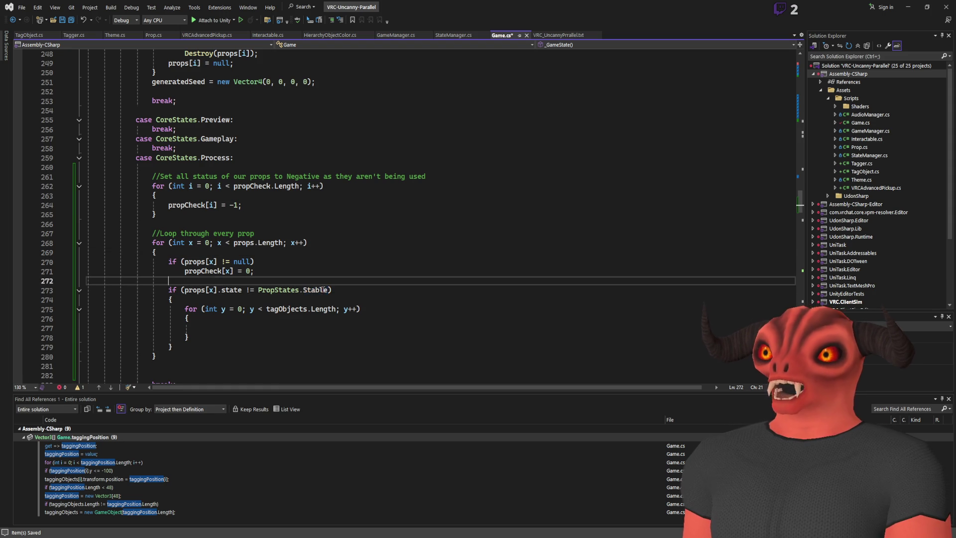
{"action": "key", "text": "Return"}
{"action": "type", "text": "//If Unstable we check if its b"}
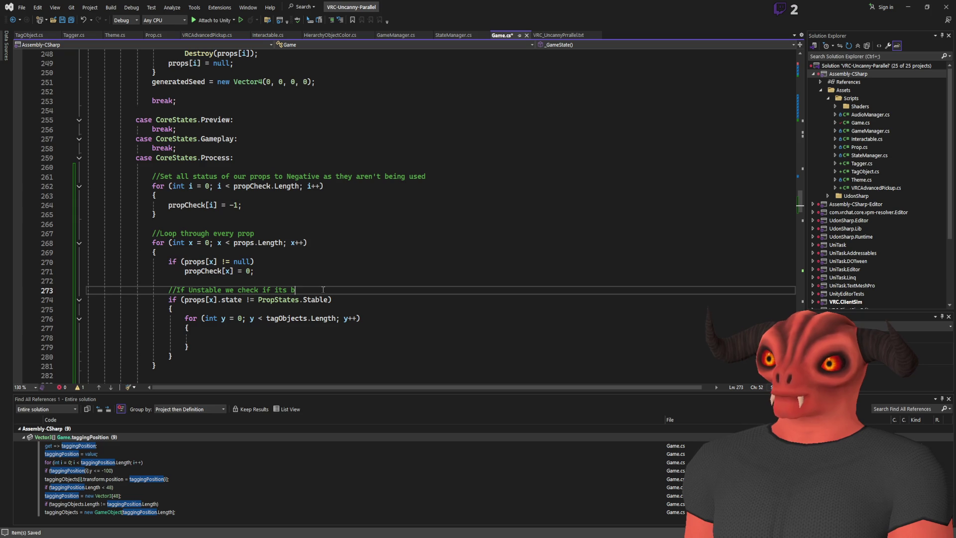
{"action": "key", "text": "BackSpace"}
{"action": "type", "text": "nearby "}
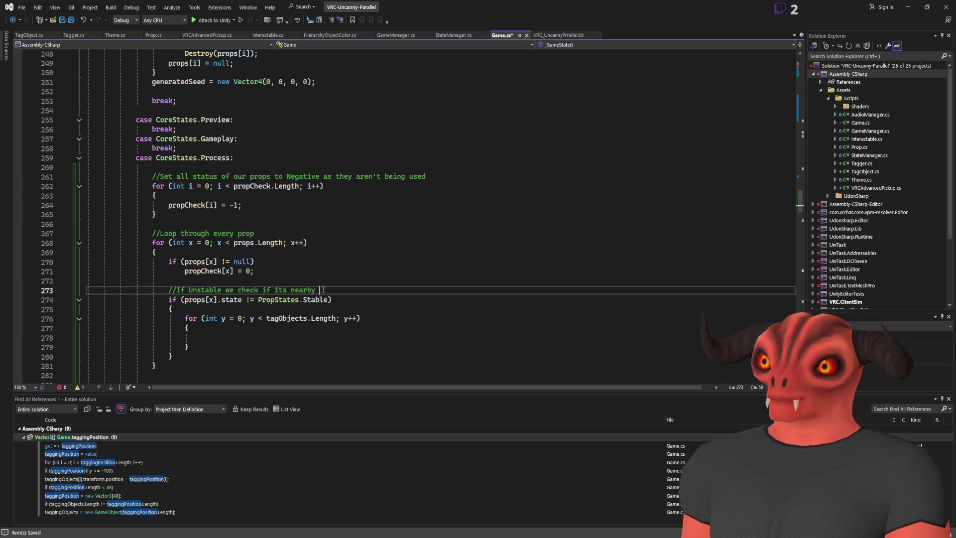
{"action": "type", "text": "any tags"}
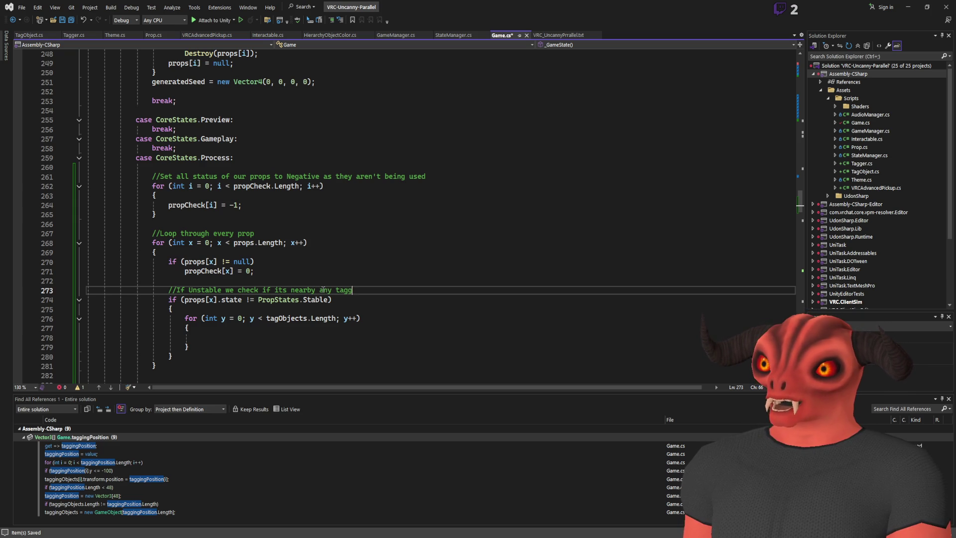
- Restore the accidentally deleted props-loop lines and review the null check block
{"action": "left_click_drag", "start_coordinate": [256, 271], "coordinate": [292, 243]}
{"action": "key", "text": "Delete"}
{"action": "key", "text": "ctrl+z"}
{"action": "left_click", "coordinate": [298, 264]}
{"action": "left_click_drag", "start_coordinate": [298, 269], "coordinate": [295, 254]}
{"action": "left_click", "coordinate": [296, 261]}
{"action": "scroll", "coordinate": [204, 213], "scroll_direction": "down", "scroll_amount": 2}
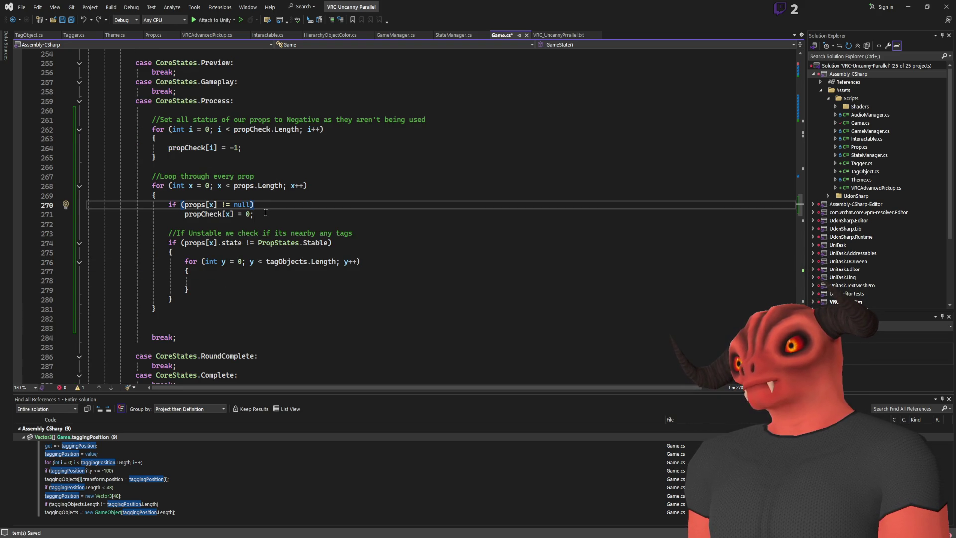
- Change the null check to props[x] == null and add continue; beneath it
{"action": "left_click_drag", "start_coordinate": [266, 212], "coordinate": [266, 200]}
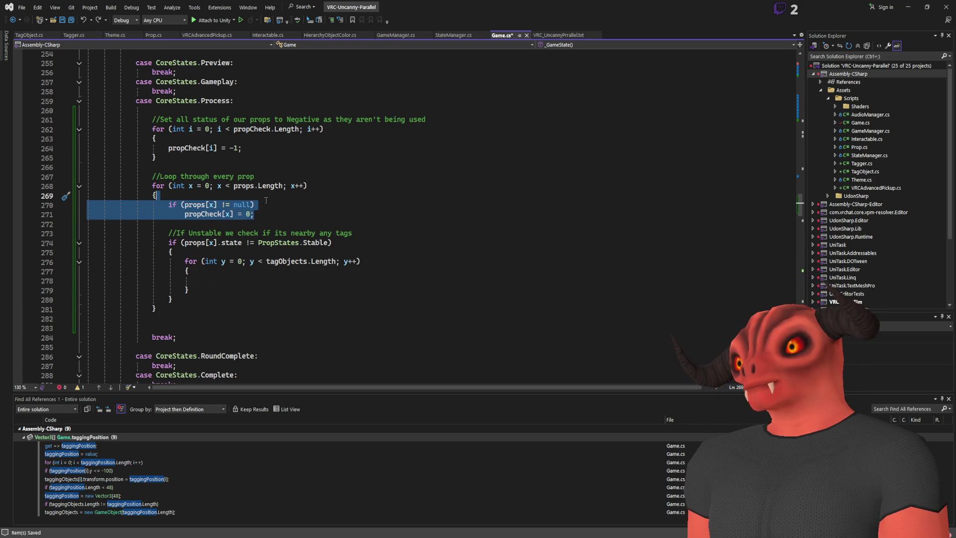
{"action": "left_click", "coordinate": [227, 205]}
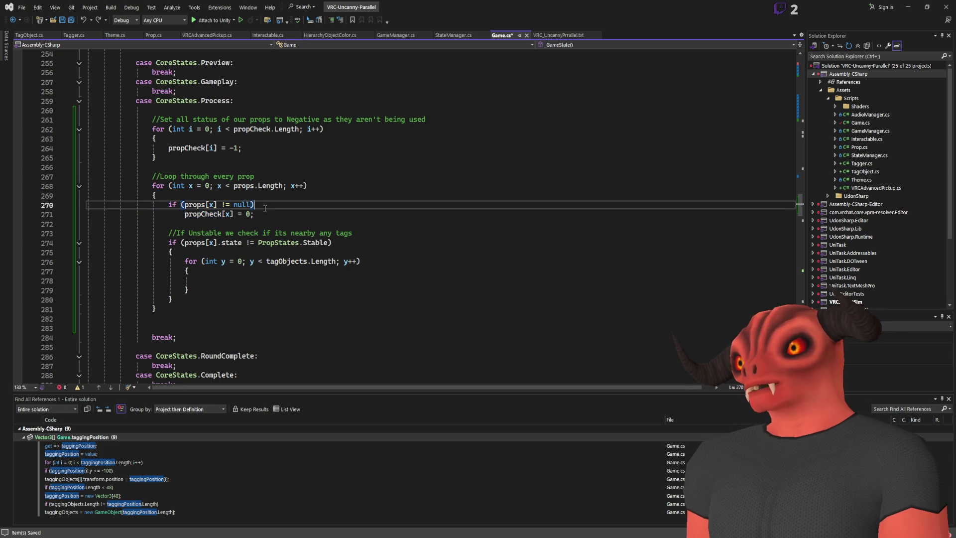
{"action": "key", "text": "BackSpace"}
{"action": "type", "text": "="}
{"action": "left_click", "coordinate": [275, 205]}
{"action": "key", "text": "Return"}
{"action": "type", "text": "conti"}
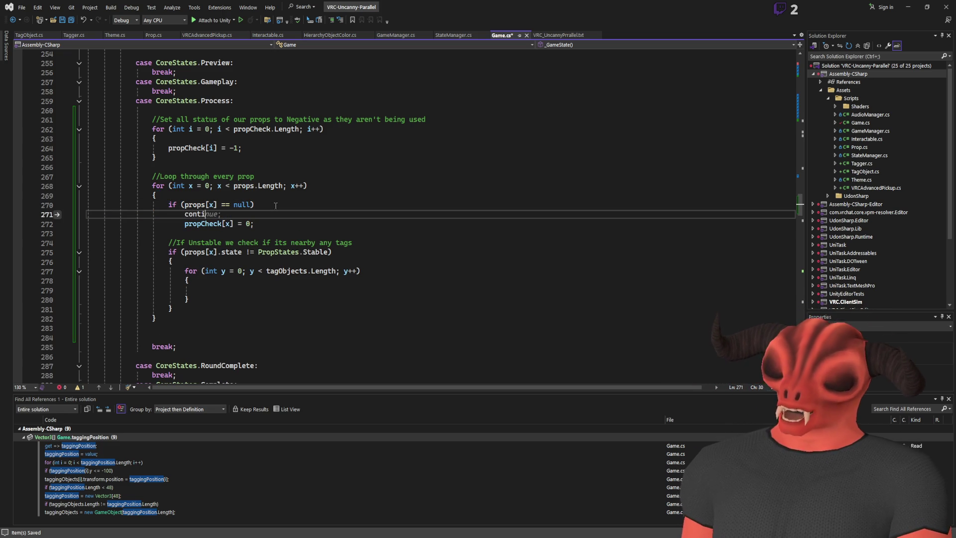
{"action": "type", "text": "unene;"}
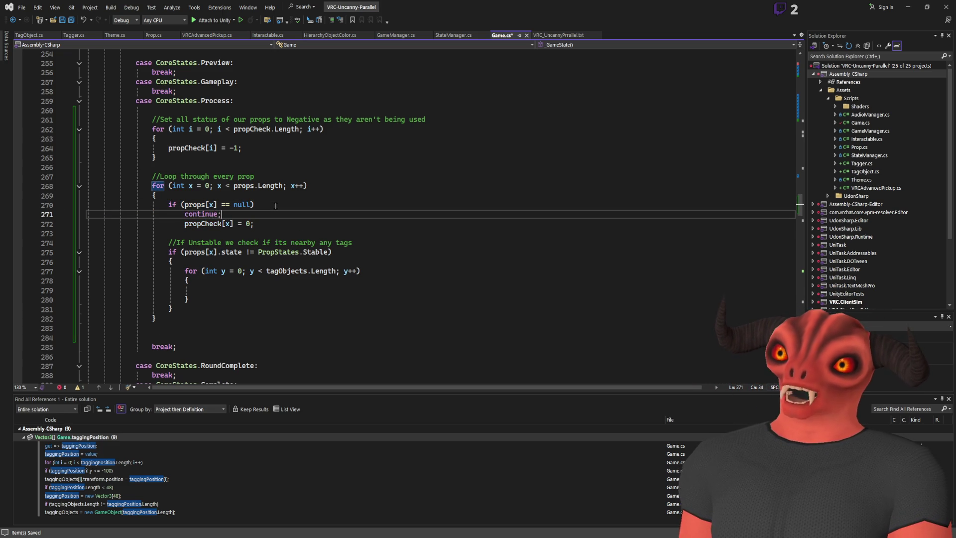
- Move propCheck[x] = 0; into a new else branch, commented //Is Ingame
{"action": "left_click", "coordinate": [185, 150]}
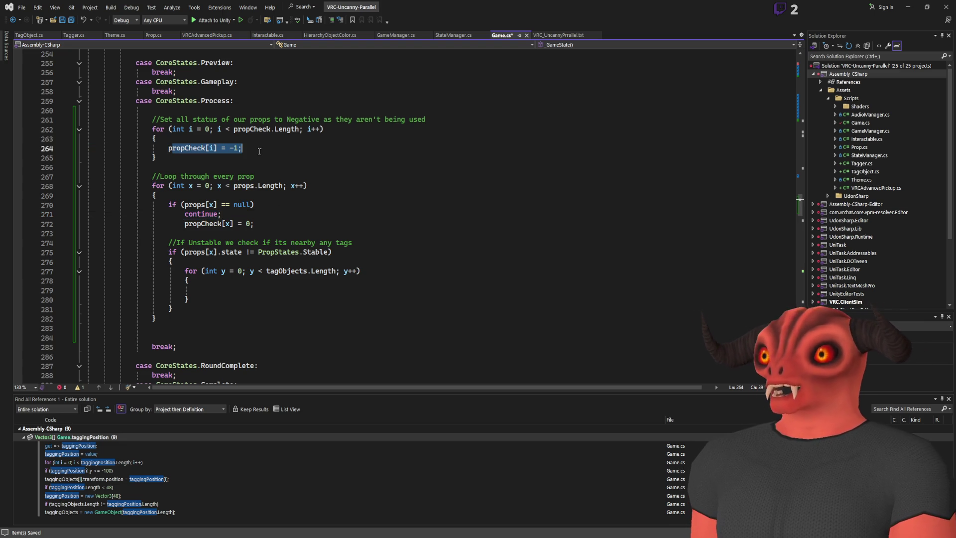
{"action": "left_click", "coordinate": [311, 149]}
{"action": "left_click", "coordinate": [303, 214]}
{"action": "mouse_move", "coordinate": [304, 224]}
{"action": "left_mouse_down"}
{"action": "mouse_move", "coordinate": [303, 204]}
{"action": "mouse_move", "coordinate": [312, 215]}
{"action": "left_mouse_up"}
{"action": "key", "text": "ctrl+c"}
{"action": "left_click", "coordinate": [304, 218]}
{"action": "key", "text": "Delete"}
{"action": "key", "text": "Return"}
{"action": "type", "text": "else"}
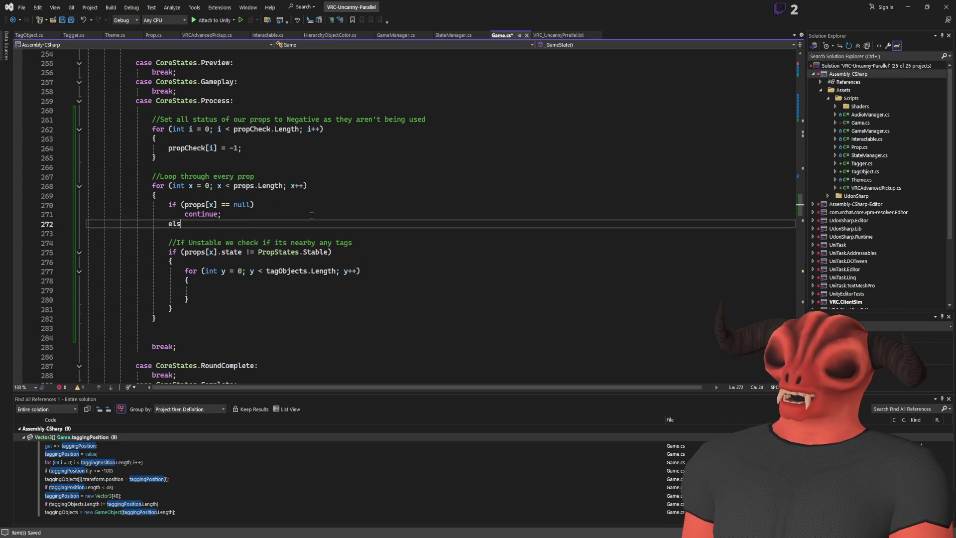
{"action": "key", "text": "Return"}
{"action": "key", "text": "ctrl+v"}
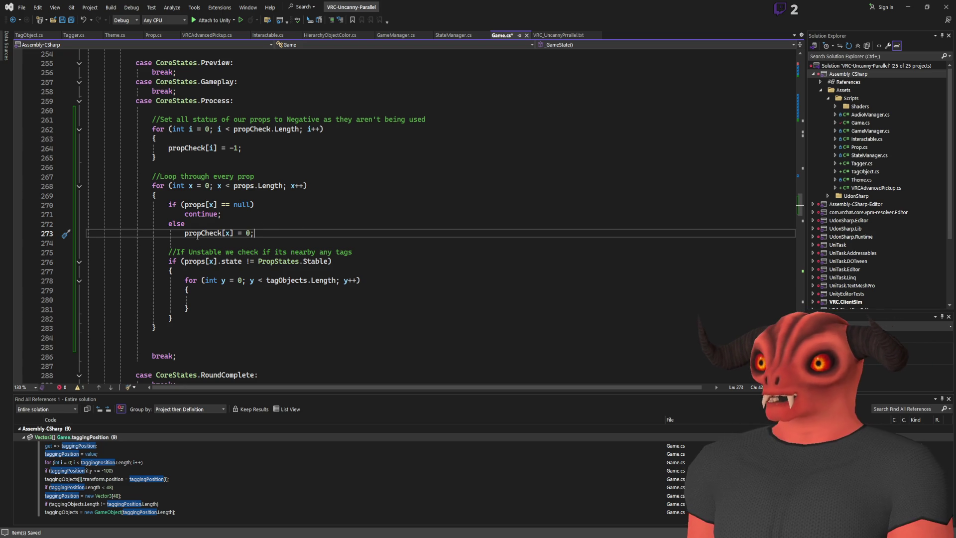
{"action": "type", "text": "   //Is Ingame"}
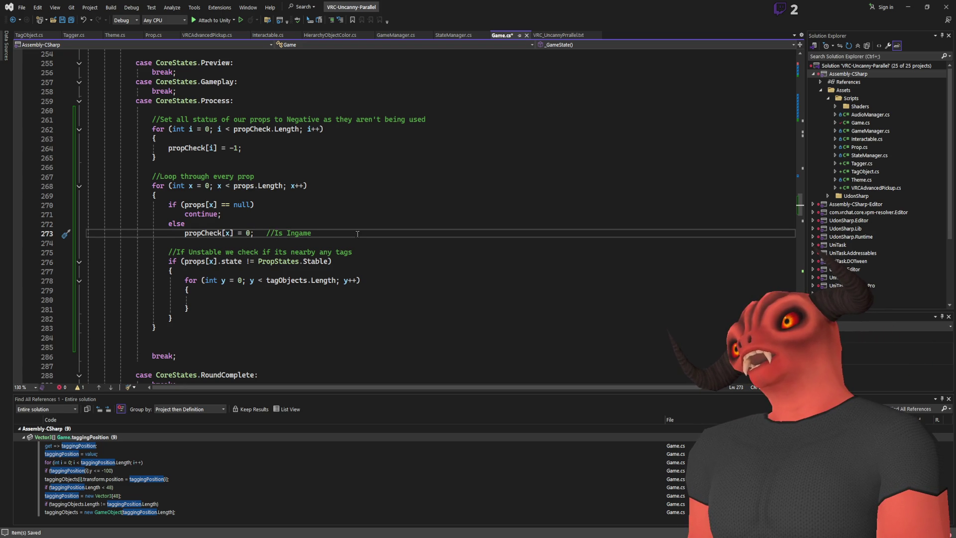
{"action": "scroll", "coordinate": [357, 233], "scroll_direction": "up", "scroll_amount": 20}
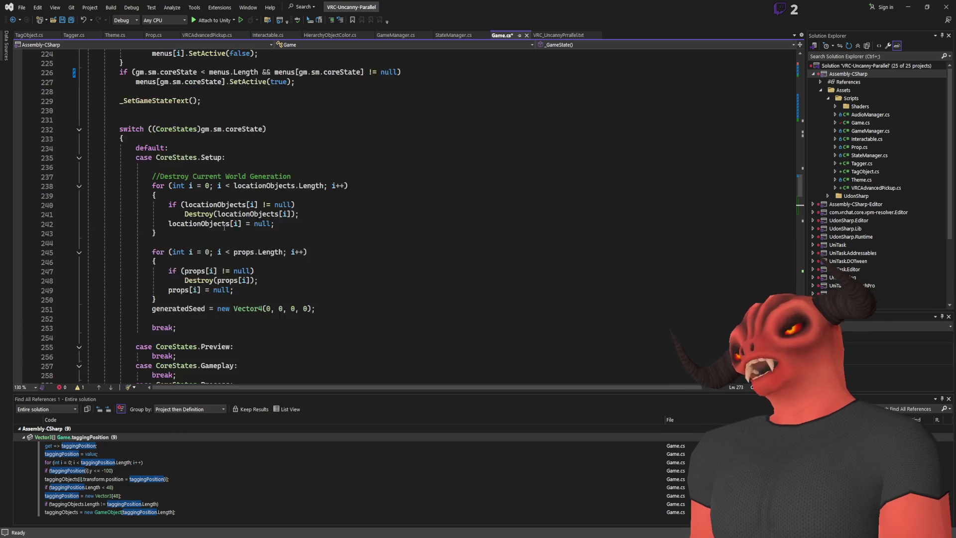
- Add a comment after the propCheck declaration labelling its status values, then save
{"action": "scroll", "coordinate": [282, 265], "scroll_direction": "up", "scroll_amount": 10}
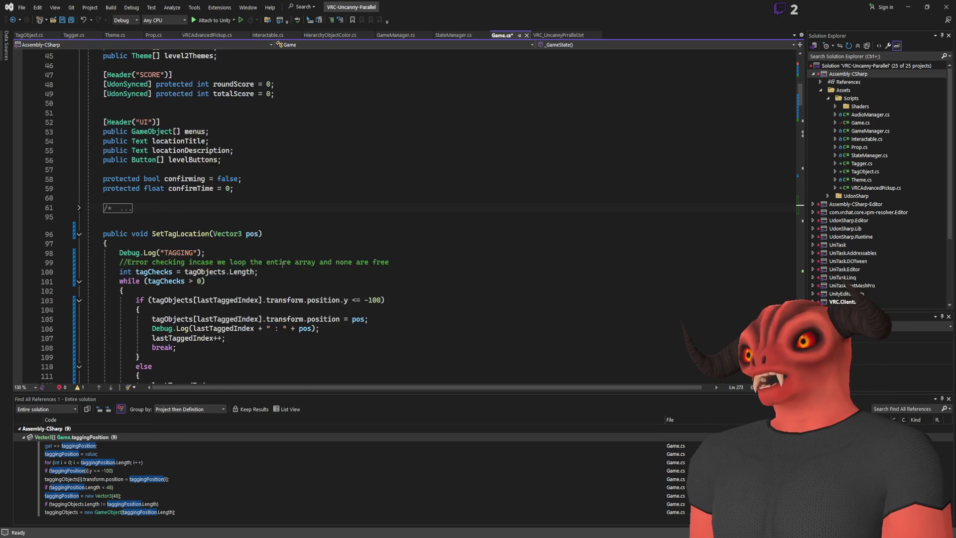
{"action": "scroll", "coordinate": [282, 265], "scroll_direction": "up", "scroll_amount": 7}
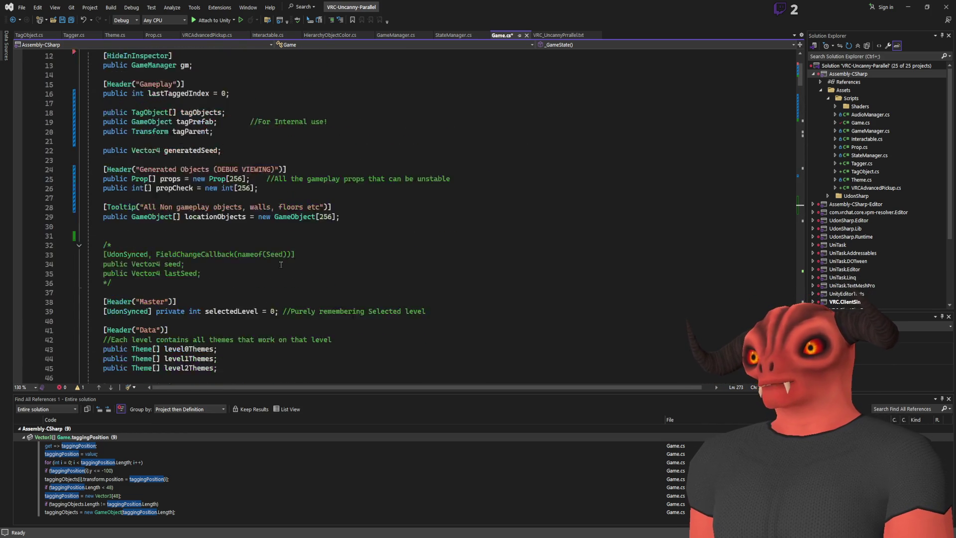
{"action": "left_click", "coordinate": [313, 221]}
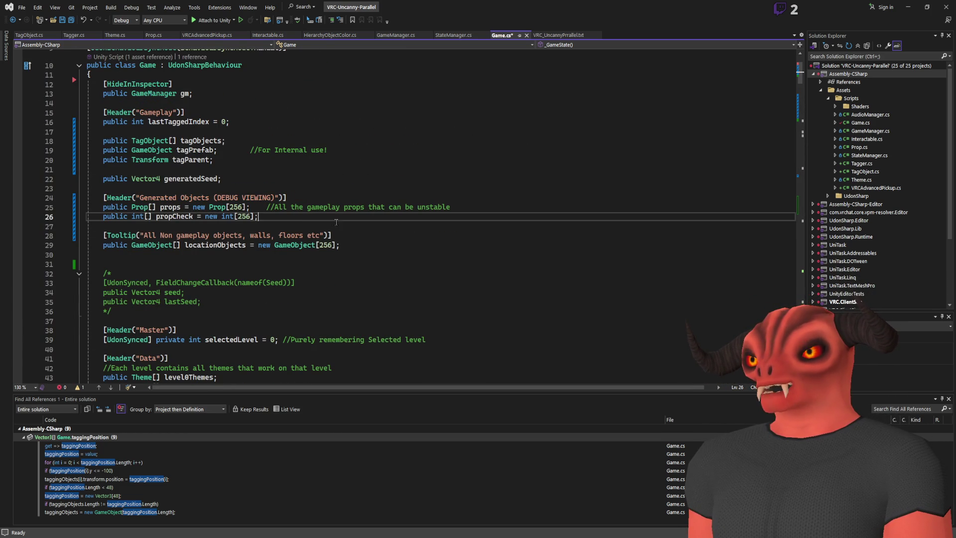
{"action": "type", "text": "//-1 N"}
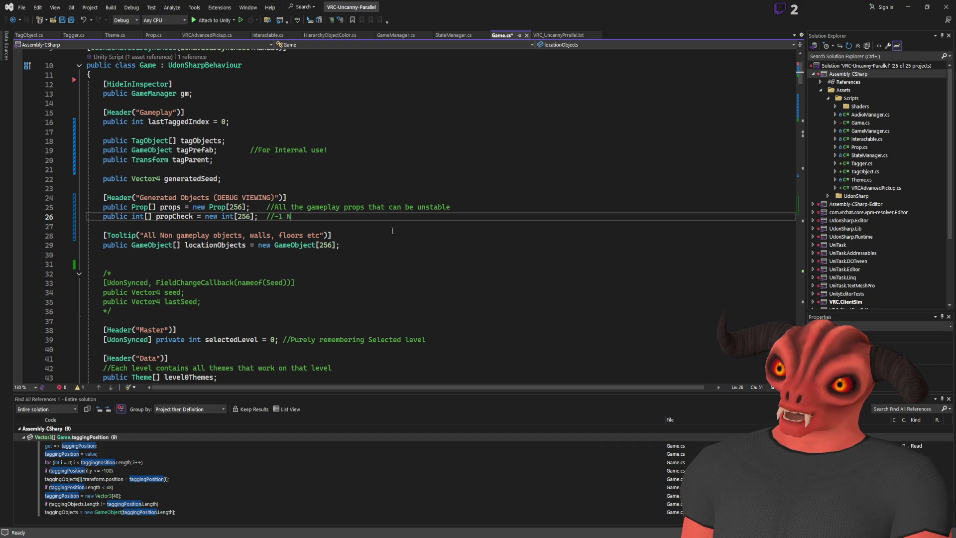
{"action": "type", "text": " game"}
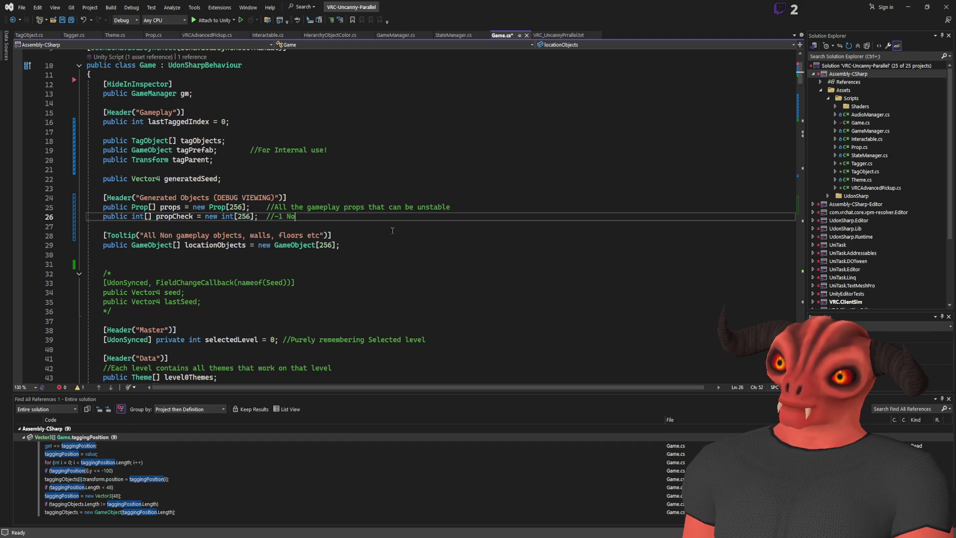
{"action": "type", "text": "mpty, 0 "}
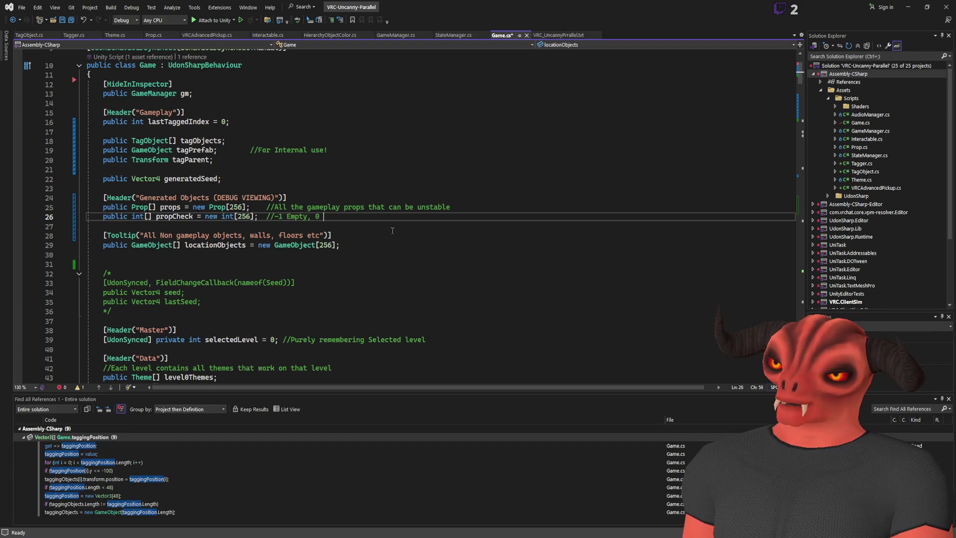
{"action": "type", "text": "Stable, 1 Unstable, 2 Che"}
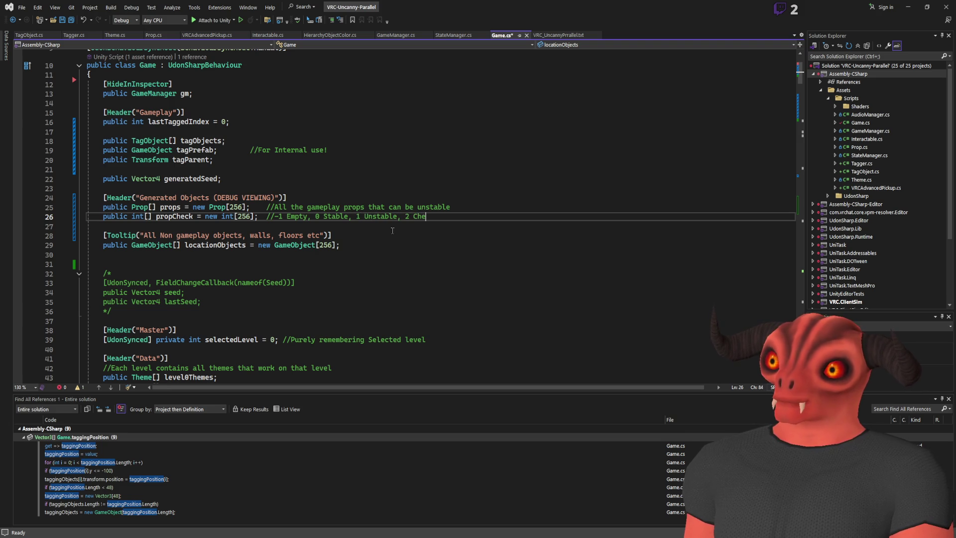
{"action": "key", "text": "BackSpace"}
{"action": "key", "text": "BackSpace"}
{"action": "key", "text": "BackSpace"}
{"action": "type", "text": "validated"}
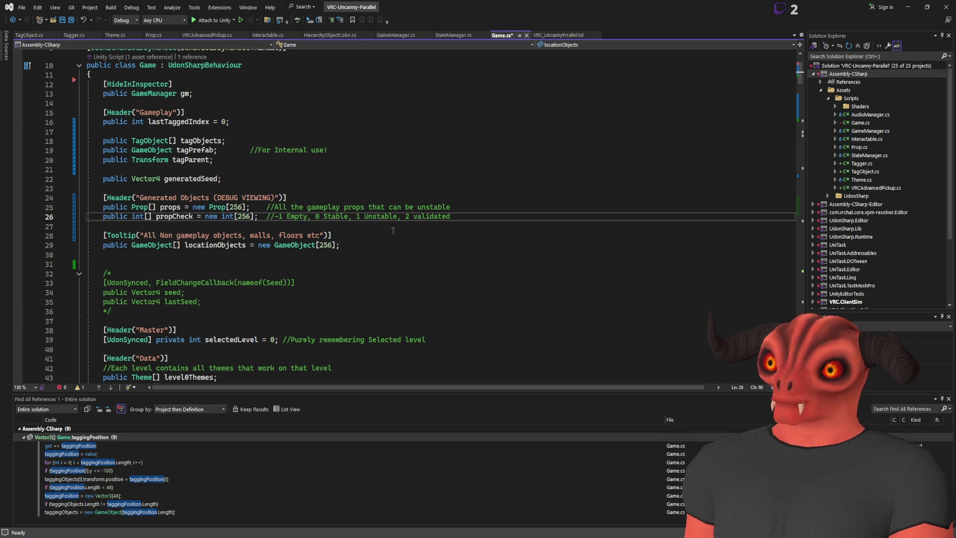
{"action": "left_click", "coordinate": [392, 228]}
{"action": "key", "text": "ctrl+s"}
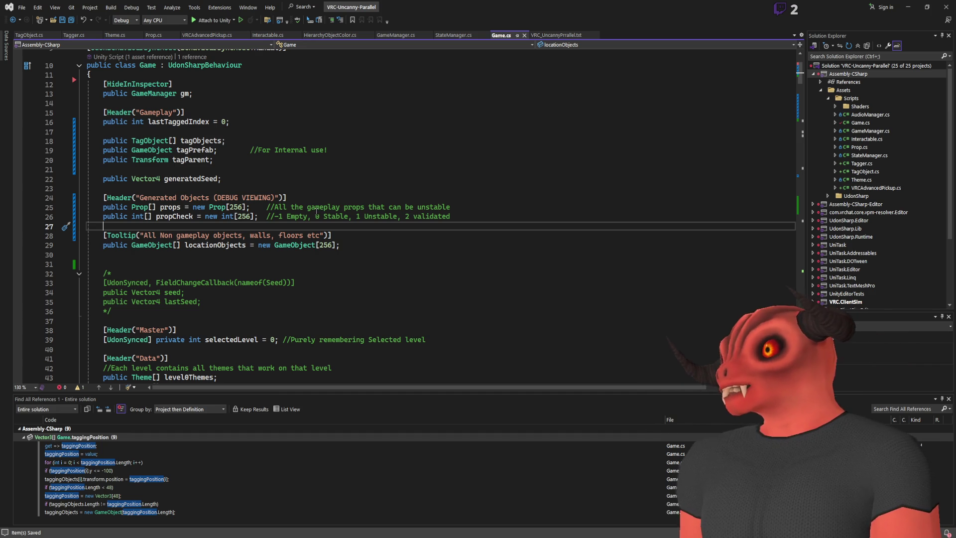
- Reword the comment to '-1 IGNORE, 0 Unstable, 1 Verified' and save Game.cs
{"action": "left_click_drag", "start_coordinate": [315, 216], "coordinate": [394, 216]}
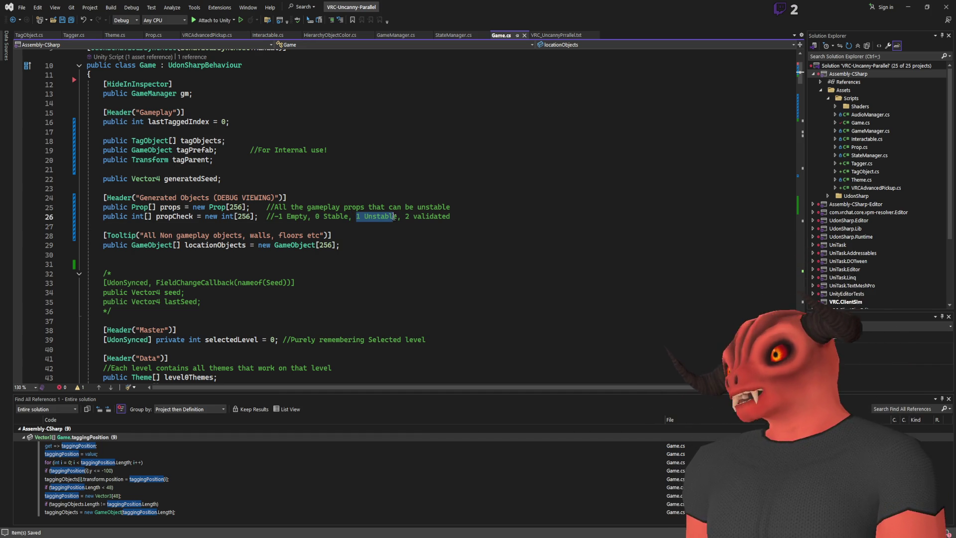
{"action": "key", "text": "ctrl+z"}
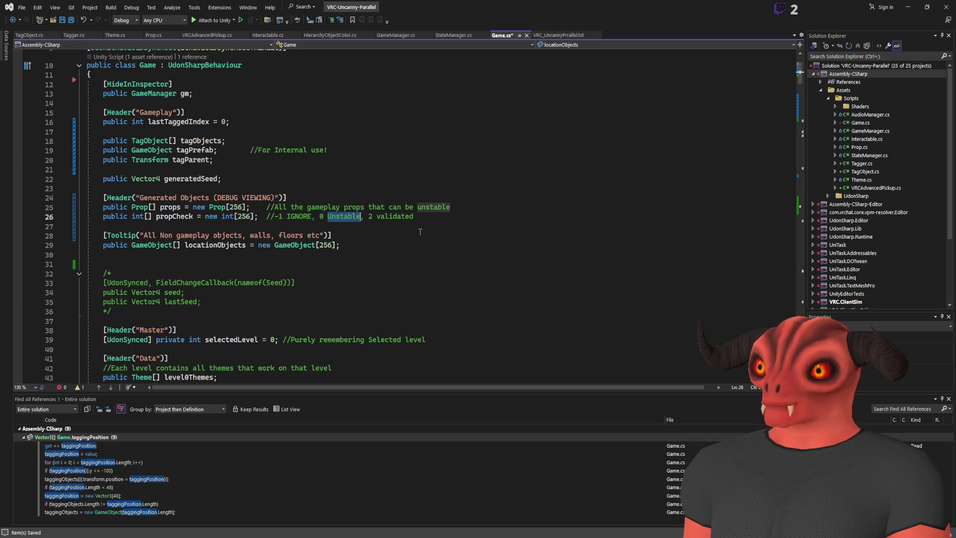
{"action": "double_click", "coordinate": [374, 216]}
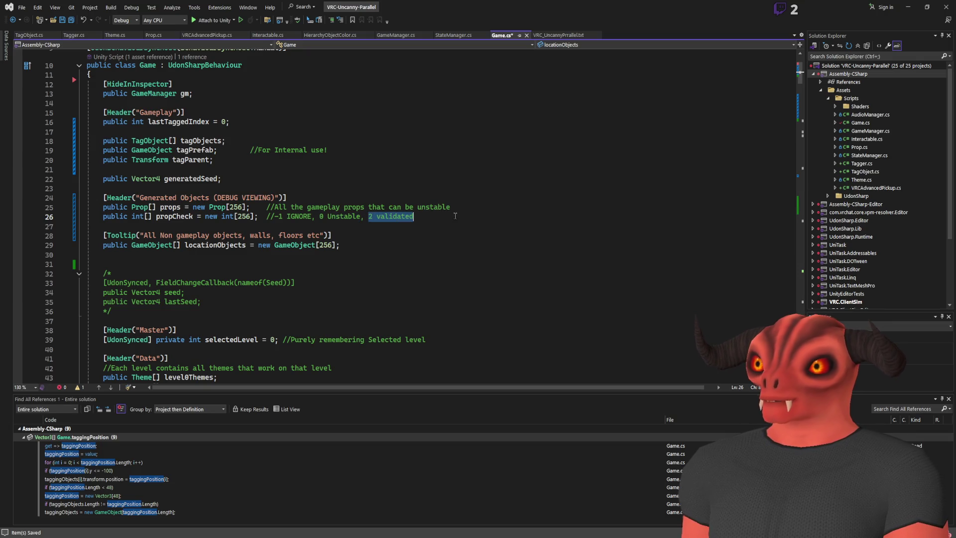
{"action": "type", "text": "1"}
{"action": "left_click_drag", "start_coordinate": [377, 216], "coordinate": [424, 217]}
{"action": "type", "text": "Verified"}
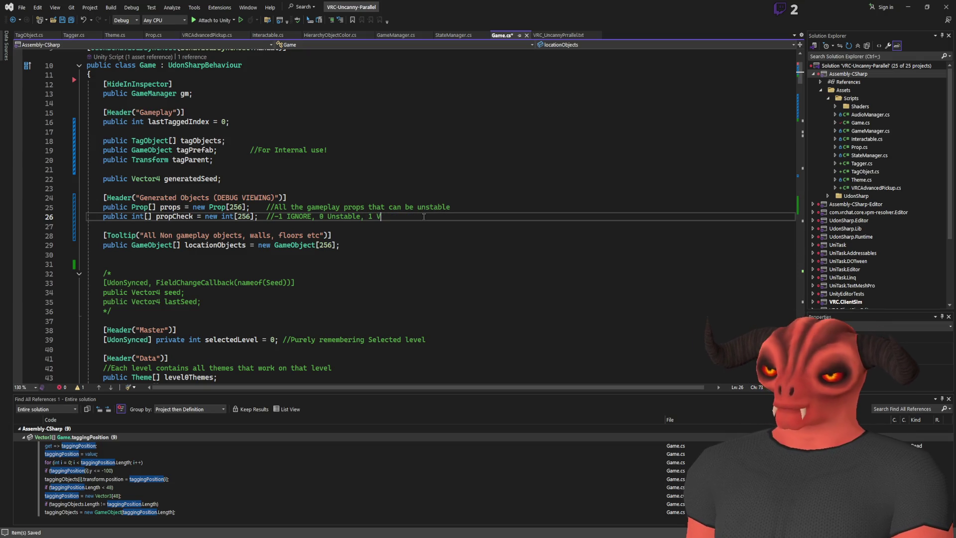
{"action": "key", "text": "ctrl+s"}
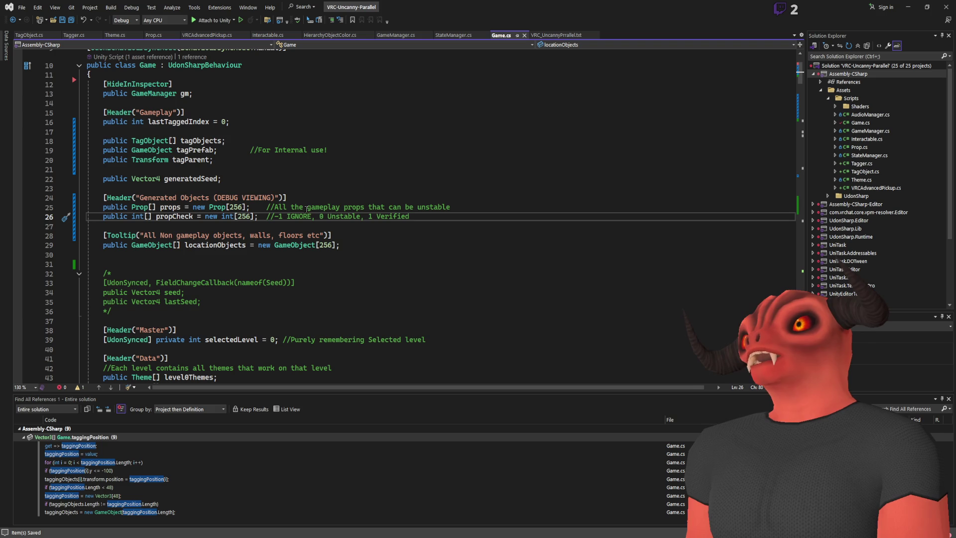
{"action": "scroll", "coordinate": [305, 211], "scroll_direction": "down", "scroll_amount": 20}
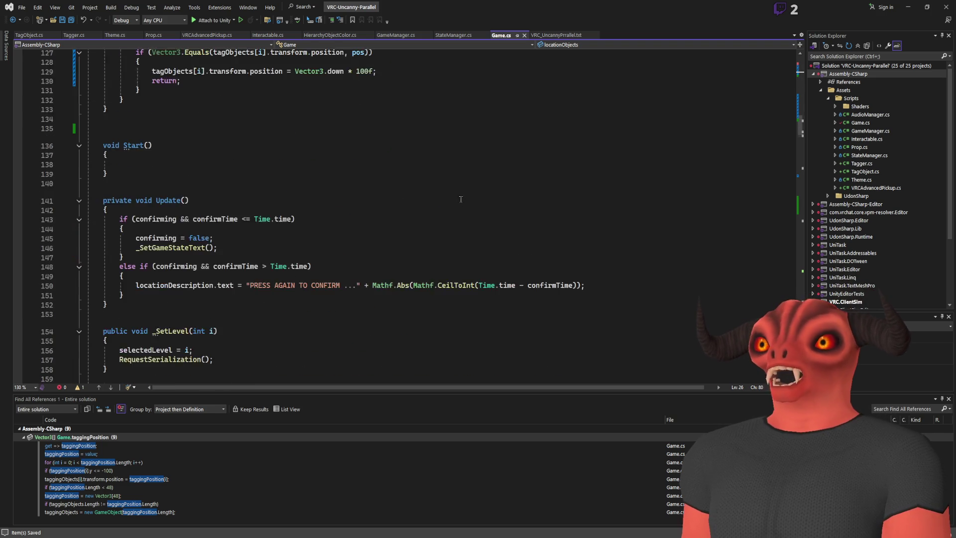
- Delete the else branch that marks props in-game in the Process case
{"action": "scroll", "coordinate": [471, 212], "scroll_direction": "down", "scroll_amount": 20}
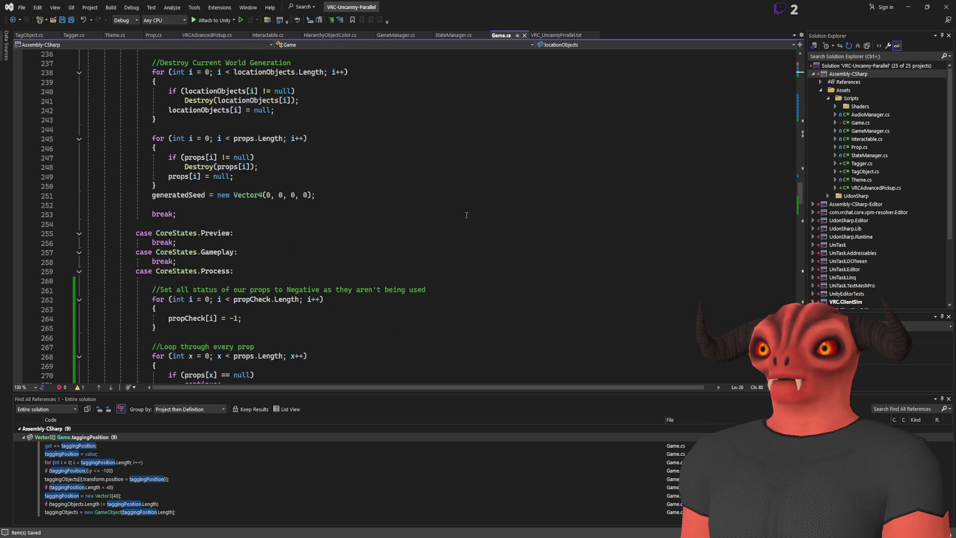
{"action": "scroll", "coordinate": [467, 215], "scroll_direction": "down", "scroll_amount": 6}
{"action": "scroll", "coordinate": [467, 215], "scroll_direction": "up", "scroll_amount": 8}
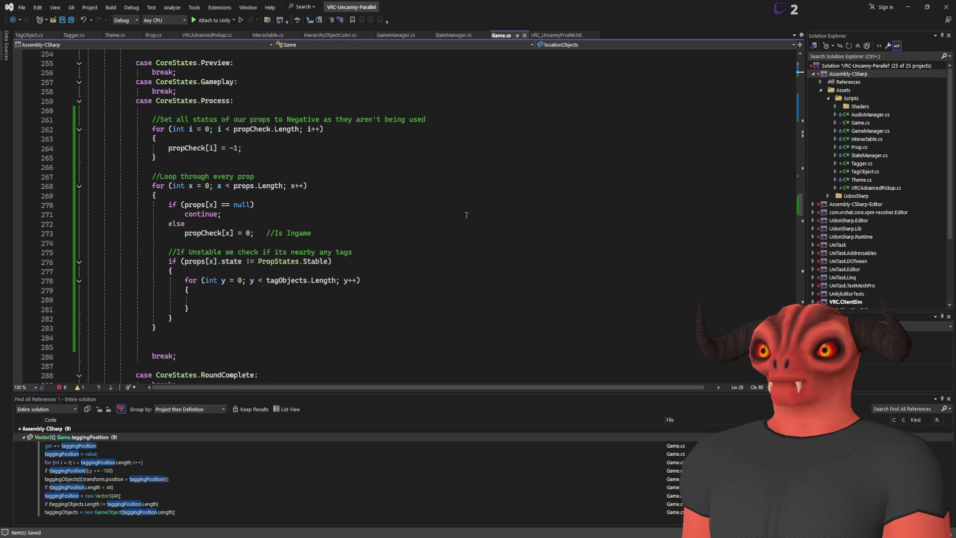
{"action": "left_click_drag", "start_coordinate": [168, 147], "coordinate": [310, 151]}
{"action": "left_click_drag", "start_coordinate": [350, 238], "coordinate": [367, 220]}
{"action": "key", "text": "Delete"}
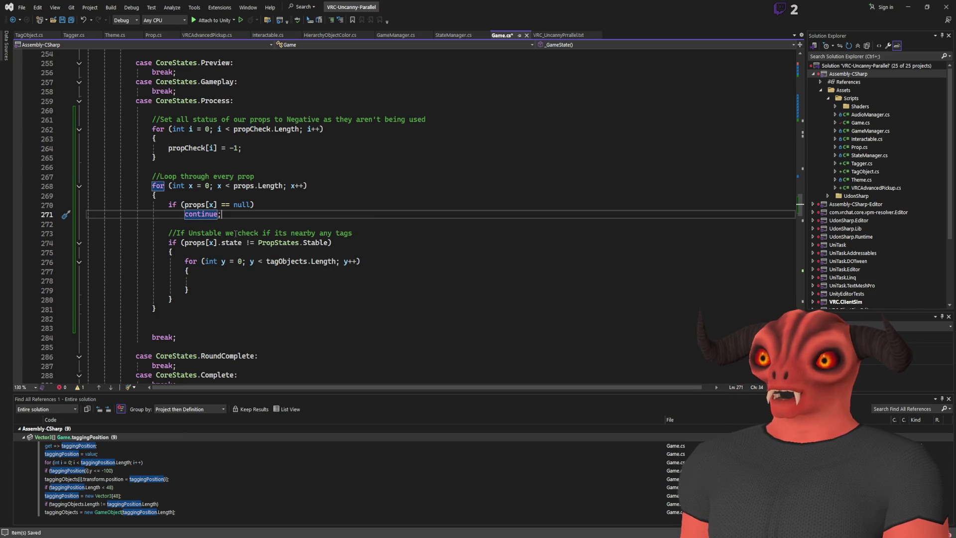
- Add 'propCheck[x] = 0; //UNSTABLE' inside the non-Stable check
{"action": "left_click", "coordinate": [279, 251]}
{"action": "key", "text": "Return"}
{"action": "key", "text": "Return"}
{"action": "key", "text": "Return"}
{"action": "key", "text": "Up"}
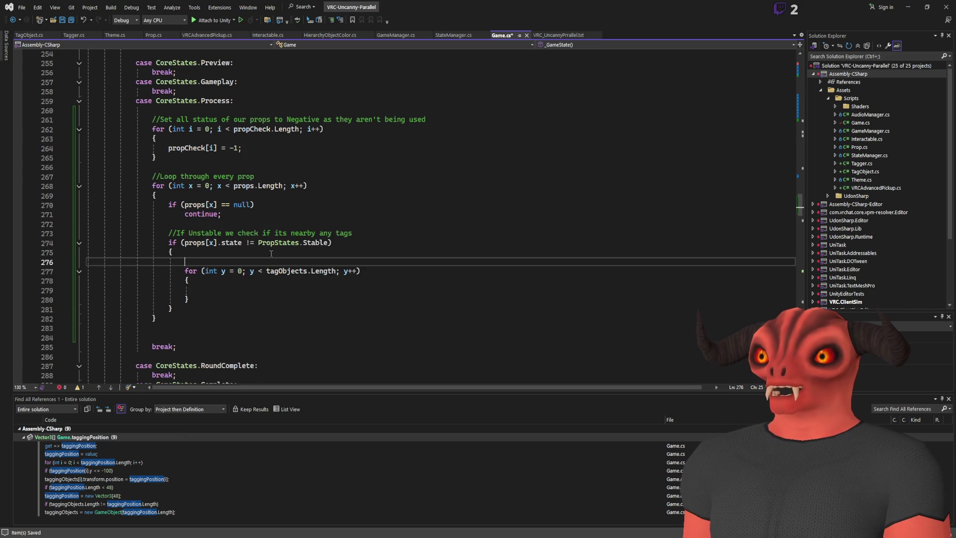
{"action": "type", "text": "propCheck[x] = 0;"}
{"action": "key", "text": "Up"}
{"action": "key", "text": "BackSpace"}
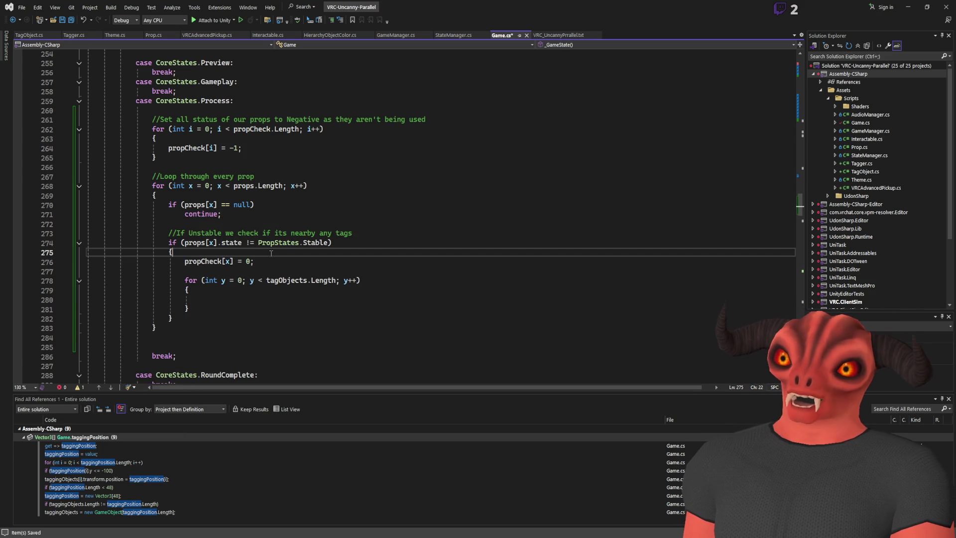
{"action": "left_click", "coordinate": [282, 266]}
{"action": "type", "text": "//"}
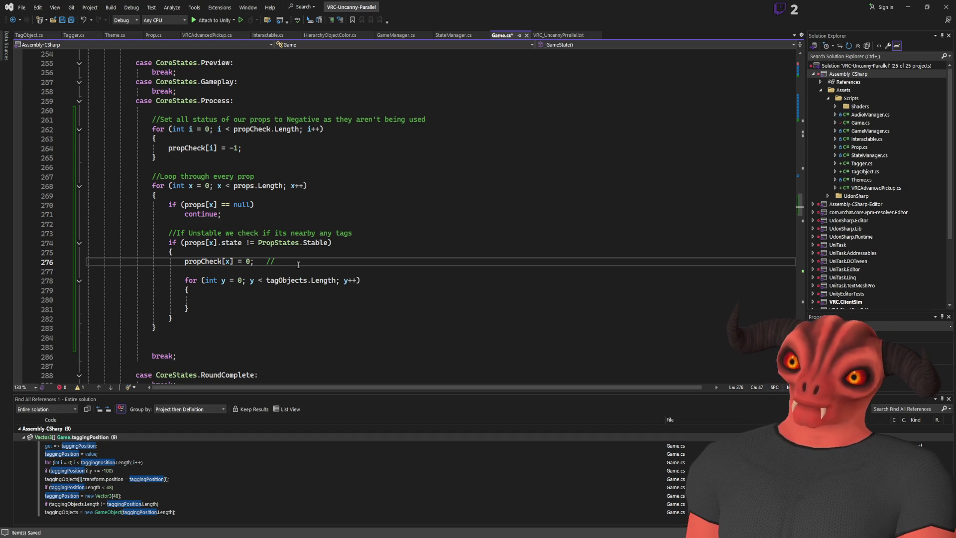
{"action": "type", "text": "UNSTABLE"}
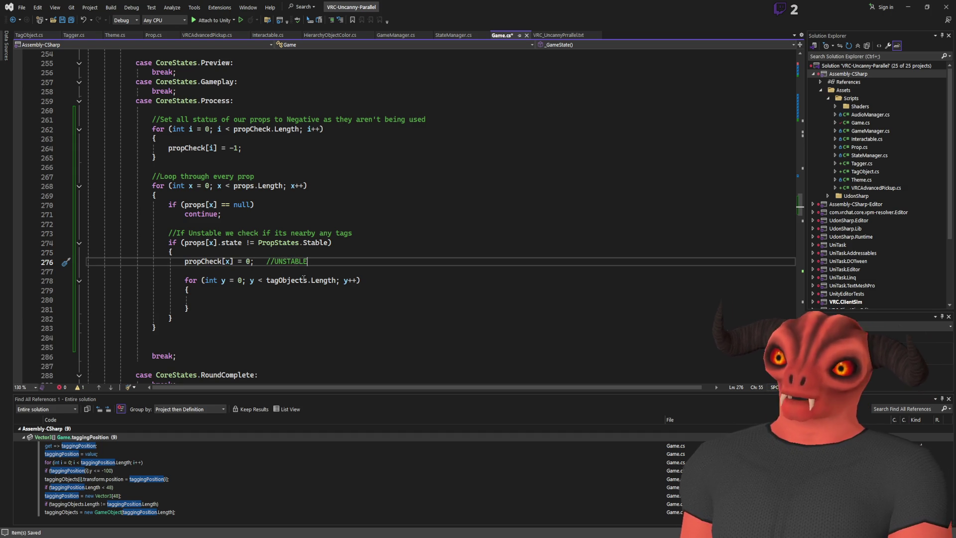
{"action": "left_click", "coordinate": [307, 299]}
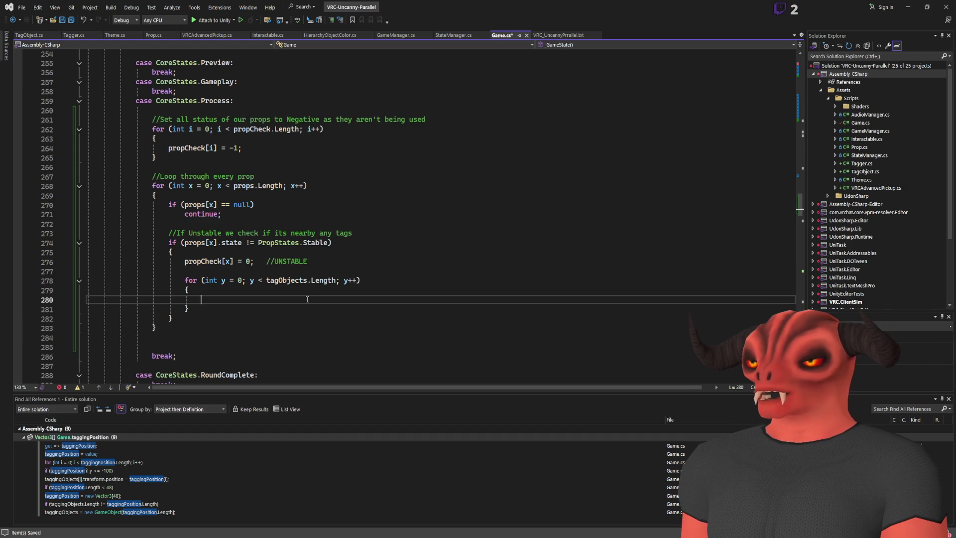
- Begin the tag-loop if condition with Vector3.Distance(props[x].transform.position, tagObjects[y] …)
{"action": "type", "text": "if(tagob"}
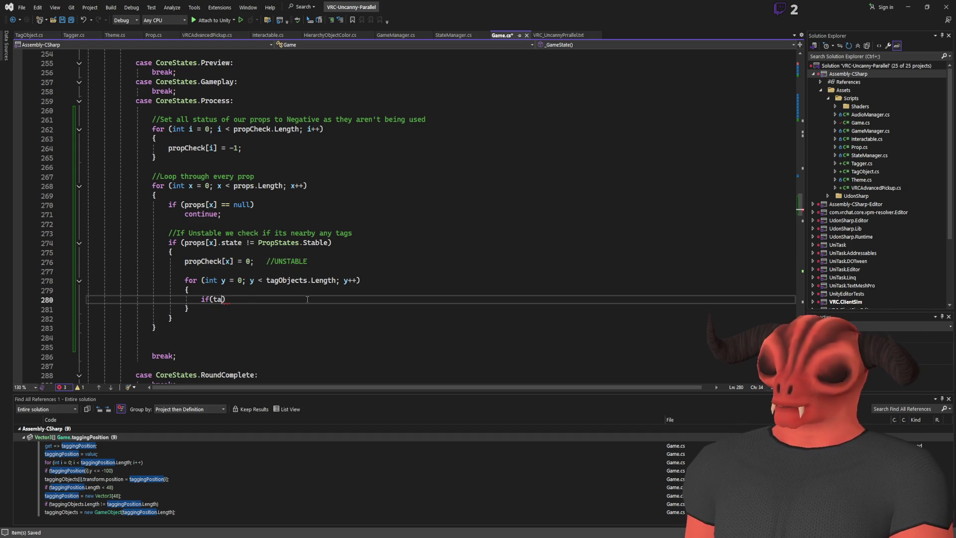
{"action": "type", "text": "jects"}
{"action": "type", "text": "[y"}
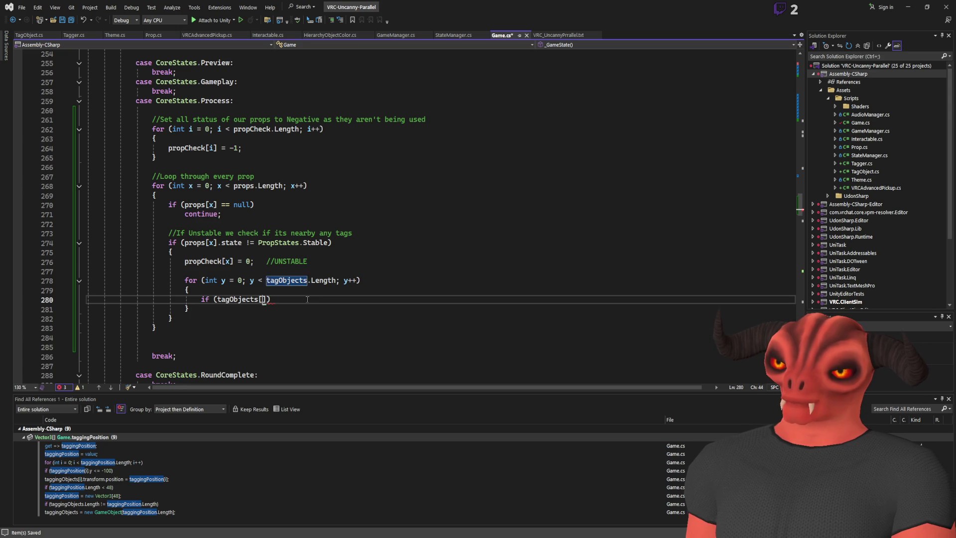
{"action": "key", "text": "ctrl+Left"}
{"action": "key", "text": "ctrl+Left"}
{"action": "key", "text": "ctrl+Left"}
{"action": "key", "text": "Left"}
{"action": "type", "text": "Vector3.Distance("}
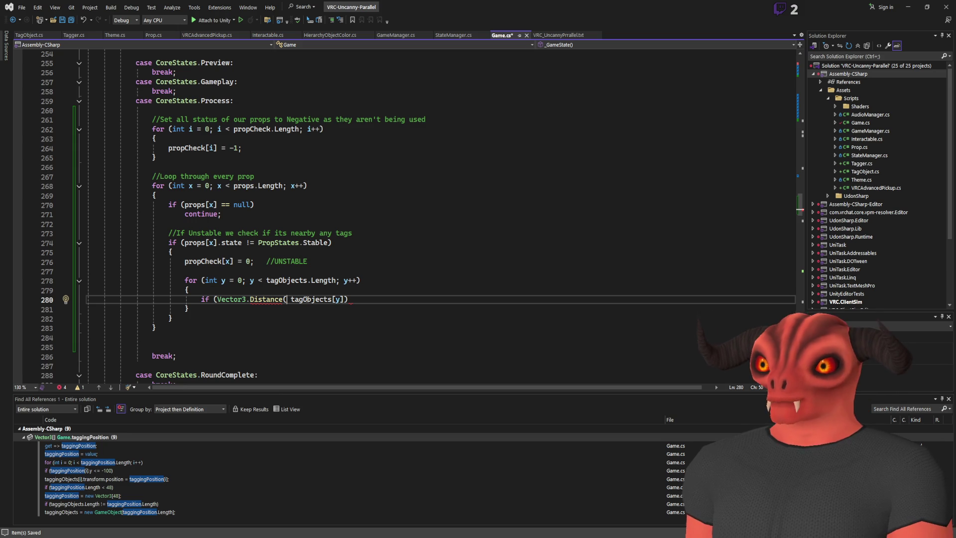
{"action": "type", "text": "props["}
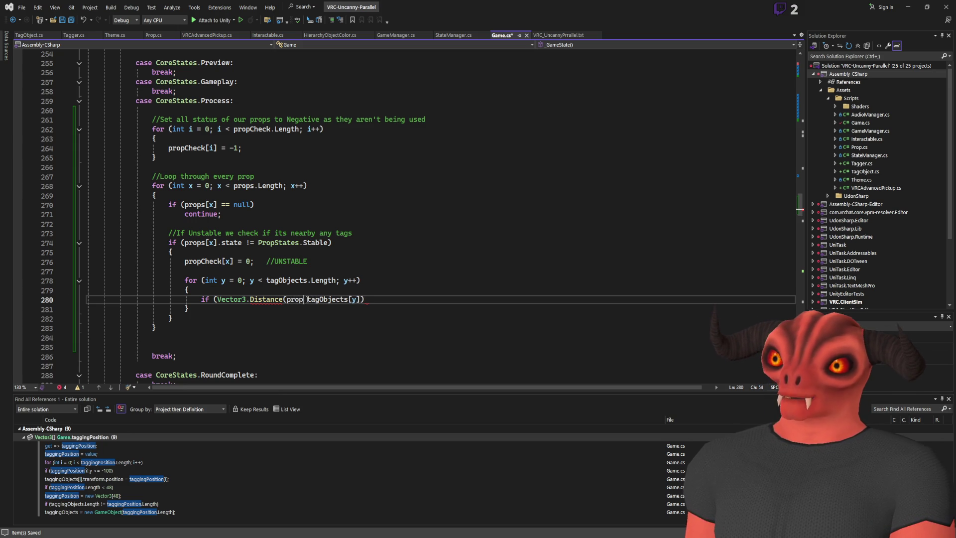
{"action": "type", "text": "]"}
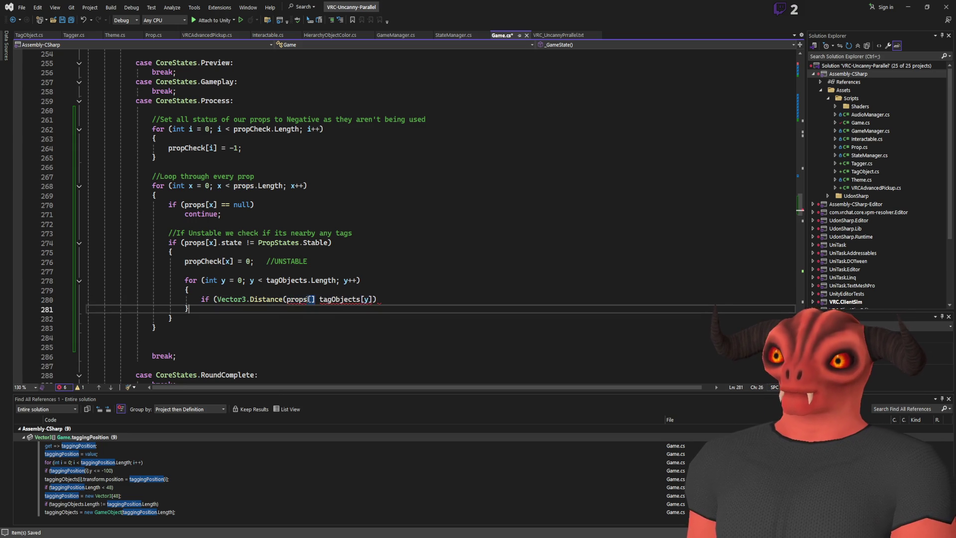
{"action": "left_click", "coordinate": [188, 299]}
{"action": "left_click", "coordinate": [309, 299]}
{"action": "type", "text": "x].position"}
{"action": "key", "text": "BackSpace"}
{"action": "key", "text": "BackSpace"}
{"action": "key", "text": "BackSpace"}
{"action": "type", "text": "tran"}
{"action": "type", "text": "sform.position"}
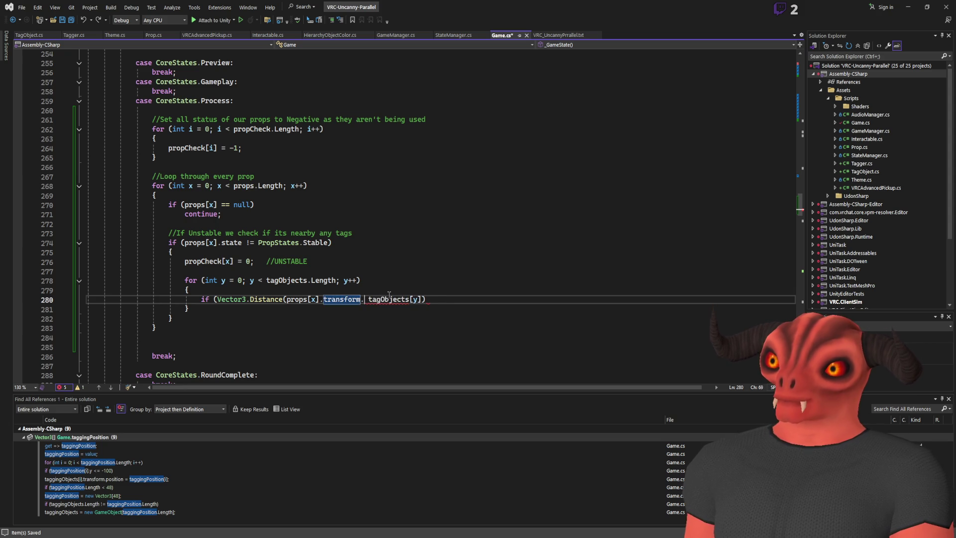
{"action": "type", "text": ","}
- Finish the condition with tagObjects[y].transform.position and a capitalised Distance limit
{"action": "left_click", "coordinate": [453, 298]}
{"action": "type", "text": ".transform.position"}
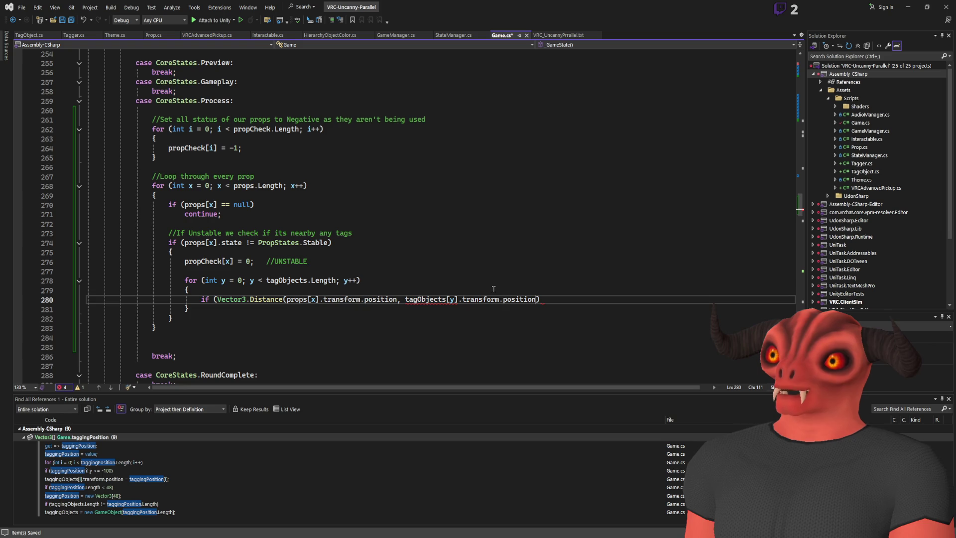
{"action": "type", "text": ")"}
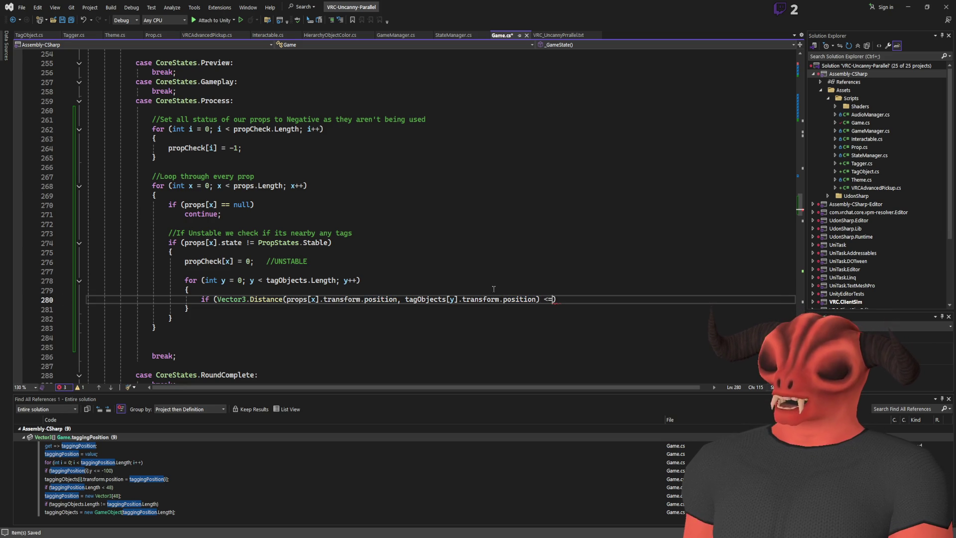
{"action": "type", "text": "distance"}
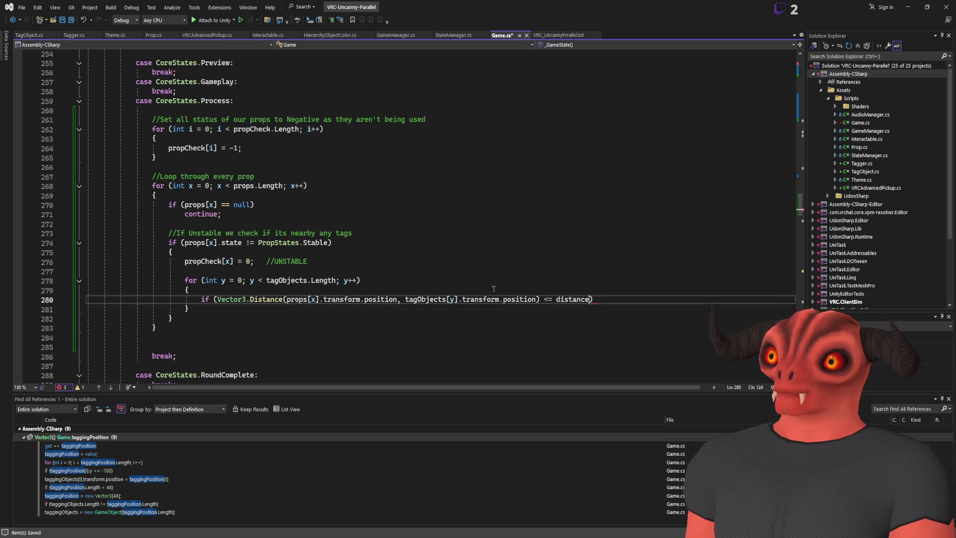
{"action": "scroll", "coordinate": [578, 280], "scroll_direction": "up", "scroll_amount": 20}
{"action": "scroll", "coordinate": [578, 280], "scroll_direction": "down", "scroll_amount": 20}
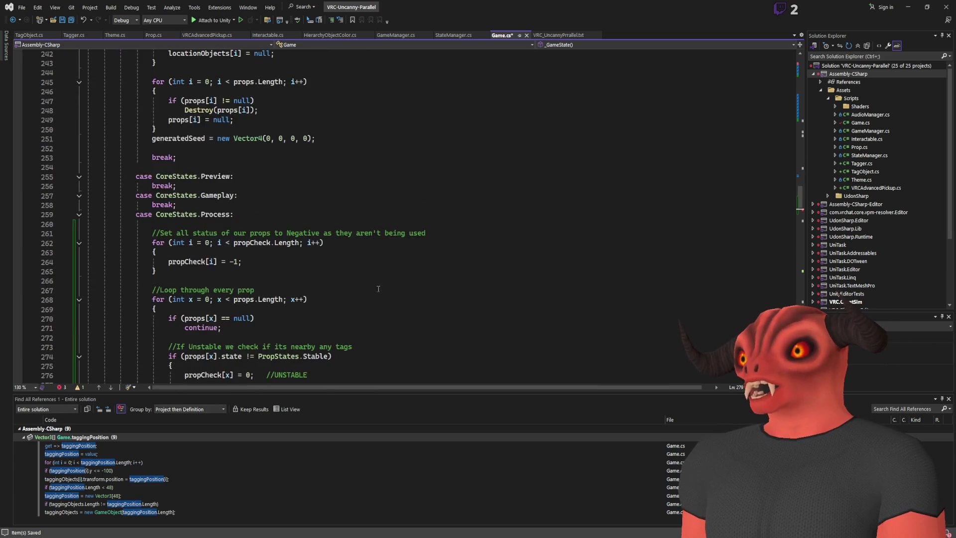
{"action": "left_click", "coordinate": [253, 243]}
{"action": "key", "text": "BackSpace"}
{"action": "type", "text": "D"}
- Add a braced body under the condition containing break;
{"action": "left_click", "coordinate": [652, 243]}
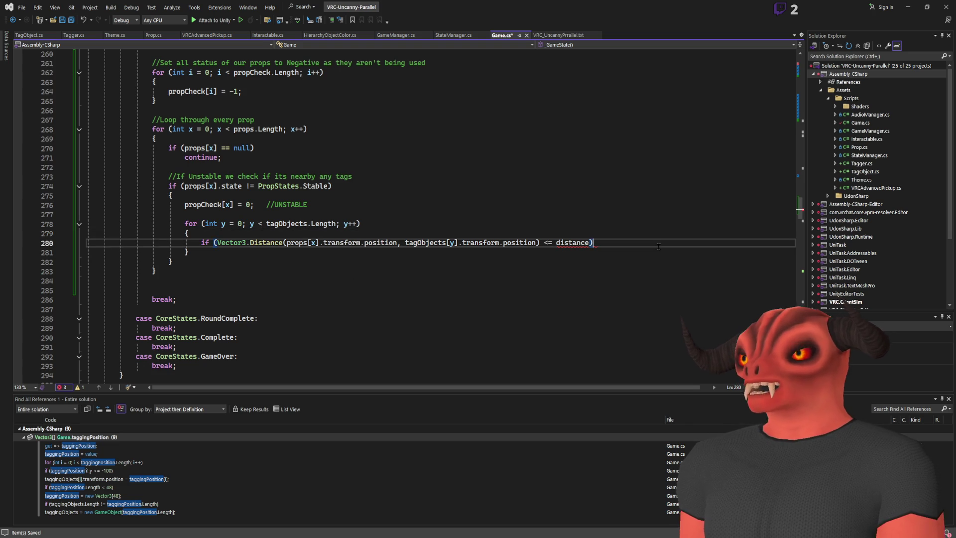
{"action": "key", "text": "Return"}
{"action": "type", "text": "{"}
{"action": "key", "text": "Return"}
{"action": "key", "text": "End"}
{"action": "key", "text": "Return"}
{"action": "key", "text": "Return"}
{"action": "key", "text": "Tab"}
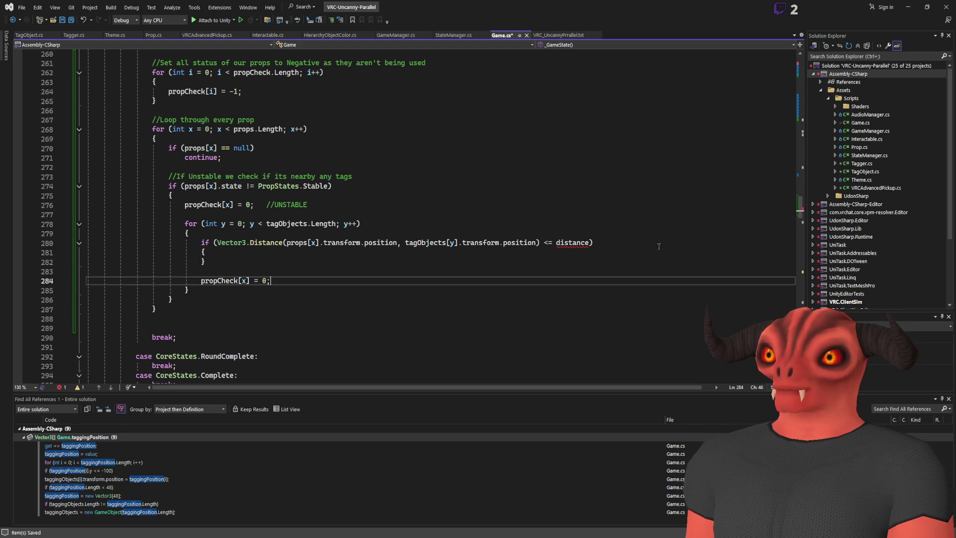
{"action": "left_click", "coordinate": [252, 253]}
{"action": "key", "text": "Return"}
{"action": "type", "text": "break;"}
- Move the propCheck[x] assignment into the block as = 1 with comment //Within range, validated, and save
{"action": "triple_click", "coordinate": [235, 290]}
{"action": "key", "text": "ctrl+x"}
{"action": "left_click", "coordinate": [217, 262]}
{"action": "key", "text": "ctrl+v"}
{"action": "type", "text": "1"}
{"action": "left_click", "coordinate": [358, 254]}
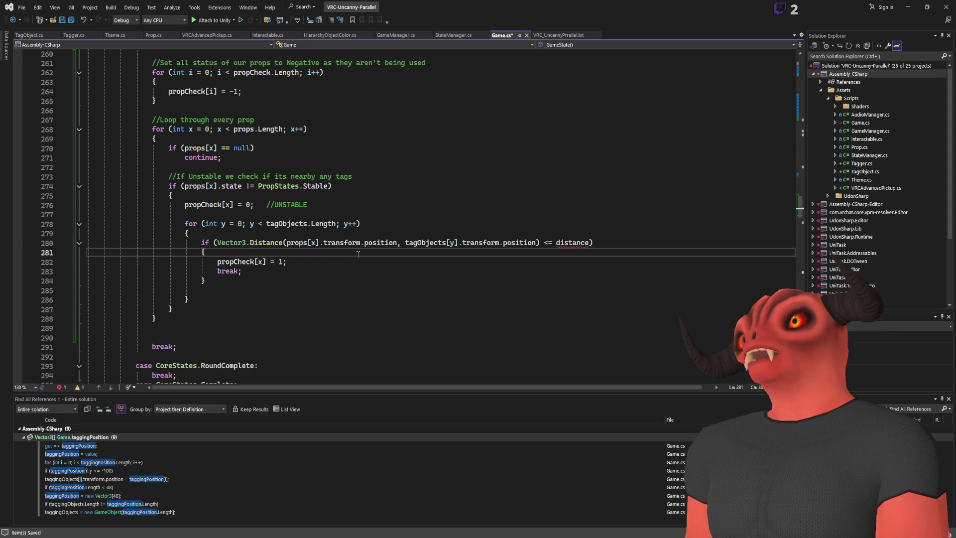
{"action": "left_click", "coordinate": [318, 262]}
{"action": "type", "text": "//V"}
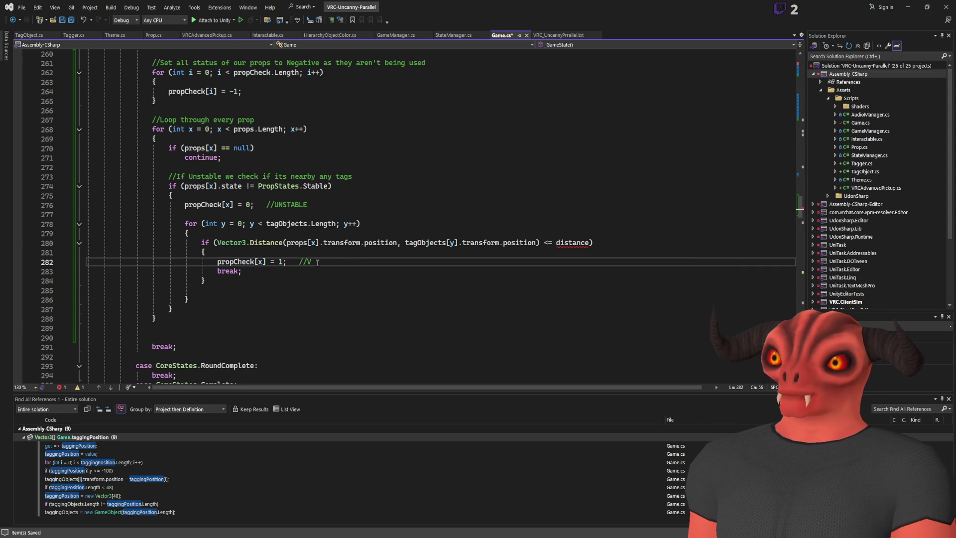
{"action": "type", "text": "ithin range, vali"}
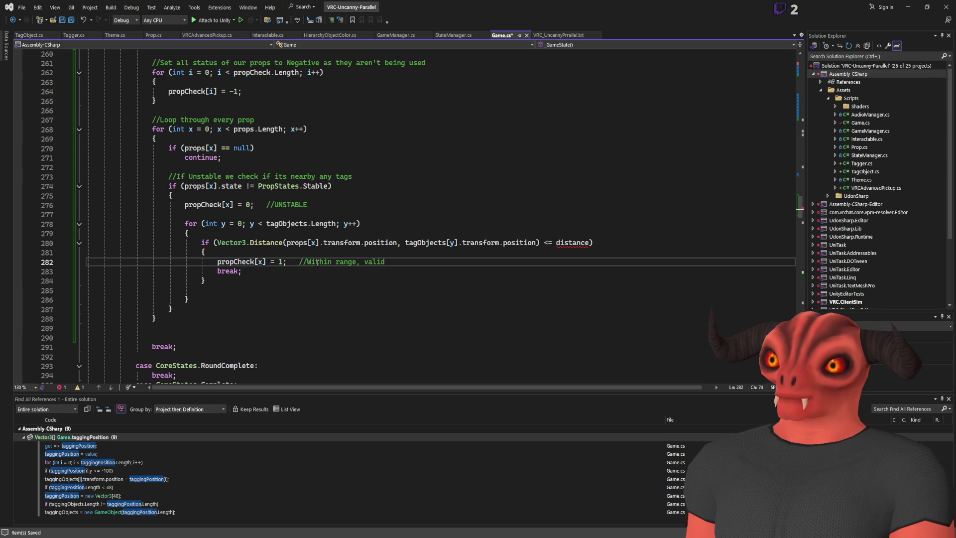
{"action": "type", "text": "d"}
{"action": "key", "text": "ctrl+s"}
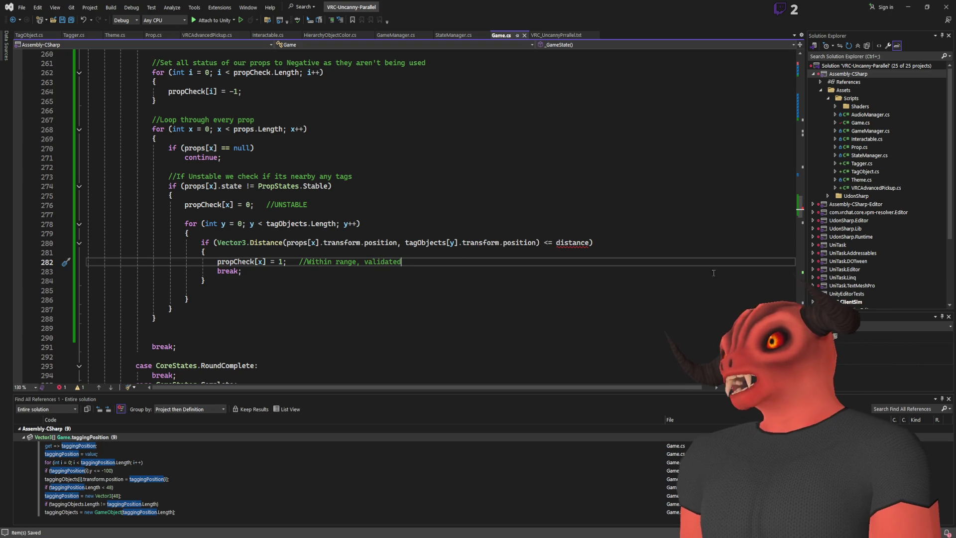
{"action": "left_click_drag", "start_coordinate": [800, 206], "coordinate": [800, 72]}
{"action": "scroll", "coordinate": [353, 234], "scroll_direction": "down", "scroll_amount": 4}
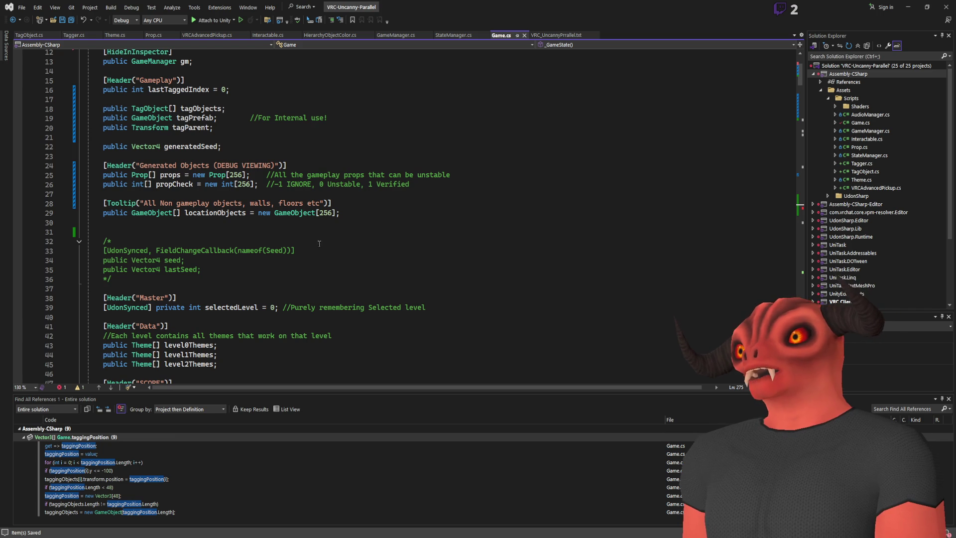
- Add the field public float tagDistanceCheck = 1f; under lastTaggedIndex
{"action": "scroll", "coordinate": [286, 221], "scroll_direction": "up", "scroll_amount": 1}
{"action": "left_click", "coordinate": [237, 128]}
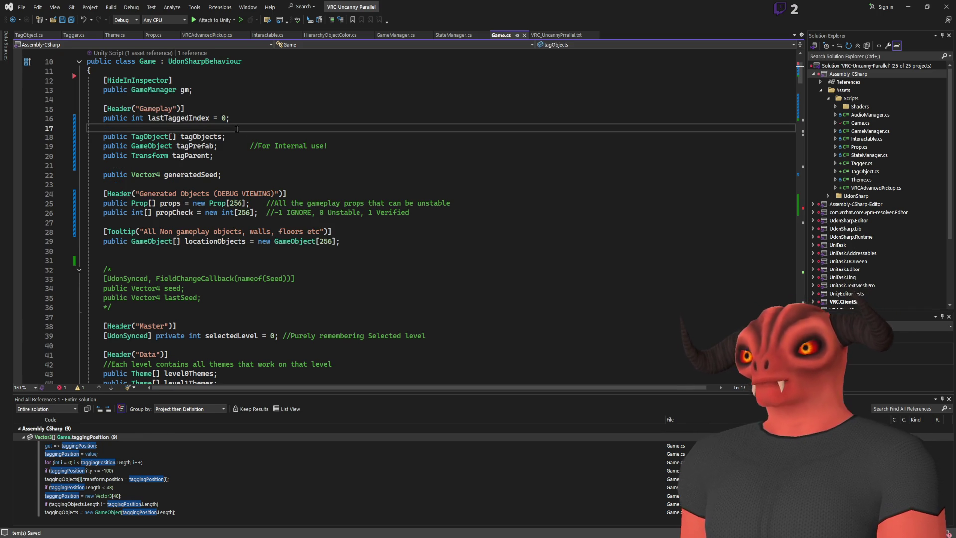
{"action": "type", "text": "public float tagDistanceCheck = 1"}
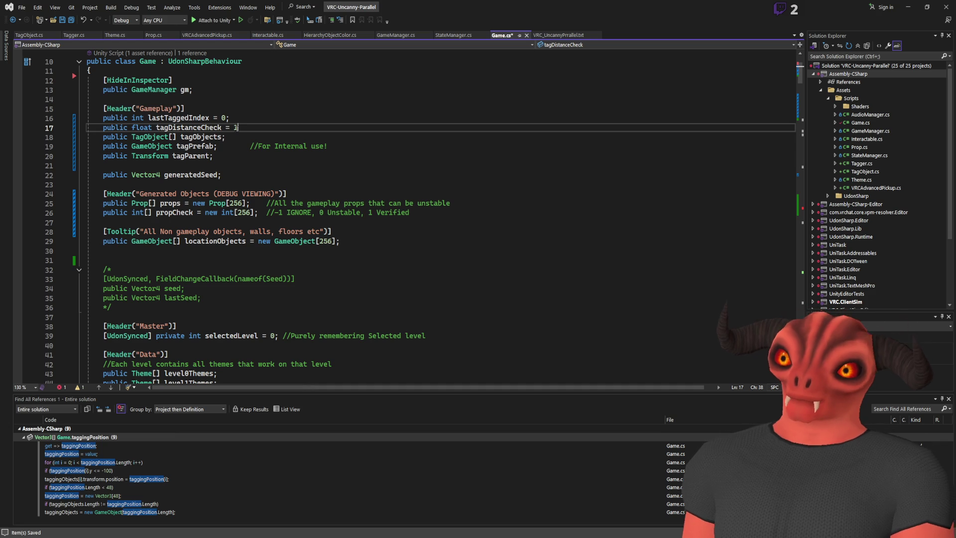
{"action": "type", "text": "f;"}
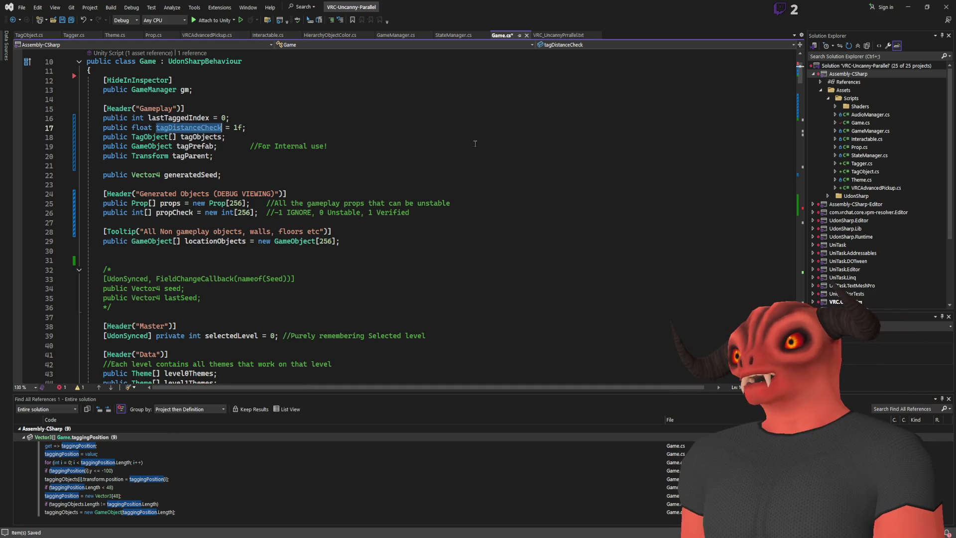
- Replace distance with tagDistanceCheck in the range check and save Game.cs
{"action": "scroll", "coordinate": [323, 204], "scroll_direction": "down", "scroll_amount": 20}
{"action": "double_click", "coordinate": [574, 223]}
{"action": "type", "text": "tagDistanceCheck"}
{"action": "key", "text": "Down"}
{"action": "key", "text": "Down"}
{"action": "key", "text": "ctrl+s"}
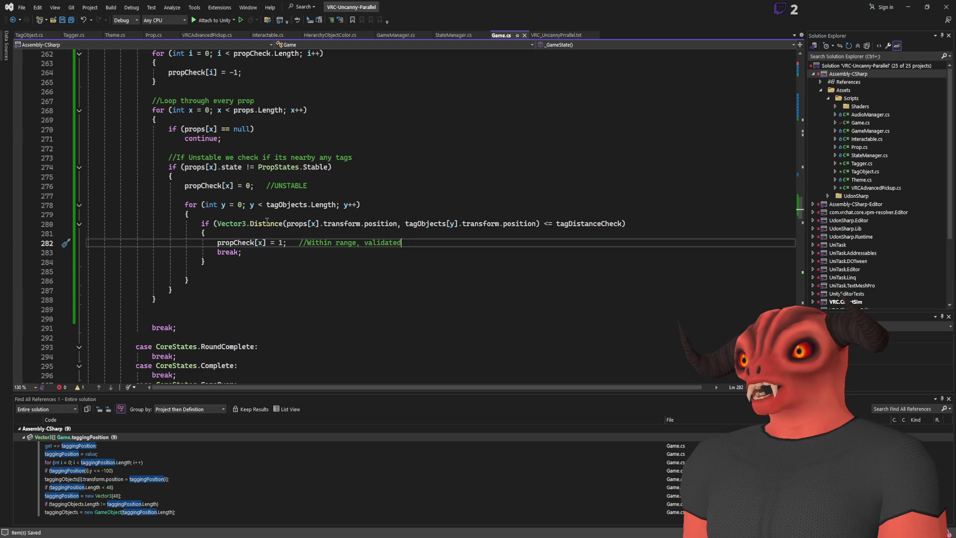
- Select the UNSTABLE propCheck assignment line, then place the caret after the prop loop's closing brace
{"action": "left_click", "coordinate": [199, 187]}
{"action": "key", "text": "End"}
{"action": "key", "text": "shift+Home"}
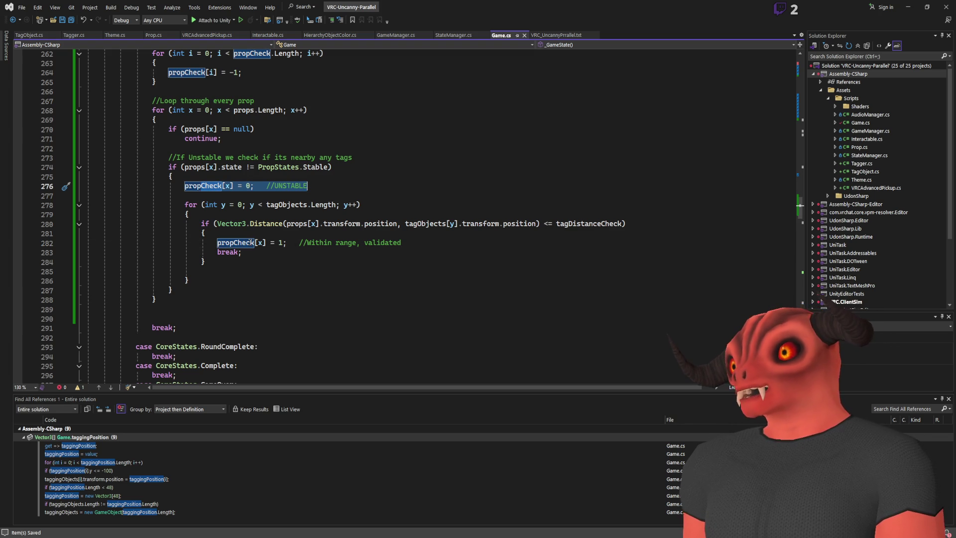
{"action": "left_click", "coordinate": [192, 291]}
{"action": "key", "text": "Down"}
{"action": "scroll", "coordinate": [192, 295], "scroll_direction": "up", "scroll_amount": 1}
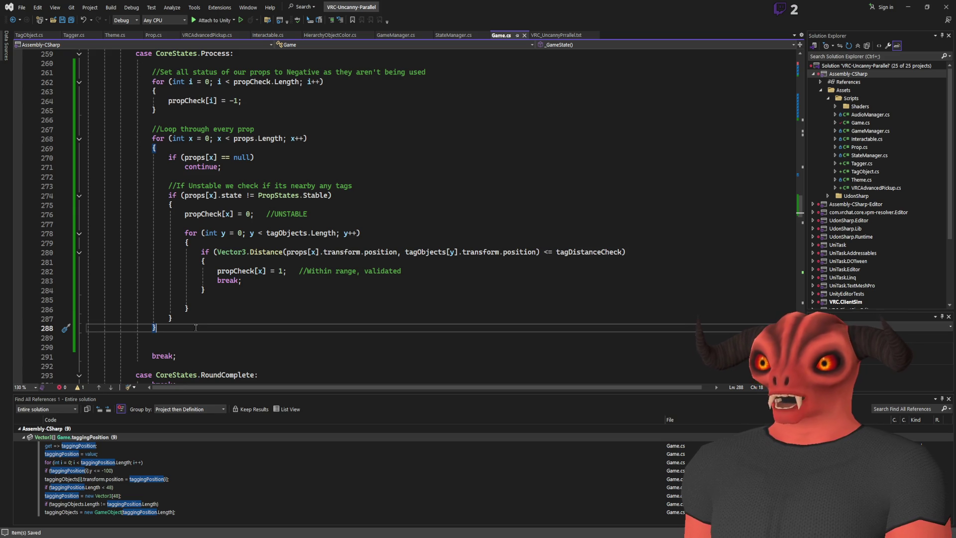
- Insert an empty for loop after the prop loop with a //TALLY FINAL SCORES comment above it
{"action": "key", "text": "Down"}
{"action": "key", "text": "Down"}
{"action": "type", "text": "for"}
{"action": "key", "text": "Tab"}
{"action": "key", "text": "Tab"}
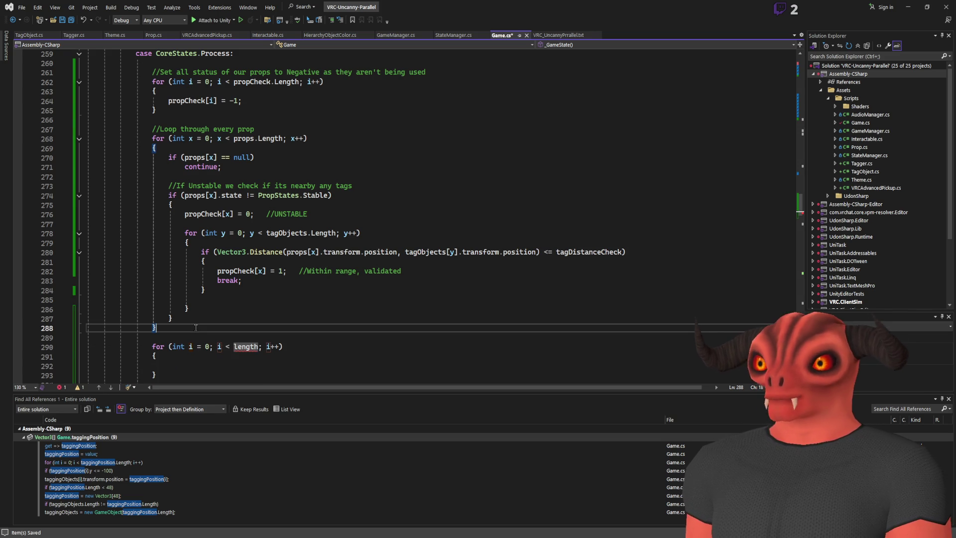
{"action": "key", "text": "Down"}
{"action": "key", "text": "Return"}
{"action": "key", "text": "Return"}
{"action": "type", "text": "//"}
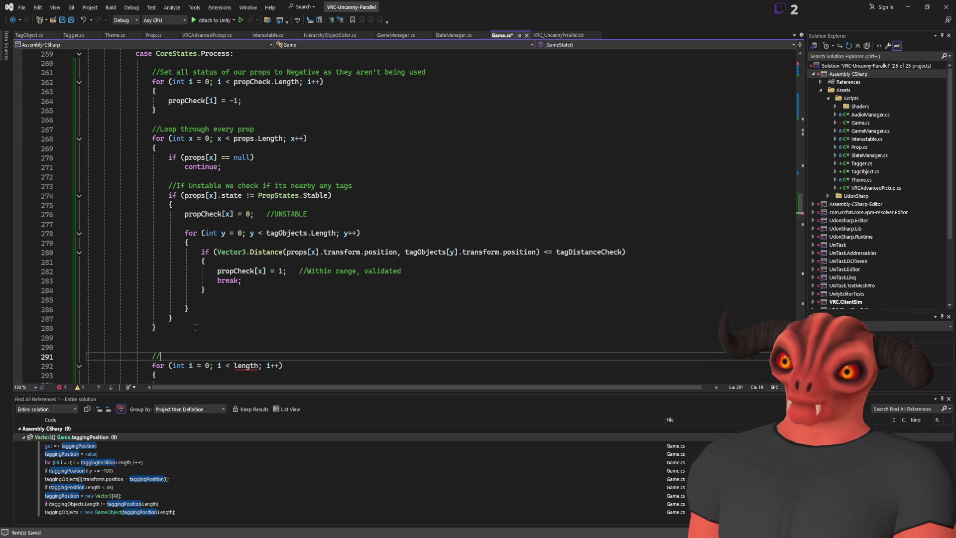
{"action": "type", "text": "TALLY FINAL SCORES"}
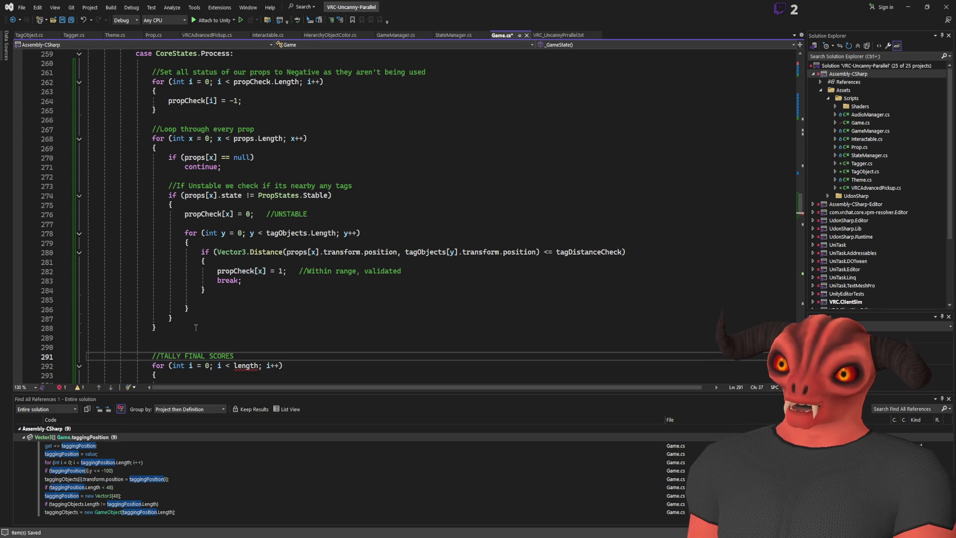
{"action": "key", "text": "Return"}
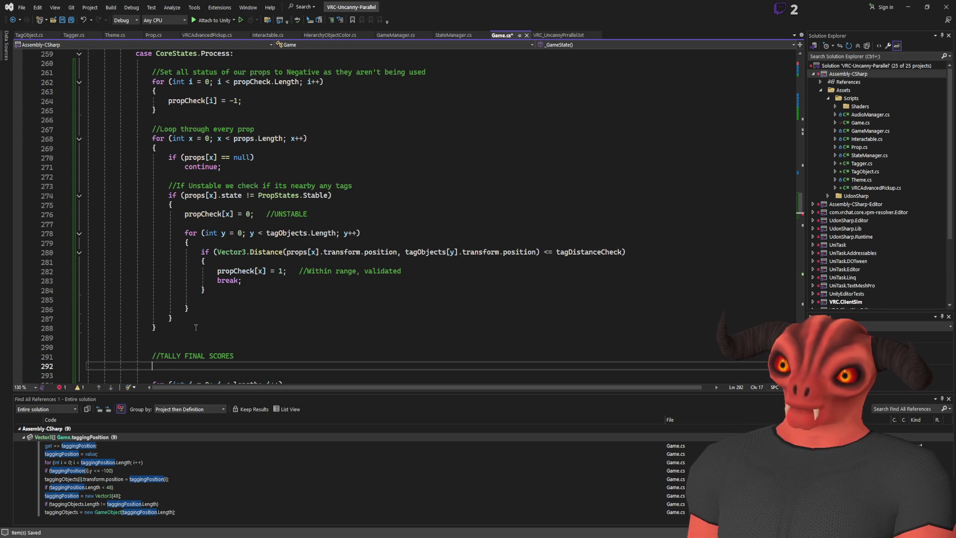
- Declare counters int Identified = 0;, int Missed = 0; and int WrongTag = 0;
{"action": "scroll", "coordinate": [196, 328], "scroll_direction": "down", "scroll_amount": 4}
{"action": "type", "text": "int "}
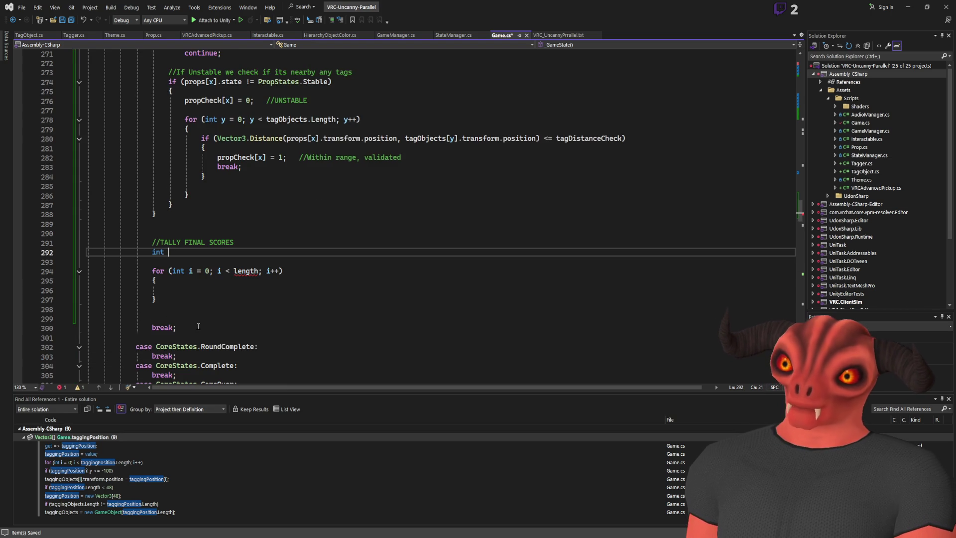
{"action": "type", "text": "Stable = 0"}
{"action": "key", "text": "BackSpace"}
{"action": "key", "text": "BackSpace"}
{"action": "key", "text": "BackSpace"}
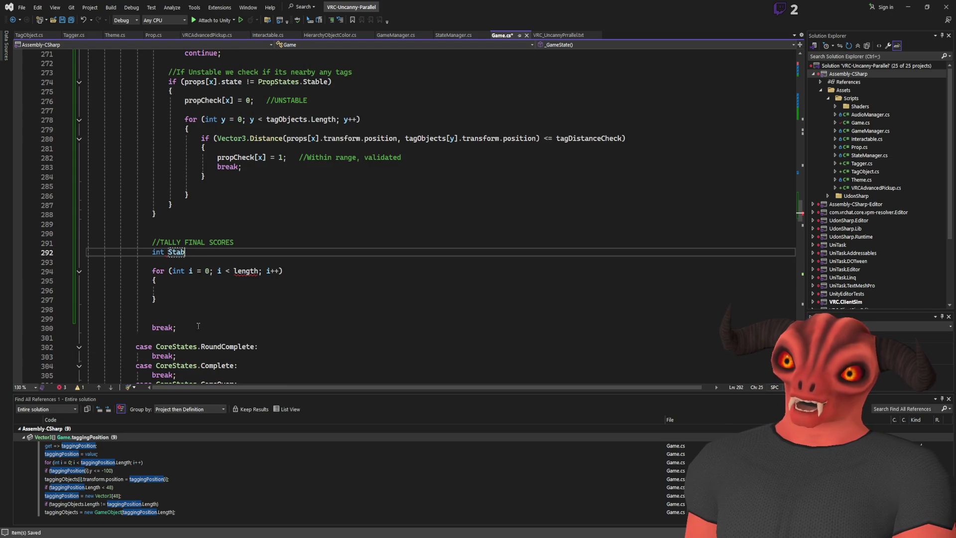
{"action": "type", "text": "entified = 0;"}
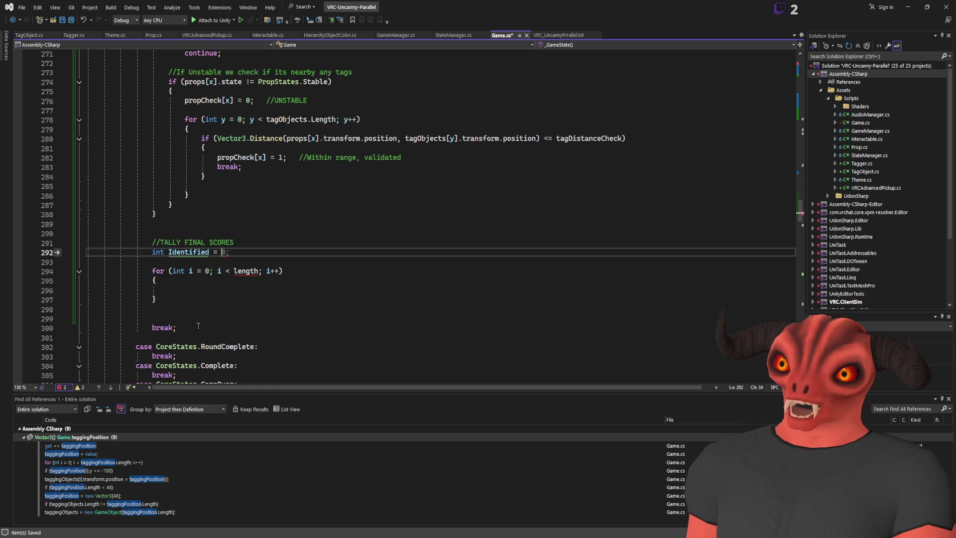
{"action": "key", "text": "Return"}
{"action": "type", "text": "int mi"}
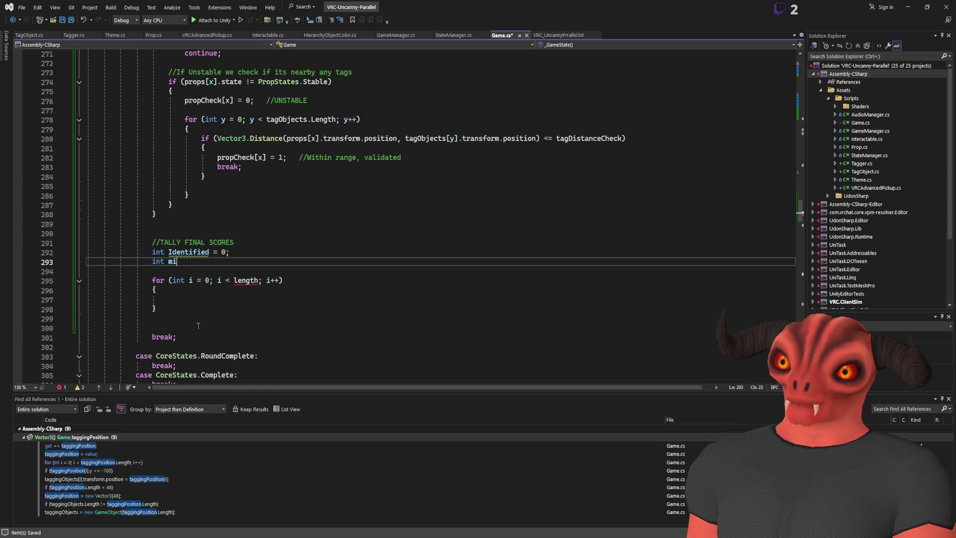
{"action": "type", "text": "sed "}
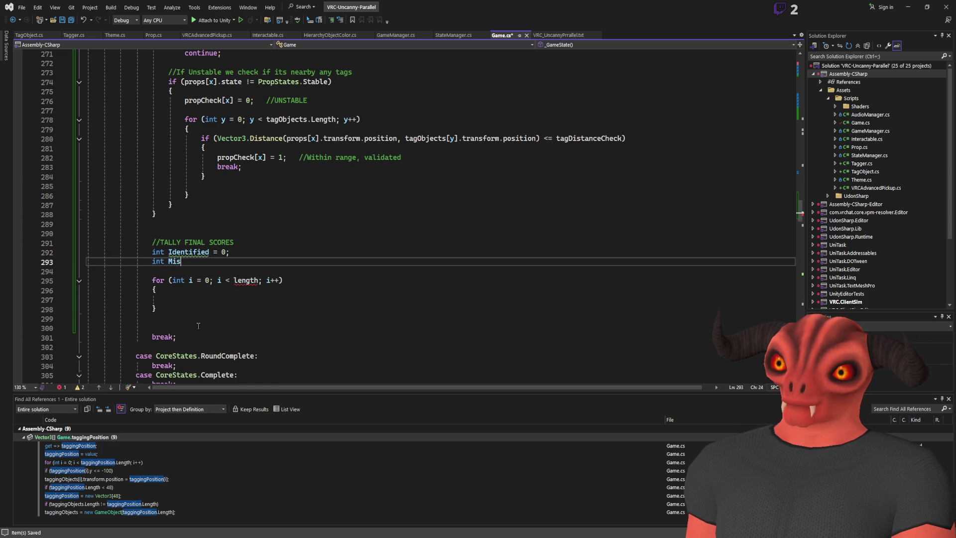
{"action": "type", "text": "= "}
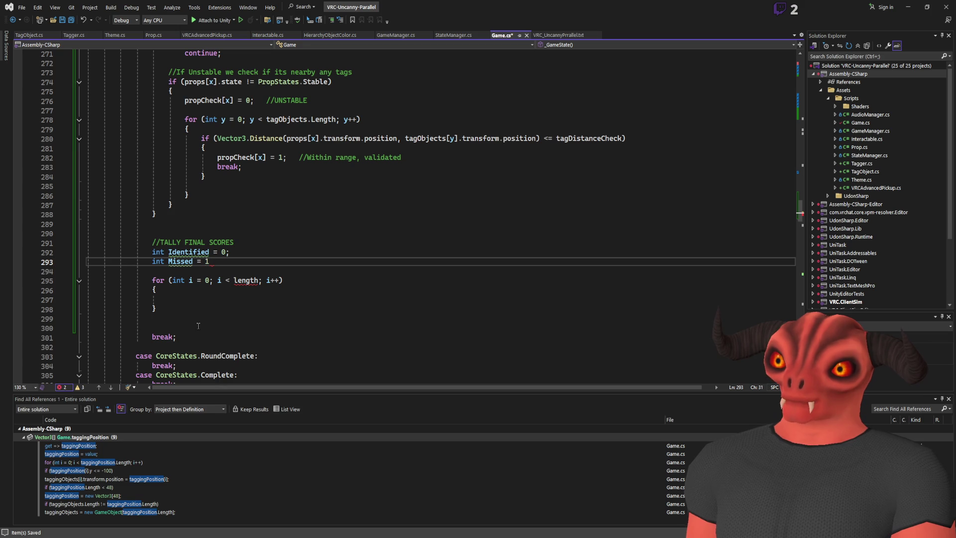
{"action": "type", "text": "0;"}
{"action": "key", "text": "Return"}
{"action": "type", "text": "int "}
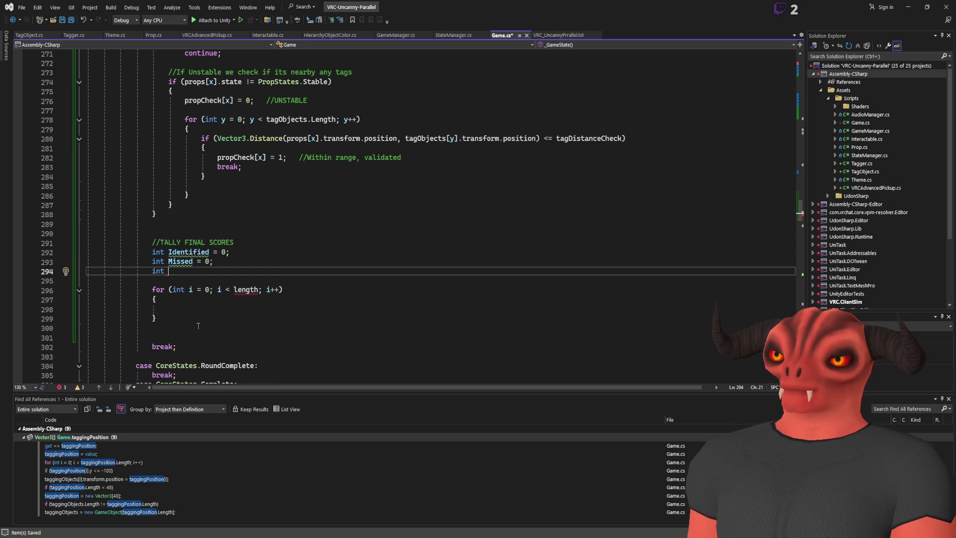
{"action": "type", "text": "Wrong Tag"}
{"action": "key", "text": "ctrl+Left"}
{"action": "key", "text": "BackSpace"}
{"action": "key", "text": "End"}
{"action": "type", "text": "= 0;"}
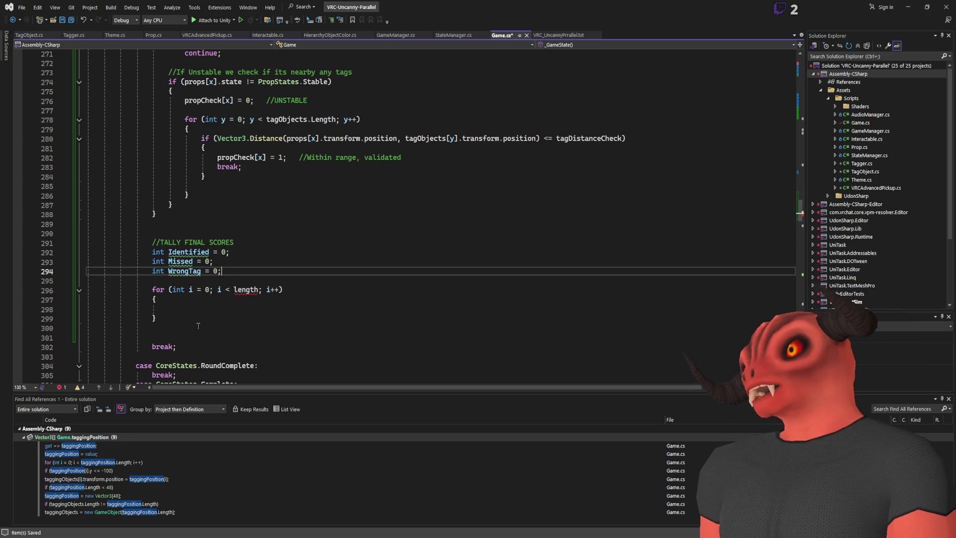
- Comment the counters //+12 ea, //-8 ea and //-16 ea, and save
{"action": "left_click", "coordinate": [279, 252]}
{"action": "type", "text": "//+12"}
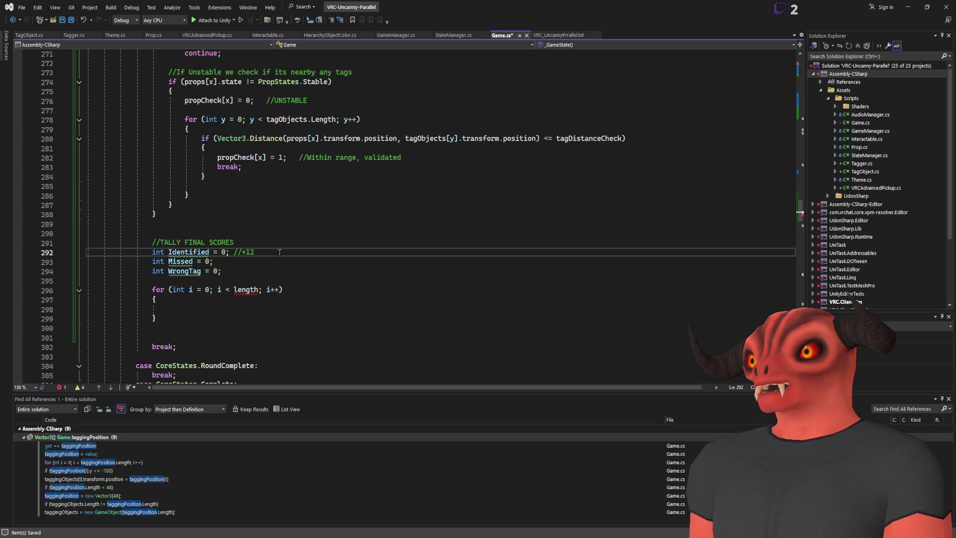
{"action": "key", "text": "Down"}
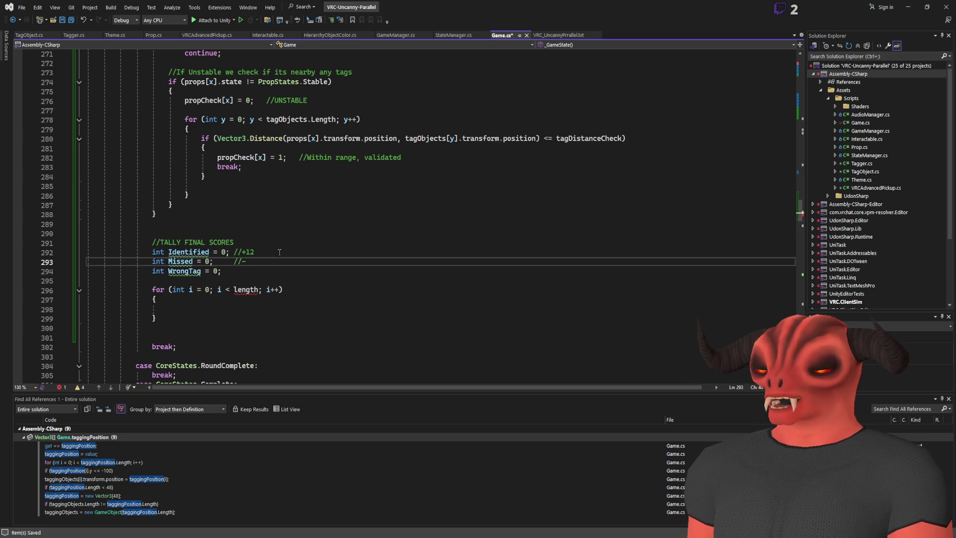
{"action": "key", "text": "Down"}
{"action": "type", "text": "-16"}
{"action": "key", "text": "Down"}
{"action": "key", "text": "Up"}
{"action": "left_click", "coordinate": [325, 255]}
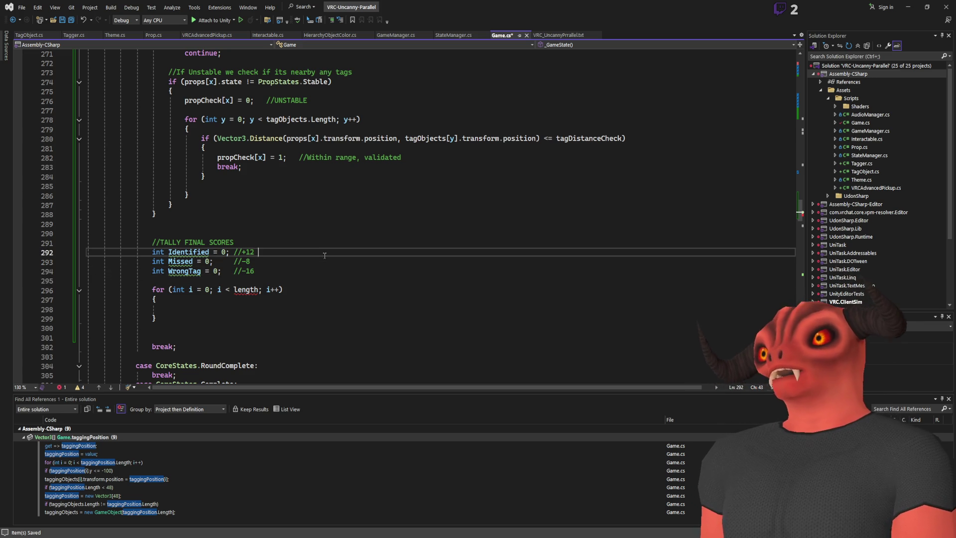
{"action": "type", "text": "ee"}
{"action": "key", "text": "Down"}
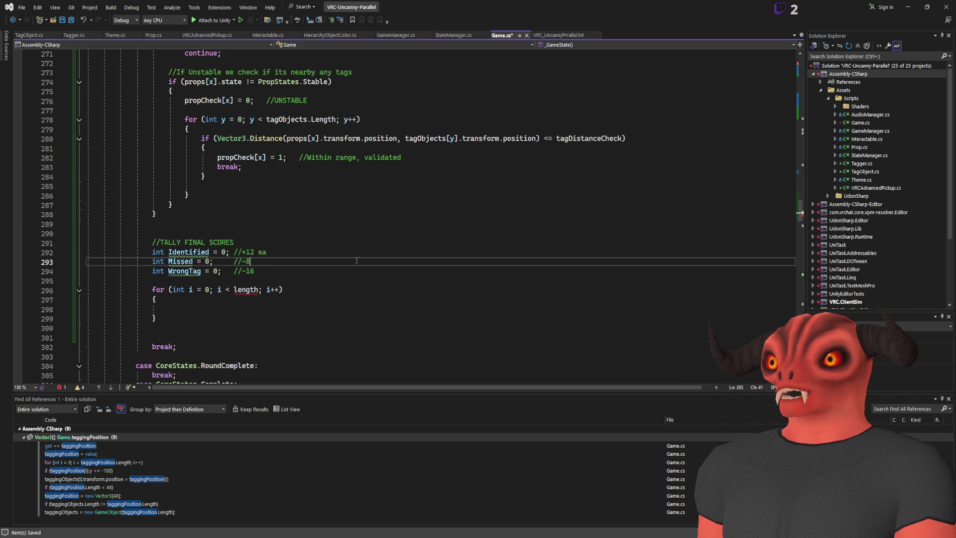
{"action": "type", "text": "ea"}
{"action": "key", "text": "Down"}
{"action": "type", "text": "ea"}
{"action": "key", "text": "Up"}
{"action": "key", "text": "ctrl+s"}
{"action": "key", "text": "Down"}
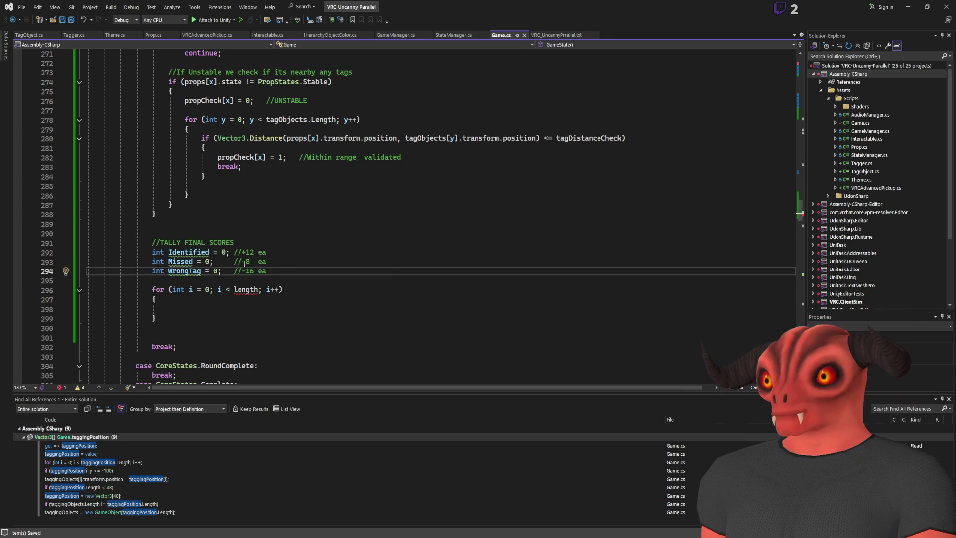
{"action": "scroll", "coordinate": [263, 275], "scroll_direction": "up", "scroll_amount": 3}
- Copy the propCheck declaration above tagObjects and rename the copy tagChecks
{"action": "scroll", "coordinate": [271, 188], "scroll_direction": "up", "scroll_amount": 5}
{"action": "scroll", "coordinate": [271, 188], "scroll_direction": "up", "scroll_amount": 20}
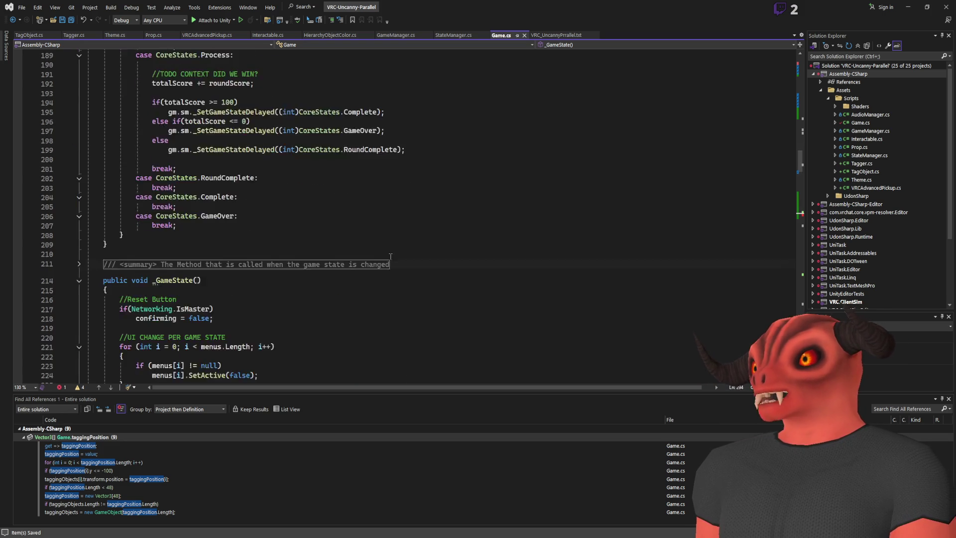
{"action": "scroll", "coordinate": [406, 264], "scroll_direction": "up", "scroll_amount": 10}
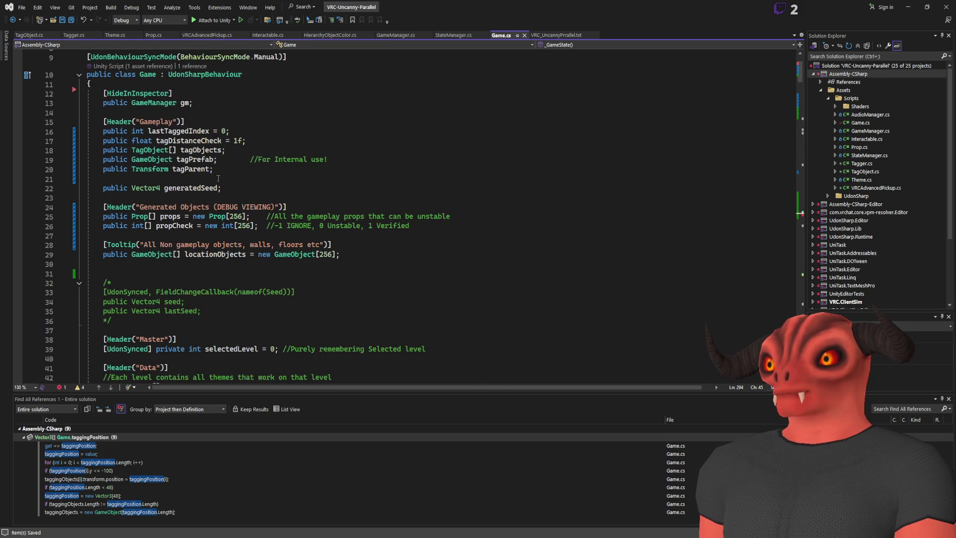
{"action": "scroll", "coordinate": [218, 178], "scroll_direction": "up", "scroll_amount": 2}
{"action": "double_click", "coordinate": [216, 198]}
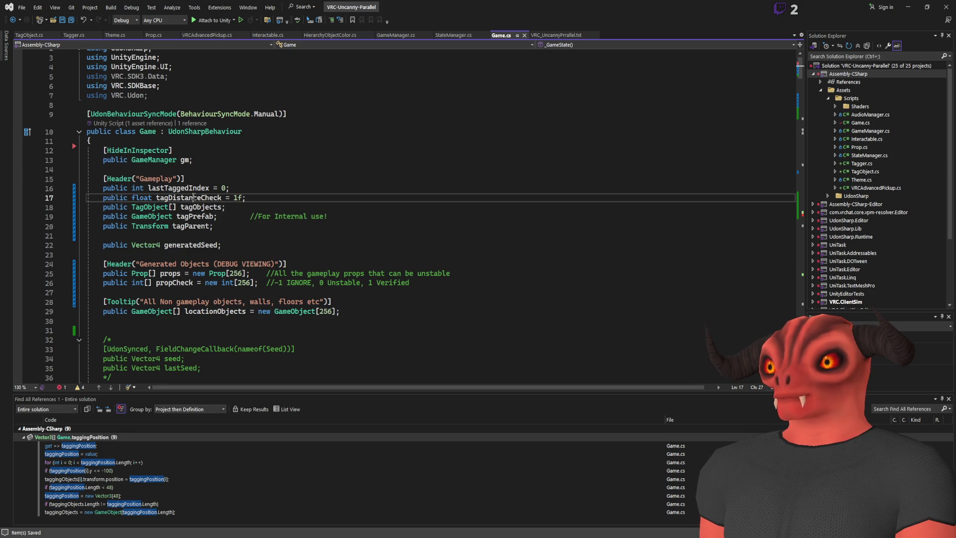
{"action": "key", "text": "Down"}
{"action": "key", "text": "Down"}
{"action": "key", "text": "Down"}
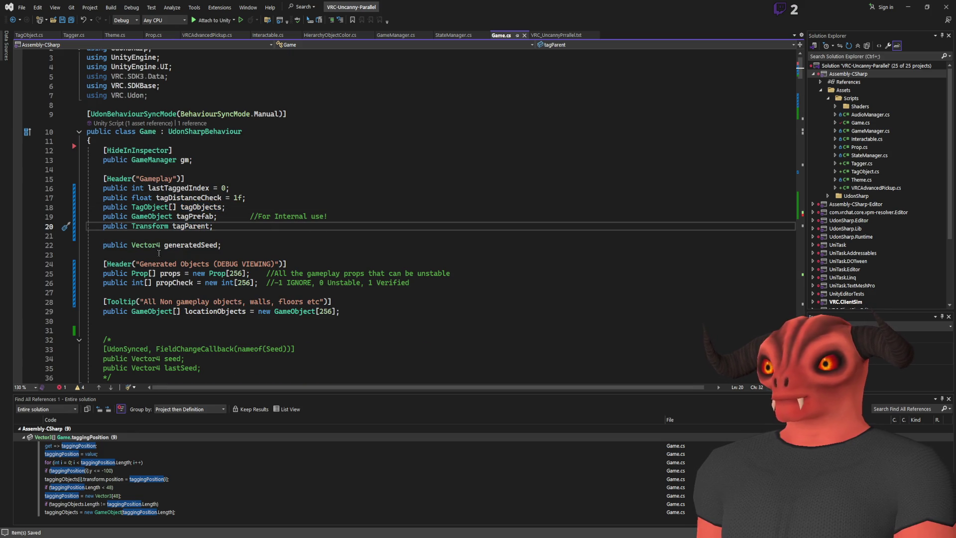
{"action": "left_click", "coordinate": [440, 282]}
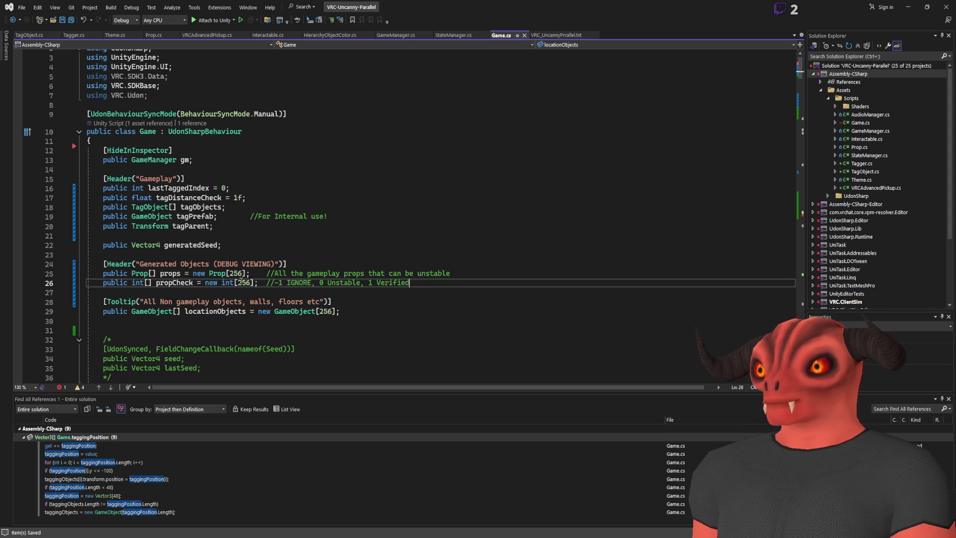
{"action": "key", "text": "ctrl+c"}
{"action": "left_click", "coordinate": [239, 207]}
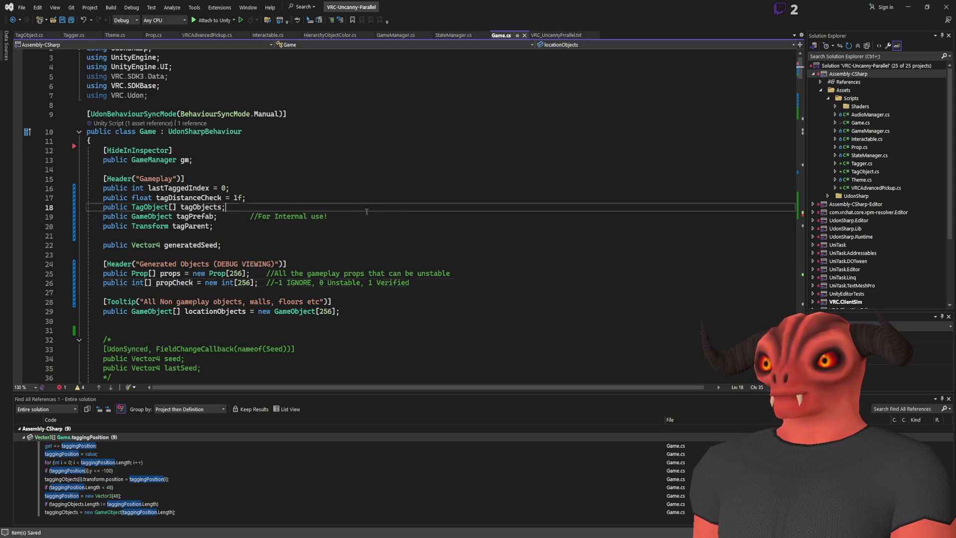
{"action": "key", "text": "ctrl+v"}
{"action": "double_click", "coordinate": [175, 207]}
{"action": "type", "text": "tagChecks"}
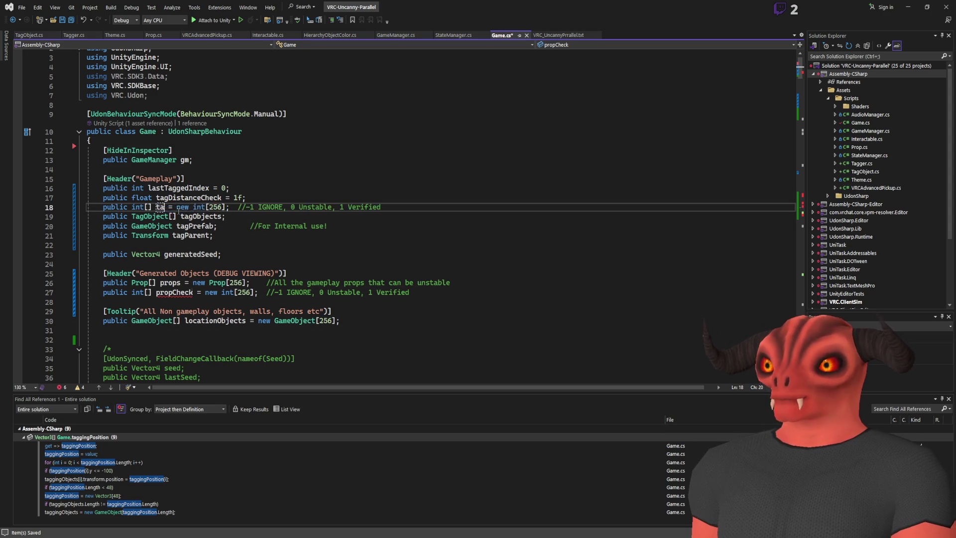
- Search Game.cs for tagObjects and jump to its next usage
{"action": "key", "text": "Down"}
{"action": "key", "text": "End"}
{"action": "key", "text": "ctrl+f"}
{"action": "key", "text": "Return"}
{"action": "key", "text": "Return"}
{"action": "key", "text": "Return"}
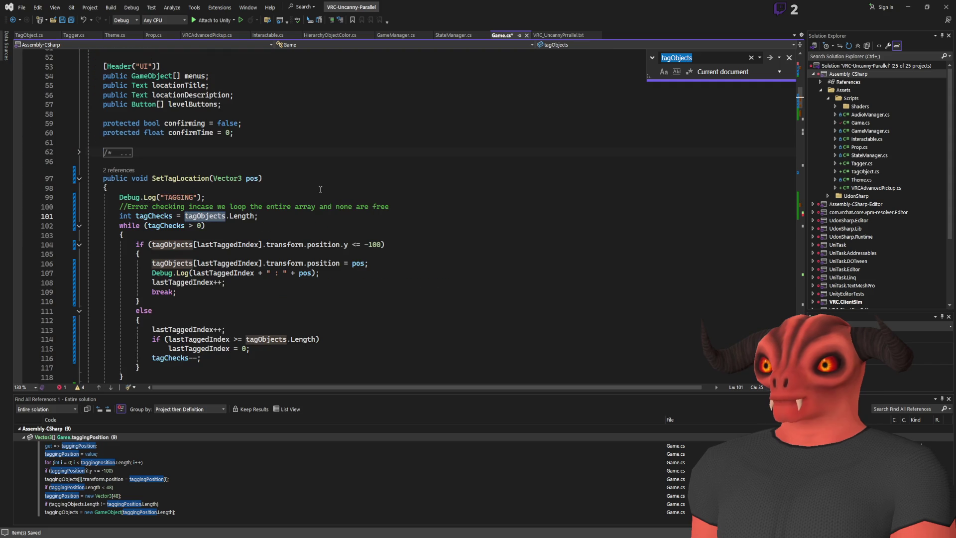
- In OnValidate add if(tagChecks.Length != tagObjects.Length) tagChecks = new int[tagObjects.Length]; and save
{"action": "key", "text": "Return"}
{"action": "key", "text": "Return"}
{"action": "key", "text": "Return"}
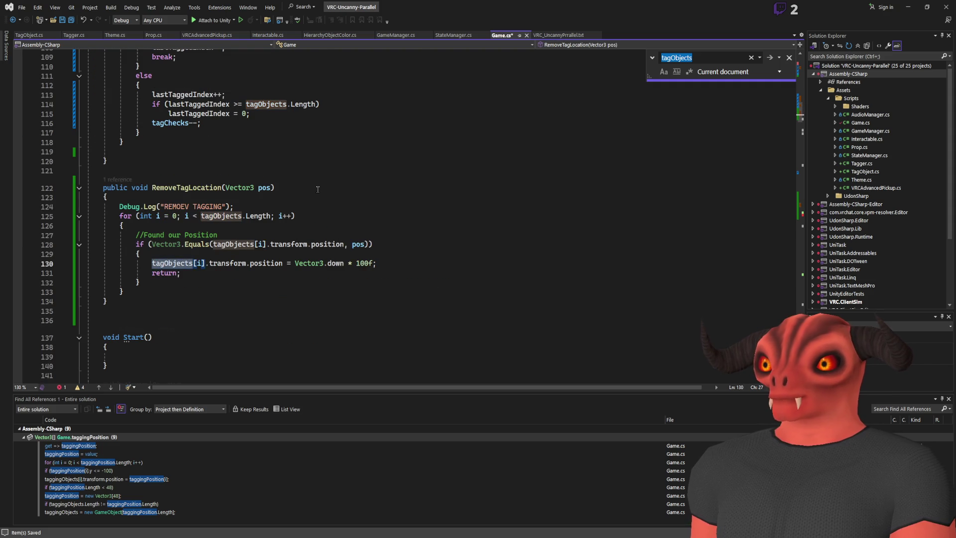
{"action": "scroll", "coordinate": [349, 182], "scroll_direction": "down", "scroll_amount": 10}
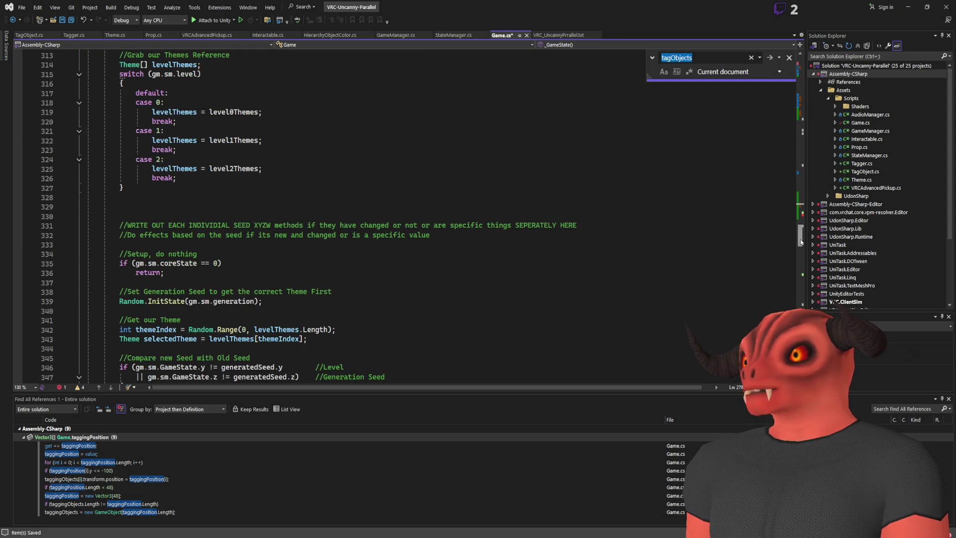
{"action": "scroll", "coordinate": [360, 177], "scroll_direction": "down", "scroll_amount": 20}
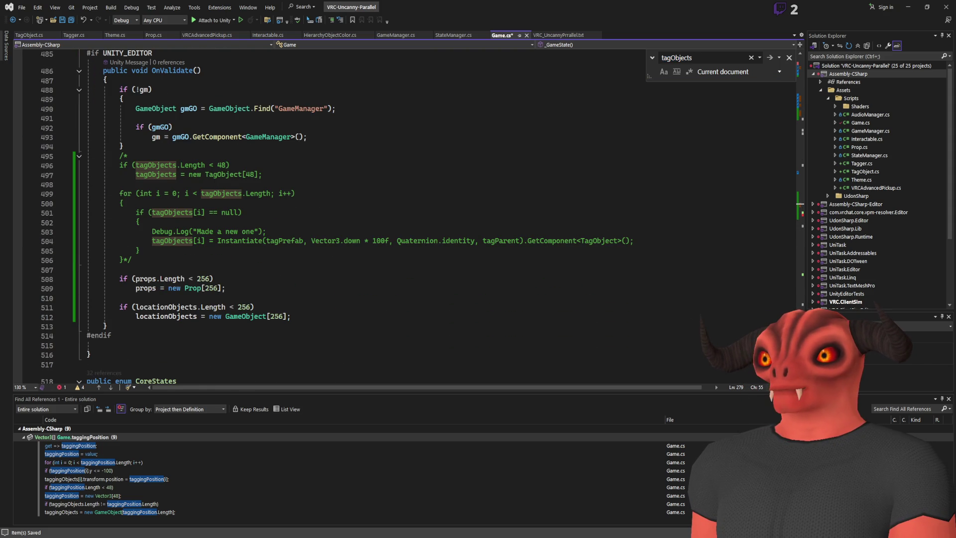
{"action": "left_click", "coordinate": [230, 269]}
{"action": "key", "text": "Return"}
{"action": "key", "text": "Return"}
{"action": "key", "text": "Up"}
{"action": "type", "text": "if(tagchecks.Length != "}
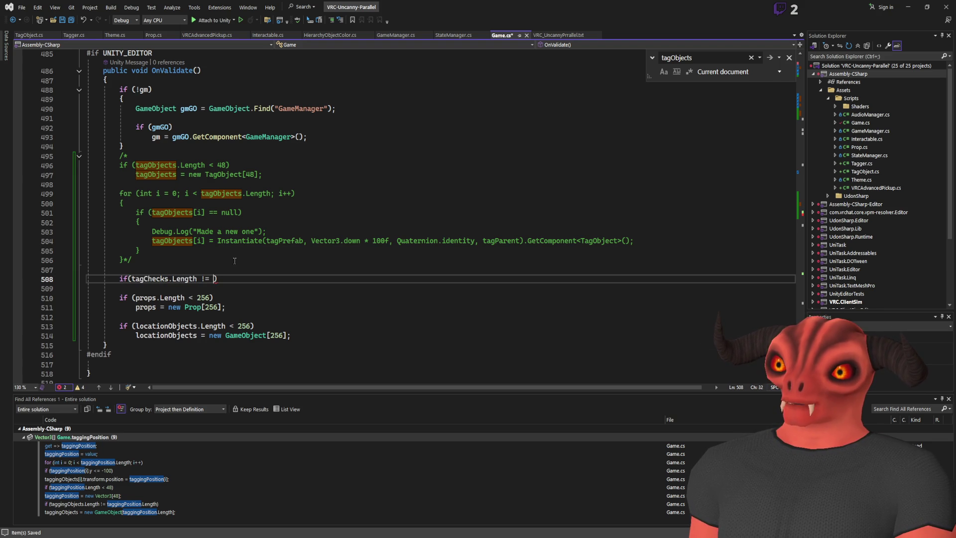
{"action": "type", "text": "tagObjects.Length"}
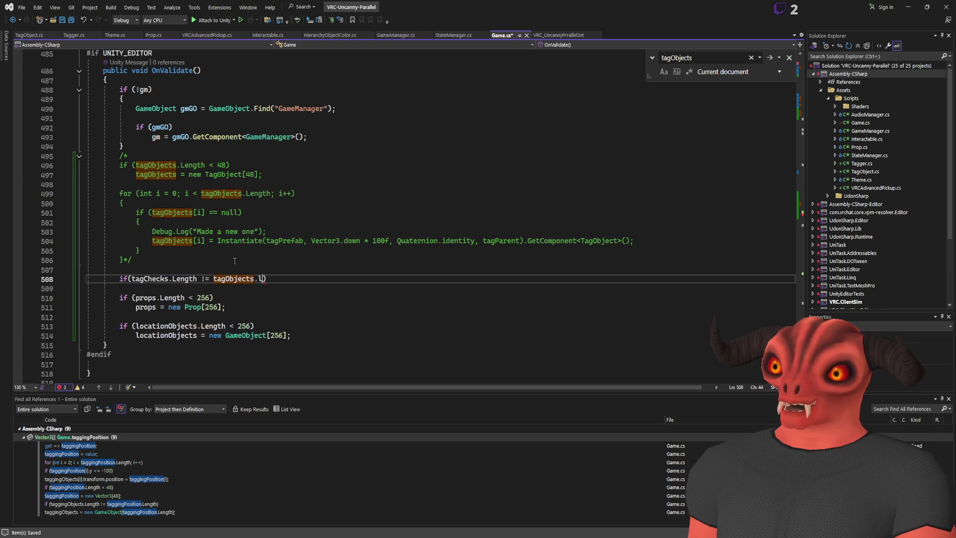
{"action": "type", "text": ")"}
{"action": "key", "text": "Return"}
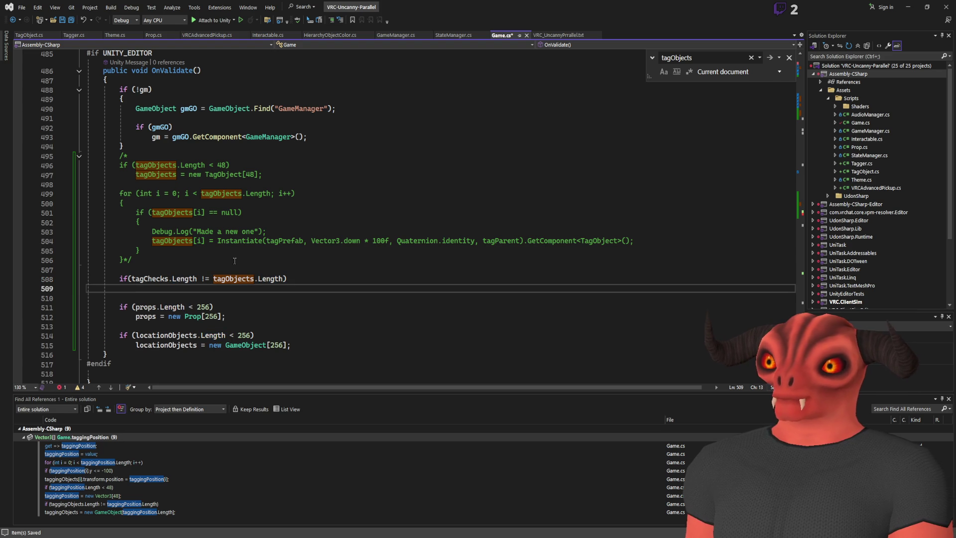
{"action": "type", "text": "tagChecks"}
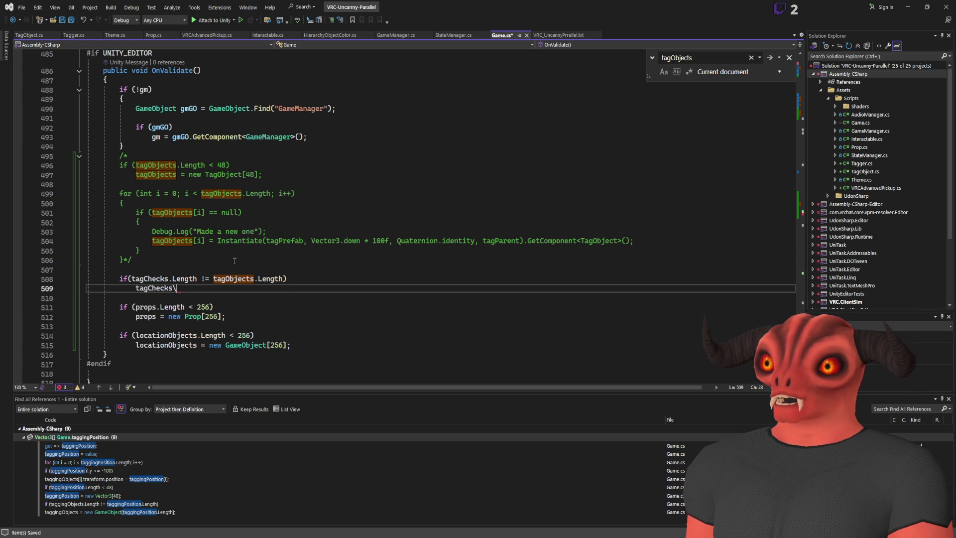
{"action": "type", "text": " = new int"}
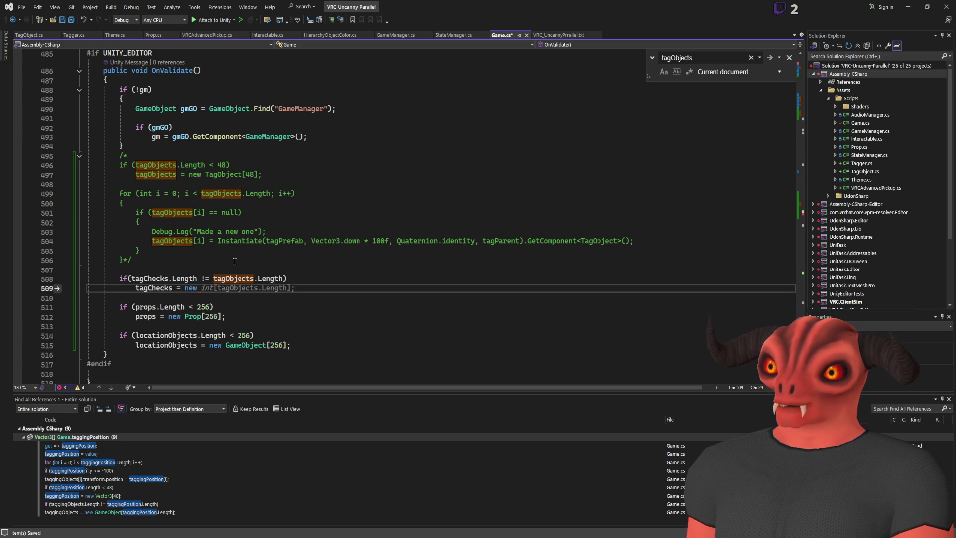
{"action": "key", "text": "Tab"}
{"action": "key", "text": "ctrl+s"}
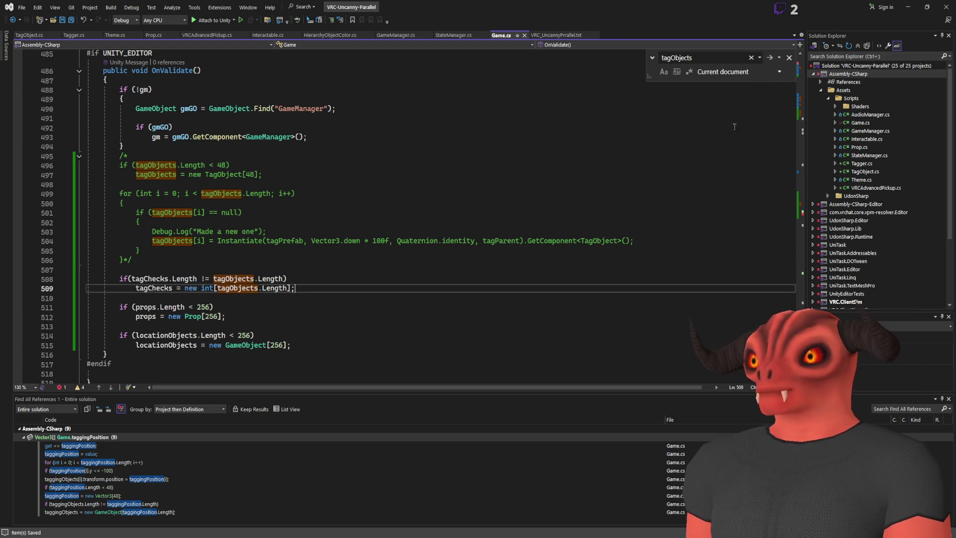
{"action": "key", "text": "Escape"}
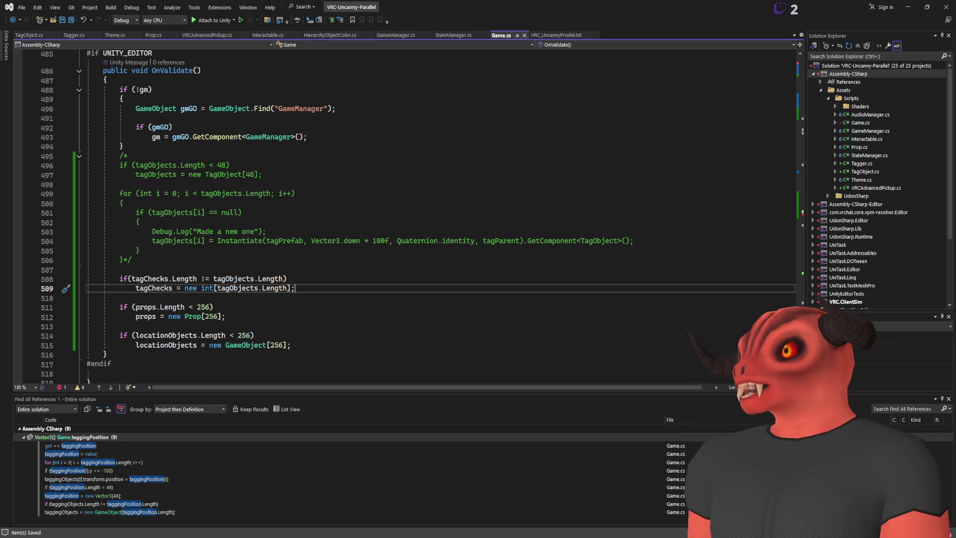
{"action": "scroll", "coordinate": [222, 193], "scroll_direction": "up", "scroll_amount": 20}
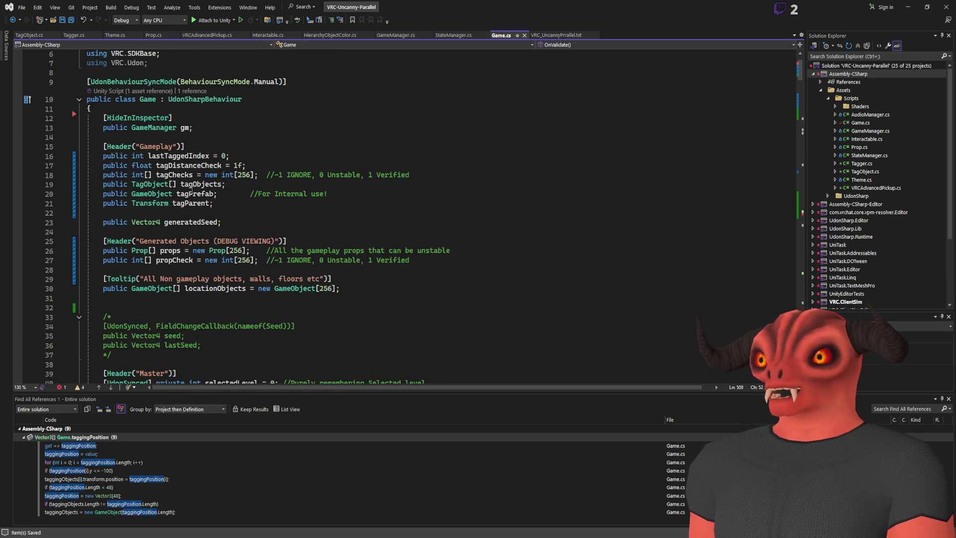
- Redeclare tagChecks as public bool[] tagChecks; commented true = In Range of Anomaly, false not
{"action": "left_click", "coordinate": [179, 175]}
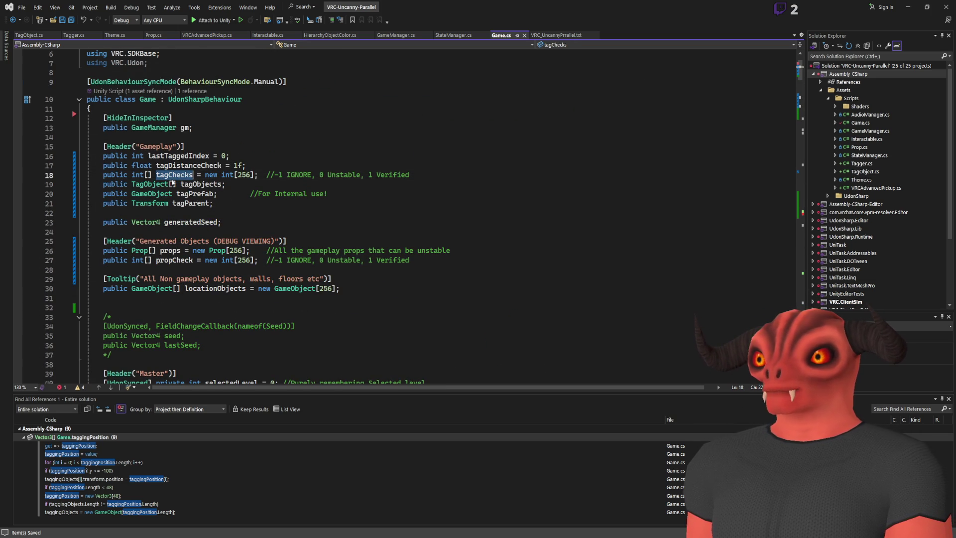
{"action": "double_click", "coordinate": [244, 175]}
{"action": "key", "text": "BackSpace"}
{"action": "key", "text": "BackSpace"}
{"action": "key", "text": "BackSpace"}
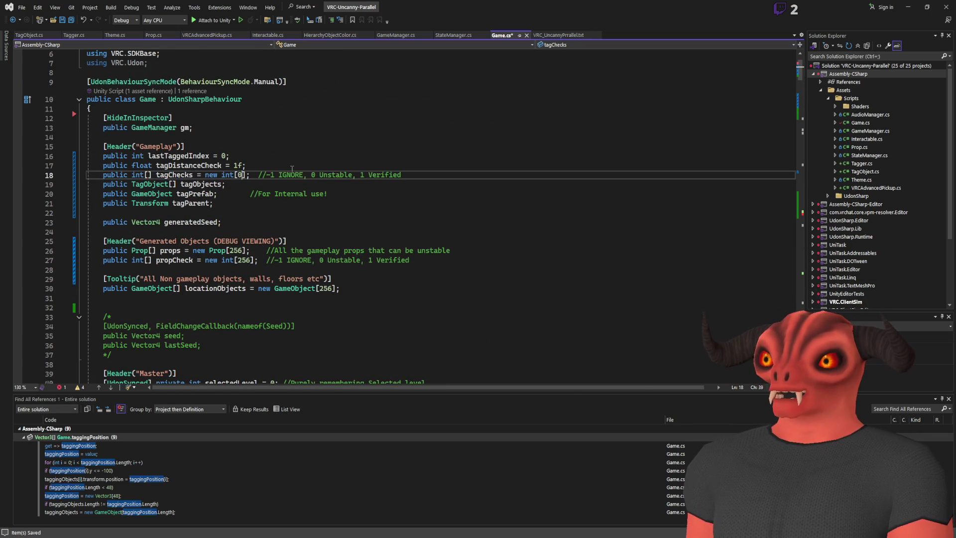
{"action": "key", "text": "BackSpace"}
{"action": "key", "text": "BackSpace"}
{"action": "key", "text": "BackSpace"}
{"action": "key", "text": "Delete"}
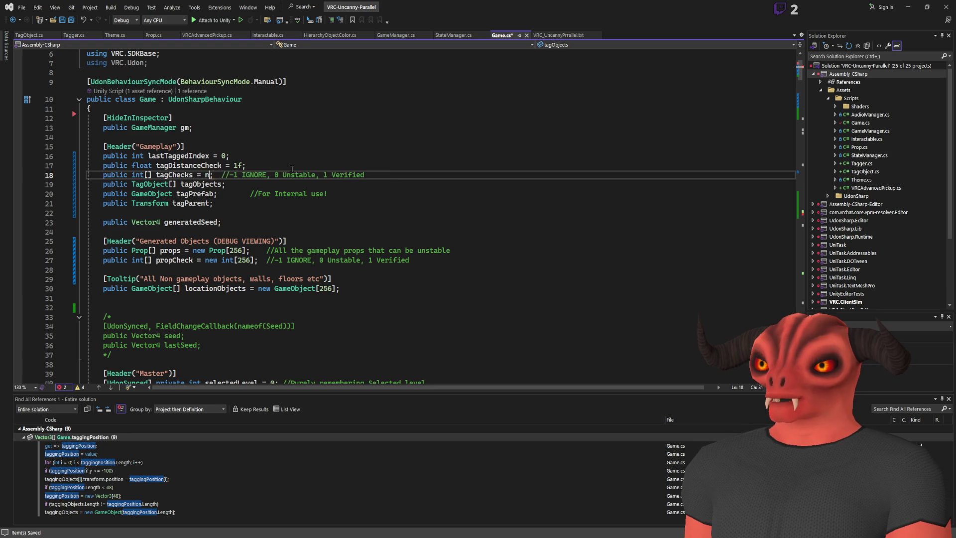
{"action": "left_click", "coordinate": [388, 174]}
{"action": "left_click_drag", "start_coordinate": [214, 174], "coordinate": [377, 174]}
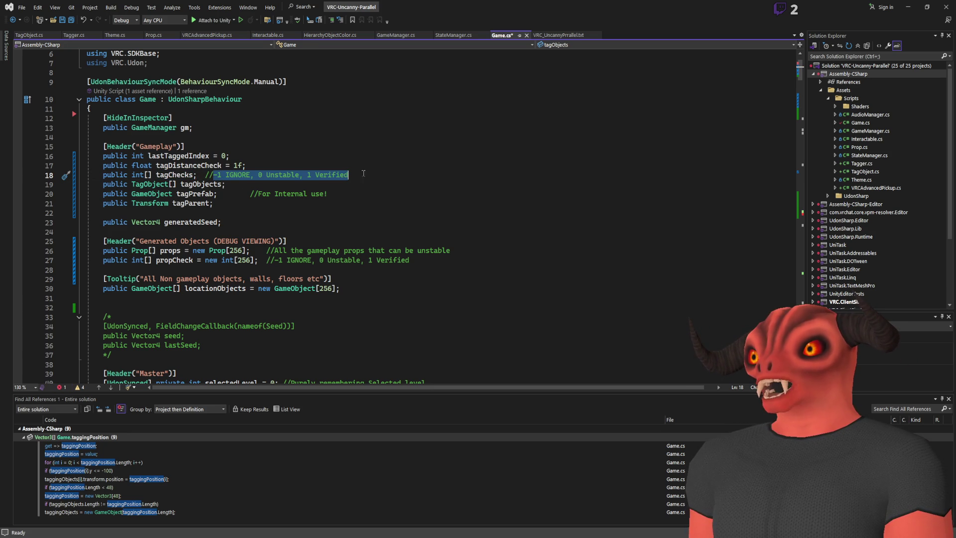
{"action": "double_click", "coordinate": [140, 175]}
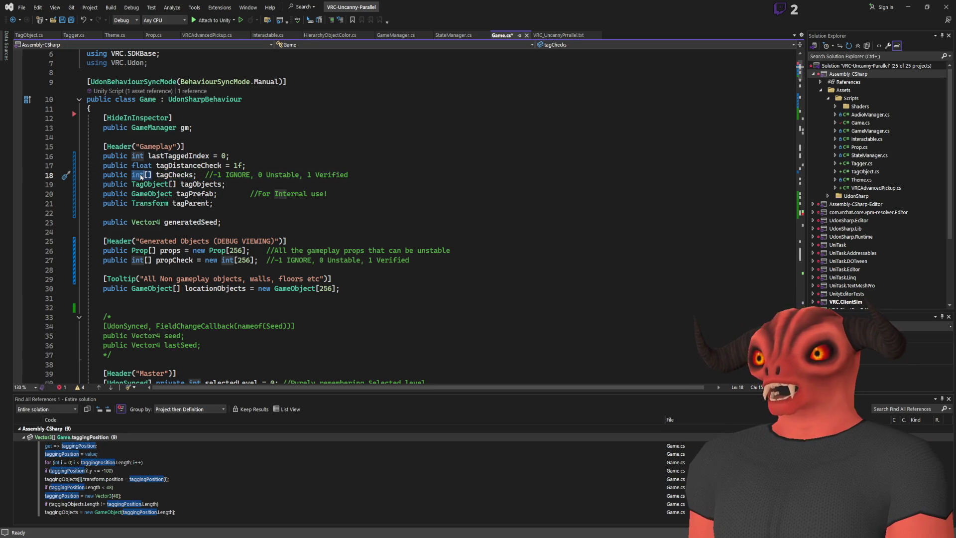
{"action": "type", "text": "bool"}
{"action": "left_click_drag", "start_coordinate": [218, 175], "coordinate": [414, 175]}
{"action": "key", "text": "BackSpace"}
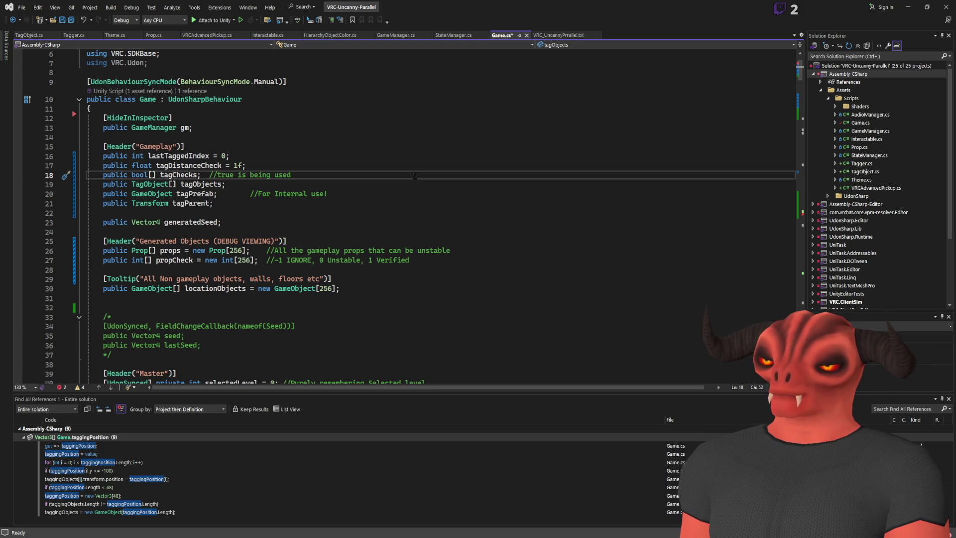
{"action": "key", "text": "BackSpace"}
{"action": "key", "text": "BackSpace"}
{"action": "key", "text": "BackSpace"}
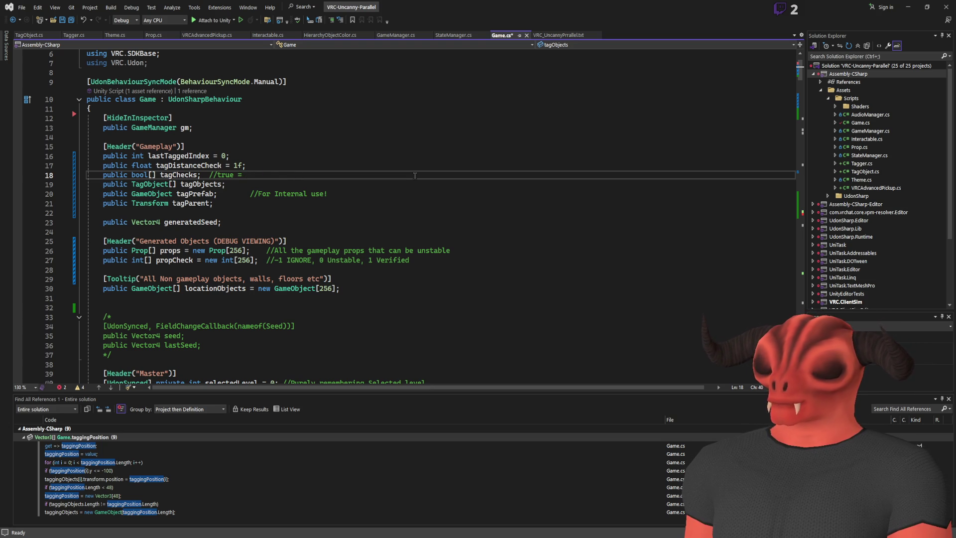
{"action": "type", "text": "In Range of"}
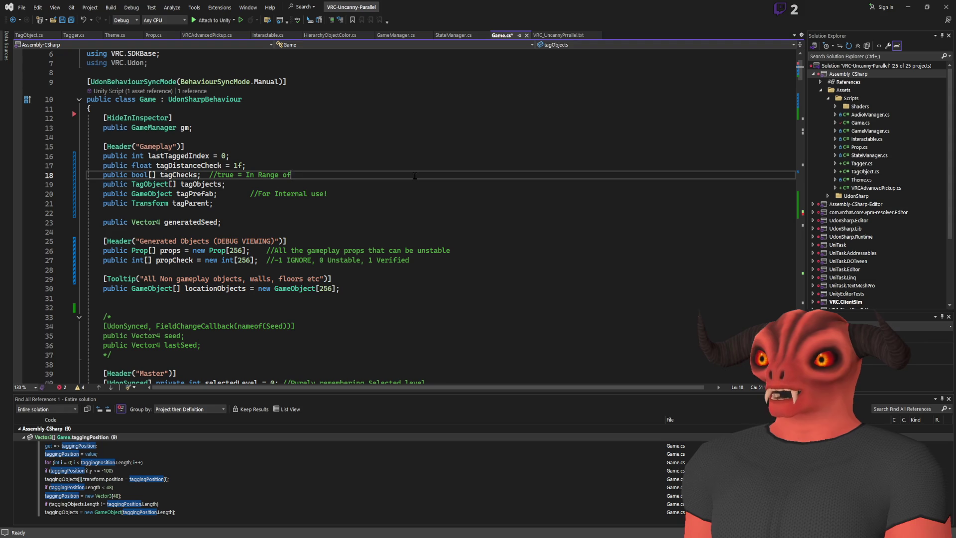
{"action": "type", "text": " Anomaly, false not in r"}
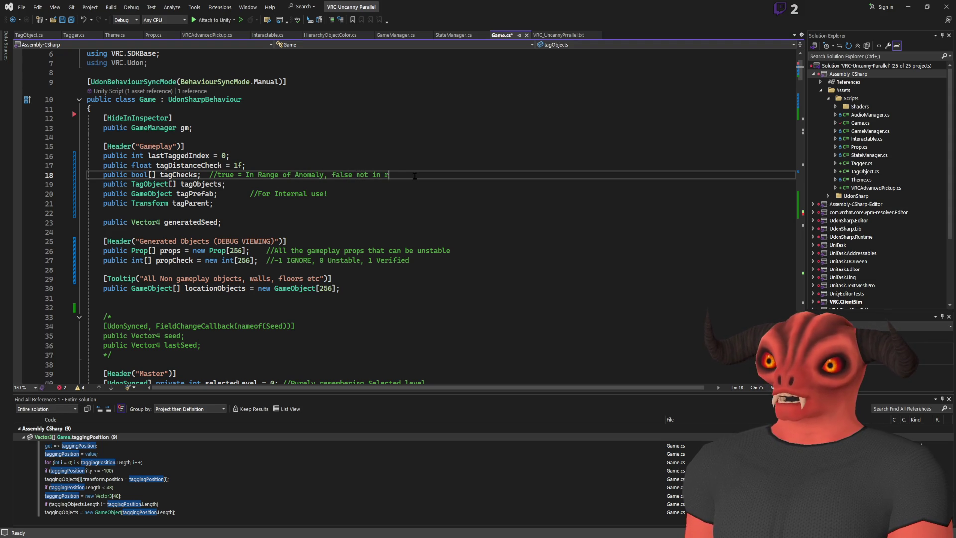
{"action": "type", "text": "ange of anything"}
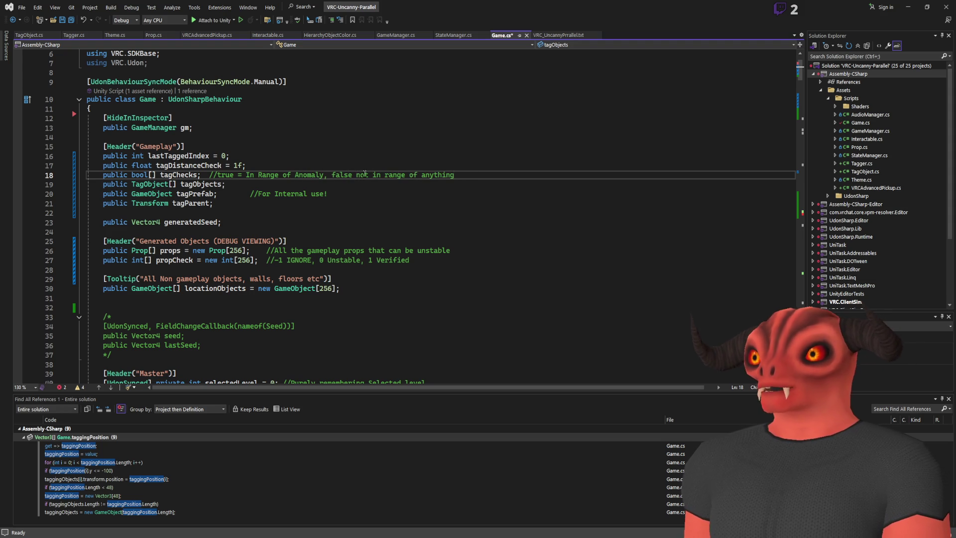
- Change the OnValidate resize to new bool[tagObjects.Length], then search for tagObjects
{"action": "left_click", "coordinate": [169, 174]}
{"action": "key", "text": "ctrl+shift+Down"}
{"action": "key", "text": "ctrl+shift+Down"}
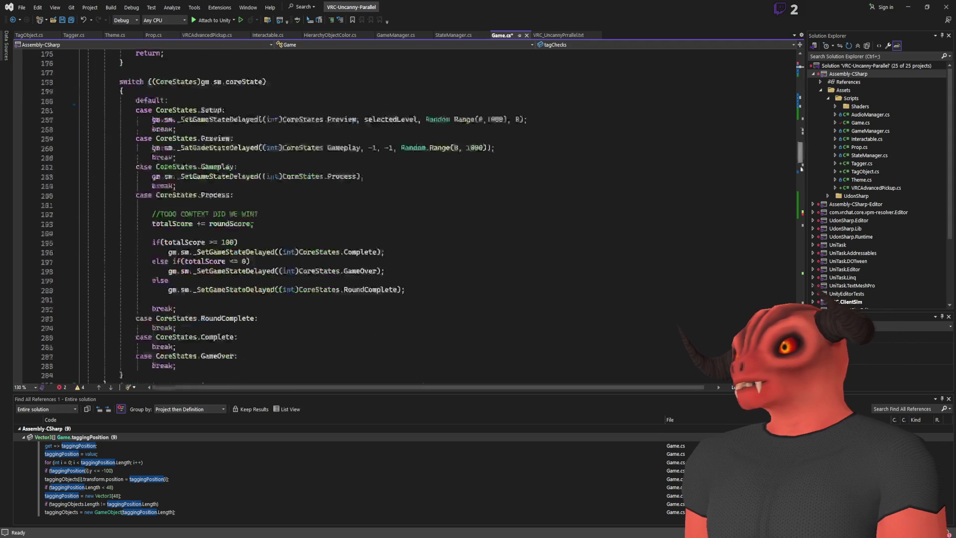
{"action": "double_click", "coordinate": [209, 167]}
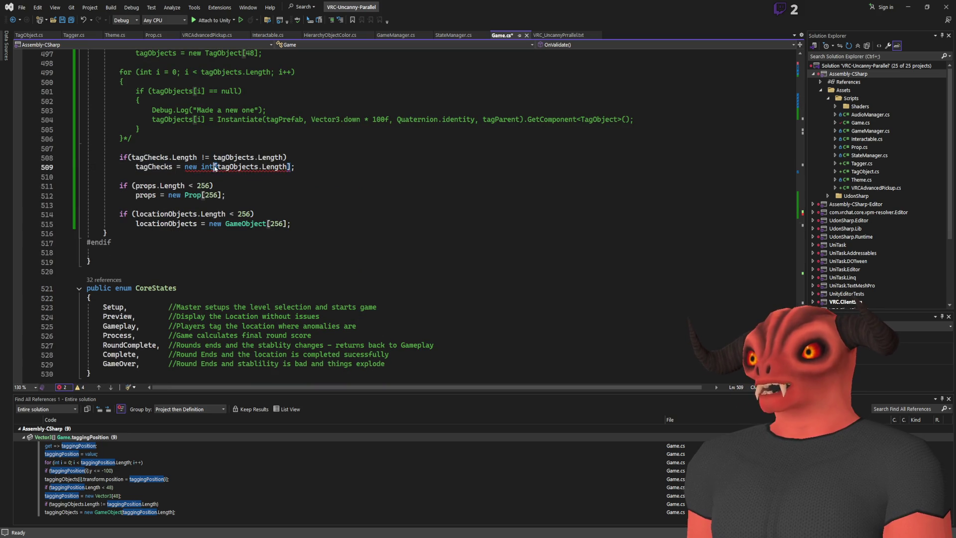
{"action": "type", "text": "bool"}
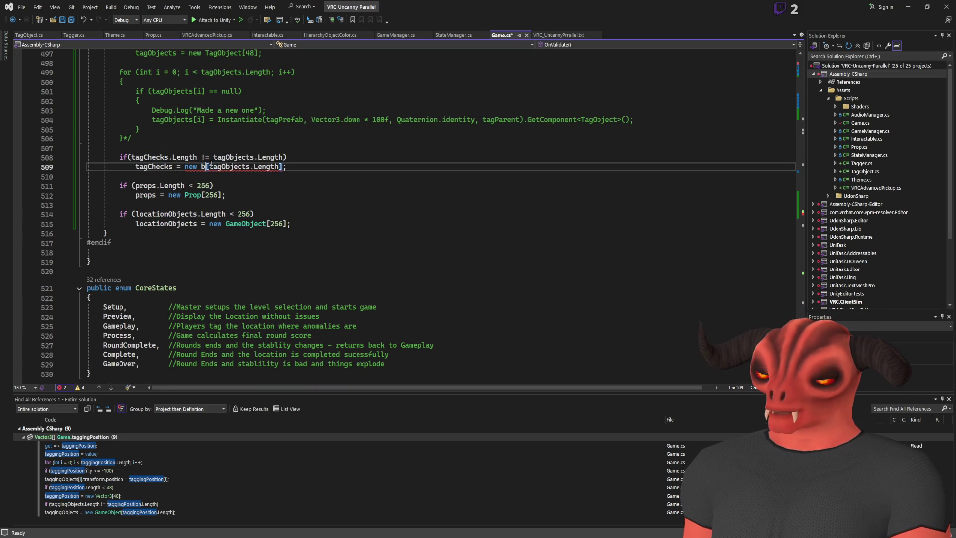
{"action": "double_click", "coordinate": [241, 166]}
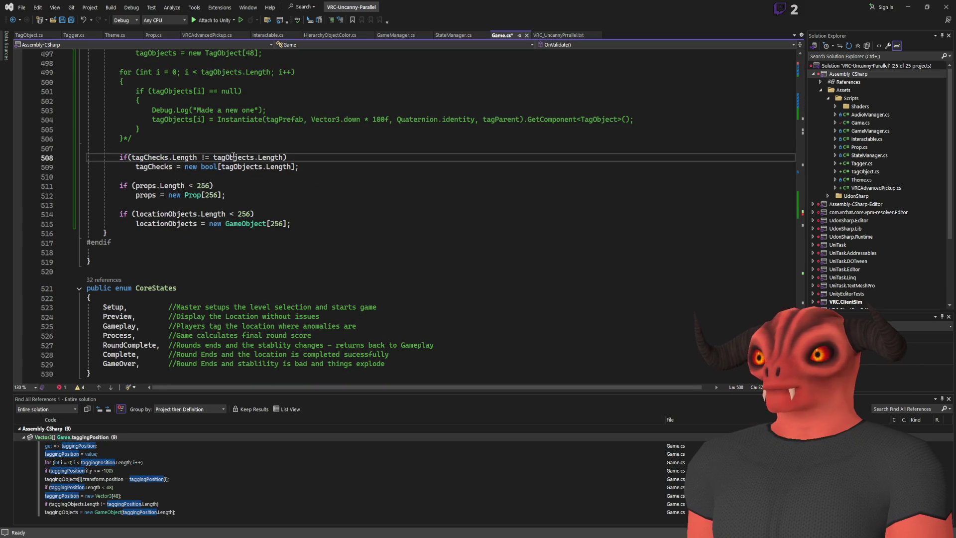
{"action": "key", "text": "ctrl+f"}
{"action": "key", "text": "Return"}
{"action": "scroll", "coordinate": [292, 151], "scroll_direction": "down", "scroll_amount": 20}
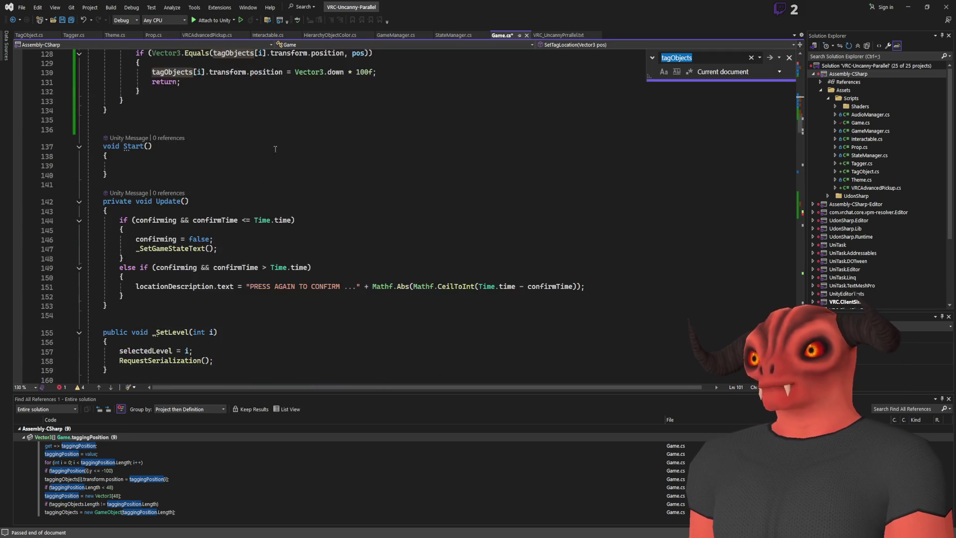
- Add 'tagChecks[y] = true;' inside the in-range block, just before propCheck[x] = 1
{"action": "scroll", "coordinate": [292, 151], "scroll_direction": "down", "scroll_amount": 7}
{"action": "scroll", "coordinate": [269, 189], "scroll_direction": "up", "scroll_amount": 10}
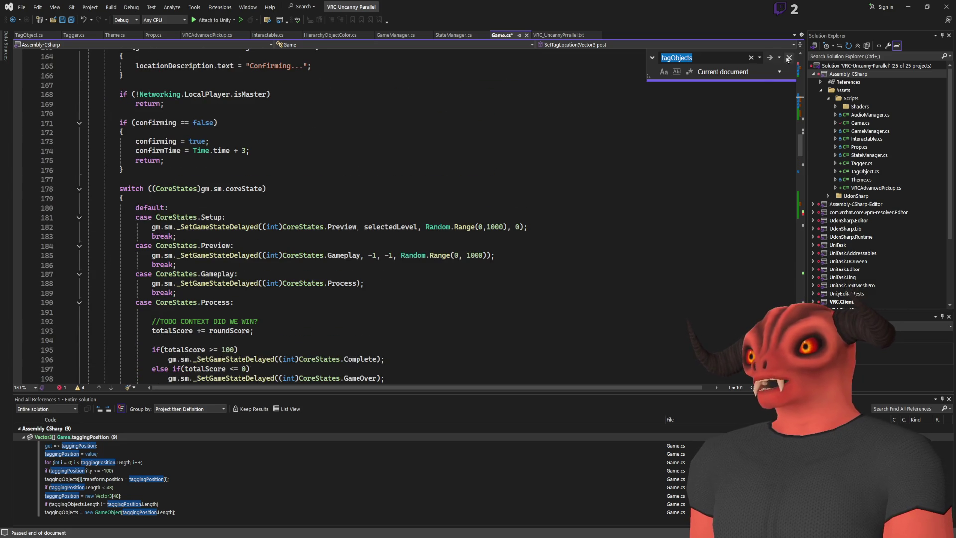
{"action": "key", "text": "Escape"}
{"action": "scroll", "coordinate": [251, 231], "scroll_direction": "down", "scroll_amount": 5}
{"action": "scroll", "coordinate": [251, 231], "scroll_direction": "down", "scroll_amount": 20}
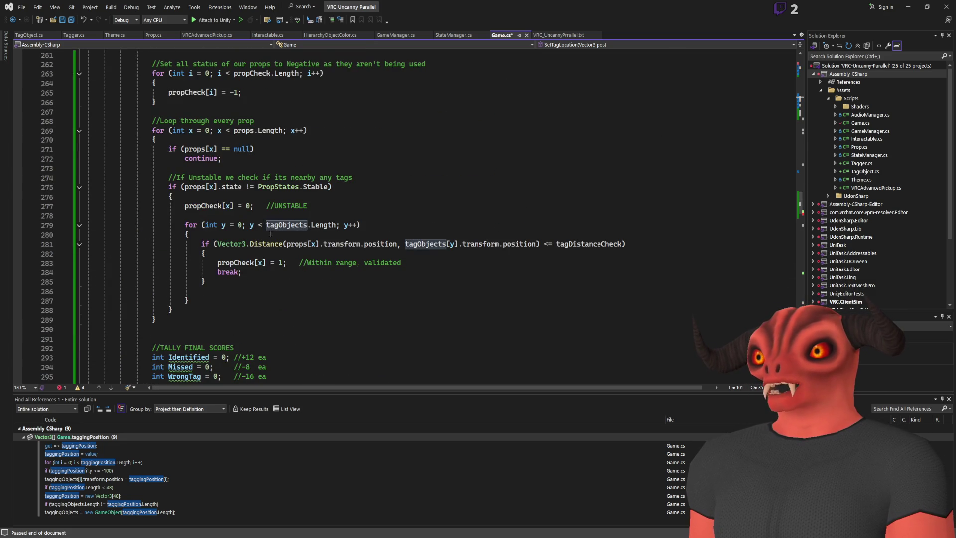
{"action": "left_click", "coordinate": [253, 225]}
{"action": "left_click", "coordinate": [237, 262]}
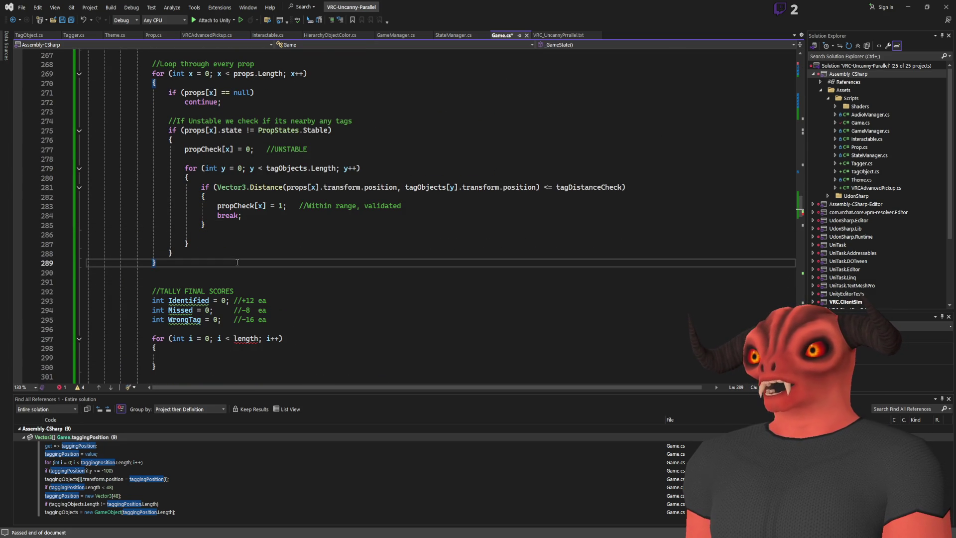
{"action": "scroll", "coordinate": [237, 262], "scroll_direction": "up", "scroll_amount": 1}
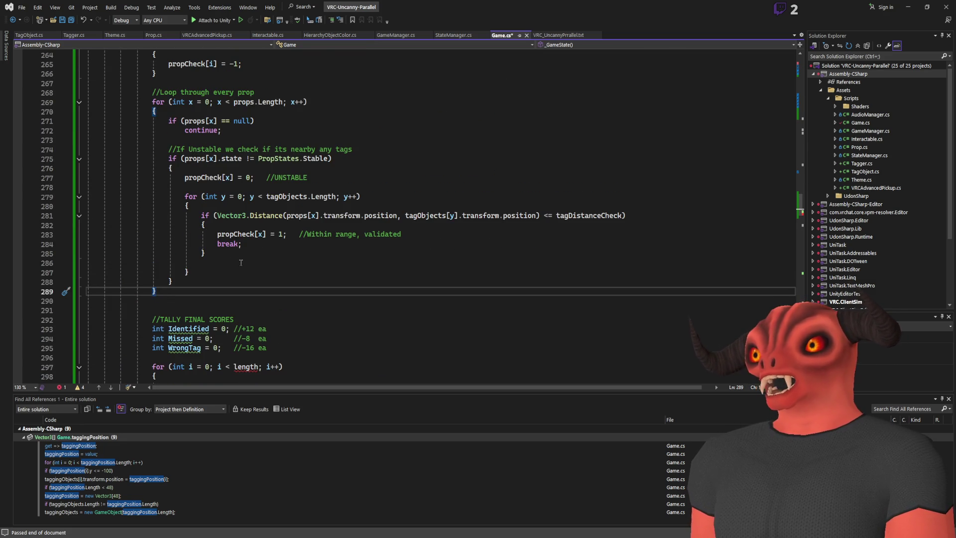
{"action": "key", "text": "Return"}
{"action": "key", "text": "Return"}
{"action": "key", "text": "BackSpace"}
{"action": "key", "text": "BackSpace"}
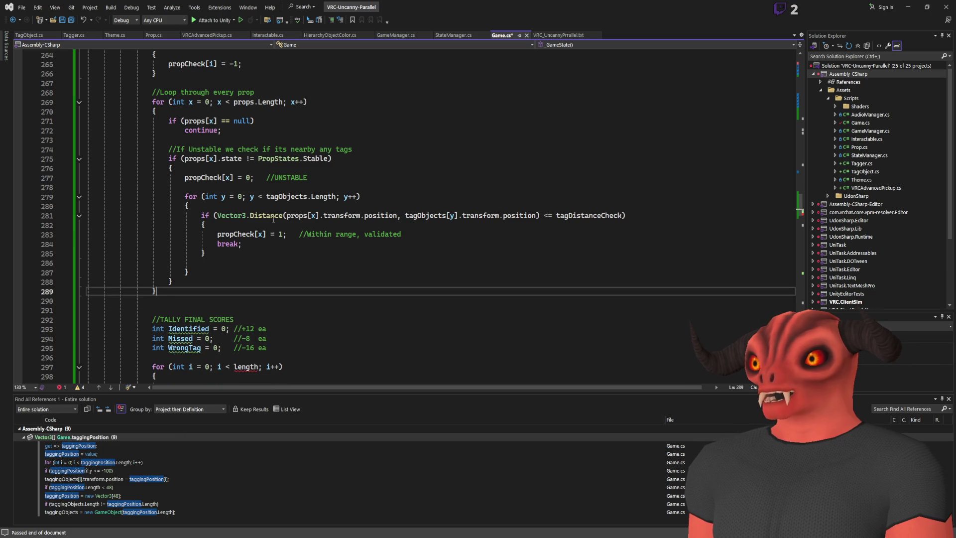
{"action": "left_click", "coordinate": [259, 207]}
{"action": "left_click", "coordinate": [252, 227]}
{"action": "key", "text": "Return"}
{"action": "key", "text": "Return"}
{"action": "key", "text": "Up"}
{"action": "type", "text": "tagChecks["}
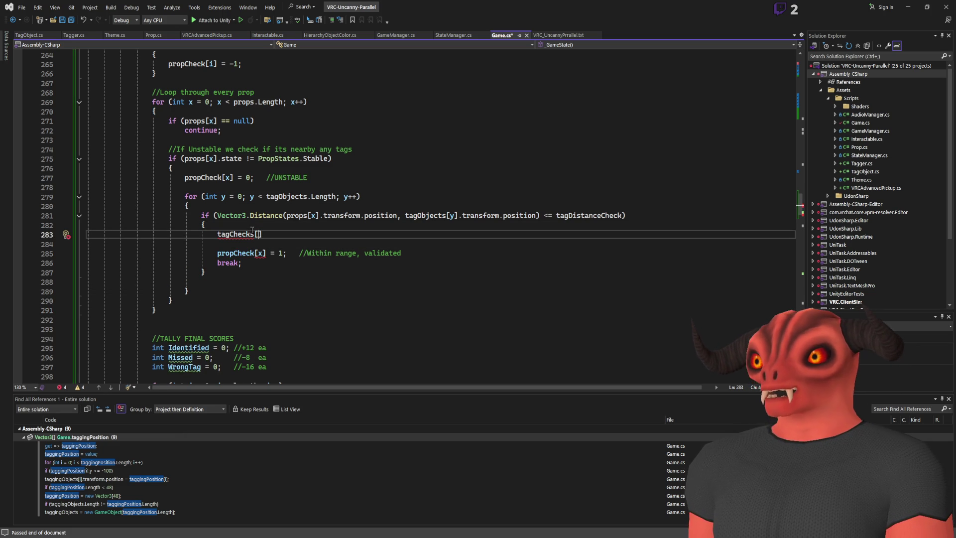
{"action": "type", "text": "y] = t"}
{"action": "key", "text": "Tab"}
{"action": "key", "text": "Delete"}
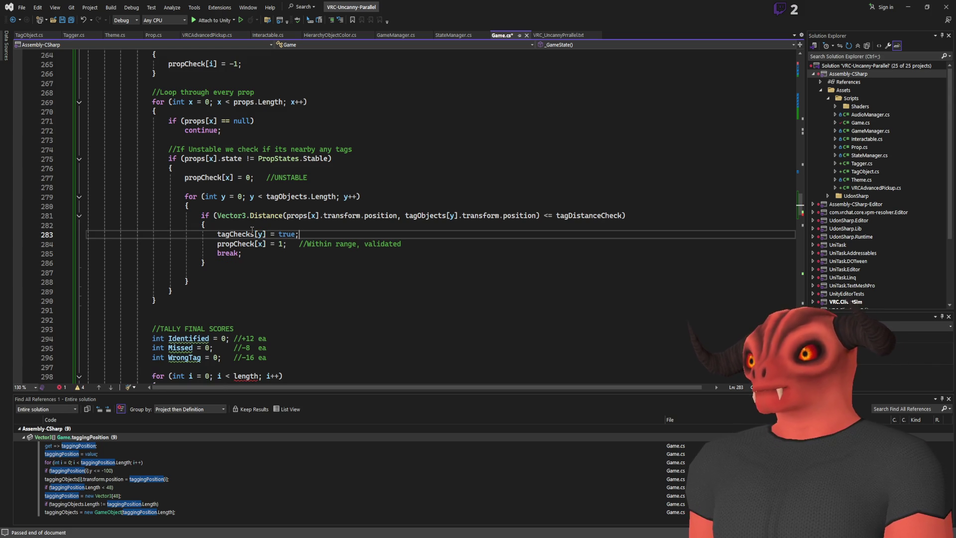
- Search the file for tagChecks to locate its declaration
{"action": "double_click", "coordinate": [252, 233]}
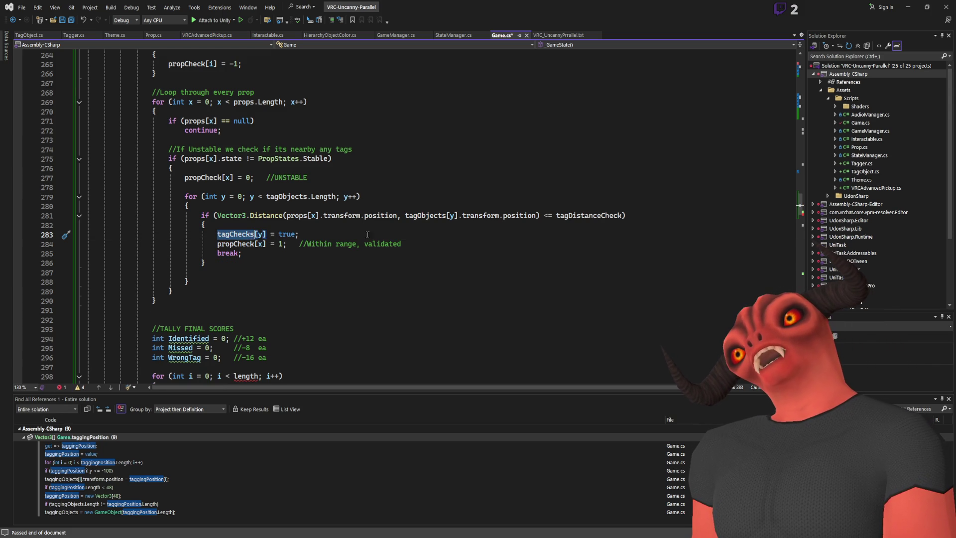
{"action": "key", "text": "ctrl+f"}
{"action": "key", "text": "Return"}
{"action": "key", "text": "Return"}
{"action": "key", "text": "Return"}
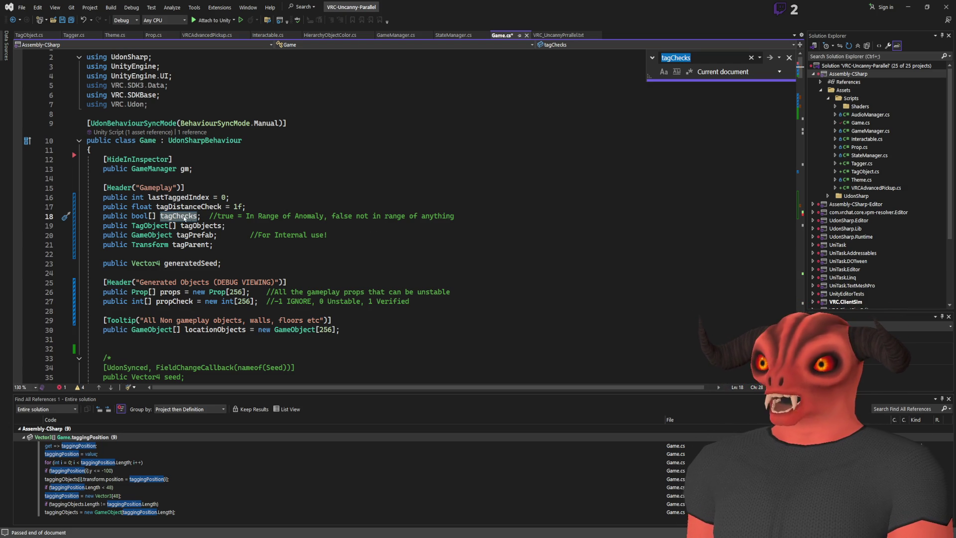
- Declare tagChecks as int with the comment '-1 not used, 0 Not in range, 1 in range'
{"action": "double_click", "coordinate": [139, 215]}
{"action": "type", "text": "int"}
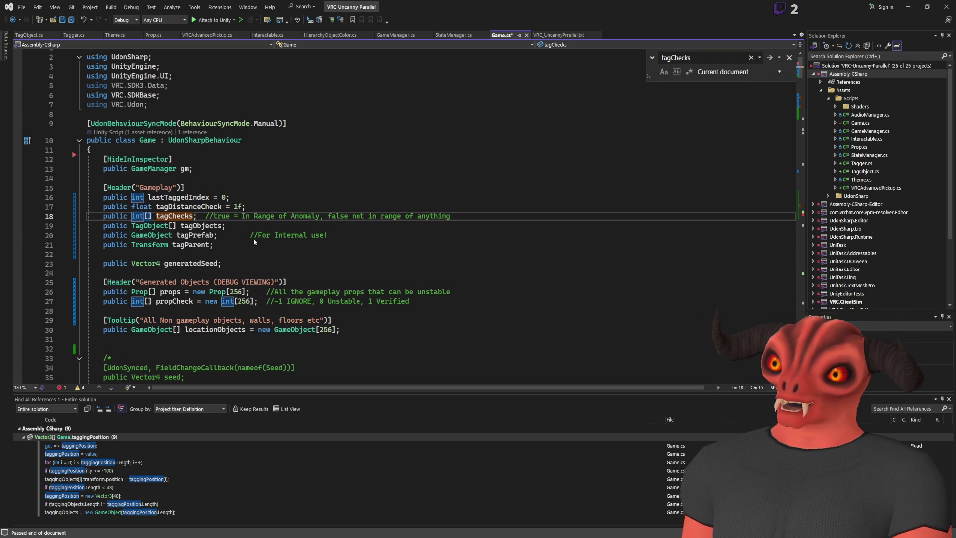
{"action": "left_click_drag", "start_coordinate": [213, 215], "coordinate": [497, 216]}
{"action": "type", "text": "-1 n"}
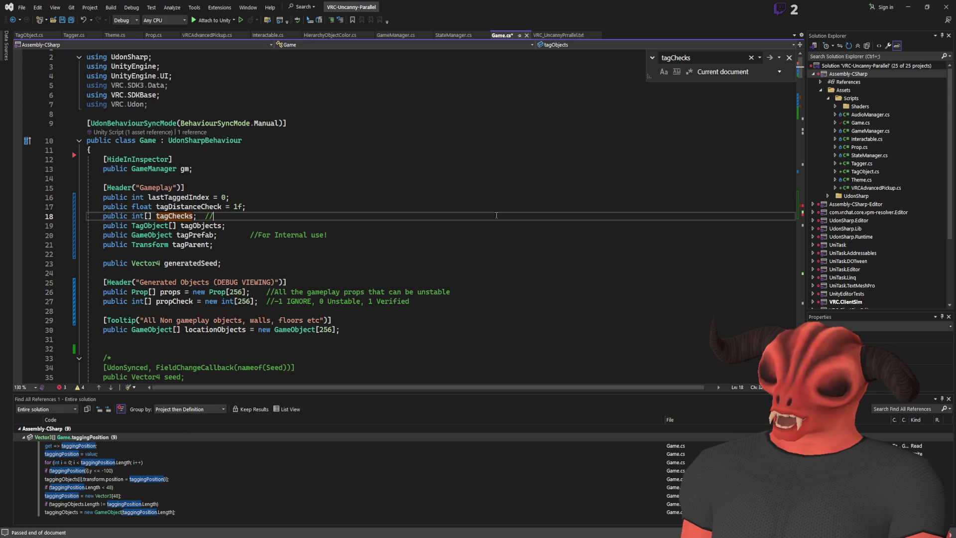
{"action": "type", "text": "ot used, 0 Not in r"}
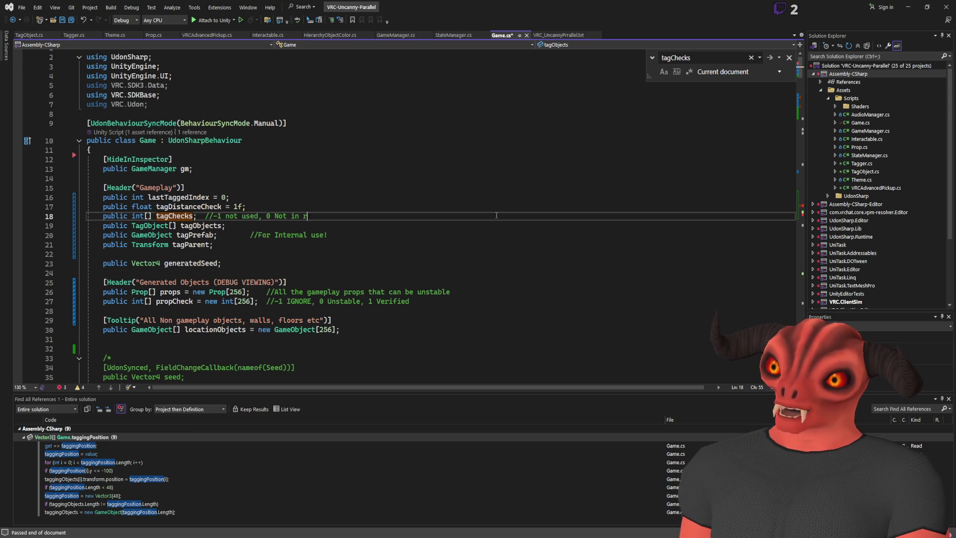
{"action": "type", "text": "ange, 1 in range"}
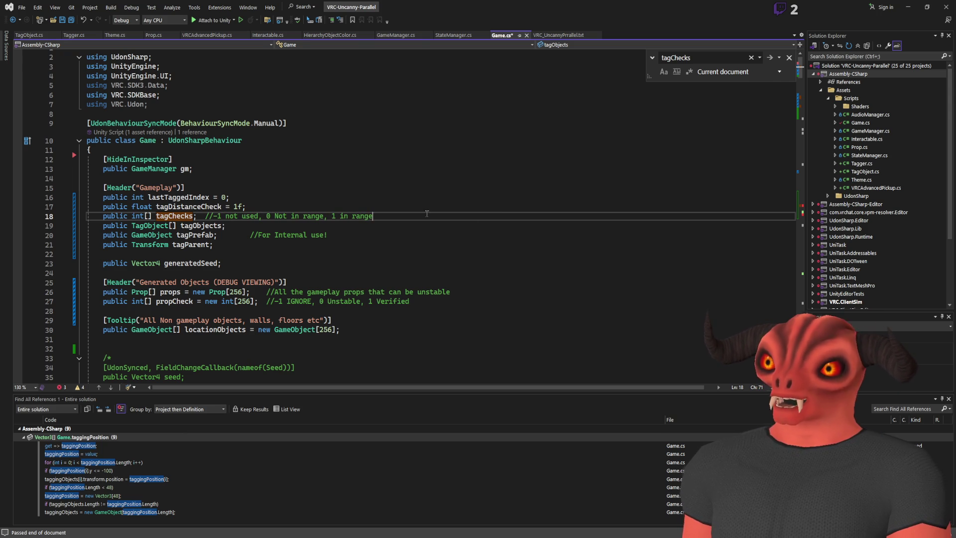
- Change the tagChecks allocation from new bool[] to new int[]
{"action": "key", "text": "F3"}
{"action": "key", "text": "F3"}
{"action": "key", "text": "F3"}
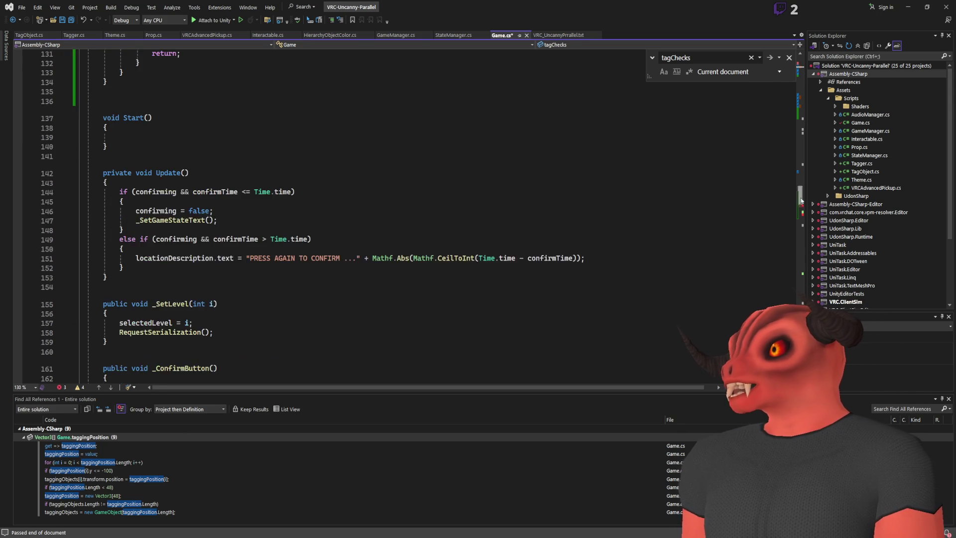
{"action": "double_click", "coordinate": [208, 196]}
{"action": "type", "text": "int"}
{"action": "key", "text": "Escape"}
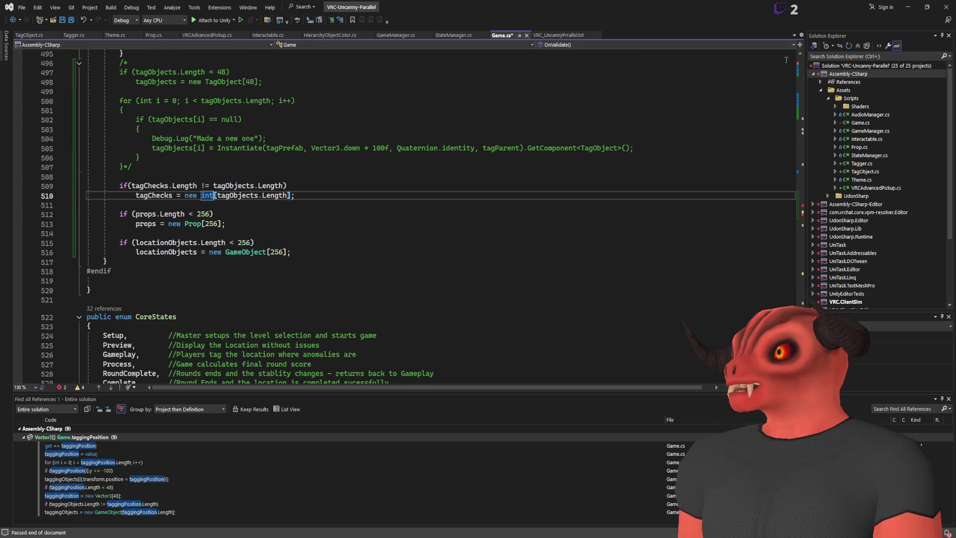
{"action": "left_click", "coordinate": [803, 210]}
{"action": "scroll", "coordinate": [343, 199], "scroll_direction": "up", "scroll_amount": 20}
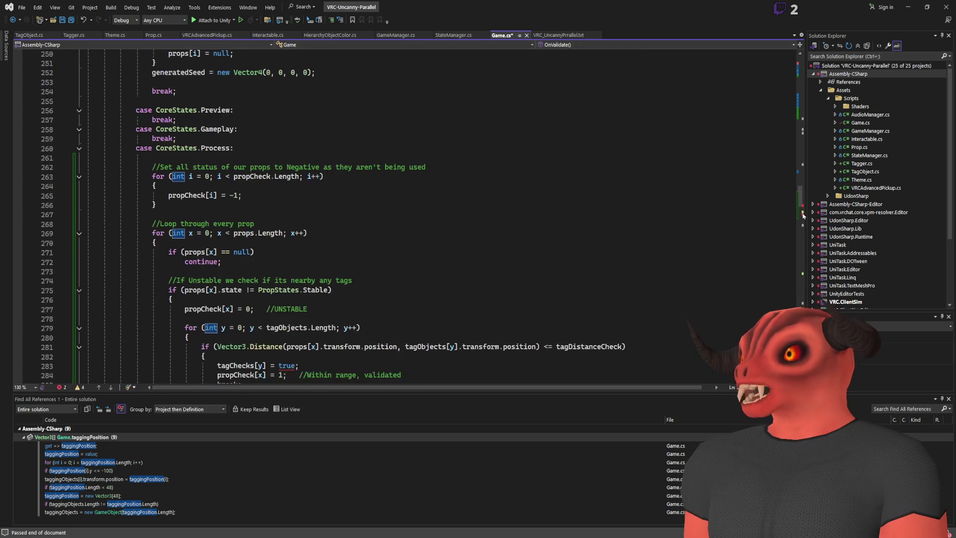
- Replace true with '1; // In Range' in the in-range tagChecks assignment
{"action": "left_click", "coordinate": [242, 176]}
{"action": "scroll", "coordinate": [242, 177], "scroll_direction": "up", "scroll_amount": 4}
{"action": "double_click", "coordinate": [286, 271]}
{"action": "type", "text": "1; // In Range"}
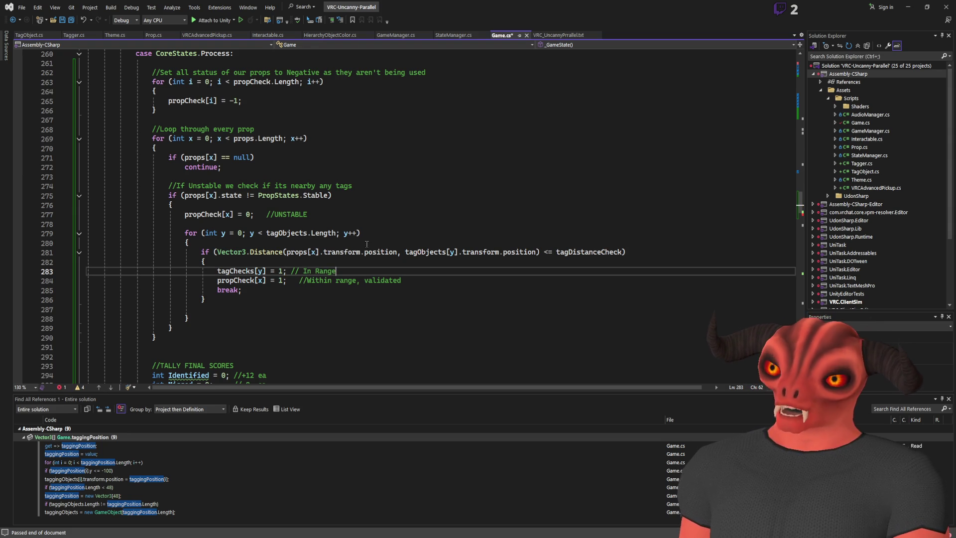
- After the propCheck reset loop, add a for loop over tagChecks.Length
{"action": "scroll", "coordinate": [237, 214], "scroll_direction": "up", "scroll_amount": 2}
{"action": "left_click", "coordinate": [242, 164]}
{"action": "key", "text": "Return"}
{"action": "type", "text": "for"}
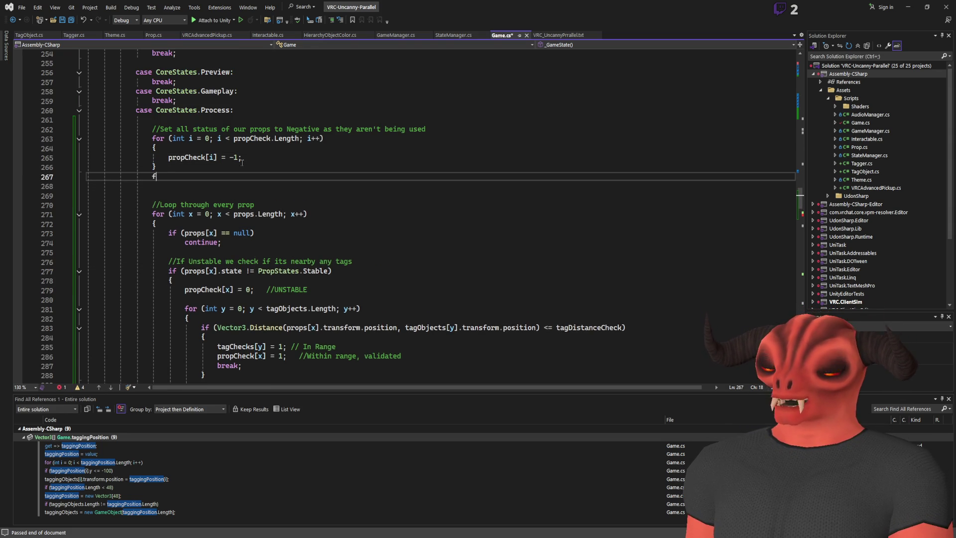
{"action": "key", "text": "Tab"}
{"action": "key", "text": "Tab"}
{"action": "type", "text": "tagChecks.l"}
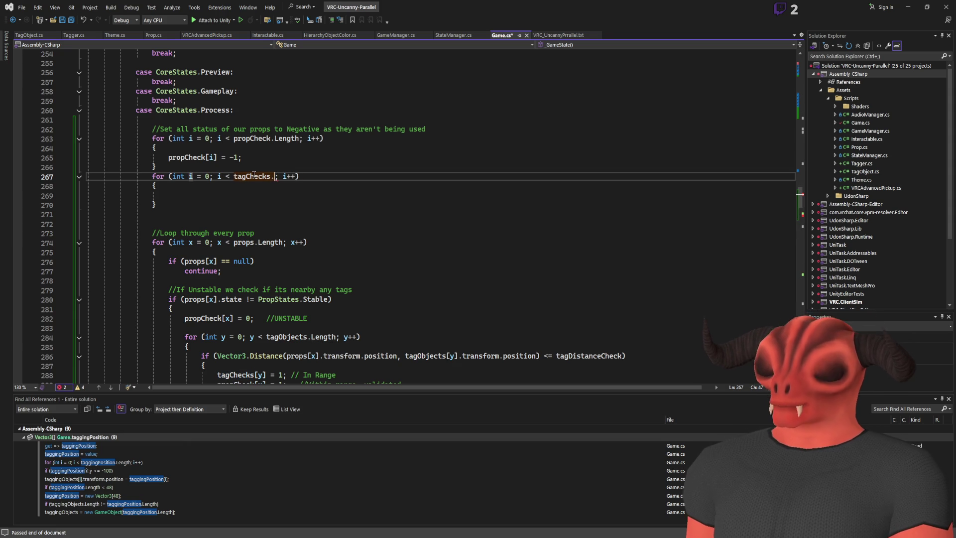
{"action": "key", "text": "Tab"}
{"action": "key", "text": "Return"}
- Fill the loop body with 'tagChecks[i] = -1;' plus a Not in Game comment
{"action": "type", "text": "tagChecks[i"}
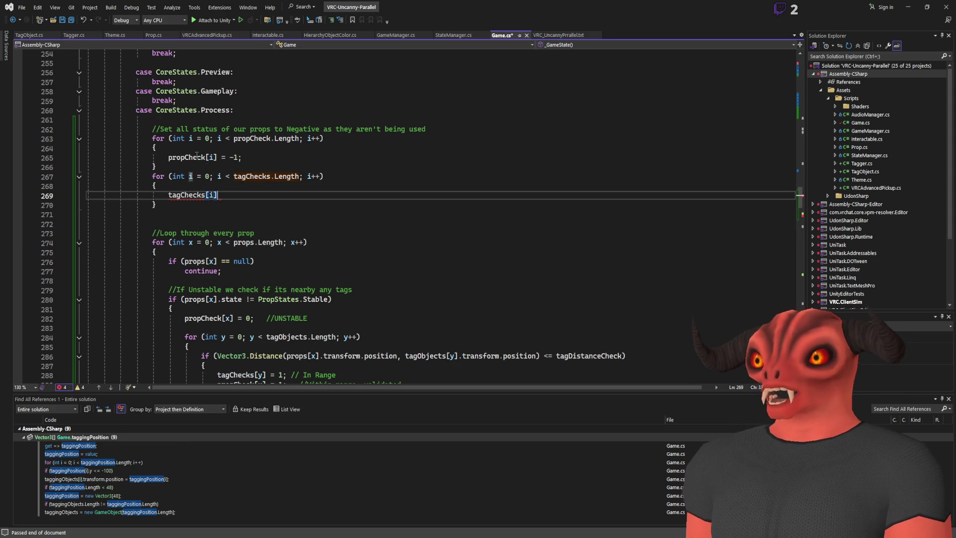
{"action": "left_click", "coordinate": [298, 199]}
{"action": "left_click", "coordinate": [298, 197]}
{"action": "type", "text": "="}
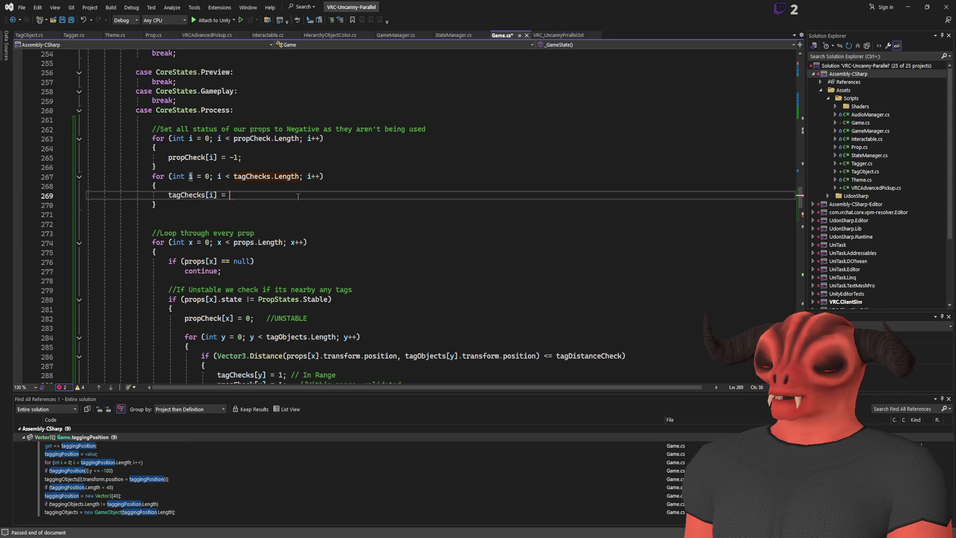
{"action": "scroll", "coordinate": [249, 224], "scroll_direction": "up", "scroll_amount": 3}
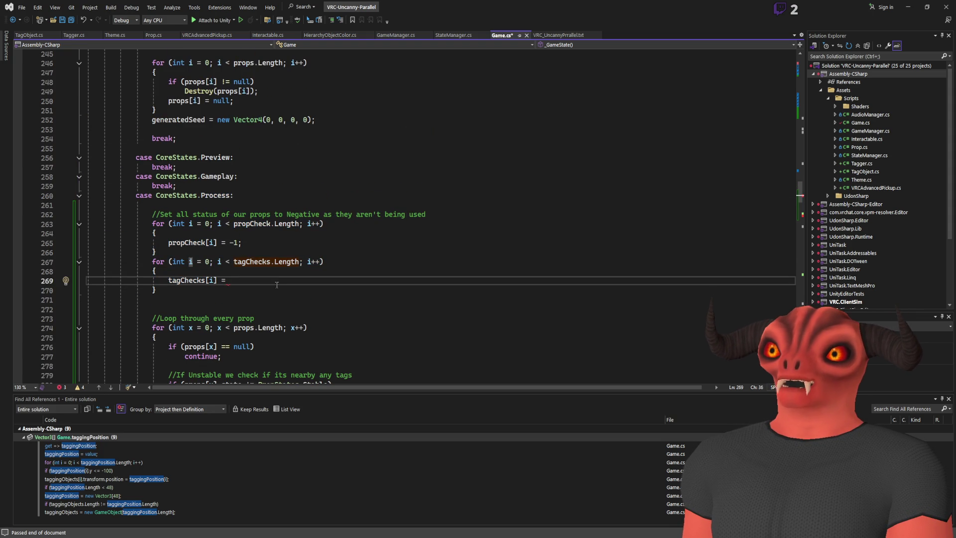
{"action": "scroll", "coordinate": [276, 285], "scroll_direction": "up", "scroll_amount": 10}
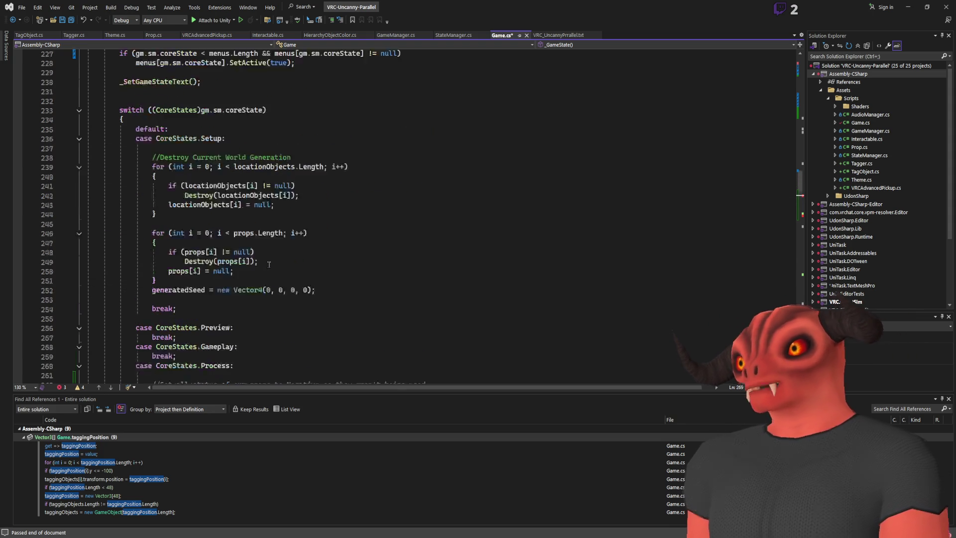
{"action": "scroll", "coordinate": [269, 264], "scroll_direction": "up", "scroll_amount": 1}
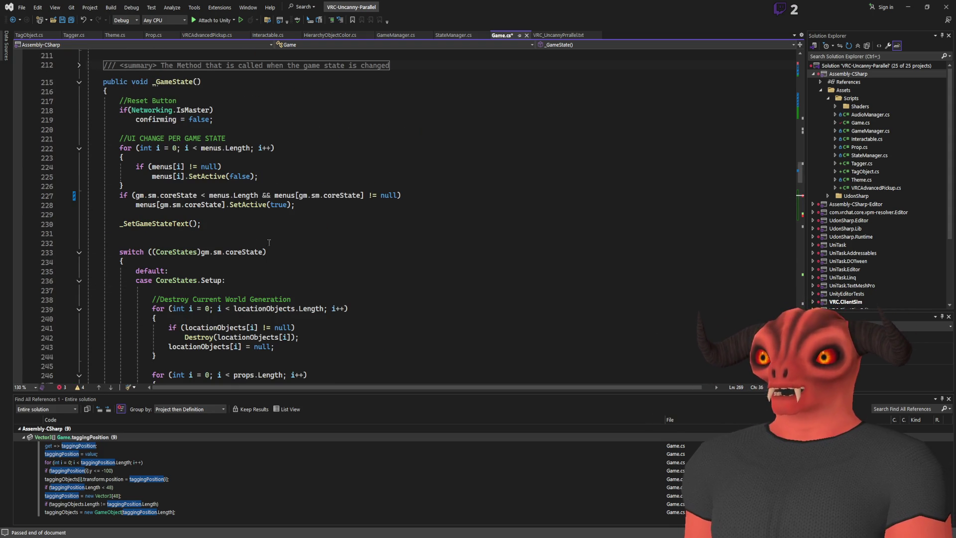
{"action": "scroll", "coordinate": [269, 242], "scroll_direction": "down", "scroll_amount": 12}
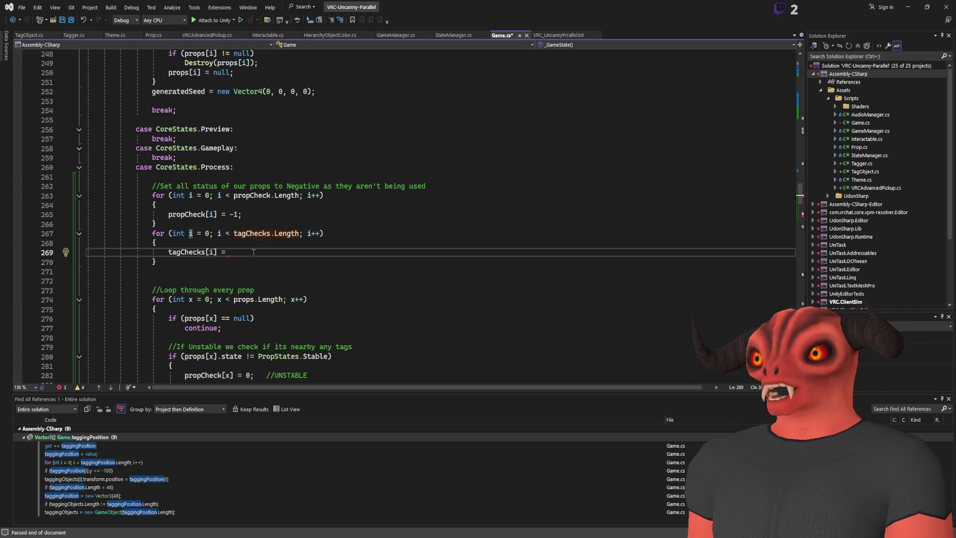
{"action": "type", "text": "-1;  //Not in Game"}
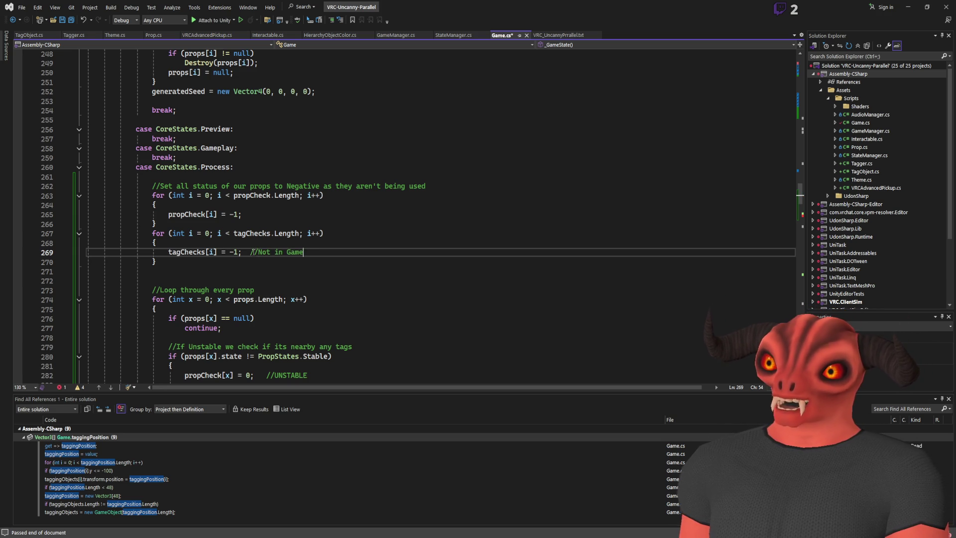
{"action": "scroll", "coordinate": [295, 213], "scroll_direction": "down", "scroll_amount": 5}
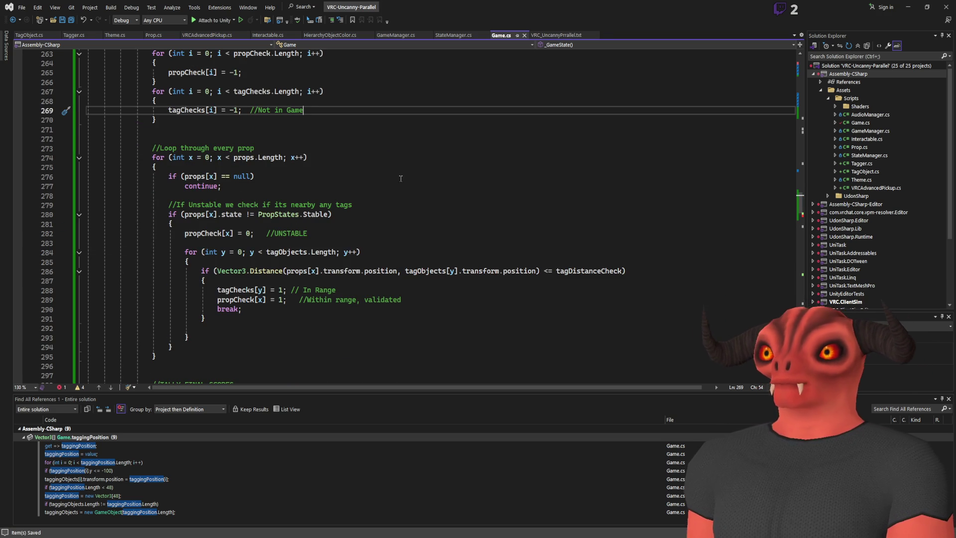
{"action": "double_click", "coordinate": [286, 252]}
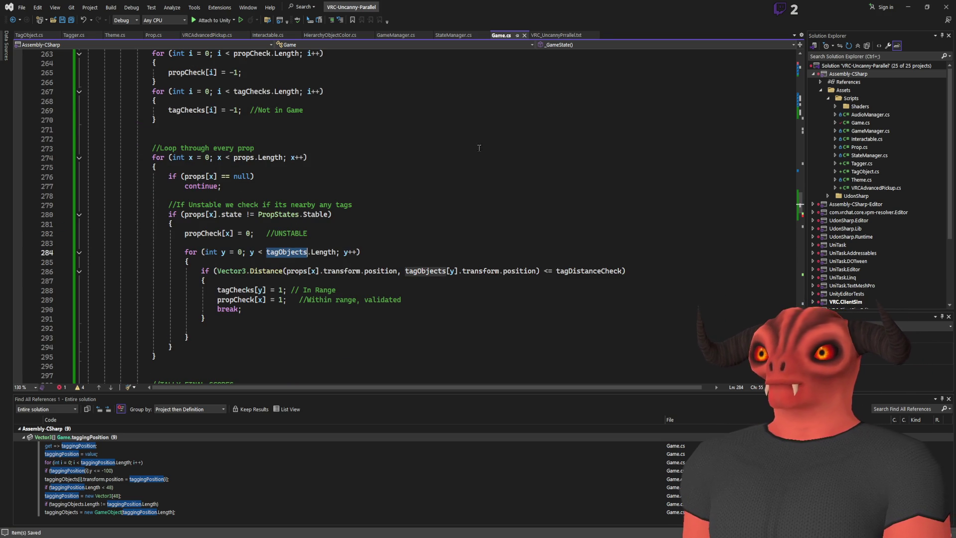
- Set tagChecks[i] to 'tagObjects[i].transform.position.y <= -100 ? -1 : 0' in the reset loop
{"action": "left_click", "coordinate": [28, 34]}
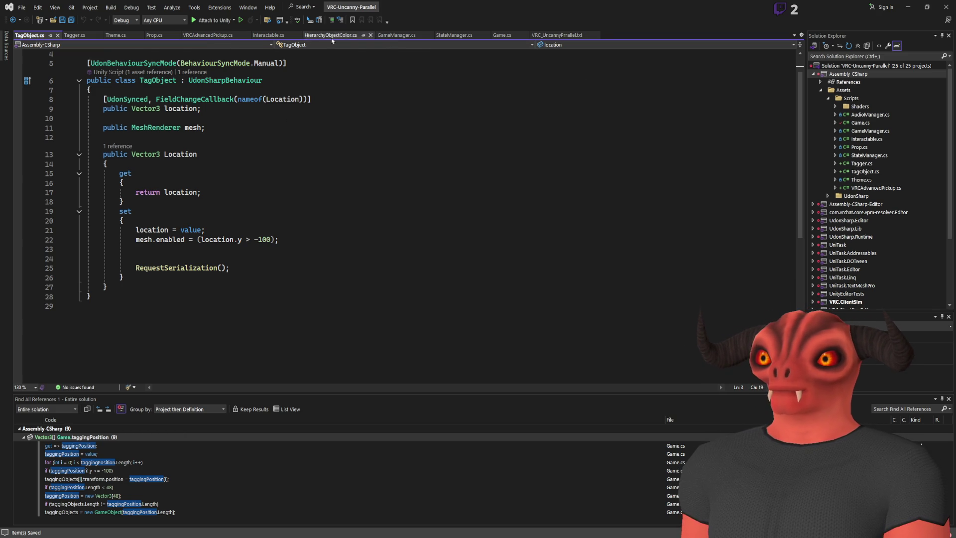
{"action": "left_click", "coordinate": [502, 36]}
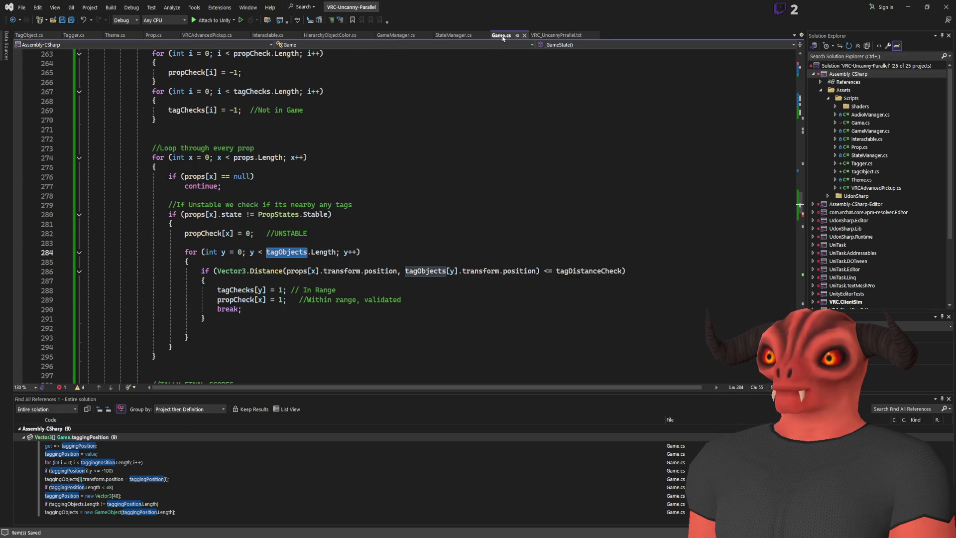
{"action": "scroll", "coordinate": [272, 185], "scroll_direction": "up", "scroll_amount": 4}
{"action": "triple_click", "coordinate": [203, 224]}
{"action": "key", "text": "End"}
{"action": "left_click_drag", "start_coordinate": [232, 224], "coordinate": [241, 224]}
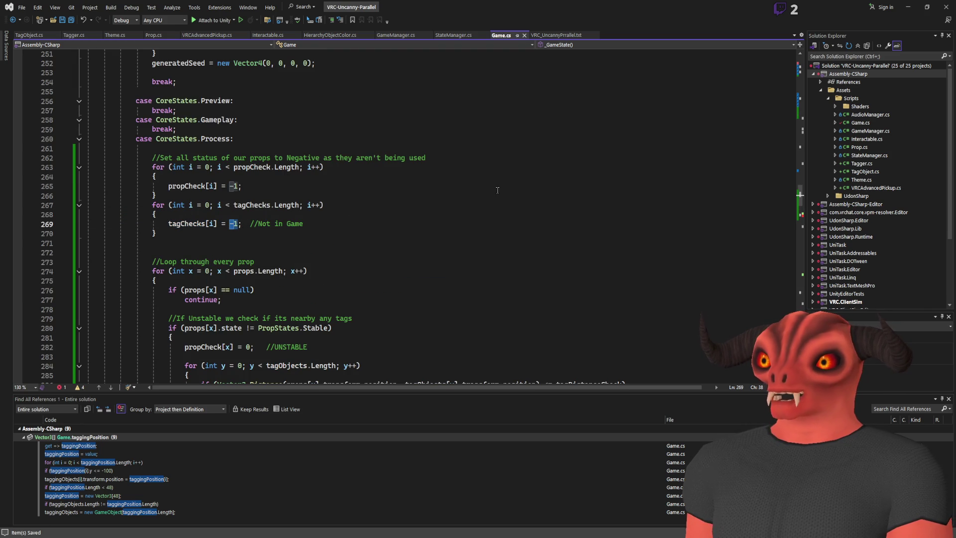
{"action": "type", "text": "tagChecks[i]"}
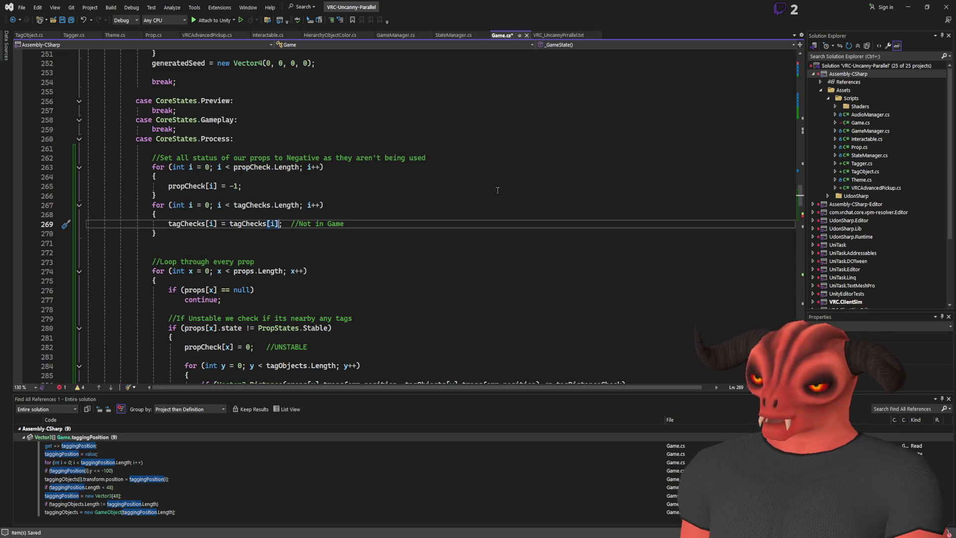
{"action": "double_click", "coordinate": [248, 223]}
{"action": "type", "text": "tagObject"}
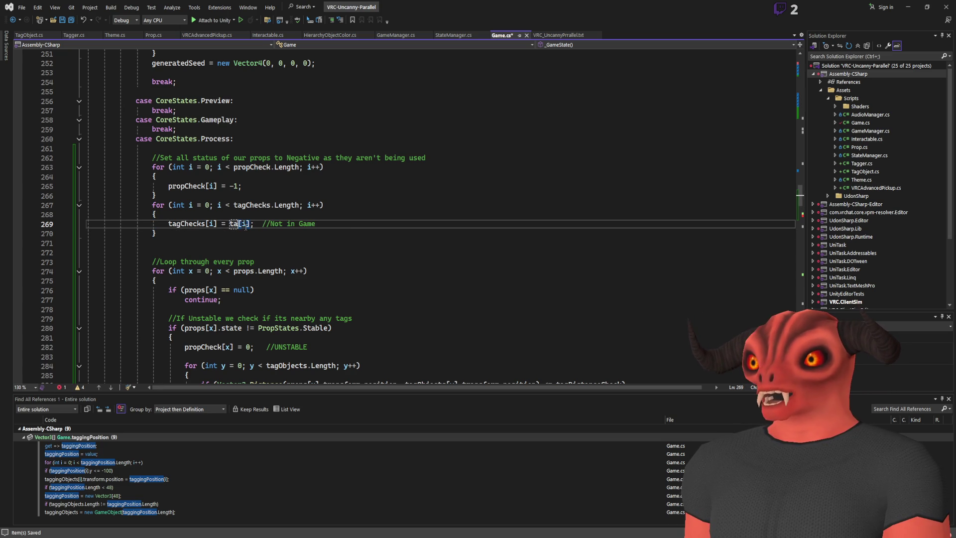
{"action": "type", "text": "s"}
{"action": "key", "text": "Right"}
{"action": "key", "text": "Right"}
{"action": "key", "text": "Right"}
{"action": "type", "text": ".transform.position.y <"}
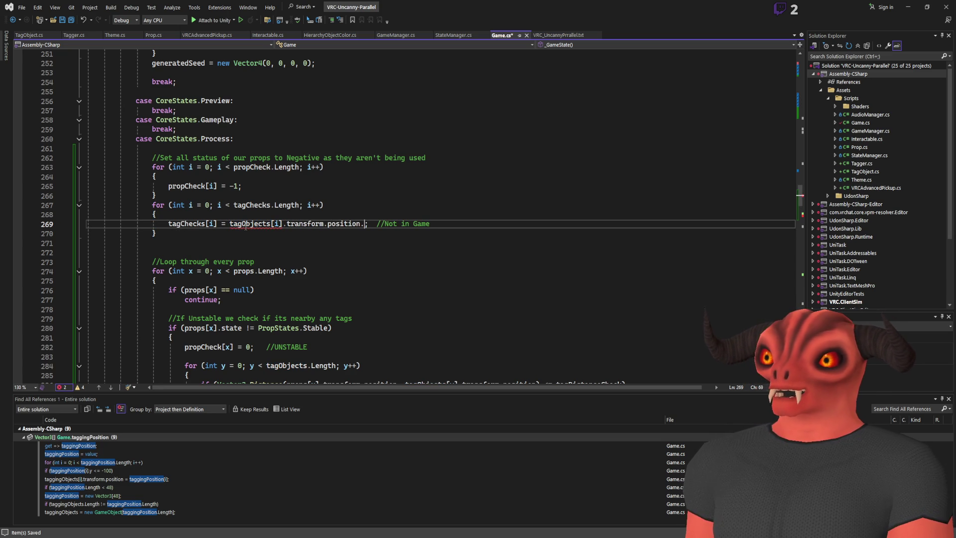
{"action": "type", "text": "="}
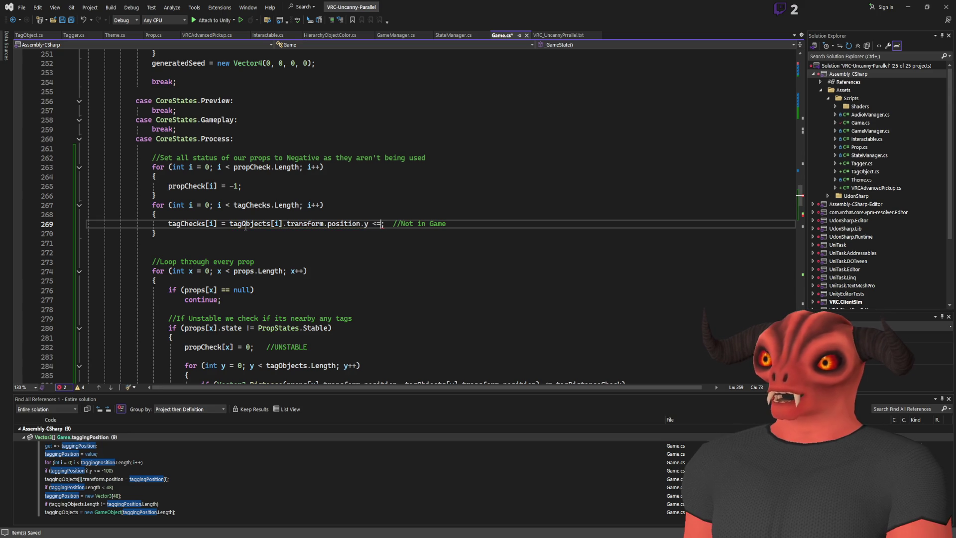
{"action": "type", "text": " -100"}
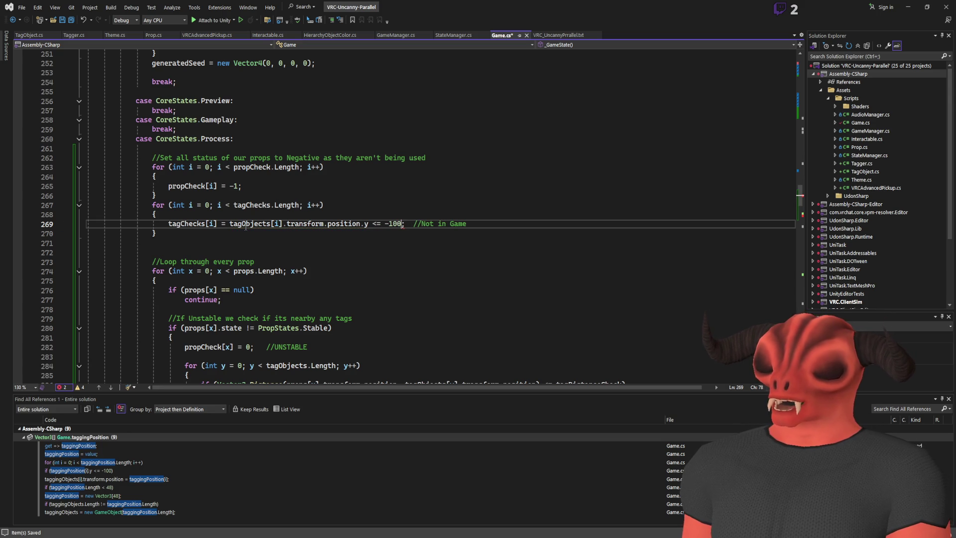
{"action": "type", "text": " ? "}
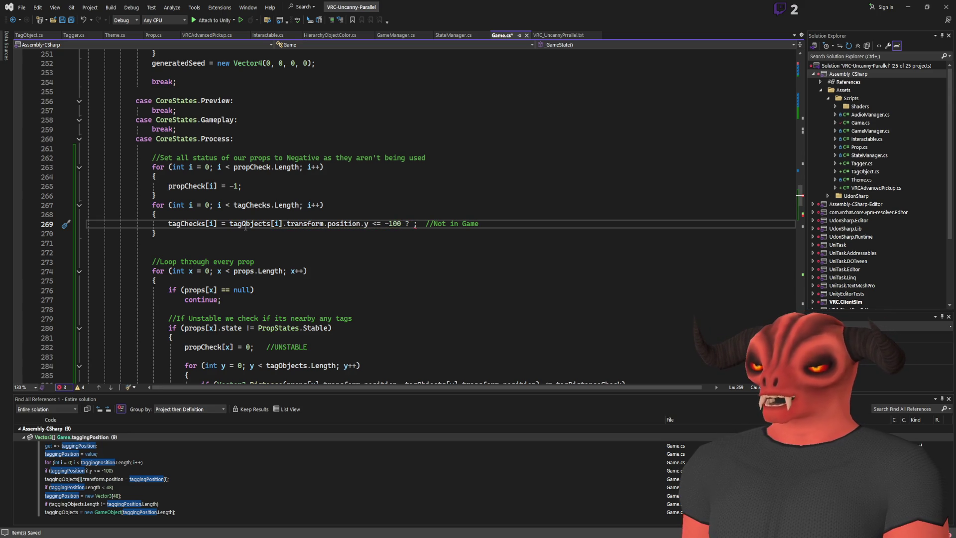
{"action": "type", "text": "-1 : 0"}
- Rewrite the reset line's comment to explain the -1 value, and save Game.cs
{"action": "left_click_drag", "start_coordinate": [504, 224], "coordinate": [464, 224]}
{"action": "key", "text": "BackSpace"}
{"action": "key", "text": "BackSpace"}
{"action": "type", "text": "-1 Not in"}
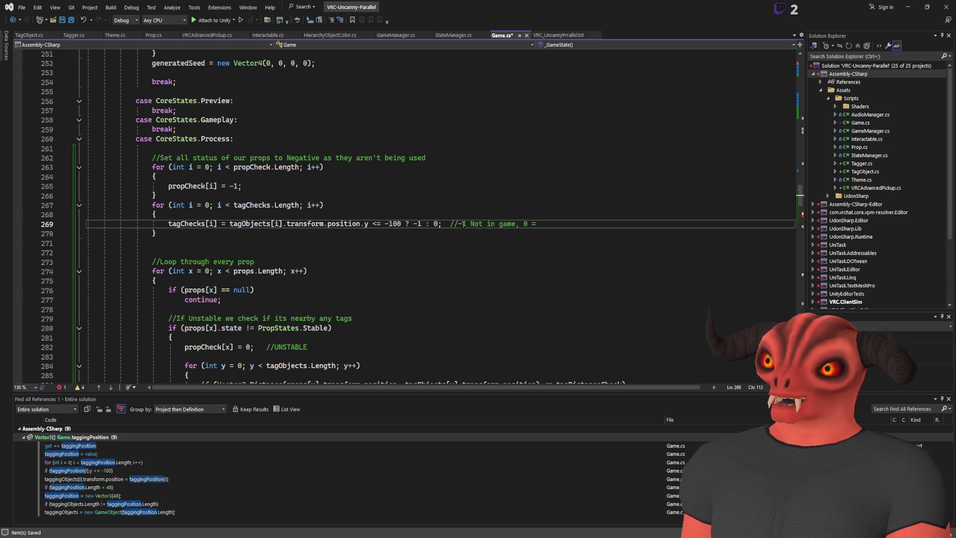
{"action": "type", "text": "i"}
{"action": "type", "text": "game but not in range"}
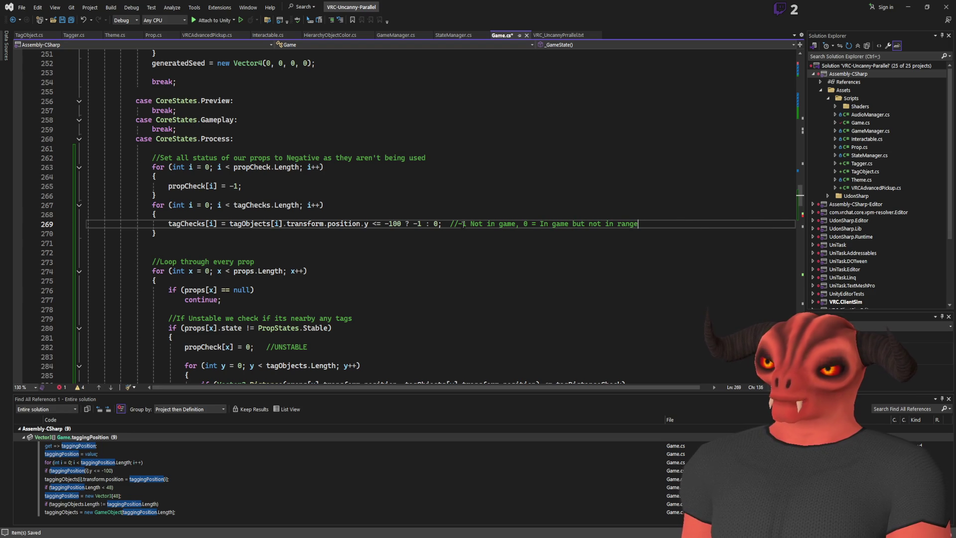
{"action": "left_click", "coordinate": [471, 224]}
{"action": "left_click", "coordinate": [470, 224]}
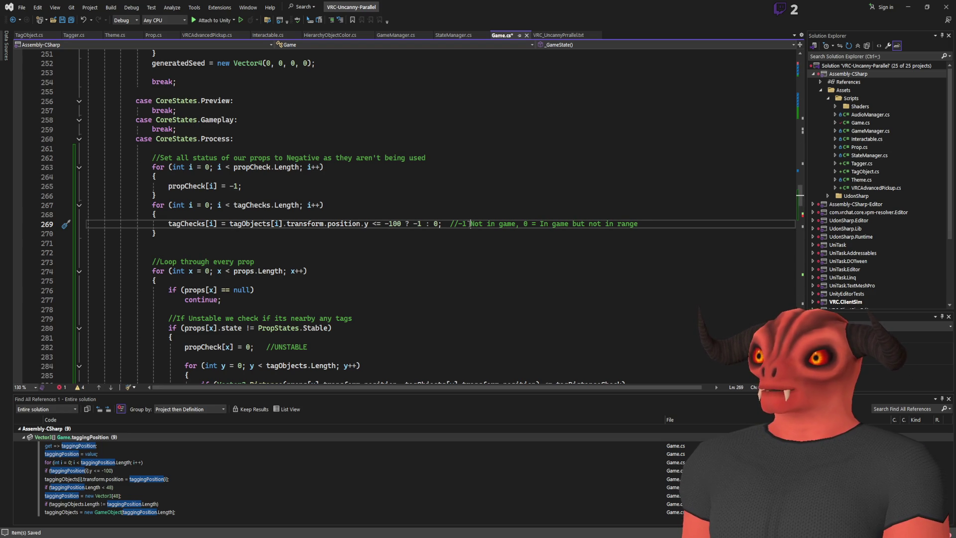
{"action": "type", "text": "="}
{"action": "left_click", "coordinate": [298, 252]}
{"action": "key", "text": "ctrl+s"}
{"action": "left_click", "coordinate": [298, 214]}
{"action": "triple_click", "coordinate": [298, 224]}
{"action": "left_click", "coordinate": [158, 233]}
{"action": "scroll", "coordinate": [348, 229], "scroll_direction": "down", "scroll_amount": 5}
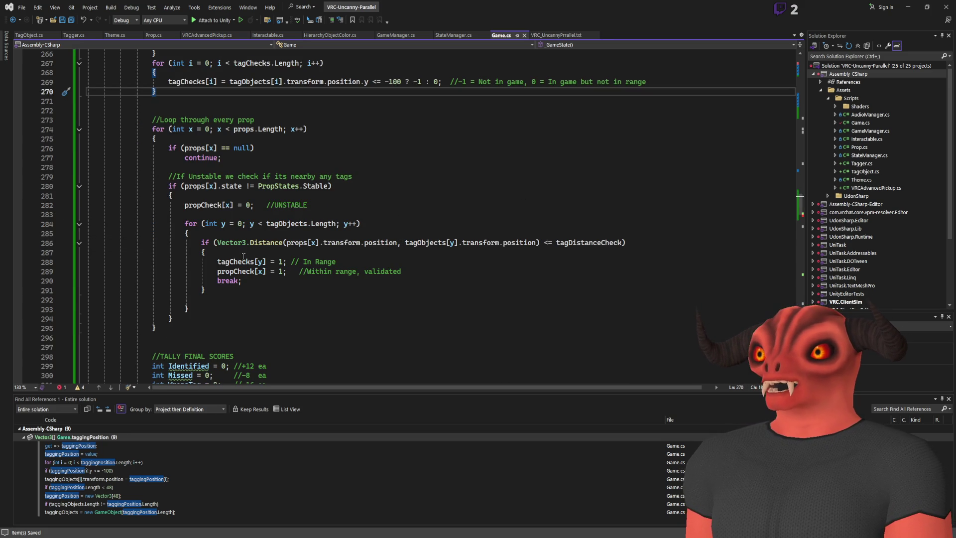
- Copy the propCheck name from line 289
{"action": "mouse_move", "coordinate": [216, 265]}
{"action": "left_mouse_down"}
{"action": "mouse_move", "coordinate": [205, 272]}
{"action": "mouse_move", "coordinate": [471, 270]}
{"action": "left_mouse_up"}
{"action": "key", "text": "Escape"}
{"action": "left_click_drag", "start_coordinate": [217, 262], "coordinate": [372, 259]}
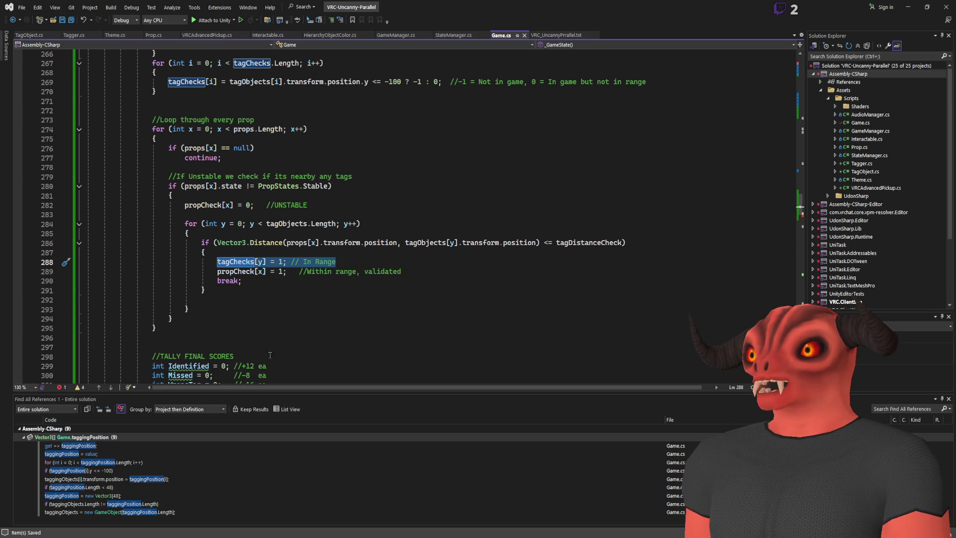
{"action": "scroll", "coordinate": [128, 249], "scroll_direction": "down", "scroll_amount": 4}
{"action": "scroll", "coordinate": [206, 118], "scroll_direction": "up", "scroll_amount": 2}
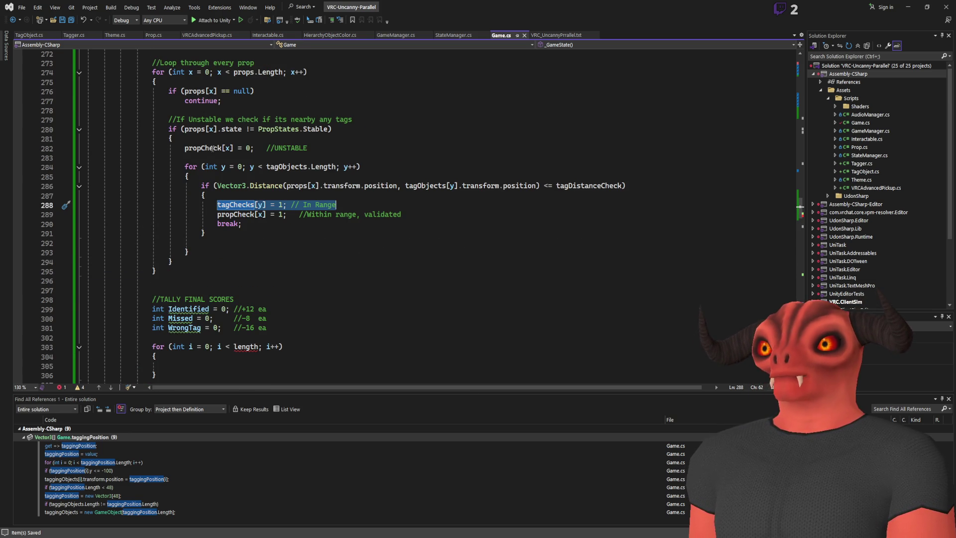
{"action": "scroll", "coordinate": [308, 199], "scroll_direction": "down", "scroll_amount": 2}
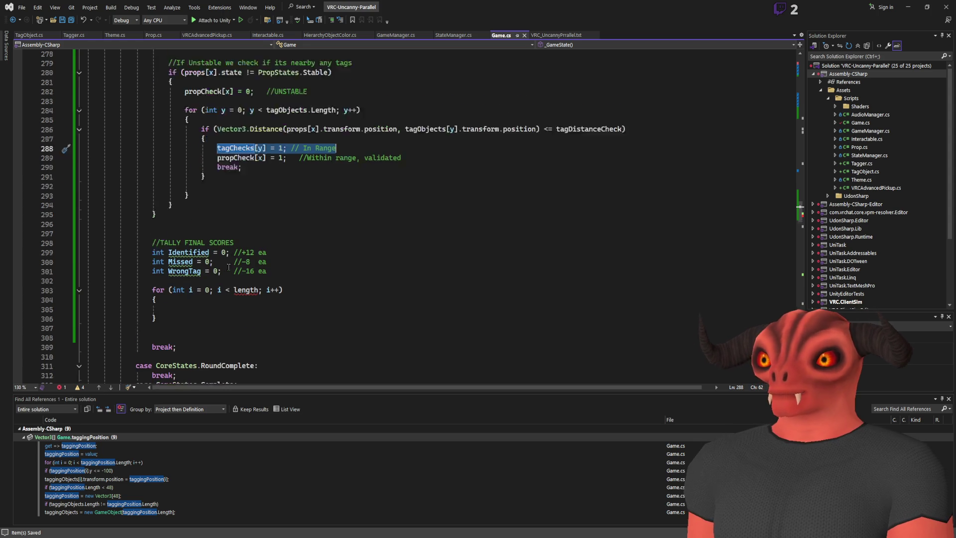
{"action": "scroll", "coordinate": [360, 163], "scroll_direction": "up", "scroll_amount": 1}
{"action": "left_click", "coordinate": [234, 185]}
{"action": "left_click", "coordinate": [379, 176]}
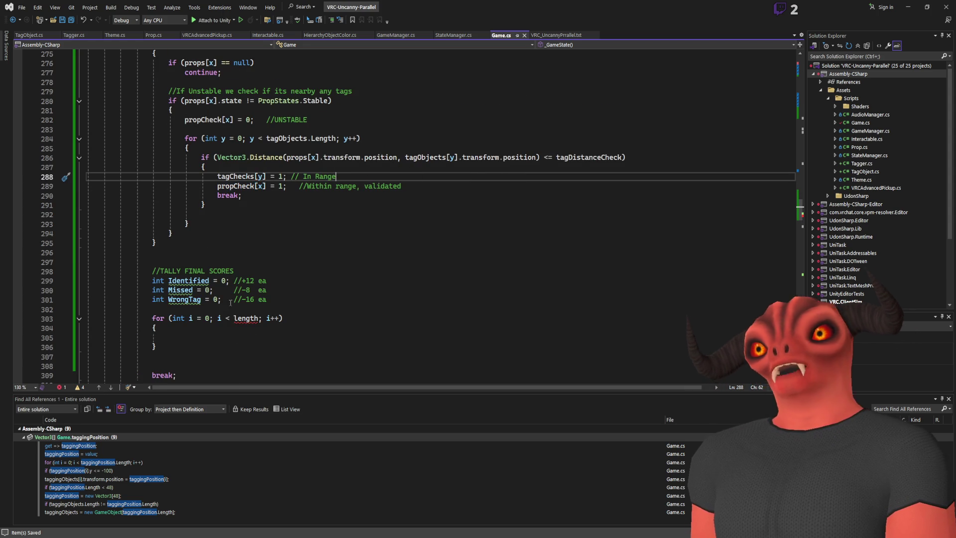
{"action": "left_click", "coordinate": [233, 187]}
{"action": "double_click", "coordinate": [234, 186]}
{"action": "key", "text": "ctrl+c"}
- Replace length in the tally loop condition with propCheck.Length
{"action": "double_click", "coordinate": [247, 318]}
{"action": "key", "text": "ctrl+v"}
{"action": "left_click", "coordinate": [403, 338]}
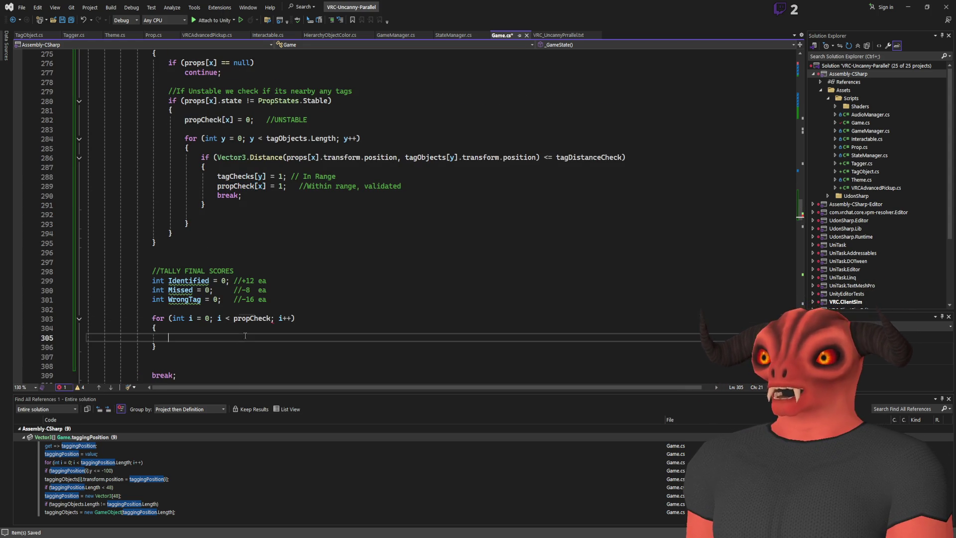
{"action": "left_click", "coordinate": [271, 318]}
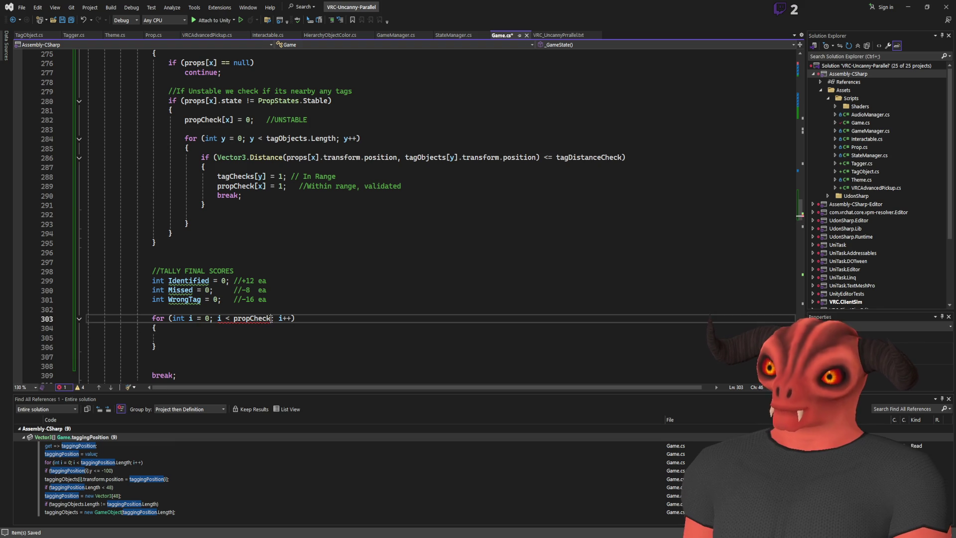
{"action": "type", "text": ".length"}
{"action": "key", "text": "Tab"}
{"action": "left_click", "coordinate": [269, 337]}
{"action": "scroll", "coordinate": [269, 335], "scroll_direction": "up", "scroll_amount": 1}
{"action": "scroll", "coordinate": [269, 335], "scroll_direction": "down", "scroll_amount": 3}
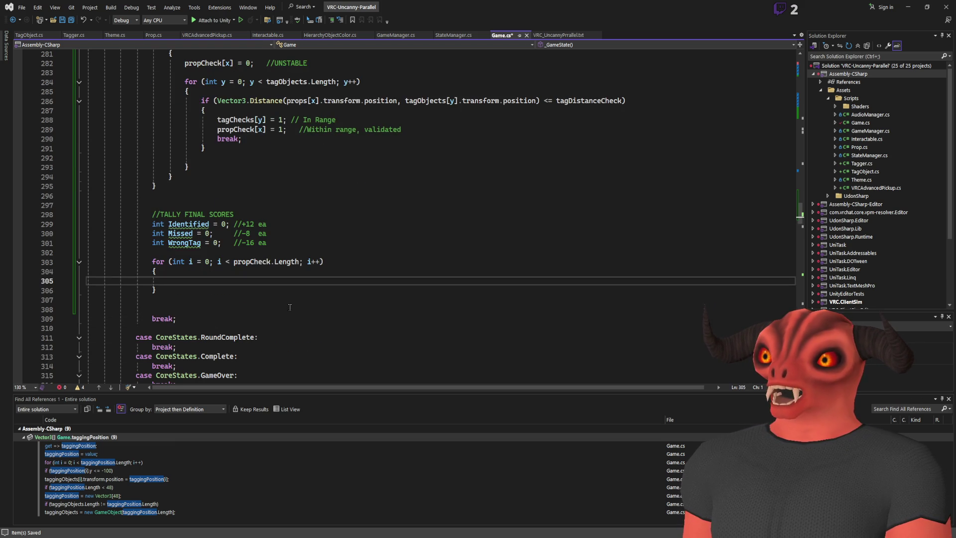
- Inside the tally loop, write 'if(propCheck[i] == 1)' incrementing Identified
{"action": "type", "text": "if("}
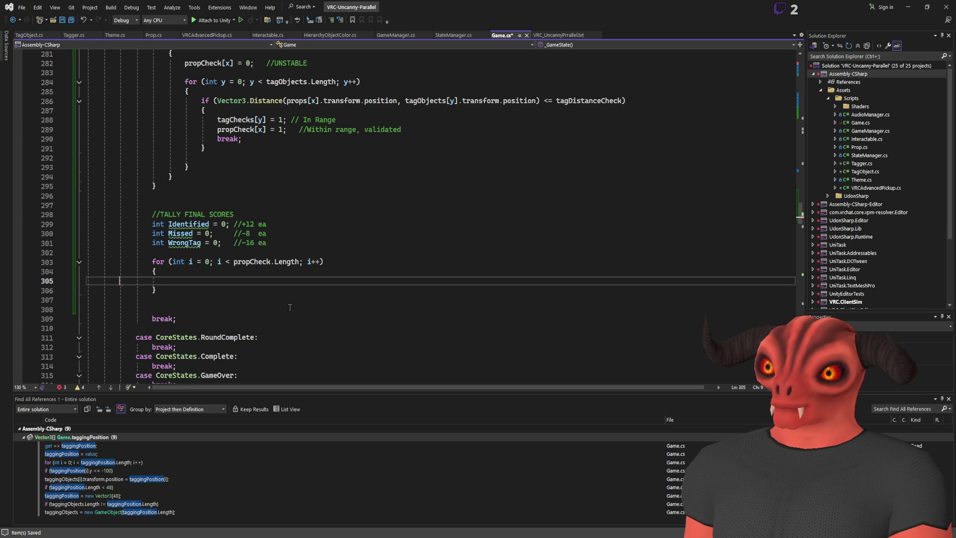
{"action": "type", "text": "propCheck"}
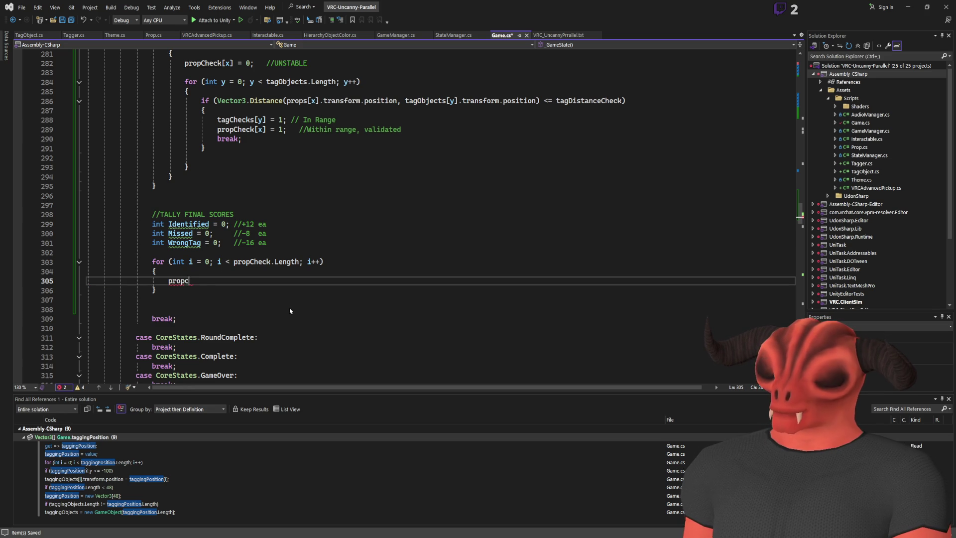
{"action": "type", "text": "[i]"}
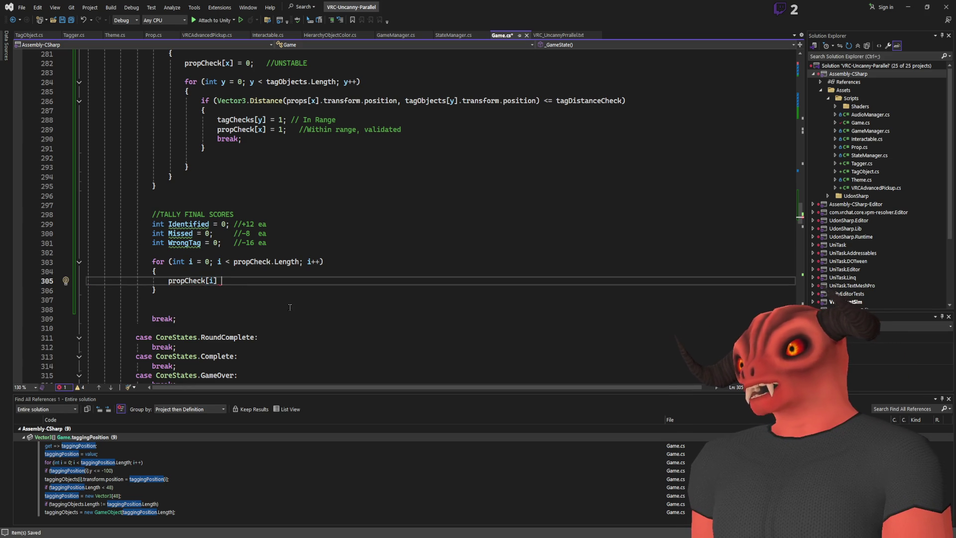
{"action": "key", "text": "Home"}
{"action": "type", "text": "if("}
{"action": "key", "text": "End"}
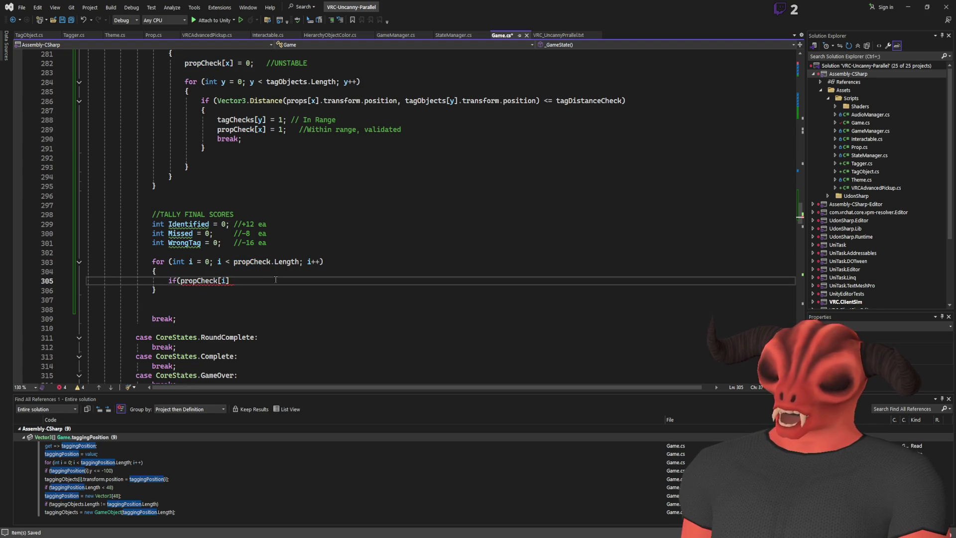
{"action": "type", "text": "=="}
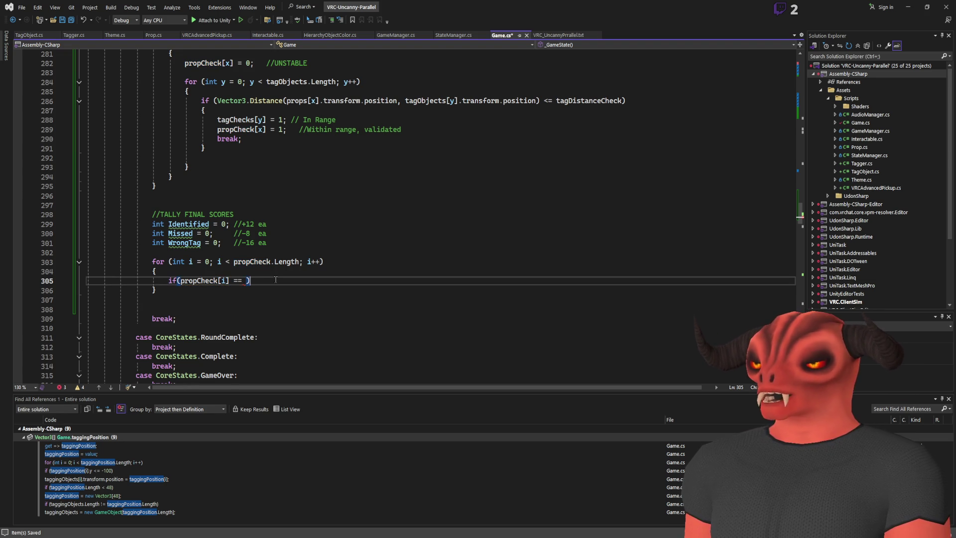
{"action": "key", "text": "Return"}
{"action": "type", "text": "{"}
{"action": "key", "text": "Return"}
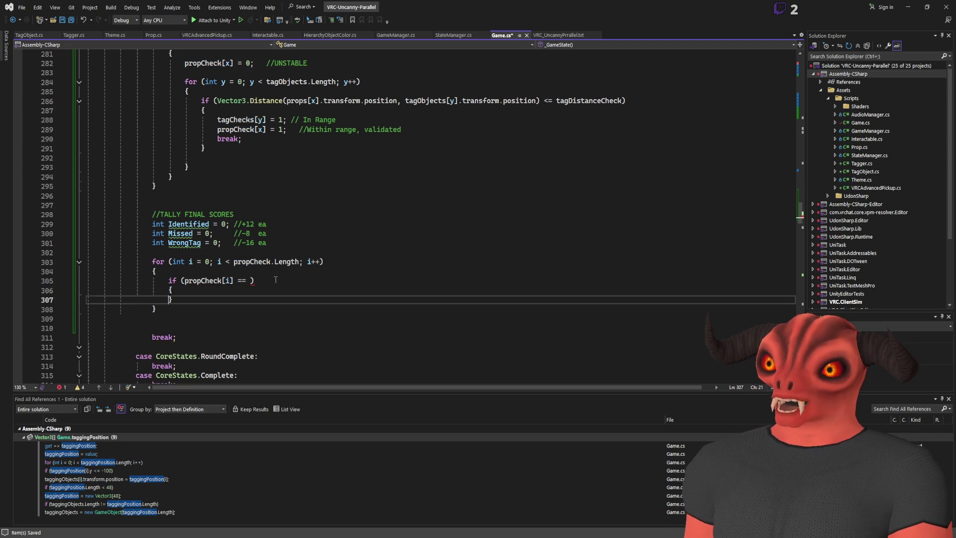
{"action": "scroll", "coordinate": [272, 212], "scroll_direction": "up", "scroll_amount": 2}
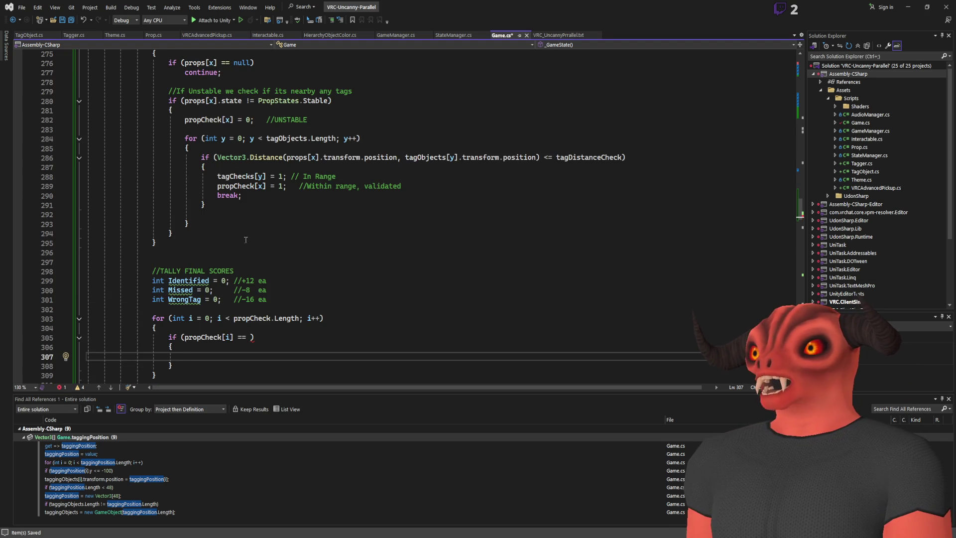
{"action": "left_click", "coordinate": [250, 184]}
{"action": "scroll", "coordinate": [335, 186], "scroll_direction": "down", "scroll_amount": 2}
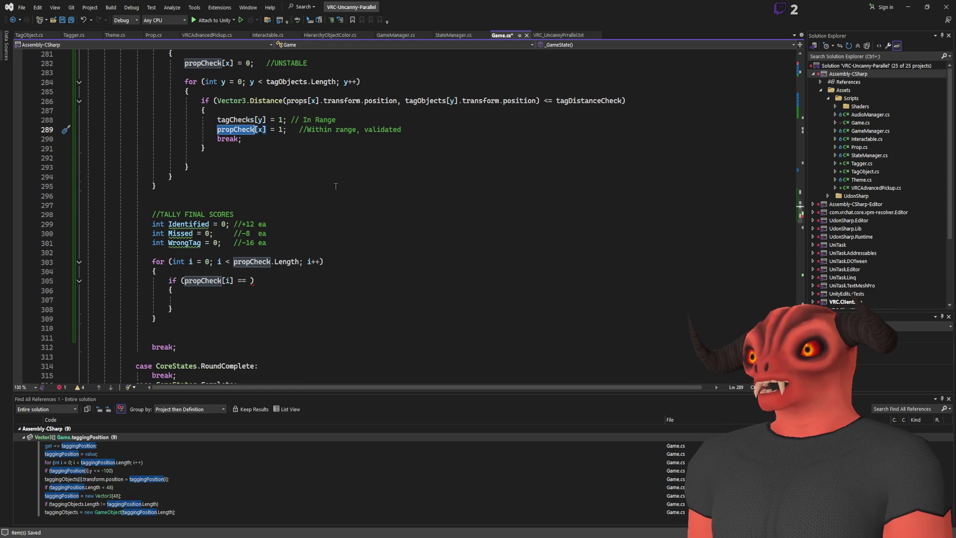
{"action": "left_click", "coordinate": [212, 298]}
{"action": "left_click", "coordinate": [249, 280]}
{"action": "type", "text": "1"}
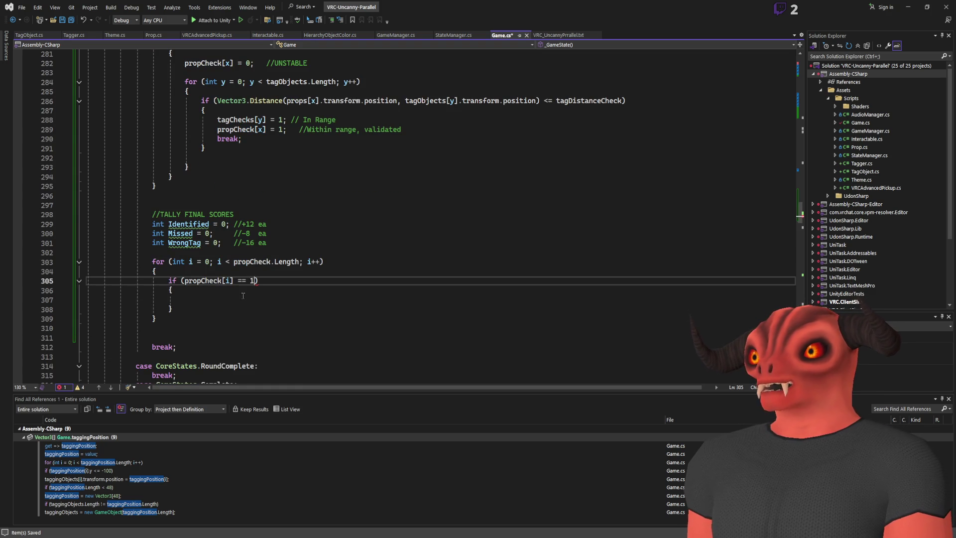
{"action": "key", "text": "Down"}
{"action": "key", "text": "Down"}
{"action": "type", "text": "Identified++;"}
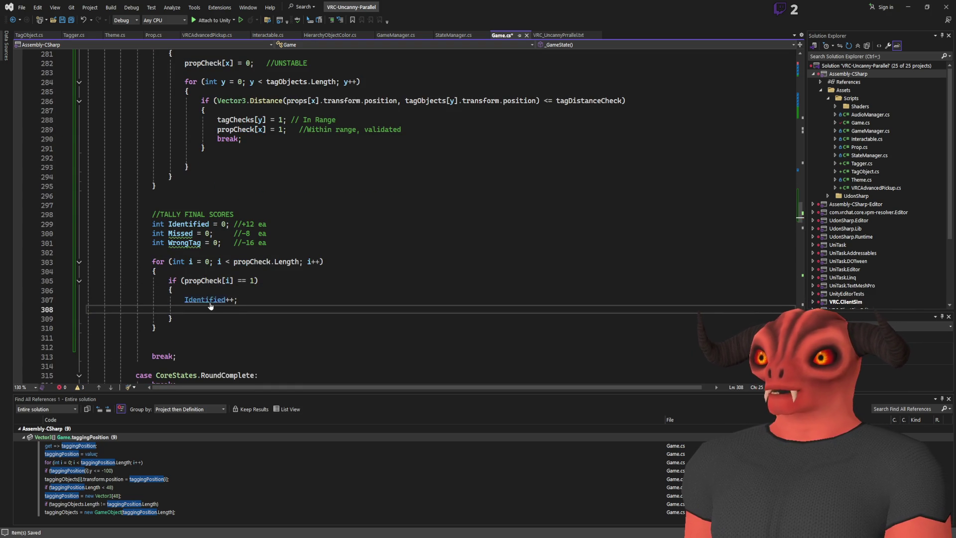
- Add an 'else if(propCheck[i] == 0)' branch incrementing Missed, then start a new line below the loop
{"action": "key", "text": "shift+Up"}
{"action": "key", "text": "Delete"}
{"action": "key", "text": "shift+Down"}
{"action": "key", "text": "ctrl+v"}
{"action": "key", "text": "shift+Up"}
{"action": "key", "text": "shift+Up"}
{"action": "key", "text": "ctrl+d"}
{"action": "left_click", "coordinate": [169, 299]}
{"action": "type", "text": "else"}
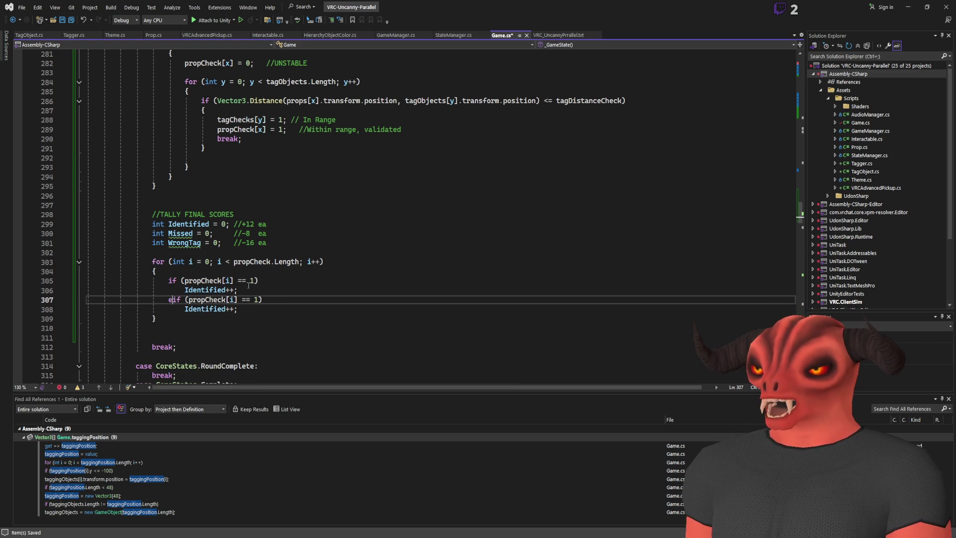
{"action": "left_click_drag", "start_coordinate": [258, 299], "coordinate": [271, 299]}
{"action": "left_click", "coordinate": [274, 300]}
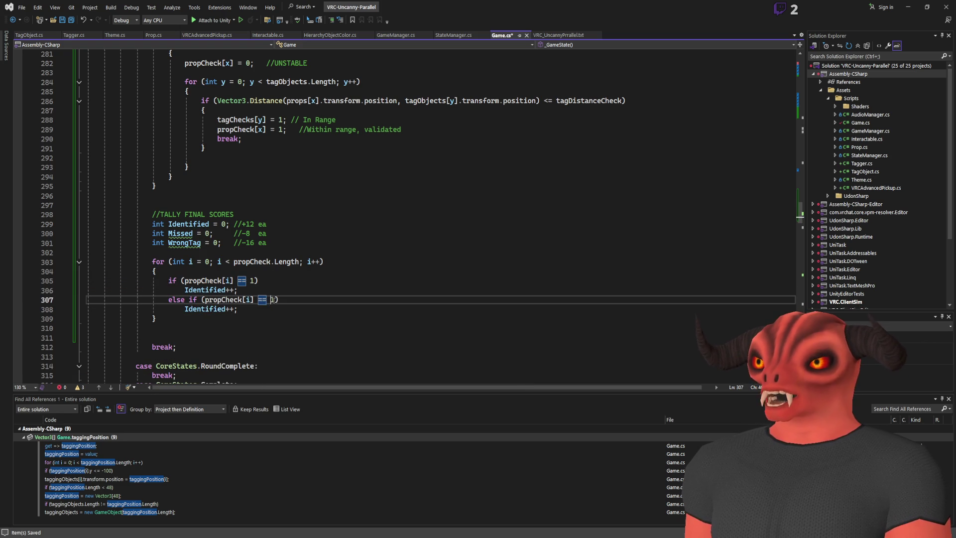
{"action": "key", "text": "BackSpace"}
{"action": "type", "text": "0"}
{"action": "double_click", "coordinate": [180, 233]}
{"action": "key", "text": "ctrl+c"}
{"action": "double_click", "coordinate": [204, 309]}
{"action": "key", "text": "ctrl+v"}
{"action": "left_click", "coordinate": [359, 311]}
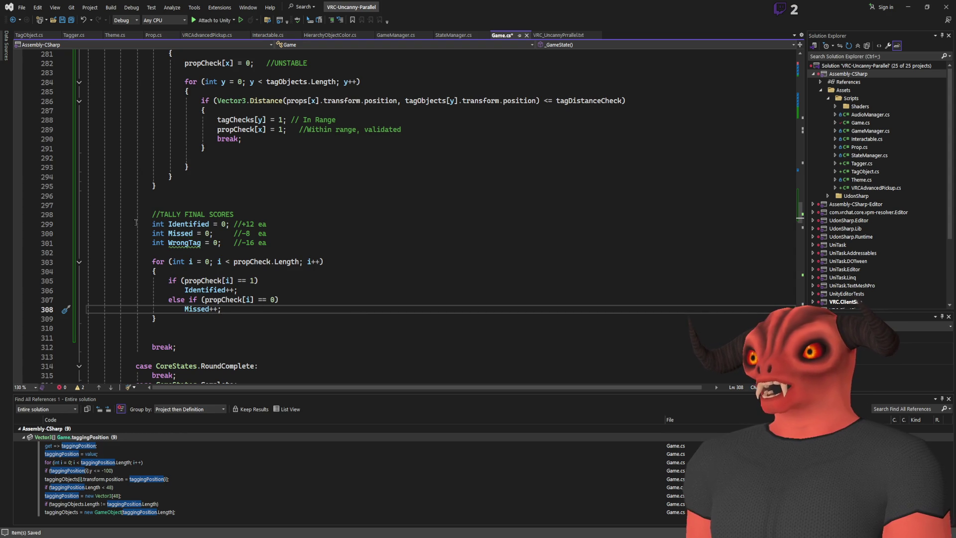
{"action": "left_click", "coordinate": [166, 326]}
{"action": "key", "text": "Return"}
- Add a for loop running i < tagChecks.Length after the first tally loop, with an empty if() inside
{"action": "type", "text": "for"}
{"action": "key", "text": "Tab"}
{"action": "key", "text": "Tab"}
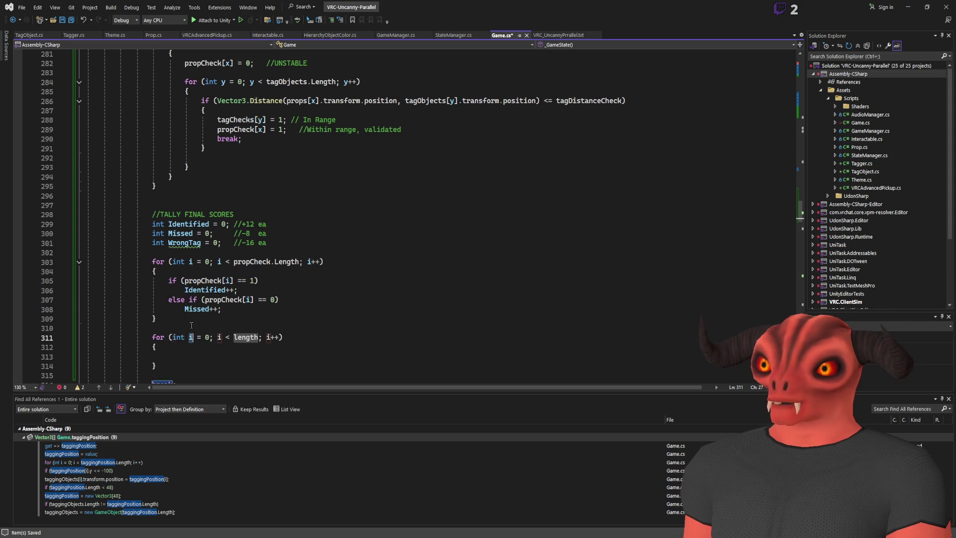
{"action": "left_click", "coordinate": [255, 120]}
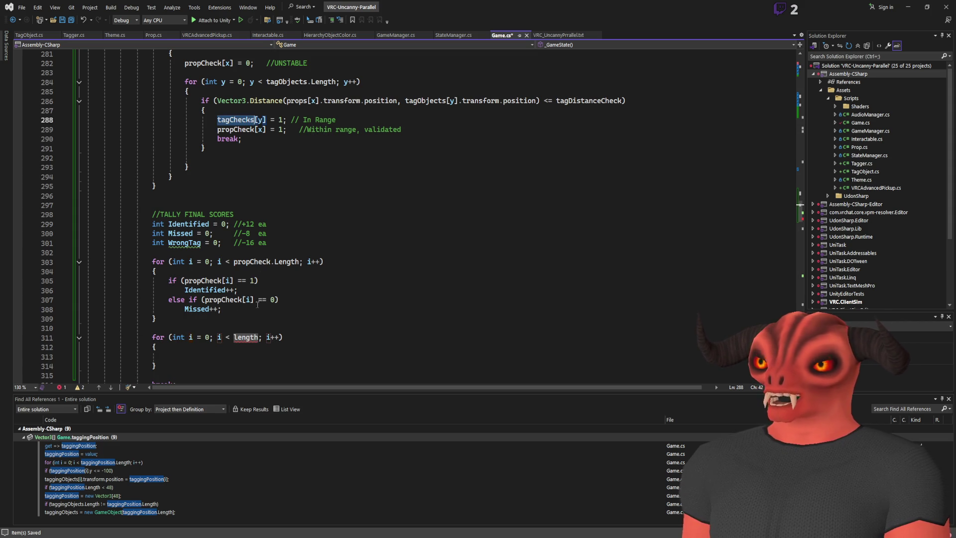
{"action": "double_click", "coordinate": [246, 338]}
{"action": "type", "text": "tagChecks.le"}
{"action": "key", "text": "Tab"}
{"action": "scroll", "coordinate": [299, 318], "scroll_direction": "down", "scroll_amount": 2}
{"action": "left_click", "coordinate": [235, 297]}
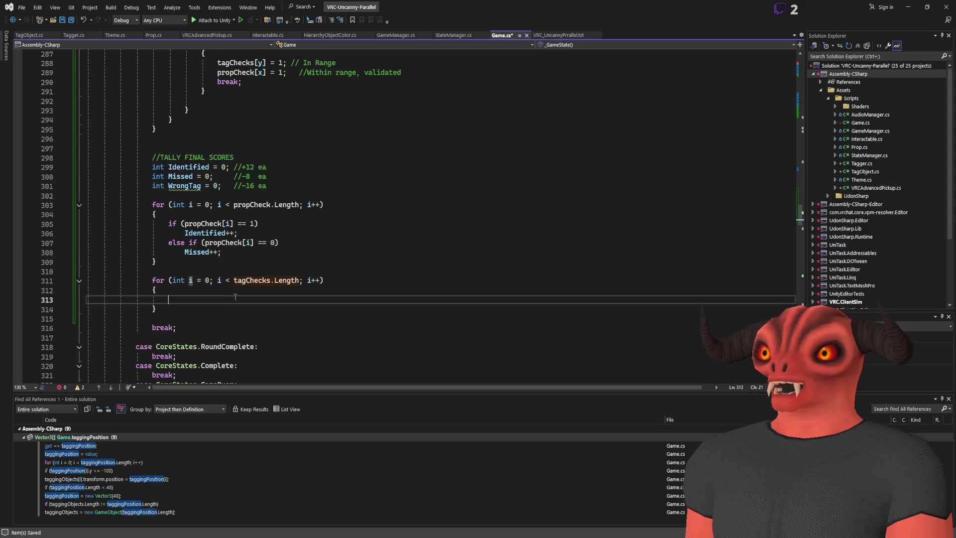
{"action": "type", "text": "if()"}
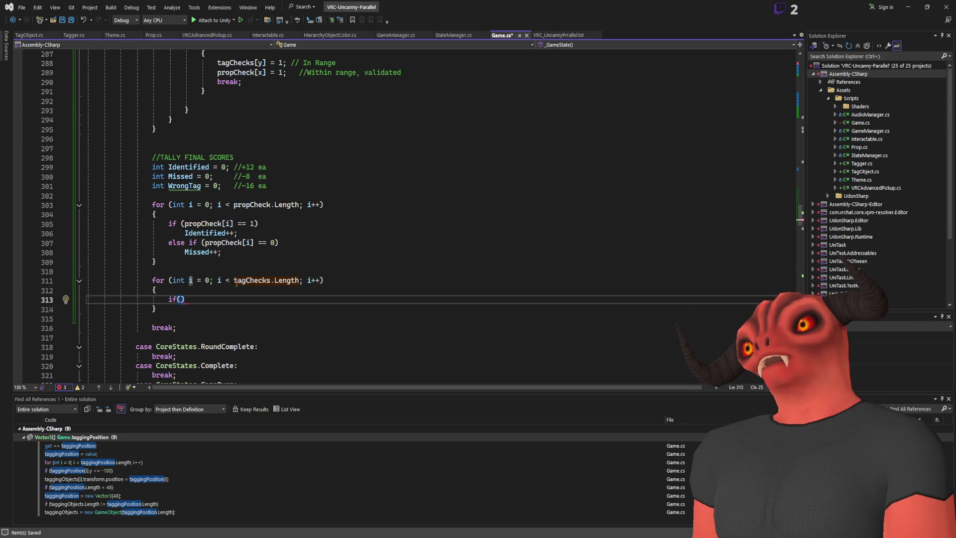
{"action": "scroll", "coordinate": [233, 282], "scroll_direction": "up", "scroll_amount": 3}
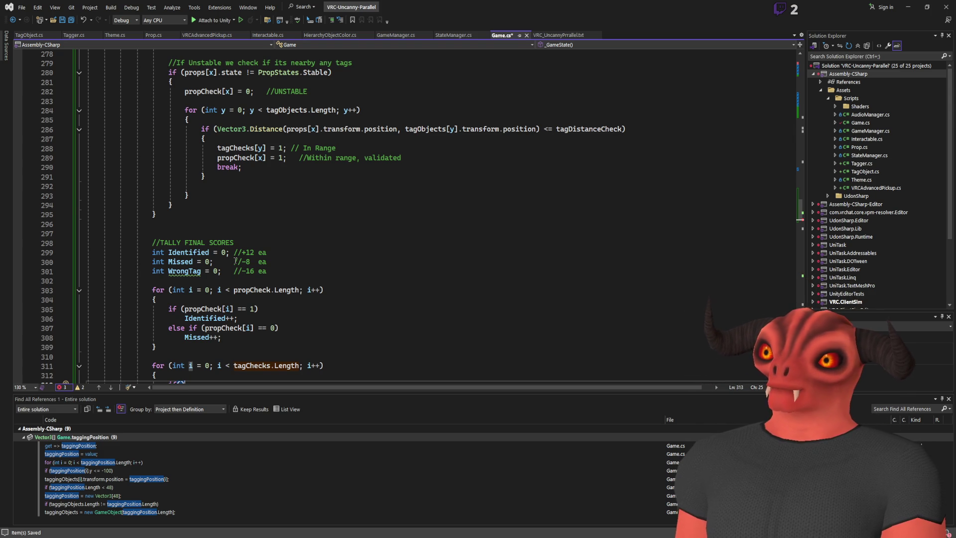
- Rename Identified to propIdentified and Missed to propMissed throughout the file
{"action": "left_click", "coordinate": [189, 253]}
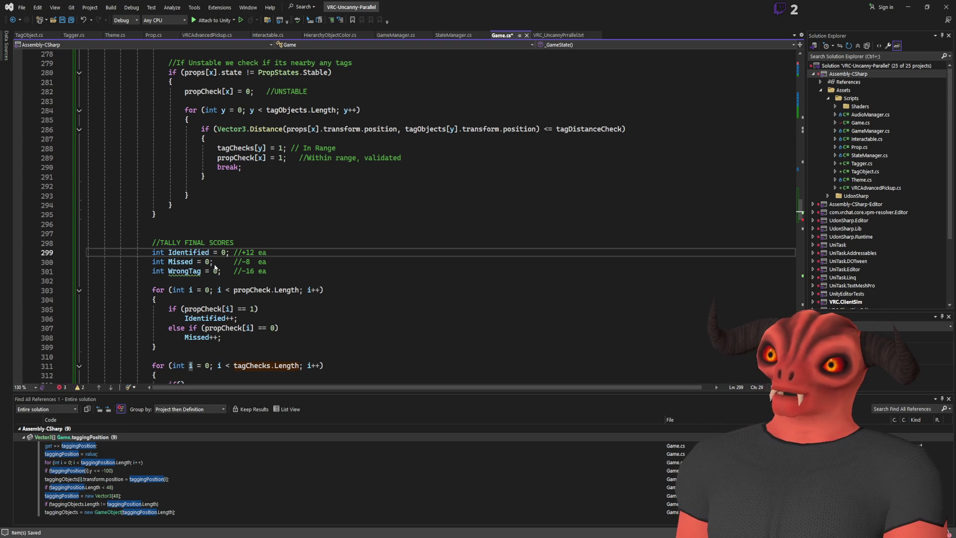
{"action": "key", "text": "ctrl+r"}
{"action": "key", "text": "ctrl+r"}
{"action": "key", "text": "Home"}
{"action": "type", "text": "prop"}
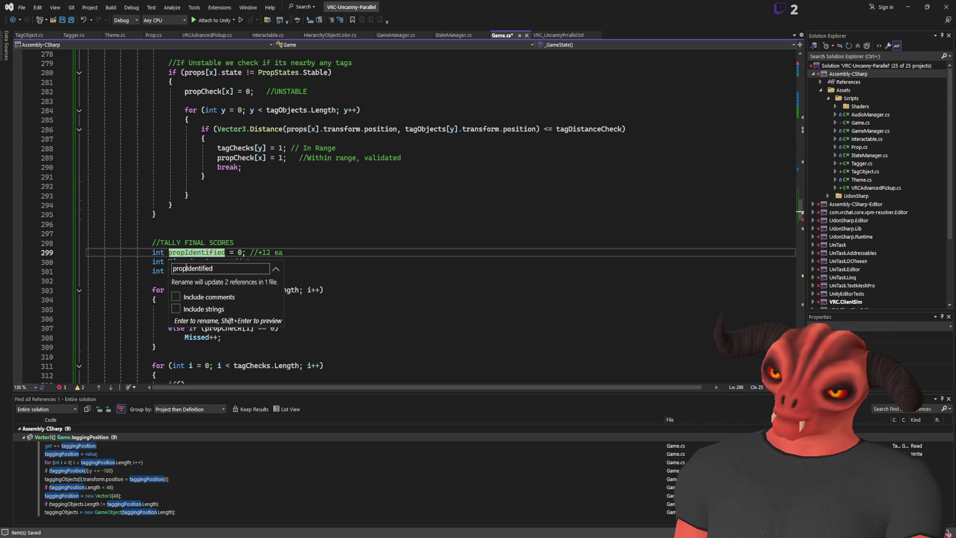
{"action": "key", "text": "Return"}
{"action": "key", "text": "Down"}
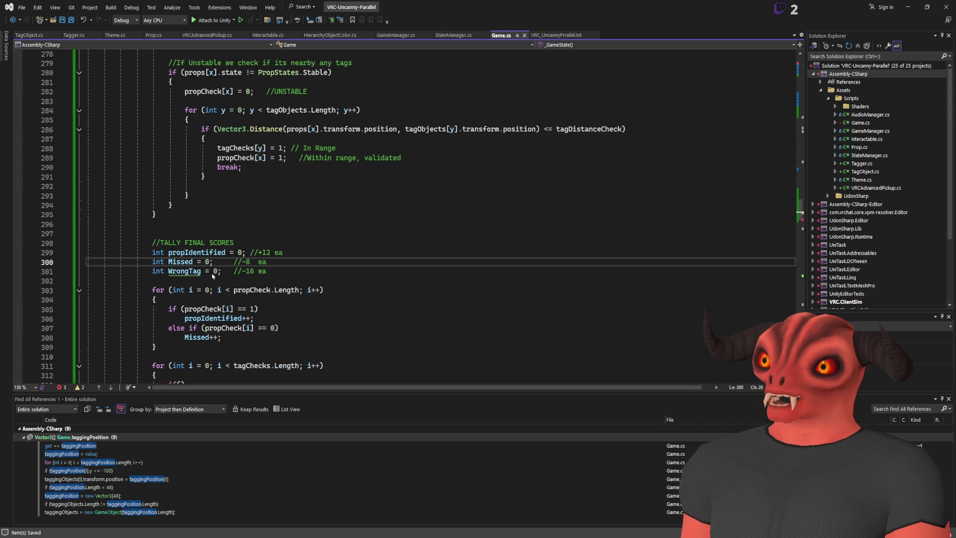
{"action": "key", "text": "ctrl+r"}
{"action": "key", "text": "ctrl+r"}
{"action": "key", "text": "Home"}
{"action": "type", "text": "prop"}
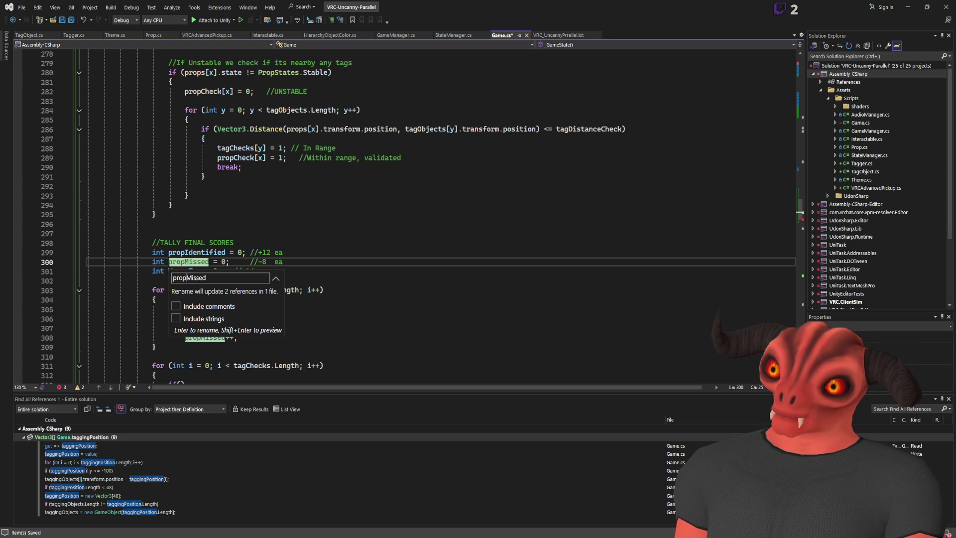
{"action": "key", "text": "Return"}
- Rename WrongTag to missTagged everywhere it is used
{"action": "key", "text": "Down"}
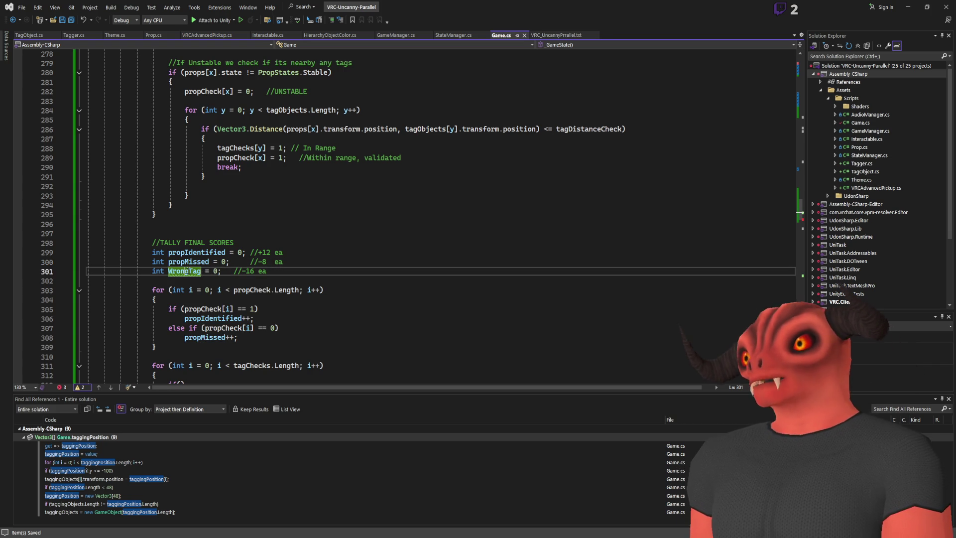
{"action": "key", "text": "ctrl+r"}
{"action": "key", "text": "ctrl+r"}
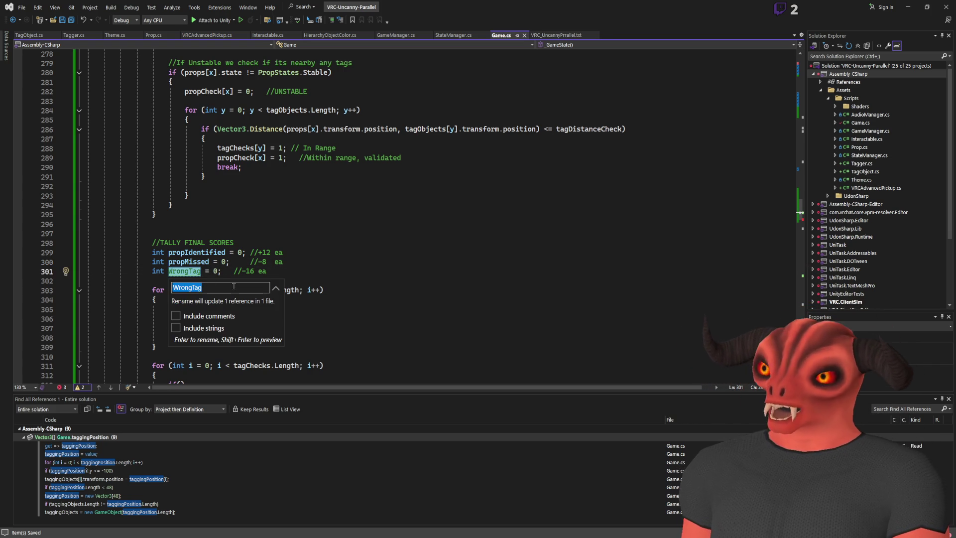
{"action": "type", "text": "missTagged"}
{"action": "key", "text": "Return"}
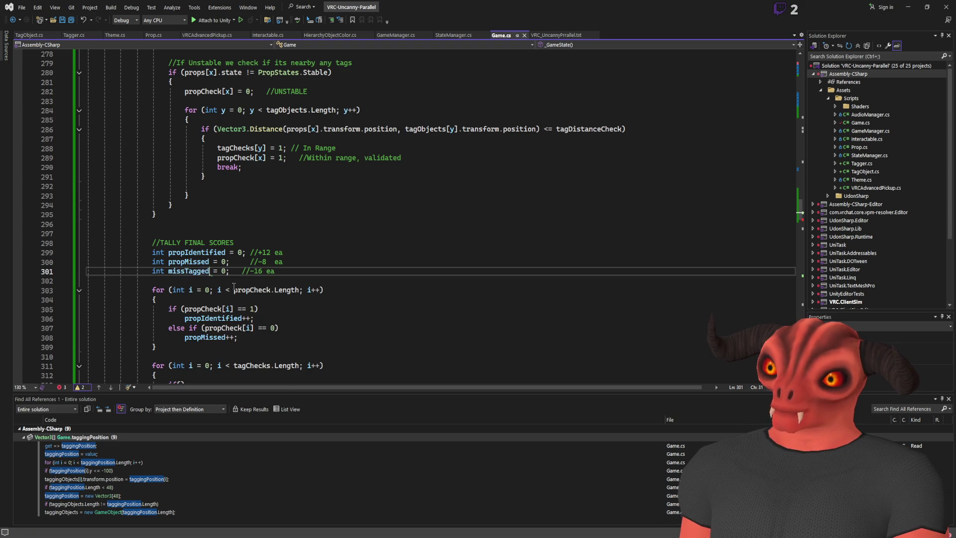
{"action": "left_click", "coordinate": [312, 261]}
{"action": "left_click", "coordinate": [319, 251]}
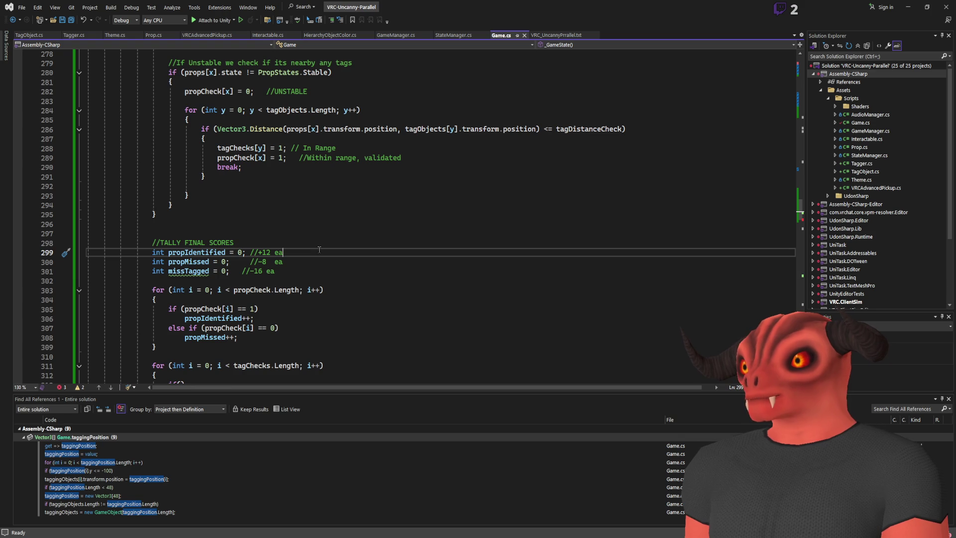
{"action": "scroll", "coordinate": [319, 249], "scroll_direction": "down", "scroll_amount": 5}
{"action": "scroll", "coordinate": [317, 250], "scroll_direction": "up", "scroll_amount": 3}
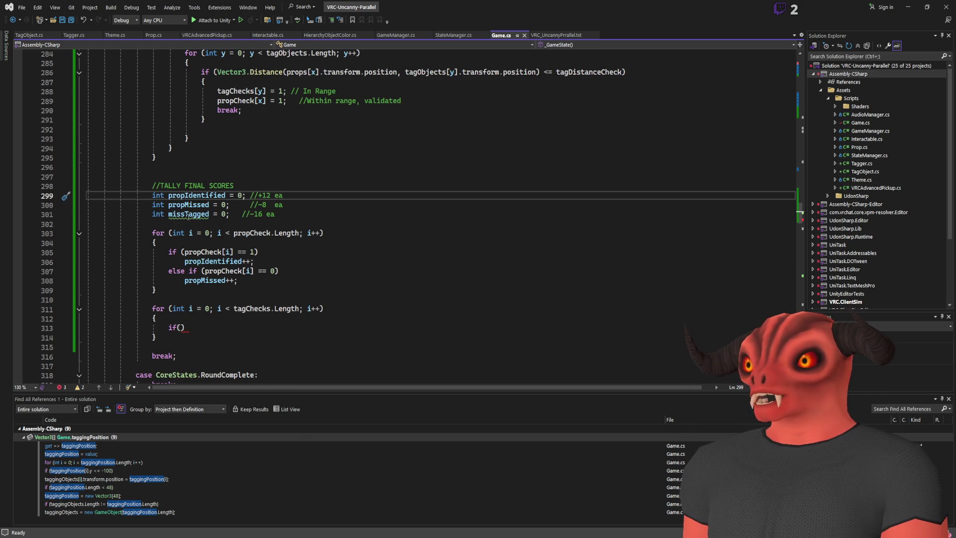
{"action": "double_click", "coordinate": [237, 92]}
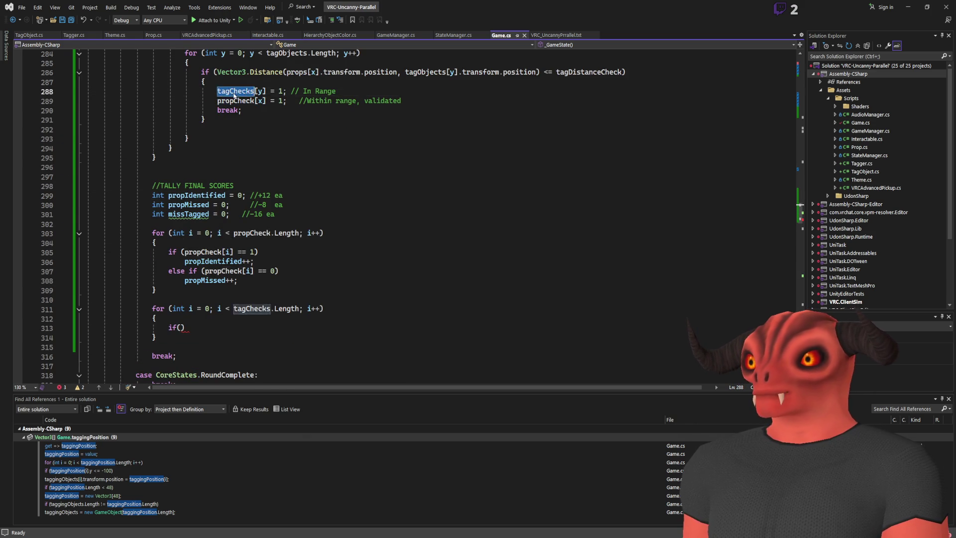
{"action": "scroll", "coordinate": [359, 226], "scroll_direction": "up", "scroll_amount": 5}
{"action": "scroll", "coordinate": [249, 242], "scroll_direction": "down", "scroll_amount": 9}
{"action": "scroll", "coordinate": [249, 242], "scroll_direction": "up", "scroll_amount": 13}
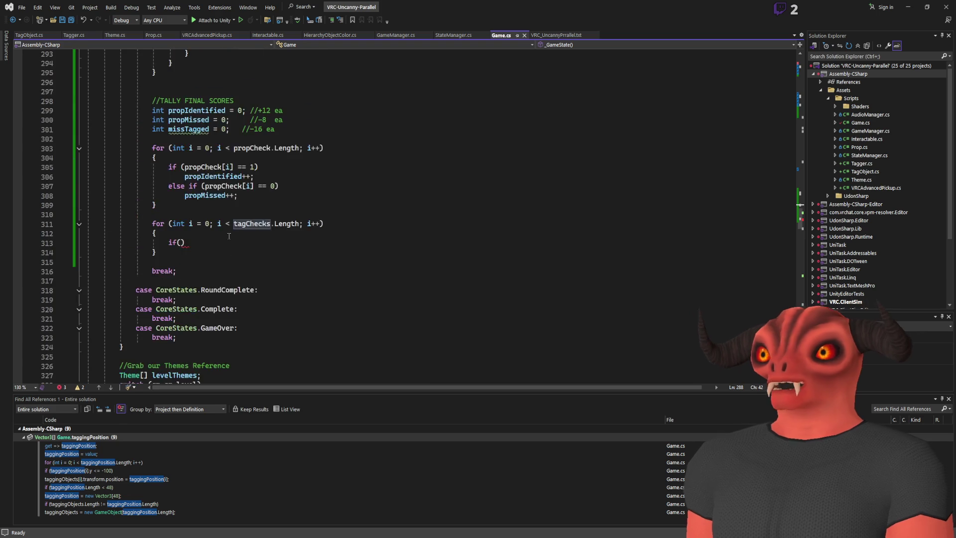
{"action": "scroll", "coordinate": [170, 162], "scroll_direction": "down", "scroll_amount": 2}
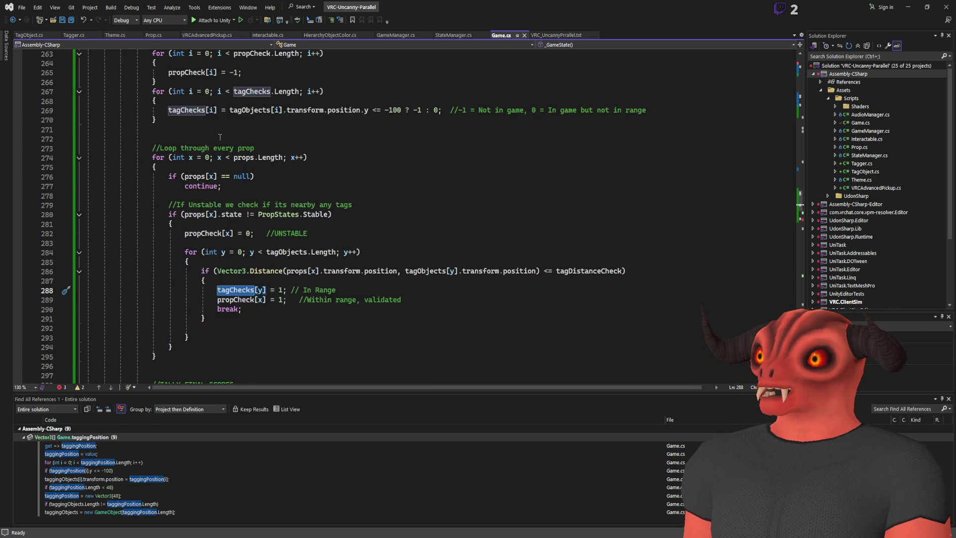
{"action": "scroll", "coordinate": [170, 162], "scroll_direction": "up", "scroll_amount": 4}
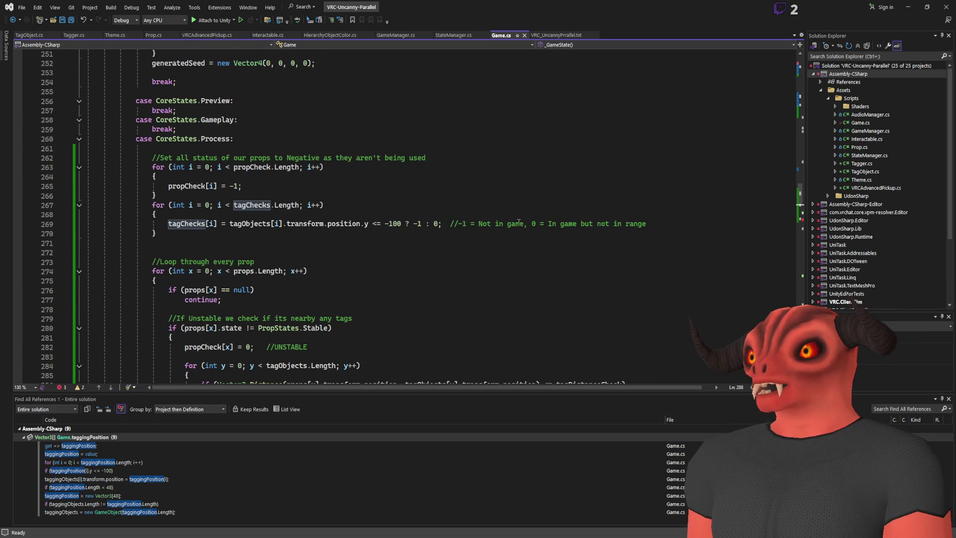
{"action": "scroll", "coordinate": [683, 222], "scroll_direction": "down", "scroll_amount": 5}
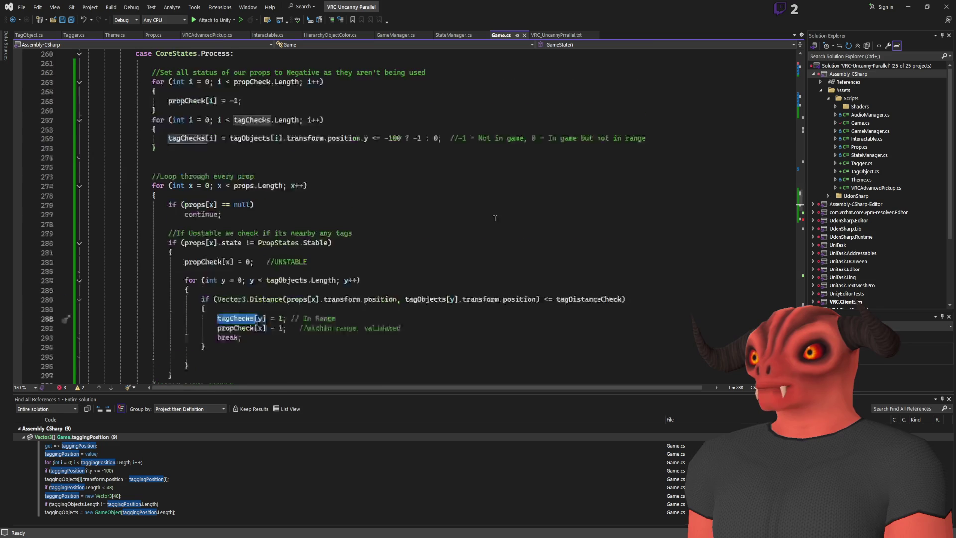
{"action": "scroll", "coordinate": [638, 184], "scroll_direction": "up", "scroll_amount": 4}
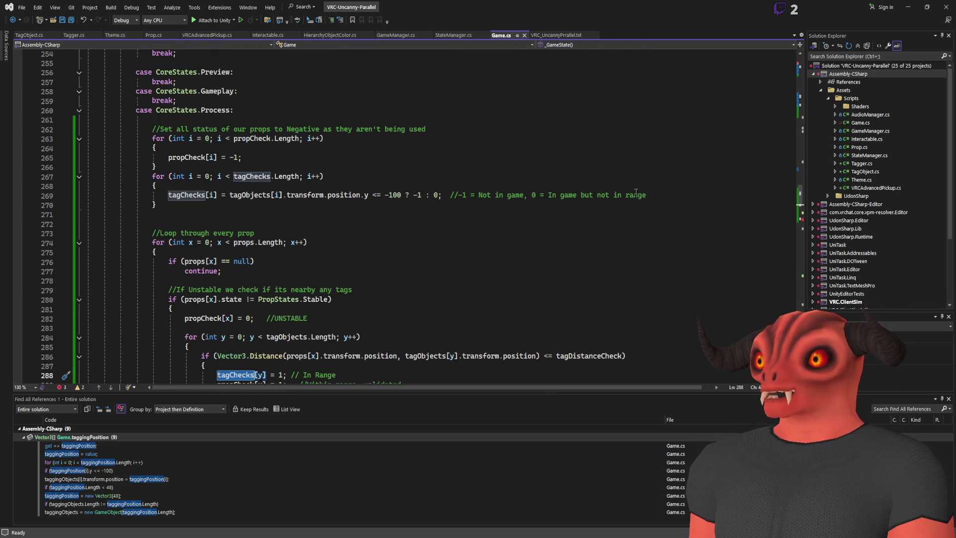
{"action": "scroll", "coordinate": [341, 193], "scroll_direction": "down", "scroll_amount": 6}
{"action": "scroll", "coordinate": [195, 282], "scroll_direction": "down", "scroll_amount": 4}
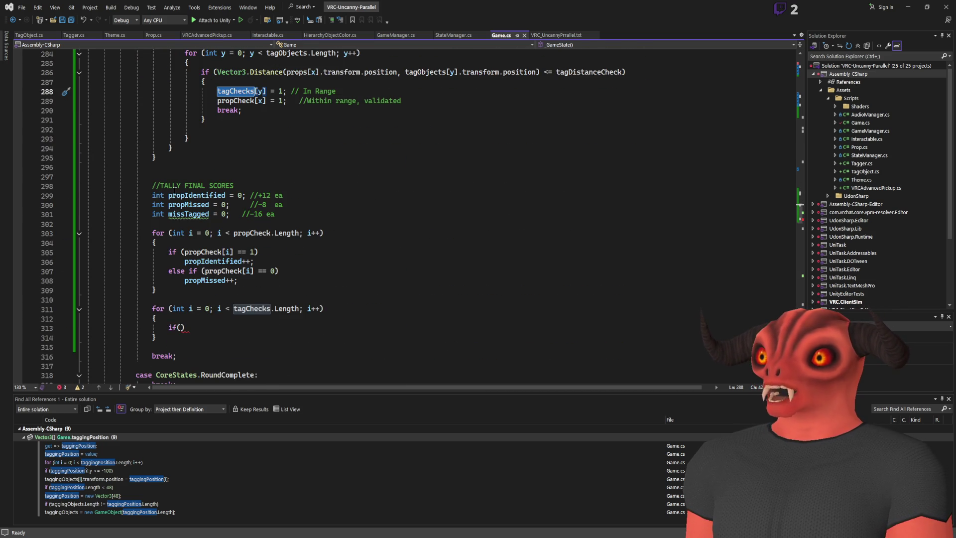
{"action": "scroll", "coordinate": [251, 201], "scroll_direction": "up", "scroll_amount": 4}
{"action": "scroll", "coordinate": [243, 219], "scroll_direction": "down", "scroll_amount": 5}
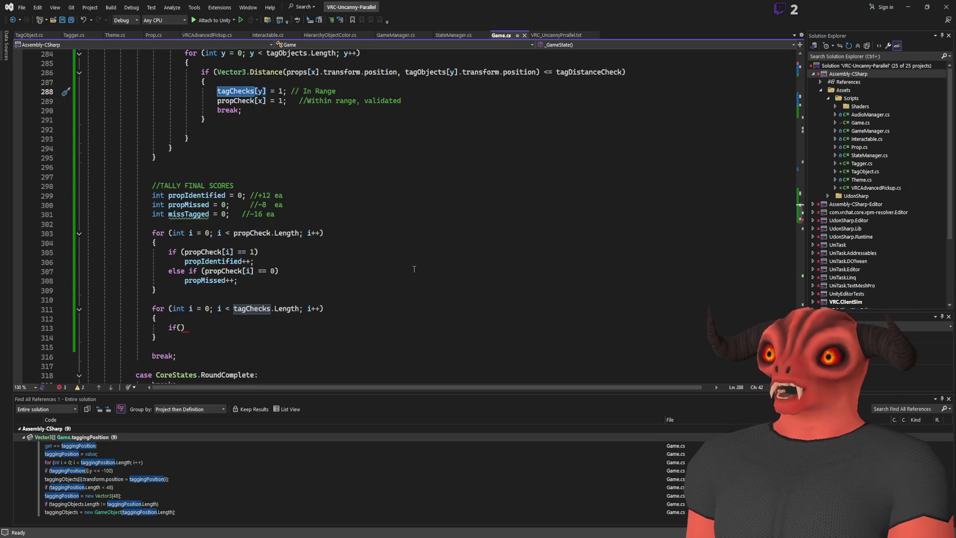
{"action": "left_click", "coordinate": [195, 304]}
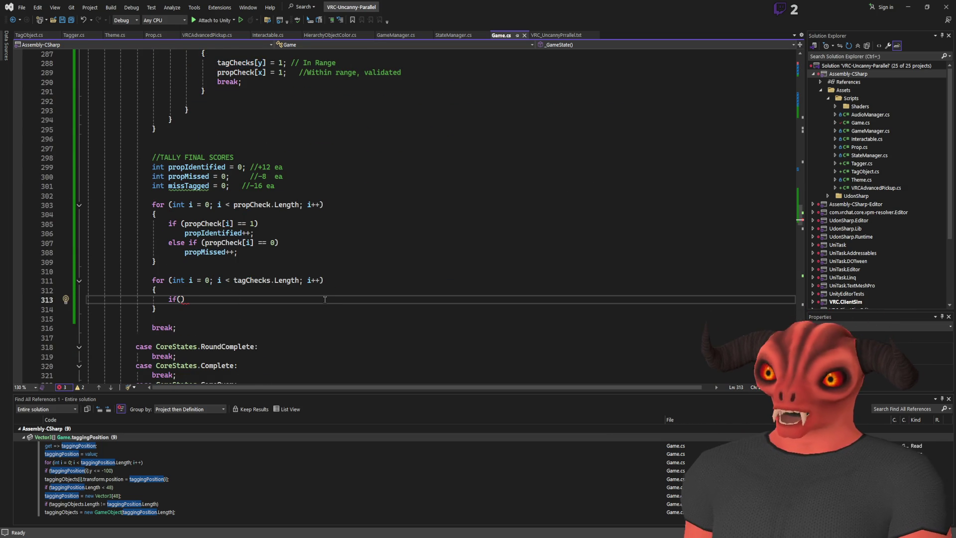
- Set the loop's if condition to tagChecks[i] == 0
{"action": "key", "text": "Up"}
{"action": "key", "text": "Up"}
{"action": "key", "text": "ctrl+Right"}
{"action": "key", "text": "ctrl+Right"}
{"action": "key", "text": "ctrl+Right"}
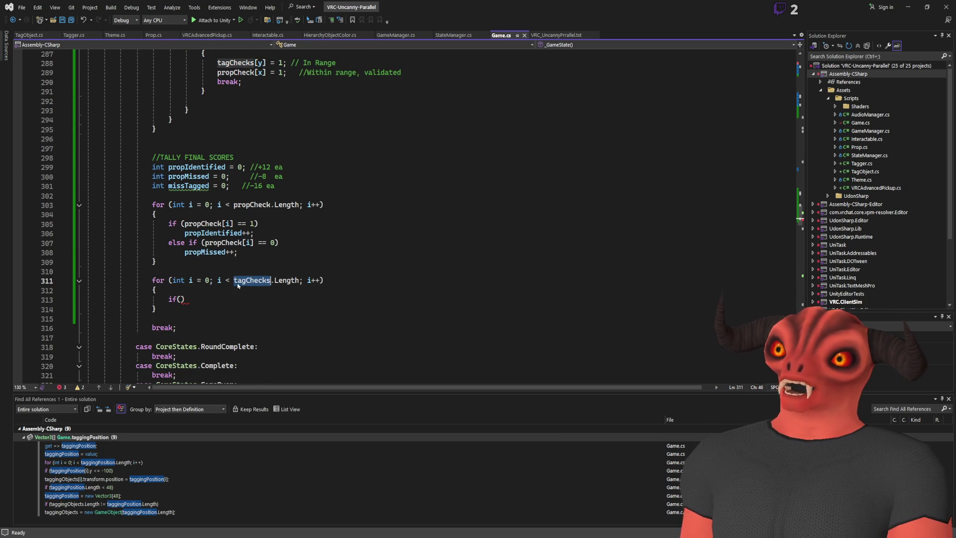
{"action": "left_click", "coordinate": [184, 299]}
{"action": "type", "text": "tagChecks[i] "}
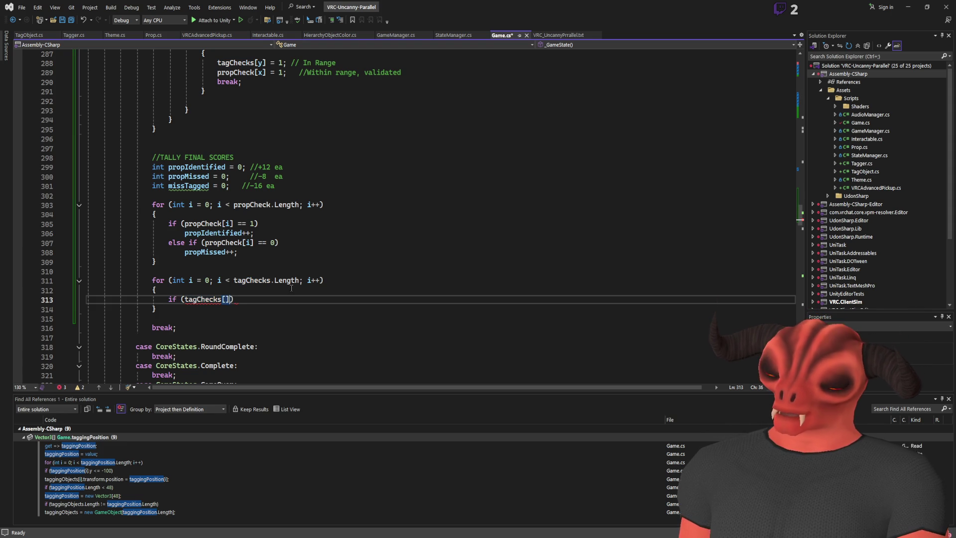
{"action": "type", "text": "== 1"}
{"action": "scroll", "coordinate": [657, 226], "scroll_direction": "up", "scroll_amount": 3}
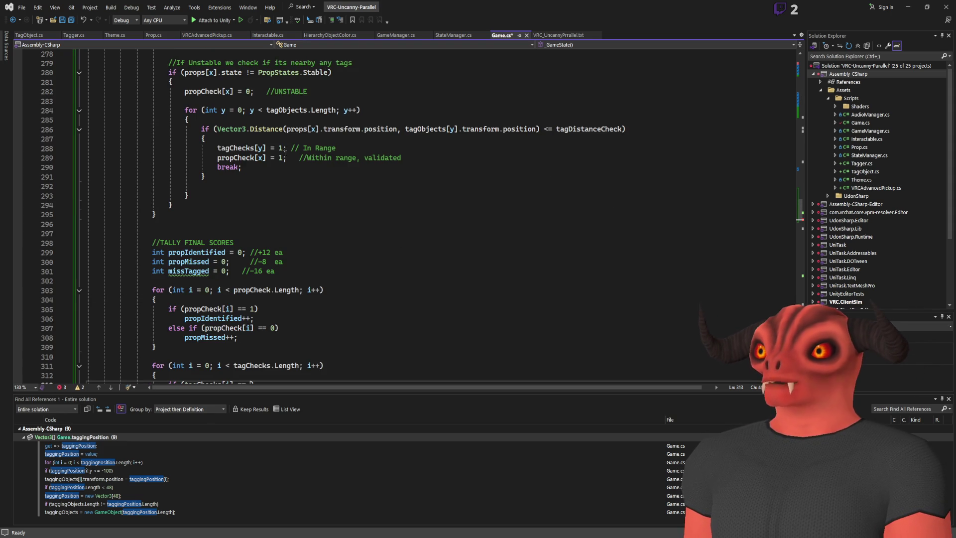
{"action": "scroll", "coordinate": [384, 228], "scroll_direction": "down", "scroll_amount": 5}
{"action": "type", "text": ")"}
{"action": "key", "text": "Left"}
{"action": "key", "text": "BackSpace"}
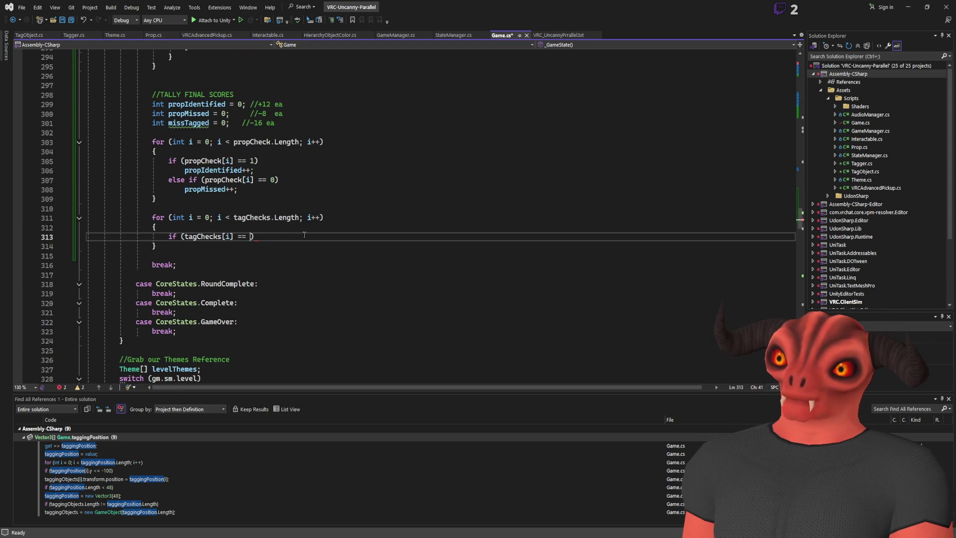
{"action": "type", "text": "0"}
{"action": "key", "text": "Right"}
- Add missTagged++ as the if's body and save Game.cs
{"action": "key", "text": "Return"}
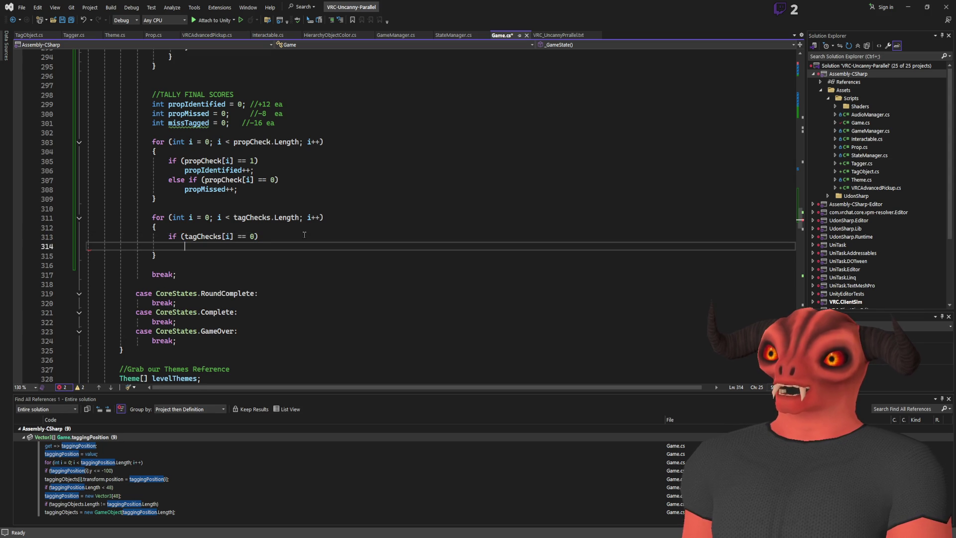
{"action": "type", "text": "mi"}
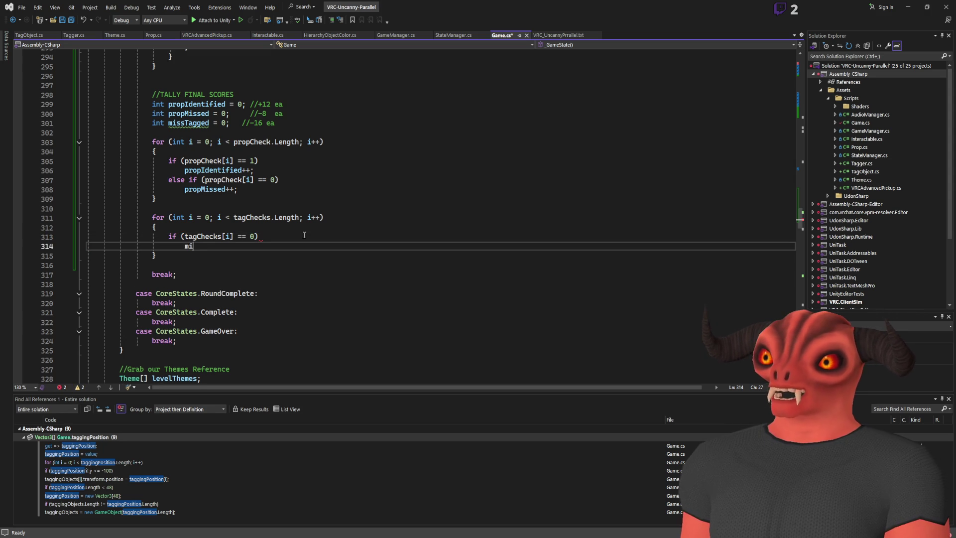
{"action": "type", "text": "ssTagged"}
{"action": "key", "text": "Tab"}
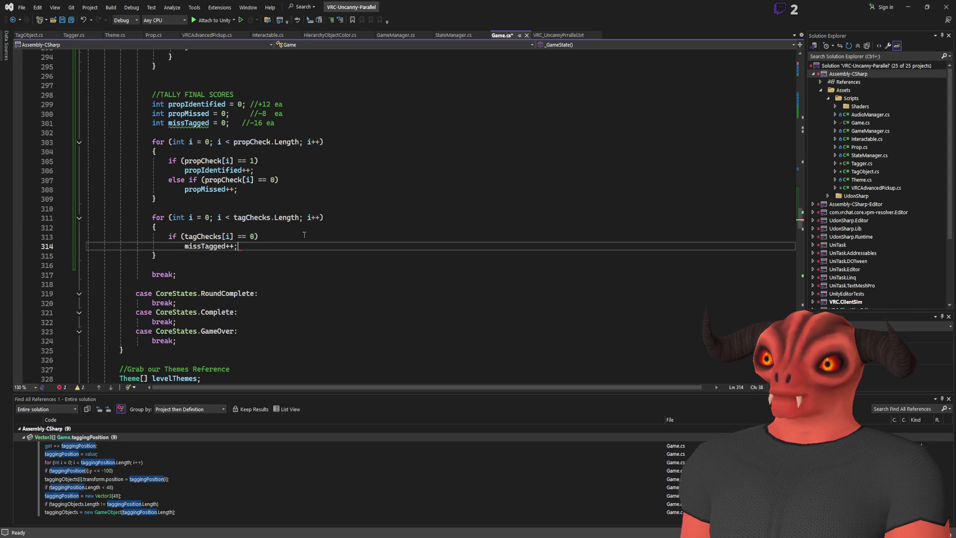
{"action": "key", "text": "ctrl+s"}
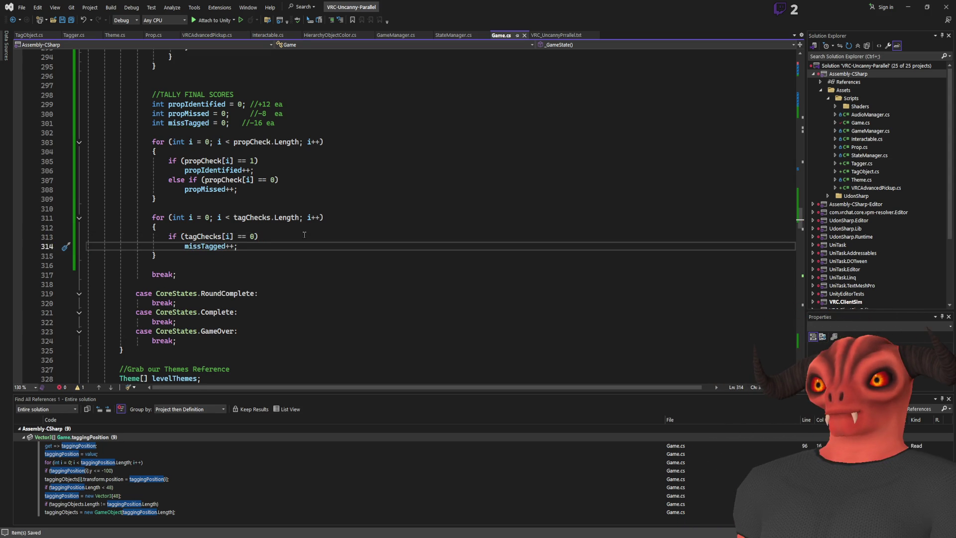
{"action": "scroll", "coordinate": [305, 235], "scroll_direction": "up", "scroll_amount": 6}
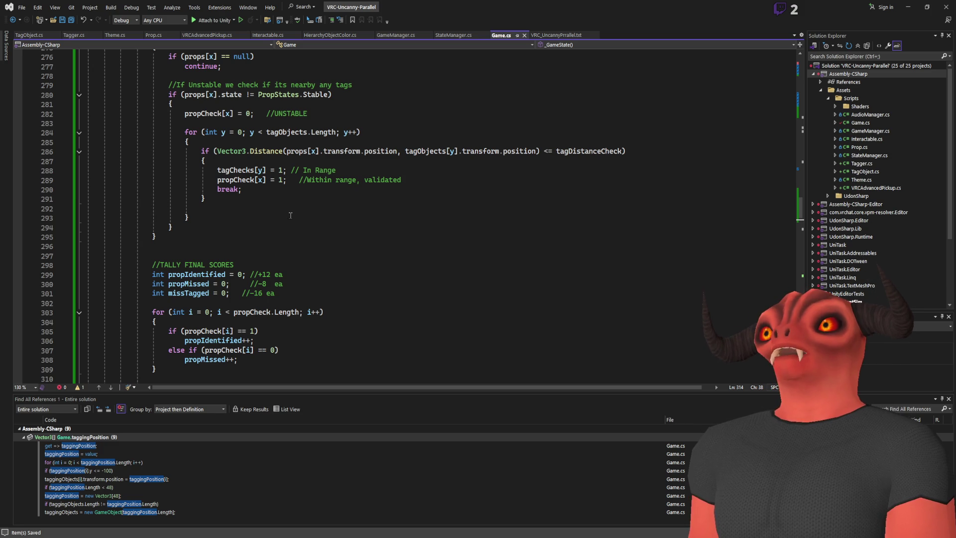
- Delete the extra blank line above //TALLY FINAL SCORES and save Game.cs
{"action": "scroll", "coordinate": [290, 215], "scroll_direction": "down", "scroll_amount": 2}
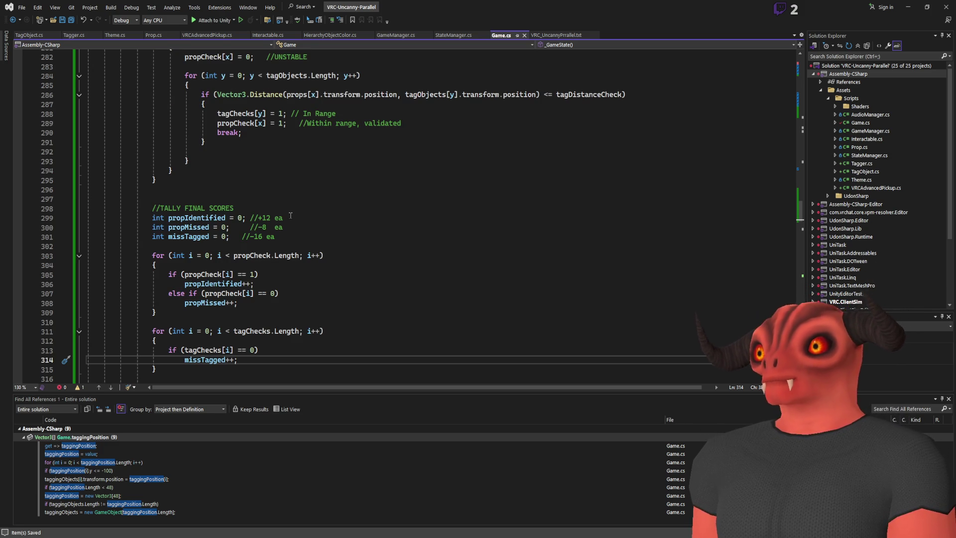
{"action": "left_click_drag", "start_coordinate": [152, 190], "coordinate": [229, 210]}
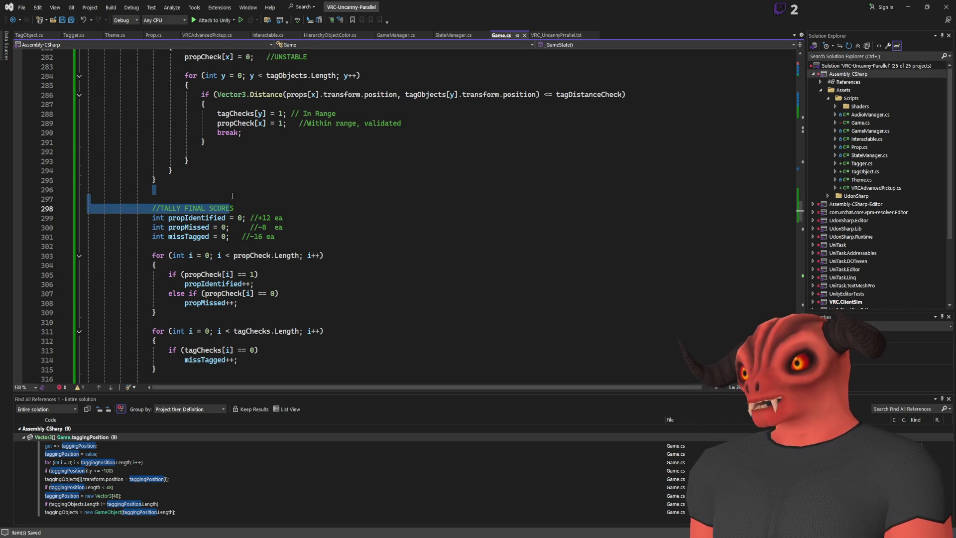
{"action": "left_click", "coordinate": [232, 196]}
{"action": "key", "text": "BackSpace"}
{"action": "key", "text": "ctrl+s"}
- Review the uses of tagChecks and propCheck, including the propCheck assignment for unstable props
{"action": "scroll", "coordinate": [340, 111], "scroll_direction": "up", "scroll_amount": 3}
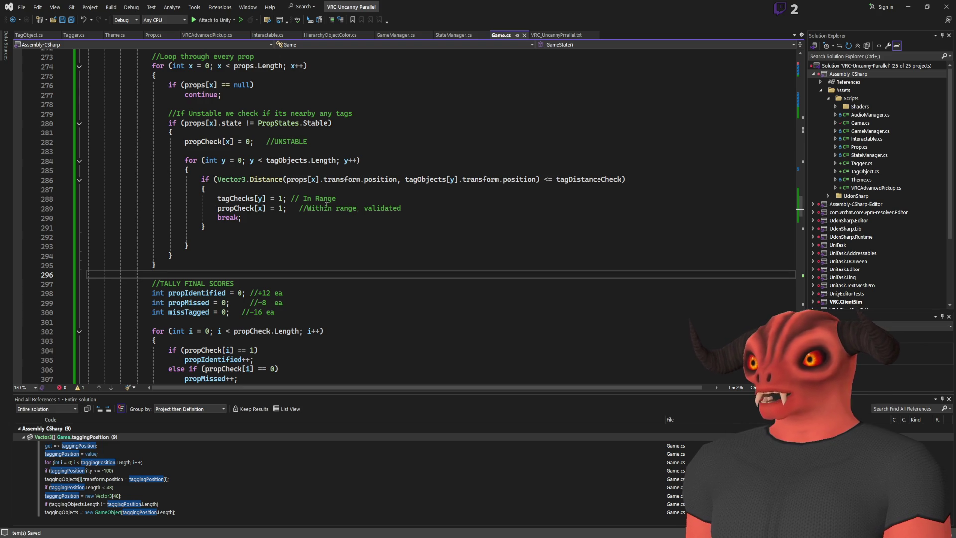
{"action": "scroll", "coordinate": [326, 206], "scroll_direction": "down", "scroll_amount": 6}
{"action": "left_click", "coordinate": [201, 257]}
{"action": "scroll", "coordinate": [464, 246], "scroll_direction": "up", "scroll_amount": 5}
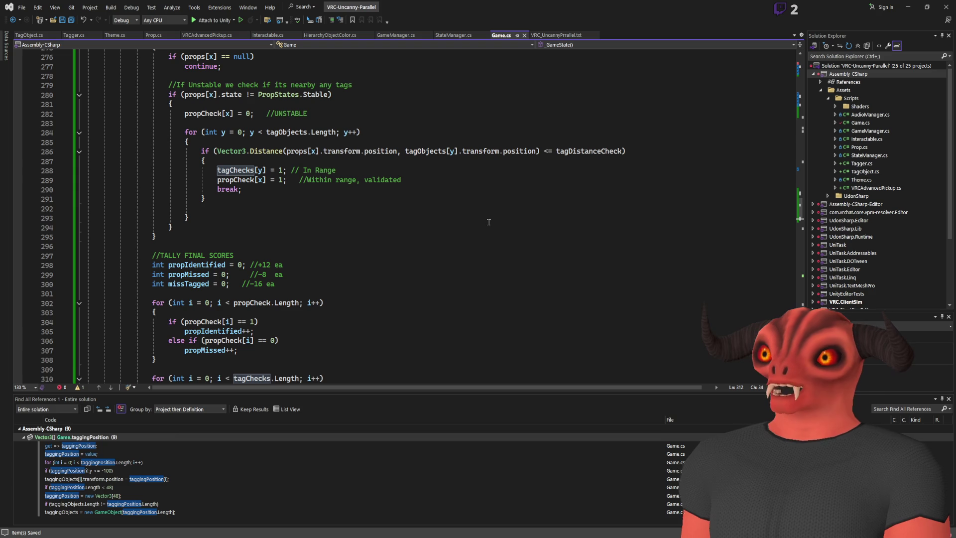
{"action": "scroll", "coordinate": [295, 209], "scroll_direction": "down", "scroll_amount": 5}
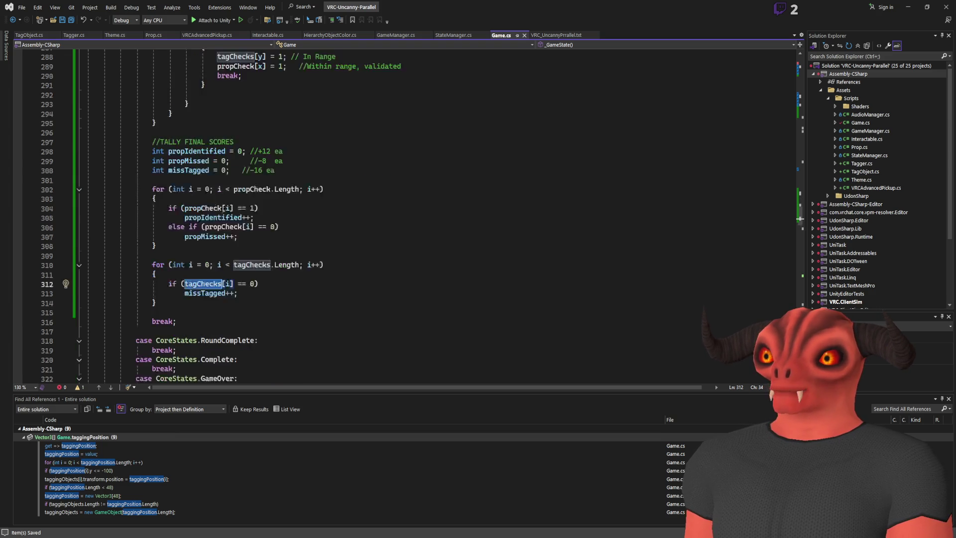
{"action": "scroll", "coordinate": [294, 210], "scroll_direction": "up", "scroll_amount": 7}
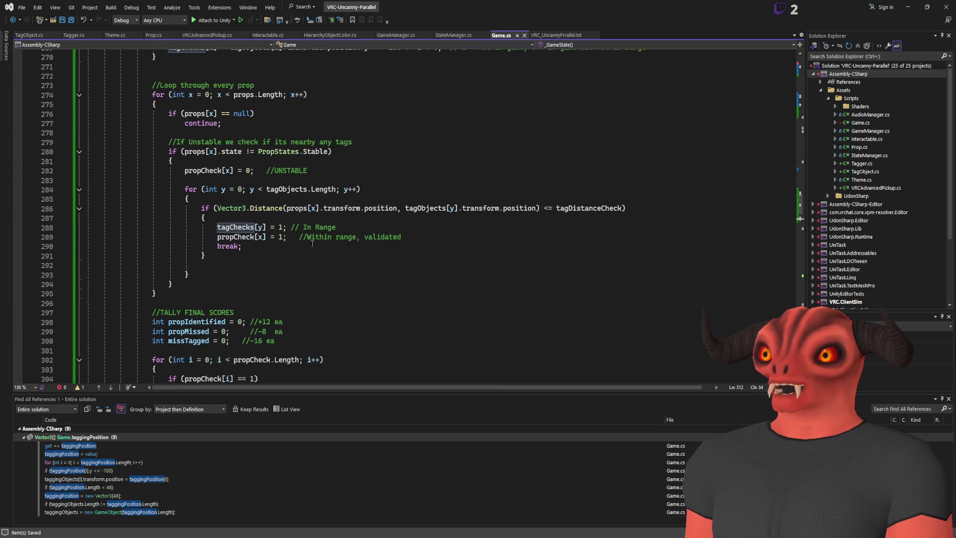
{"action": "scroll", "coordinate": [312, 242], "scroll_direction": "down", "scroll_amount": 5}
{"action": "left_click", "coordinate": [220, 95]}
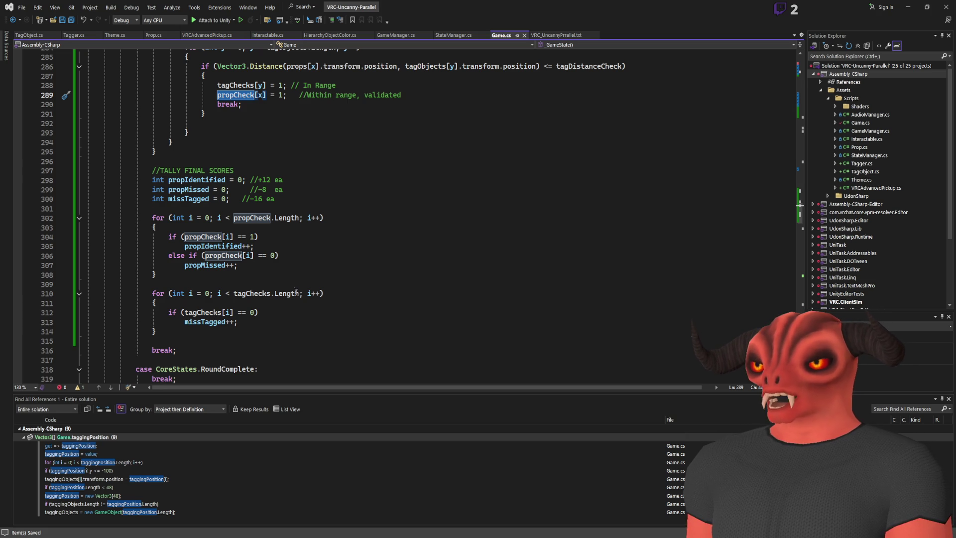
{"action": "scroll", "coordinate": [219, 262], "scroll_direction": "up", "scroll_amount": 9}
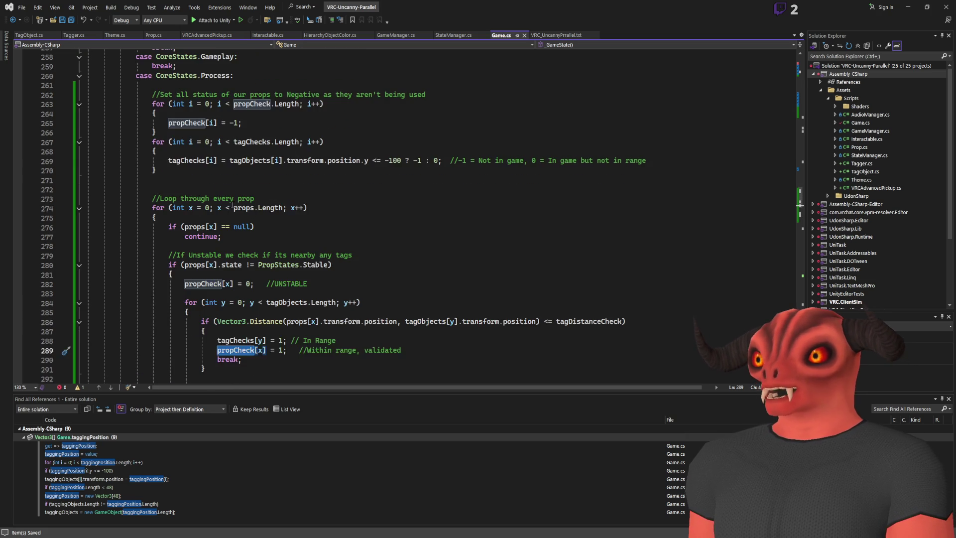
{"action": "left_click", "coordinate": [229, 284]}
{"action": "scroll", "coordinate": [260, 191], "scroll_direction": "down", "scroll_amount": 6}
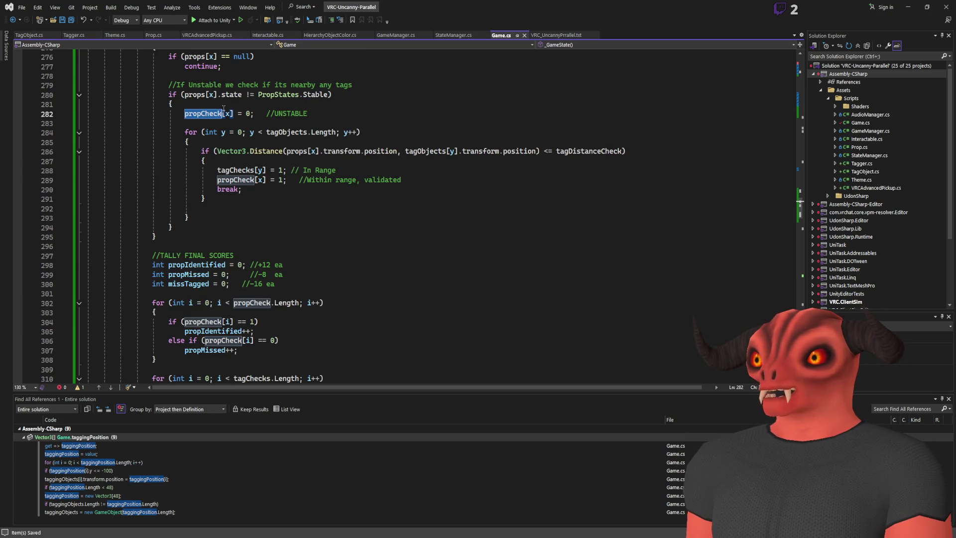
{"action": "scroll", "coordinate": [259, 112], "scroll_direction": "up", "scroll_amount": 3}
{"action": "scroll", "coordinate": [213, 165], "scroll_direction": "up", "scroll_amount": 5}
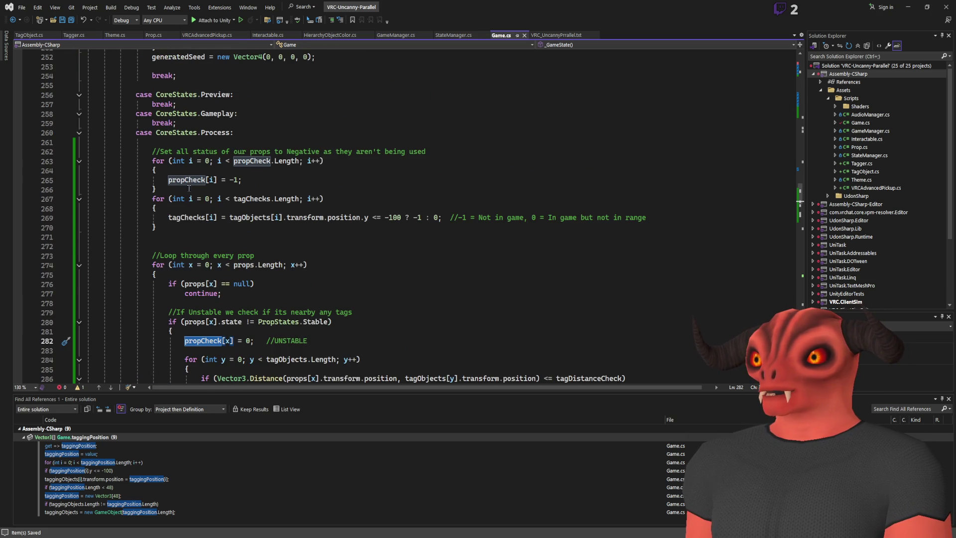
{"action": "scroll", "coordinate": [189, 188], "scroll_direction": "up", "scroll_amount": 3}
- Check the tagChecks loop, missTagged increment and propMissed/propIdentified tallies, then return to the file's top
{"action": "double_click", "coordinate": [186, 302]}
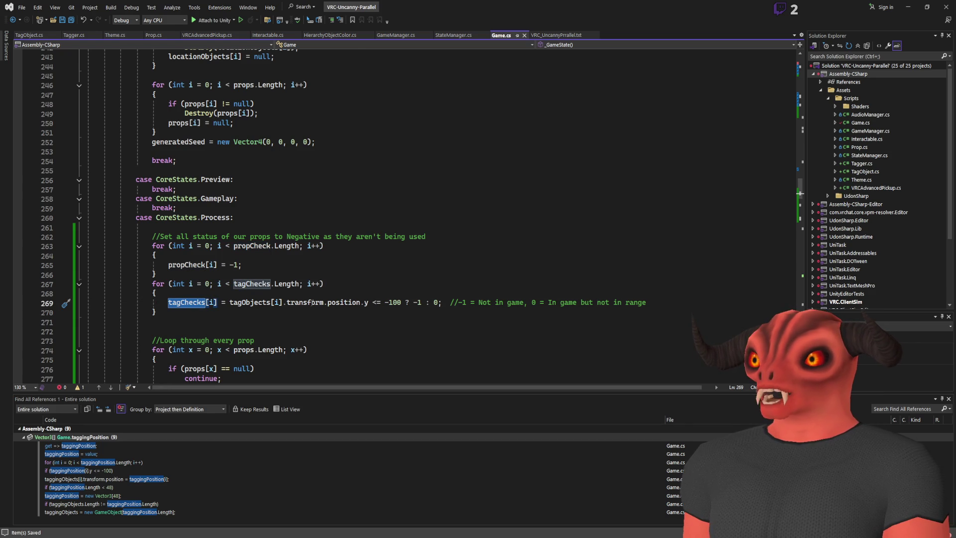
{"action": "scroll", "coordinate": [312, 302], "scroll_direction": "down", "scroll_amount": 12}
{"action": "scroll", "coordinate": [286, 293], "scroll_direction": "down", "scroll_amount": 4}
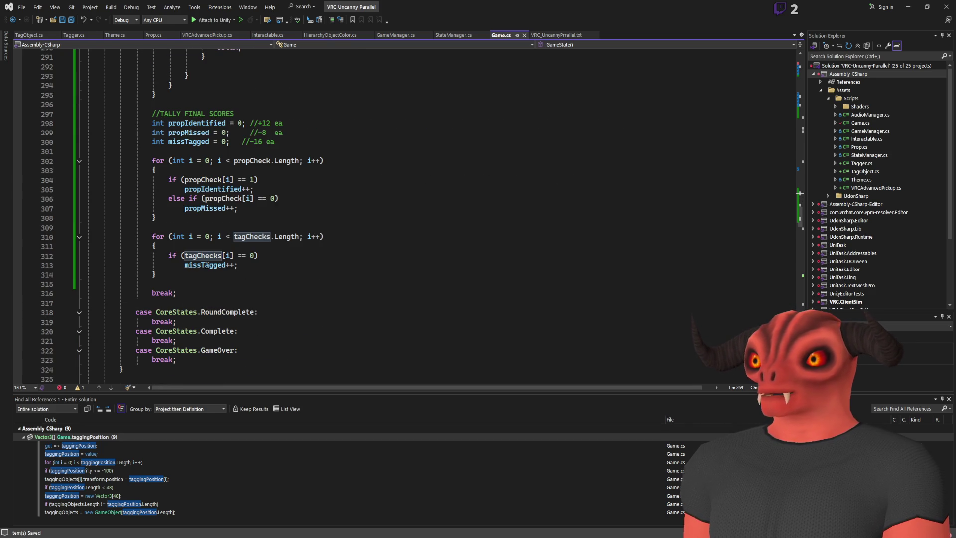
{"action": "left_click", "coordinate": [210, 265]}
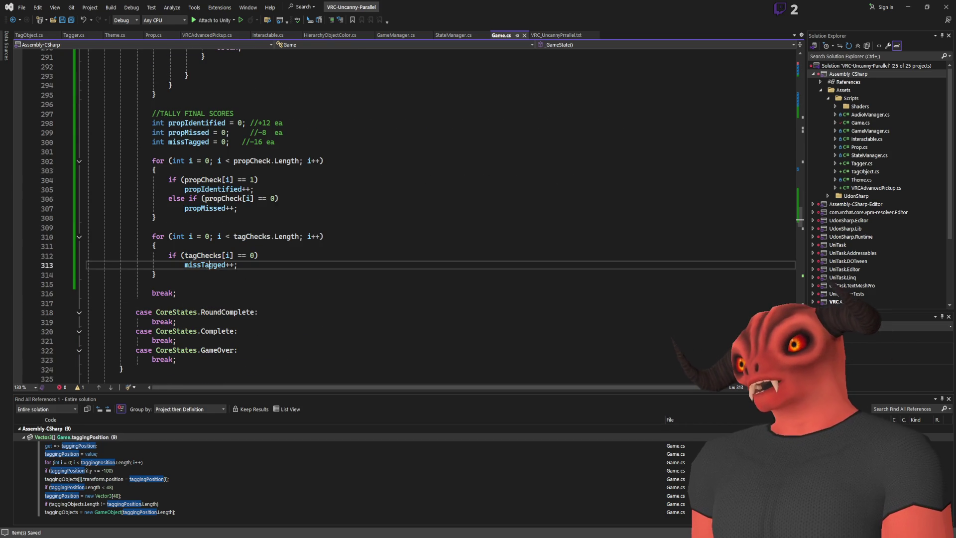
{"action": "key", "text": "Up"}
{"action": "key", "text": "Up"}
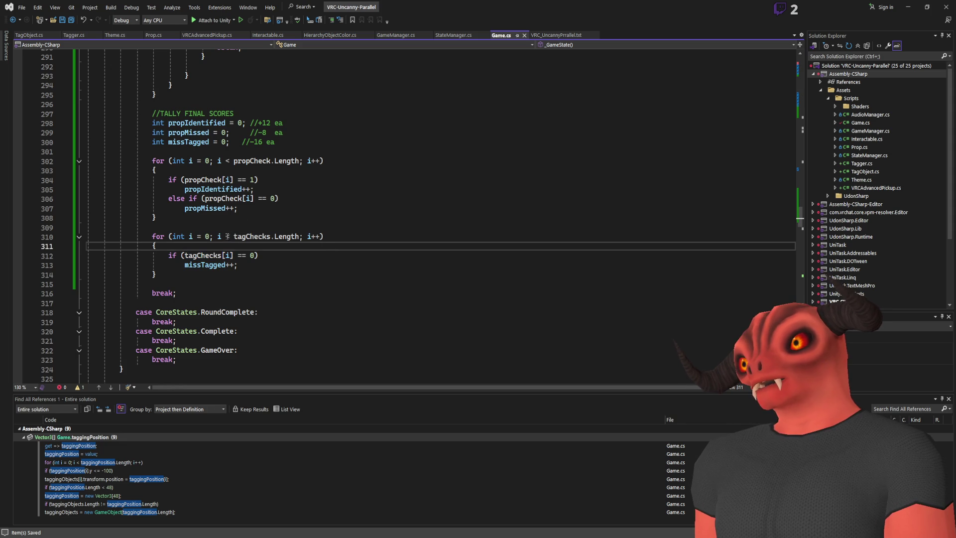
{"action": "left_click", "coordinate": [204, 255]}
{"action": "left_click", "coordinate": [258, 263]}
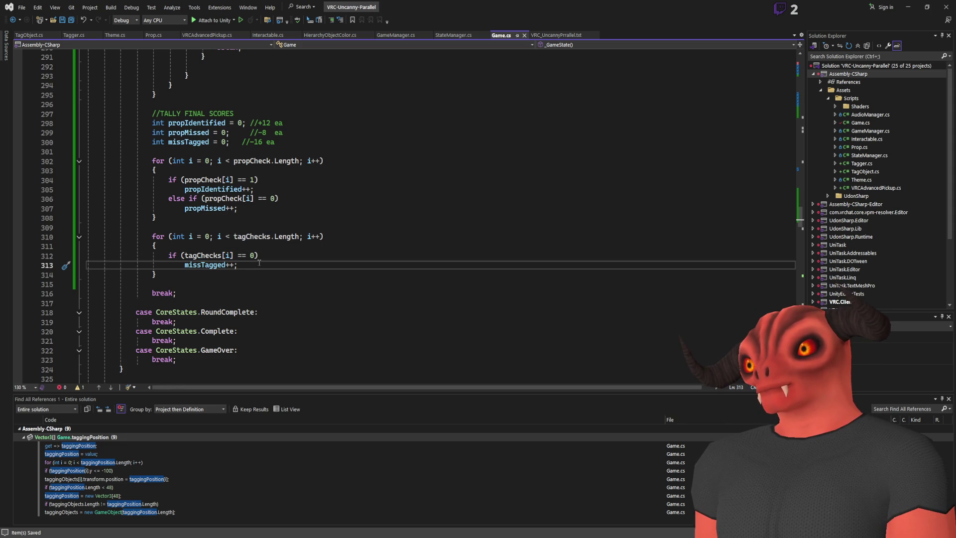
{"action": "left_click", "coordinate": [198, 208], "text": "ctrl"}
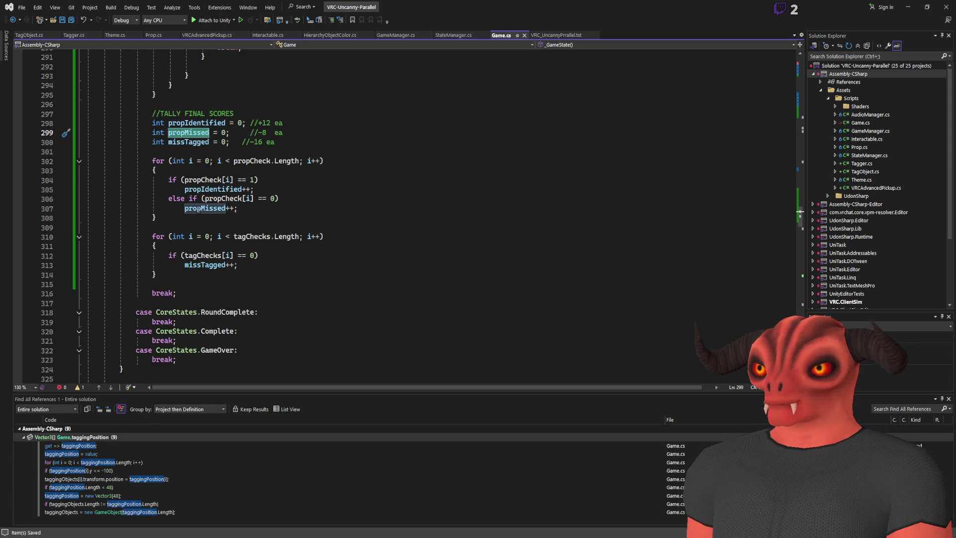
{"action": "scroll", "coordinate": [198, 208], "scroll_direction": "up", "scroll_amount": 6}
{"action": "scroll", "coordinate": [190, 170], "scroll_direction": "up", "scroll_amount": 1}
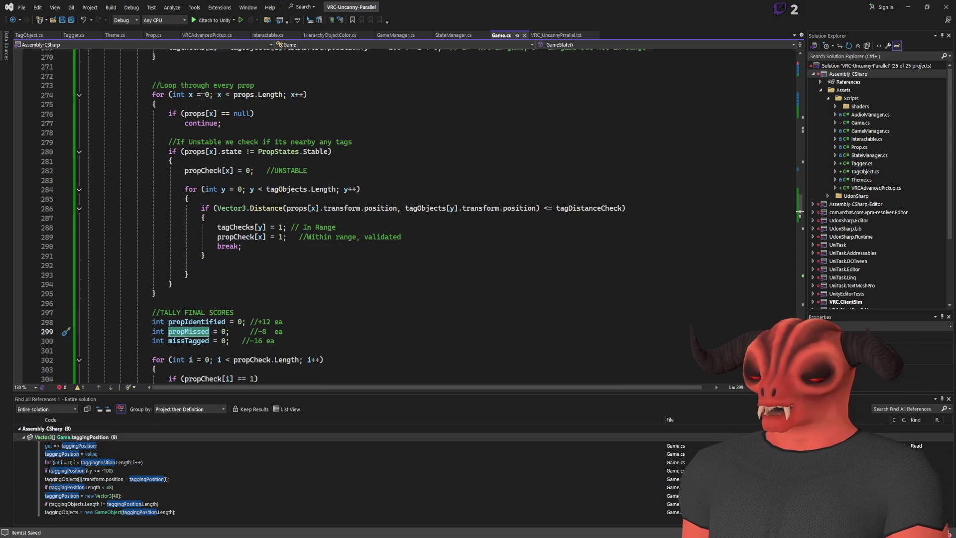
{"action": "scroll", "coordinate": [247, 147], "scroll_direction": "down", "scroll_amount": 5}
{"action": "left_click", "coordinate": [209, 181]}
{"action": "scroll", "coordinate": [250, 209], "scroll_direction": "down", "scroll_amount": 1}
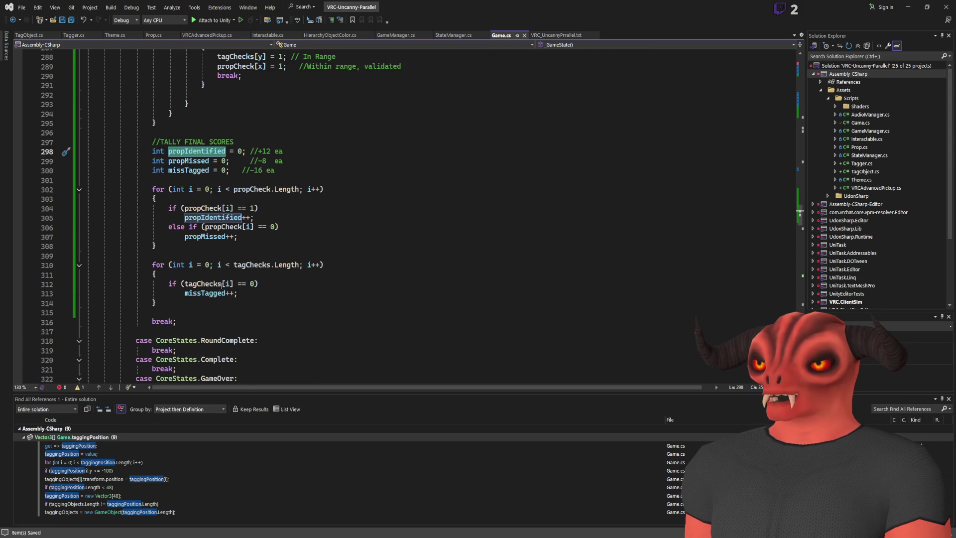
{"action": "scroll", "coordinate": [194, 284], "scroll_direction": "up", "scroll_amount": 5}
{"action": "left_click_drag", "start_coordinate": [218, 198], "coordinate": [436, 226]}
{"action": "left_click", "coordinate": [381, 231]}
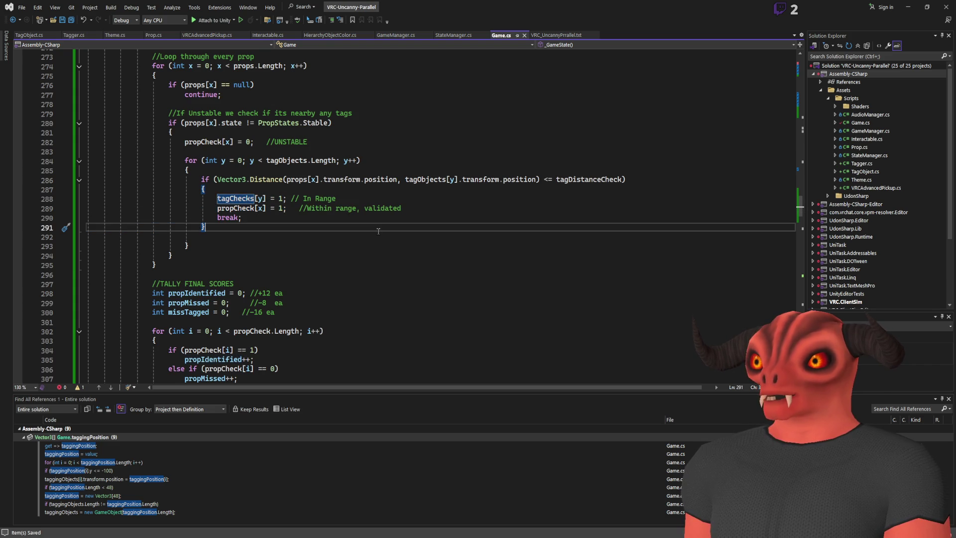
{"action": "scroll", "coordinate": [348, 234], "scroll_direction": "down", "scroll_amount": 7}
{"action": "left_click", "coordinate": [265, 245]}
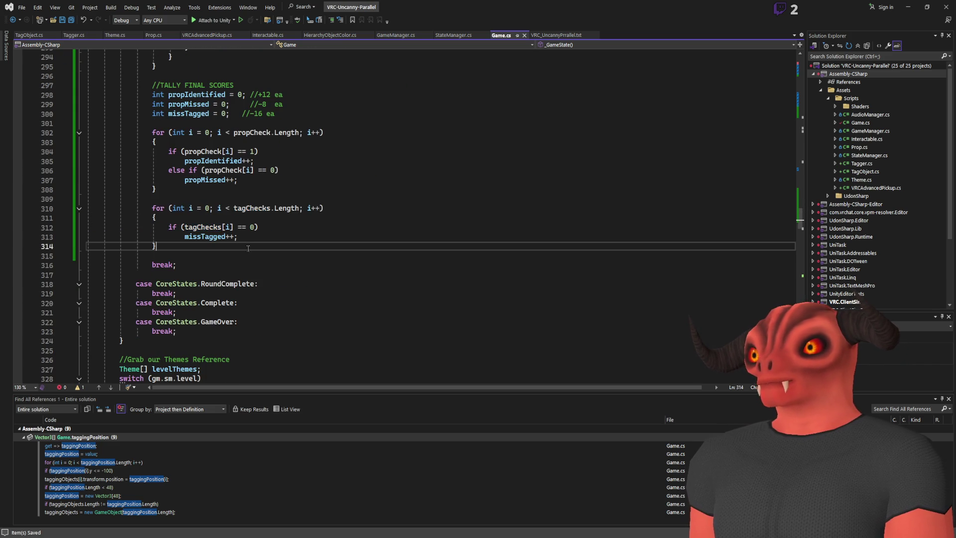
{"action": "scroll", "coordinate": [397, 220], "scroll_direction": "up", "scroll_amount": 2}
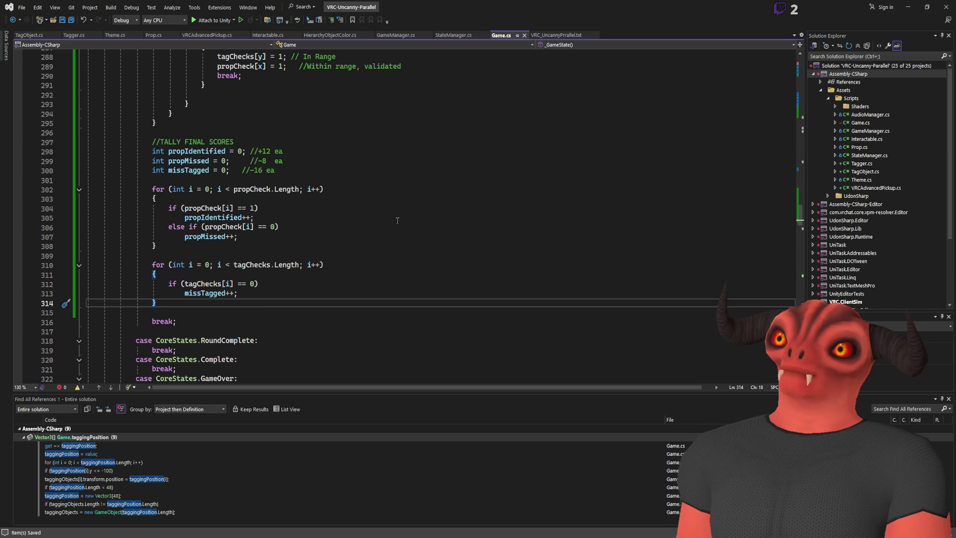
{"action": "scroll", "coordinate": [683, 156], "scroll_direction": "up", "scroll_amount": 20}
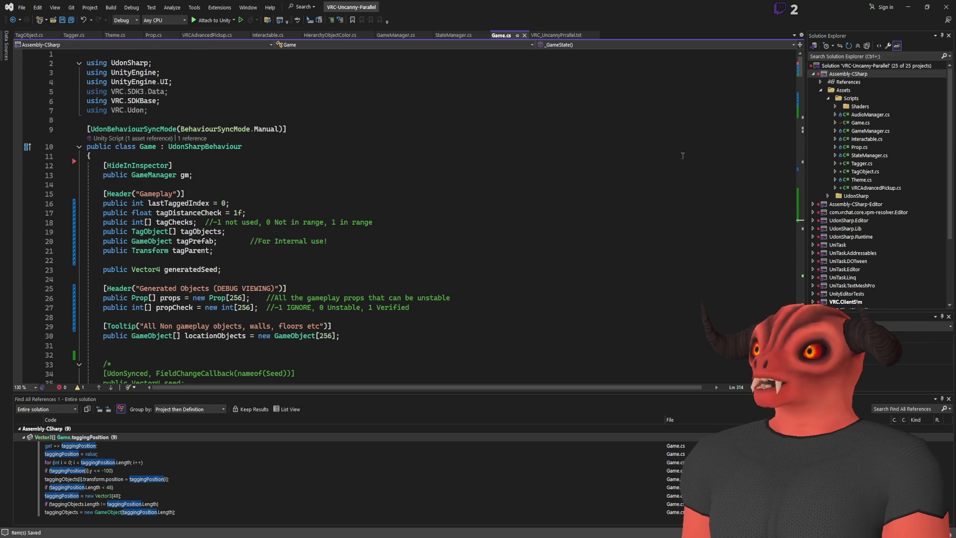
- Declare '[UdonSynced] public int Stablity = 50;' below the Gameplay header
{"action": "left_click", "coordinate": [287, 194]}
{"action": "key", "text": "Return"}
{"action": "key", "text": "Return"}
{"action": "key", "text": "Up"}
{"action": "type", "text": "[udonSy"}
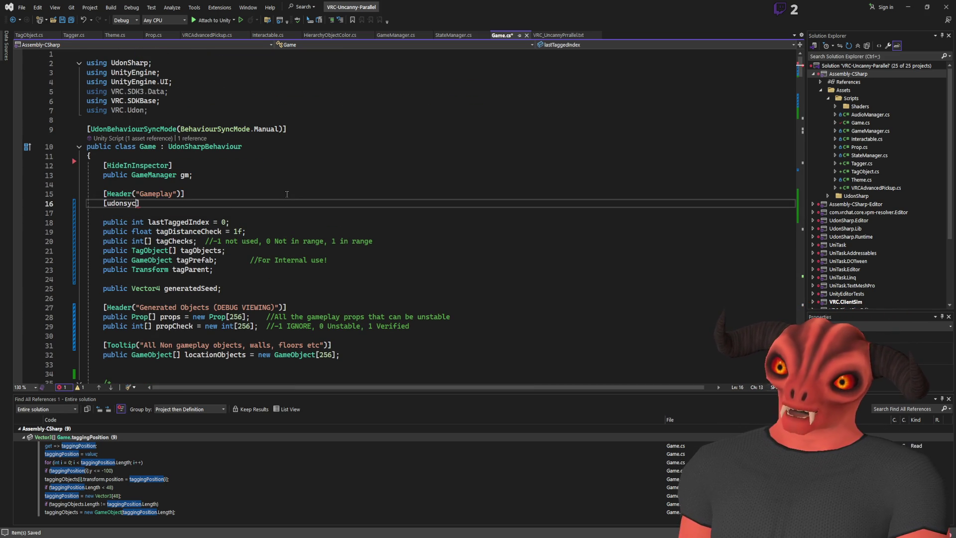
{"action": "key", "text": "Tab"}
{"action": "type", "text": "] public int Stabl"}
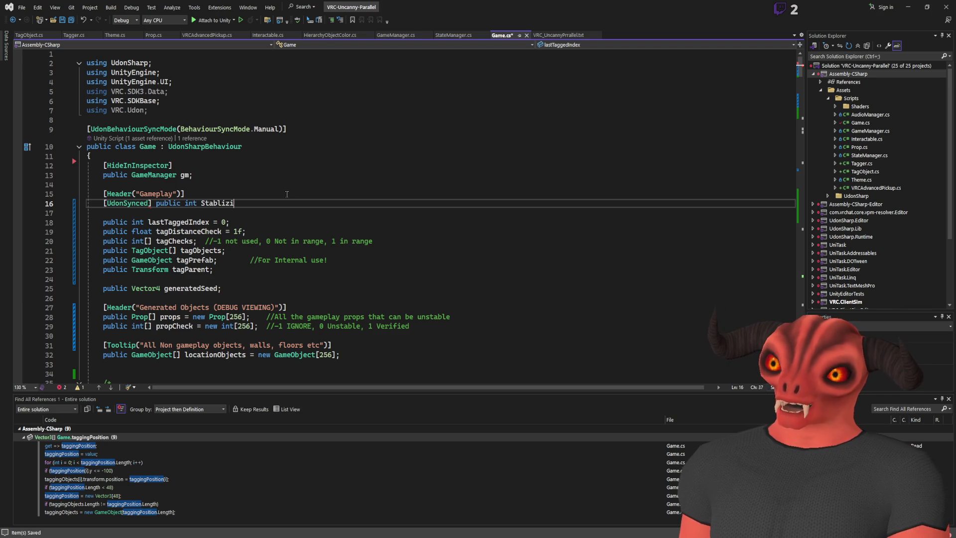
{"action": "key", "text": "BackSpace"}
{"action": "key", "text": "BackSpace"}
{"action": "key", "text": "BackSpace"}
{"action": "type", "text": "Stablity = 0;"}
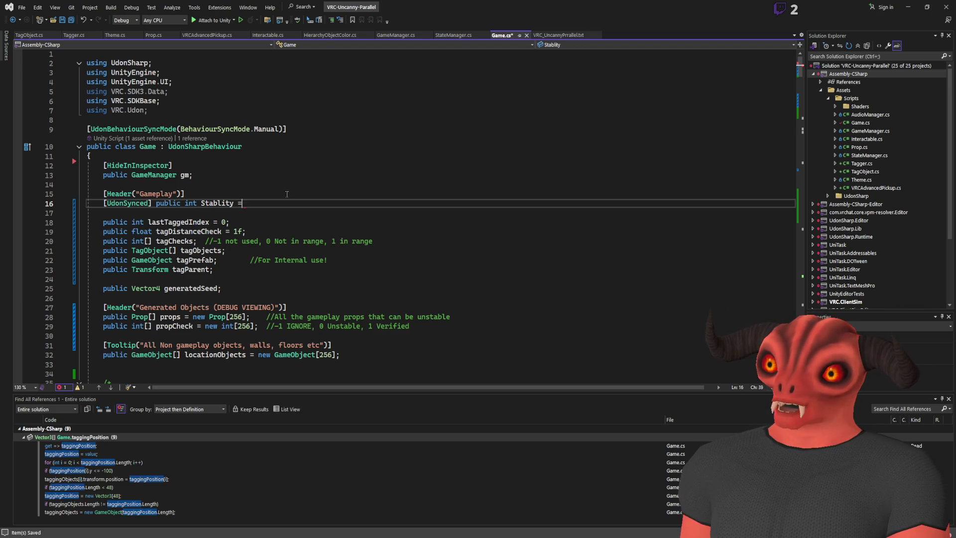
{"action": "left_click", "coordinate": [246, 203]}
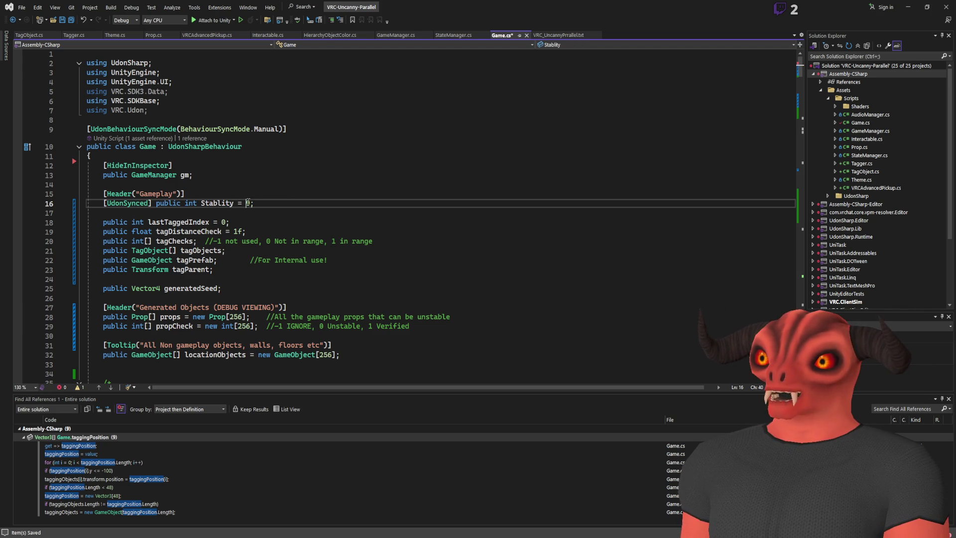
{"action": "type", "text": "5"}
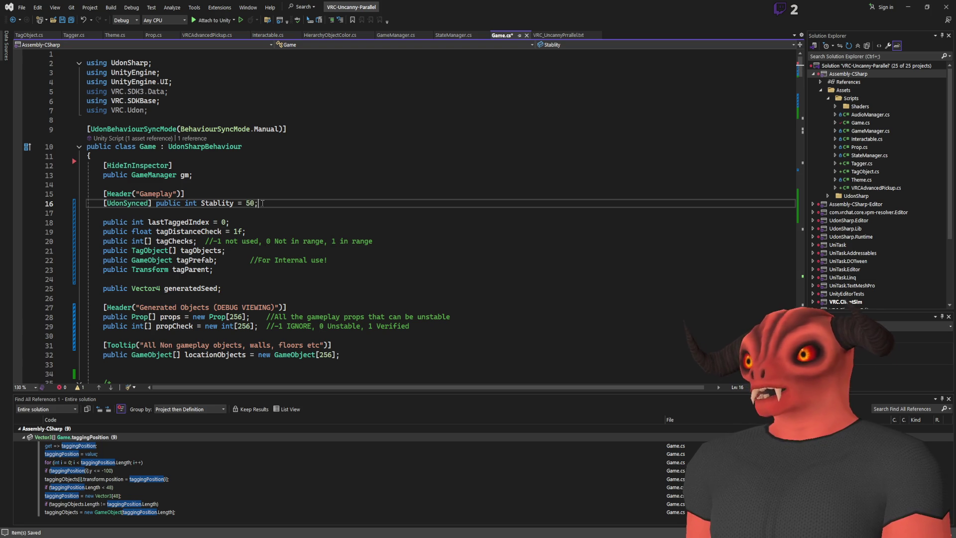
- Add FieldChangeCallback(nameof(Stability)) to the field's UdonSynced attribute
{"action": "double_click", "coordinate": [215, 205]}
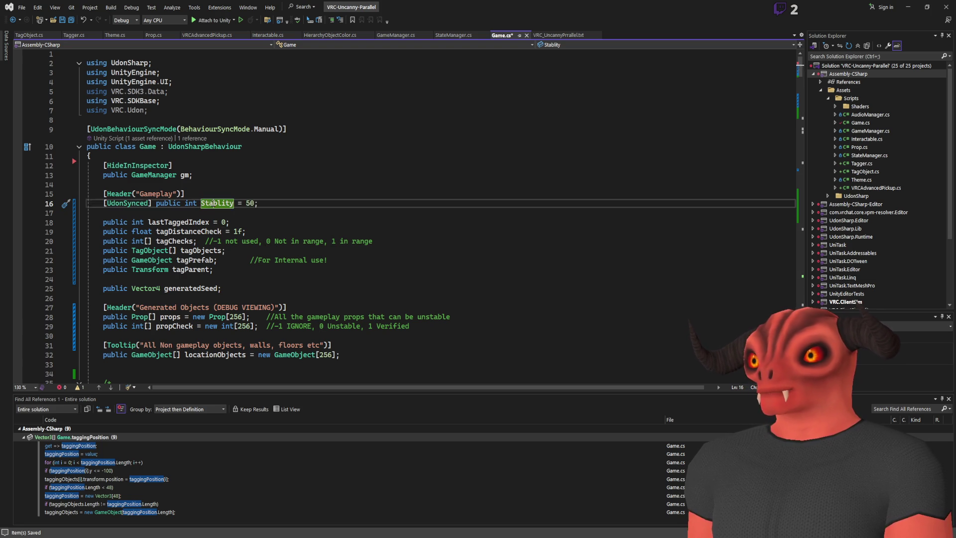
{"action": "left_click", "coordinate": [151, 203]}
{"action": "type", "text": ", fieldca(nam"}
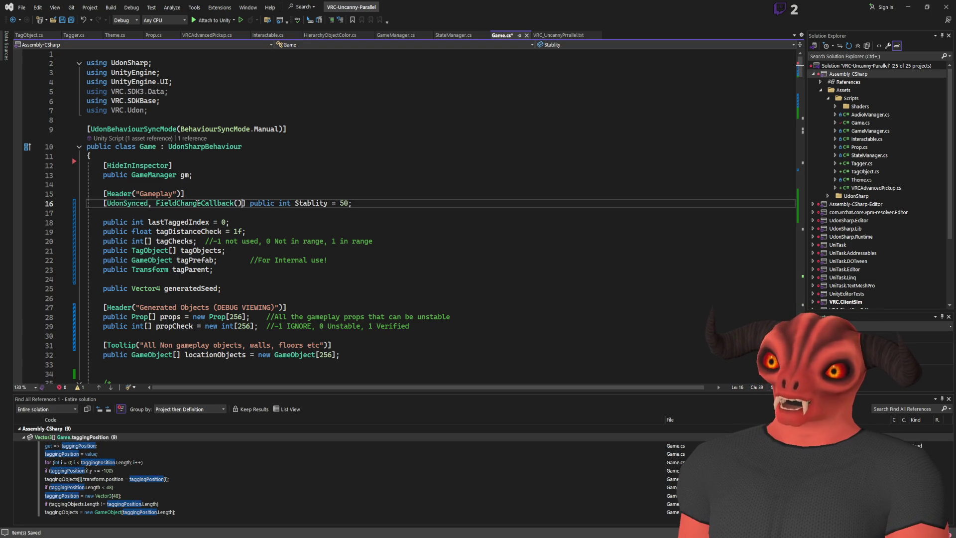
{"action": "type", "text": "eof(St"}
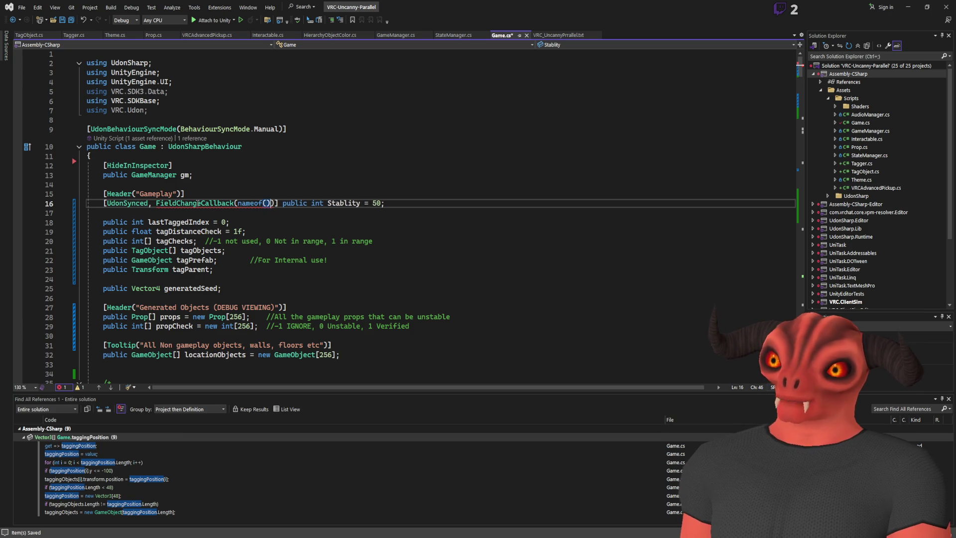
{"action": "type", "text": "ablity"}
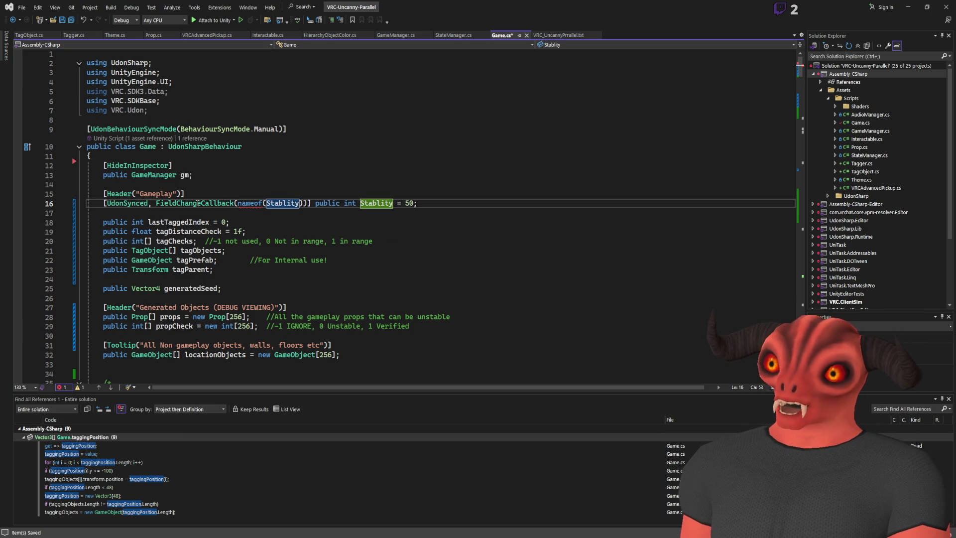
{"action": "left_click", "coordinate": [293, 206]}
{"action": "key", "text": "alt+Tab"}
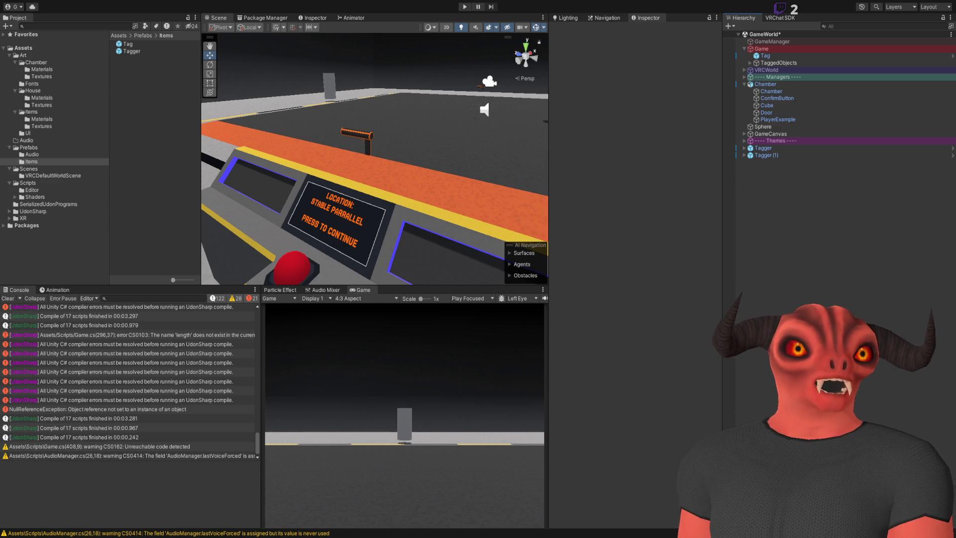
{"action": "key", "text": "alt+Tab"}
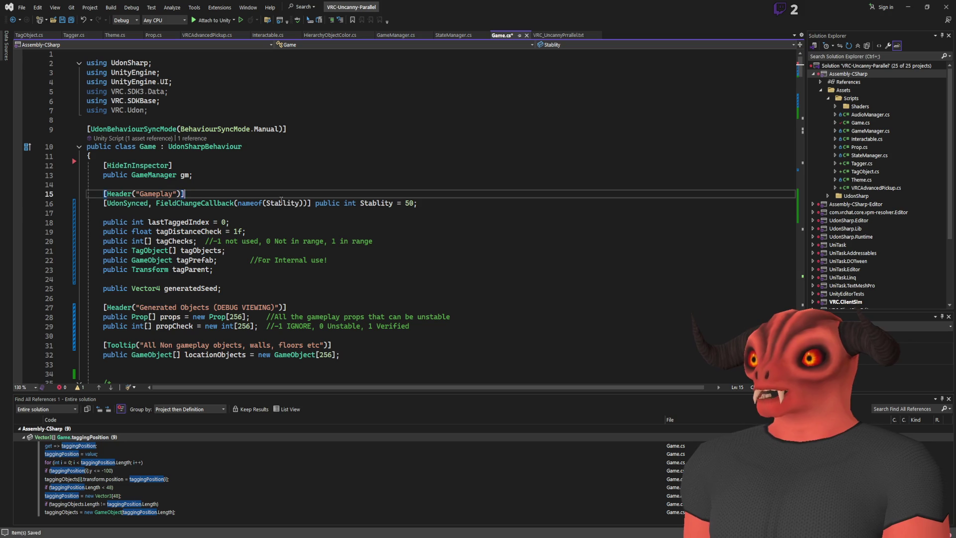
- Rename the field to stability and put its declaration on its own line
{"action": "double_click", "coordinate": [374, 204]}
{"action": "type", "text": "stability"}
{"action": "key", "text": "End"}
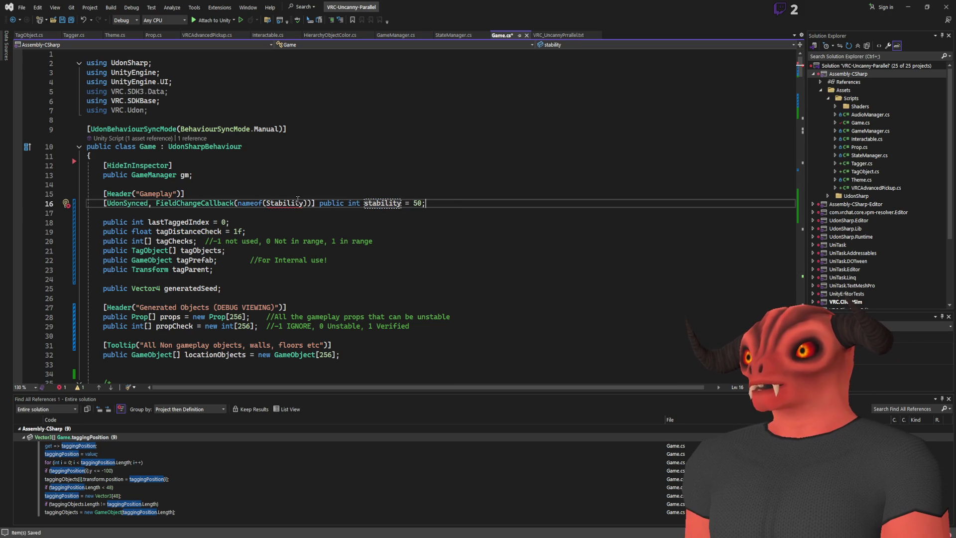
{"action": "key", "text": "Return"}
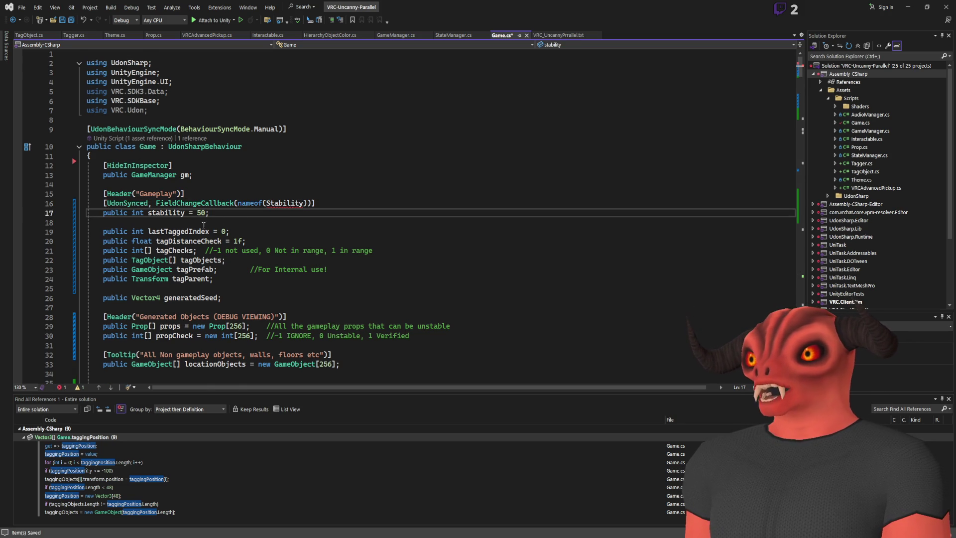
{"action": "scroll", "coordinate": [204, 225], "scroll_direction": "down", "scroll_amount": 18}
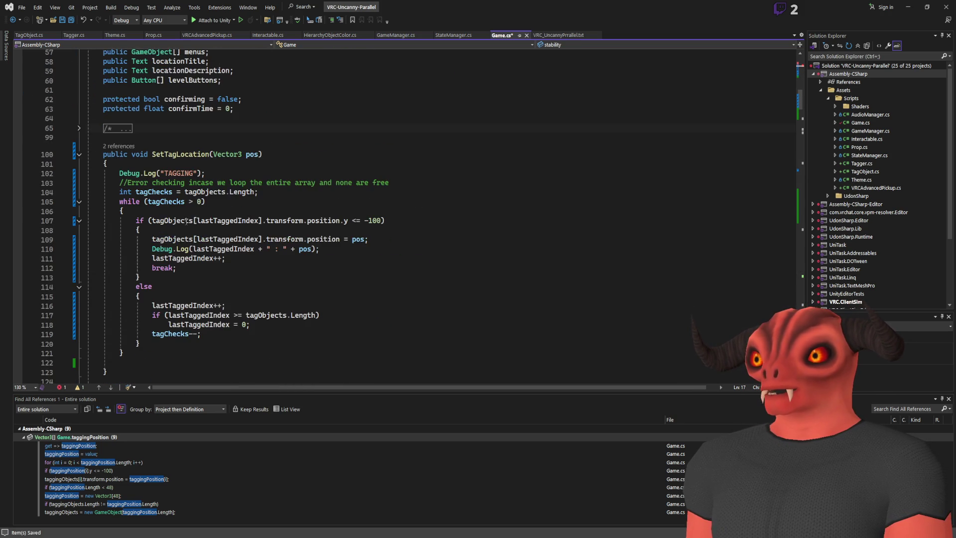
- Insert a blank line above the collapsed Seed comment block for the new property
{"action": "scroll", "coordinate": [191, 219], "scroll_direction": "down", "scroll_amount": 8}
{"action": "scroll", "coordinate": [198, 218], "scroll_direction": "up", "scroll_amount": 10}
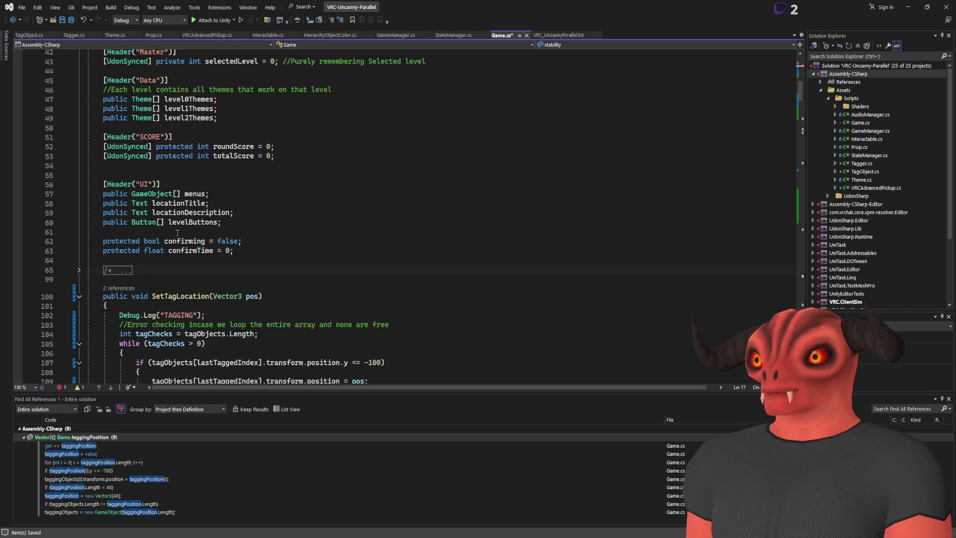
{"action": "left_click", "coordinate": [80, 274]}
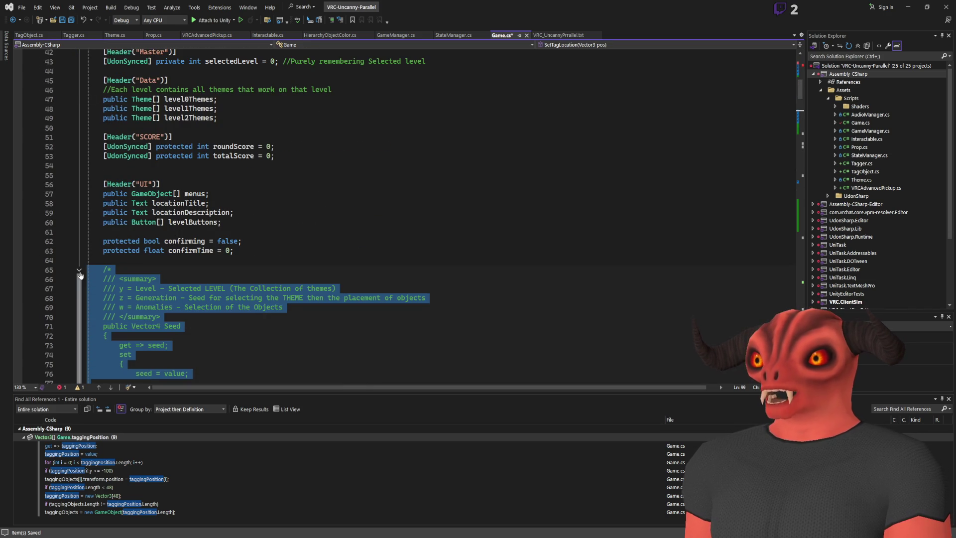
{"action": "scroll", "coordinate": [227, 290], "scroll_direction": "down", "scroll_amount": 7}
{"action": "left_click", "coordinate": [78, 71]}
{"action": "left_click", "coordinate": [150, 61]}
{"action": "key", "text": "Return"}
{"action": "key", "text": "Return"}
{"action": "scroll", "coordinate": [332, 239], "scroll_direction": "up", "scroll_amount": 6}
{"action": "left_click", "coordinate": [332, 240]}
- Declare public int Stability with a getter that returns stability
{"action": "type", "text": "public v"}
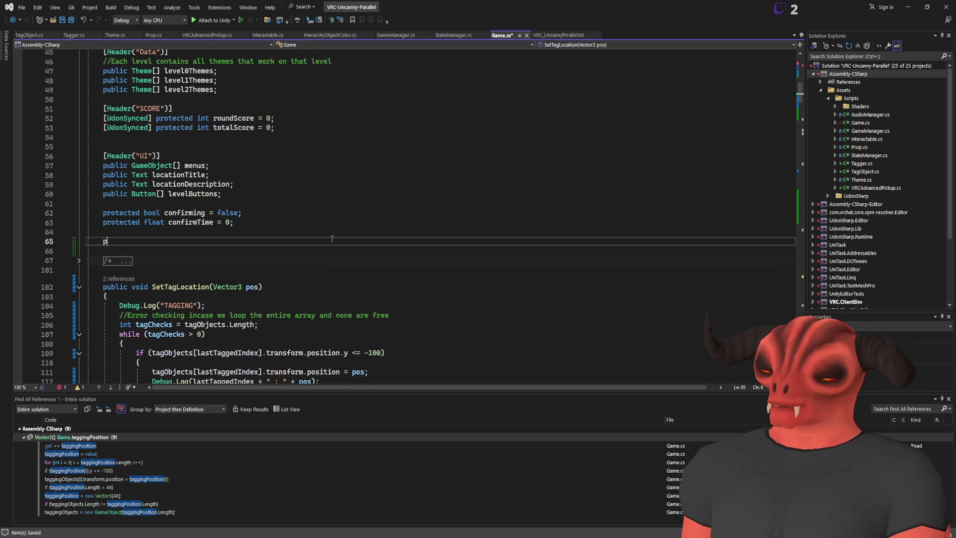
{"action": "key", "text": "BackSpace"}
{"action": "type", "text": "floa"}
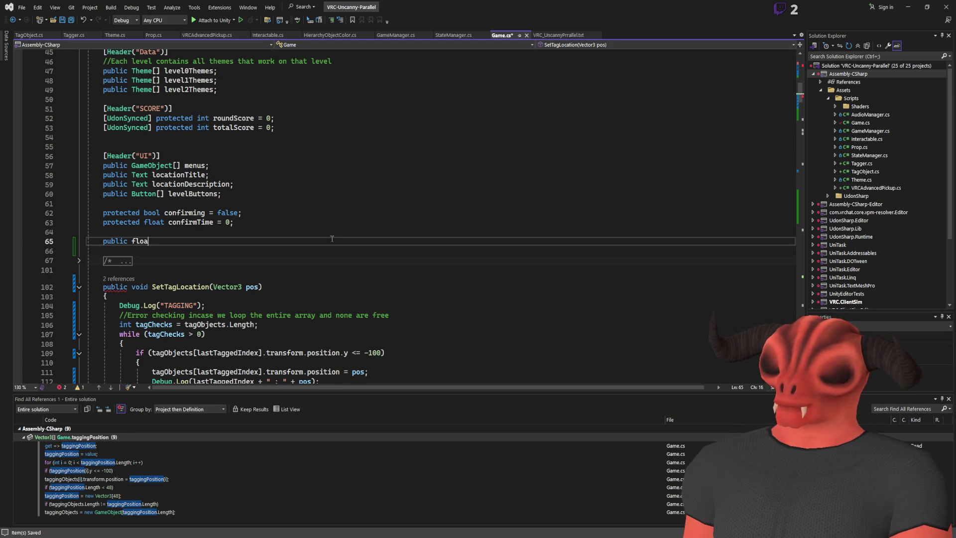
{"action": "key", "text": "BackSpace"}
{"action": "key", "text": "BackSpace"}
{"action": "key", "text": "BackSpace"}
{"action": "key", "text": "BackSpace"}
{"action": "type", "text": "int "}
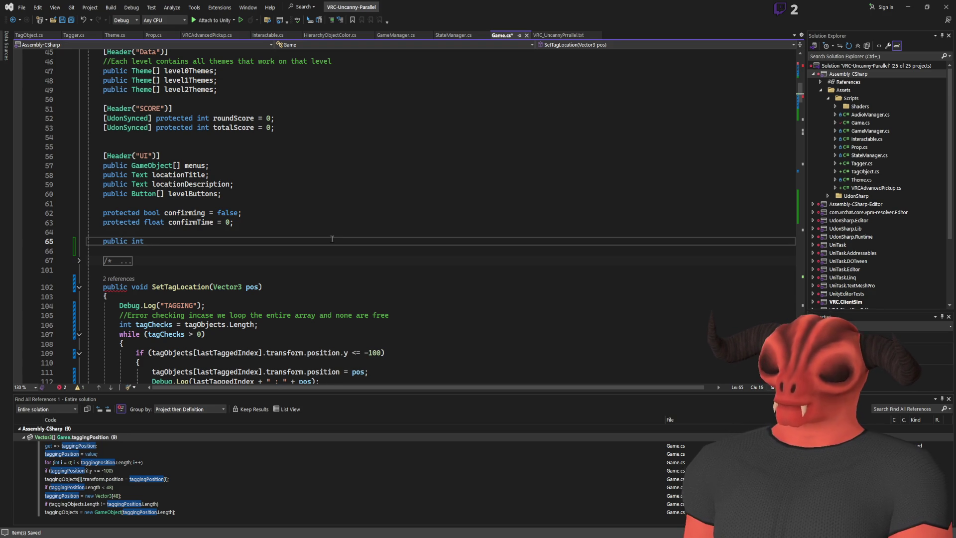
{"action": "type", "text": "Stability"}
{"action": "key", "text": "Return"}
{"action": "type", "text": "{"}
{"action": "key", "text": "Return"}
{"action": "type", "text": "get ="}
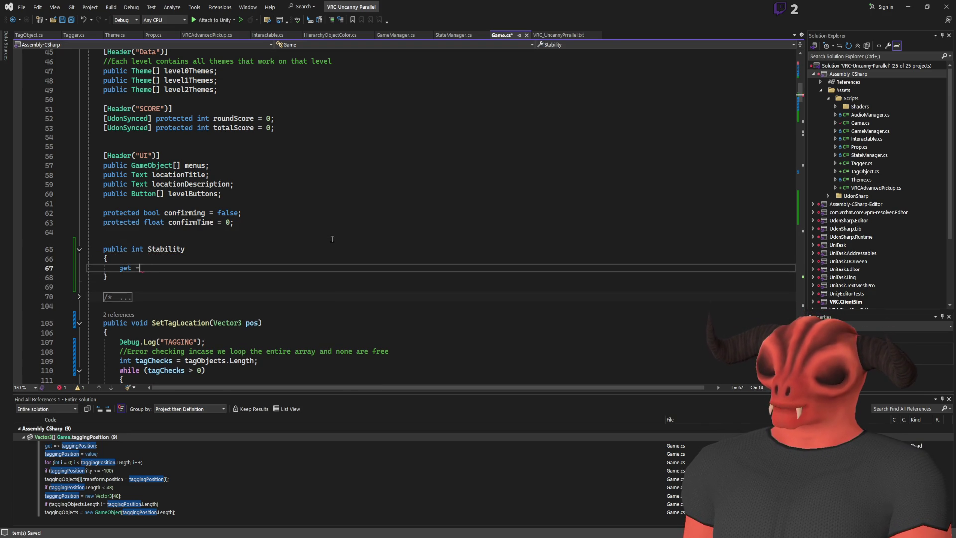
{"action": "key", "text": "BackSpace"}
{"action": "key", "text": "BackSpace"}
{"action": "key", "text": "BackSpace"}
{"action": "type", "text": "Stability;"}
{"action": "key", "text": "ctrl+Left"}
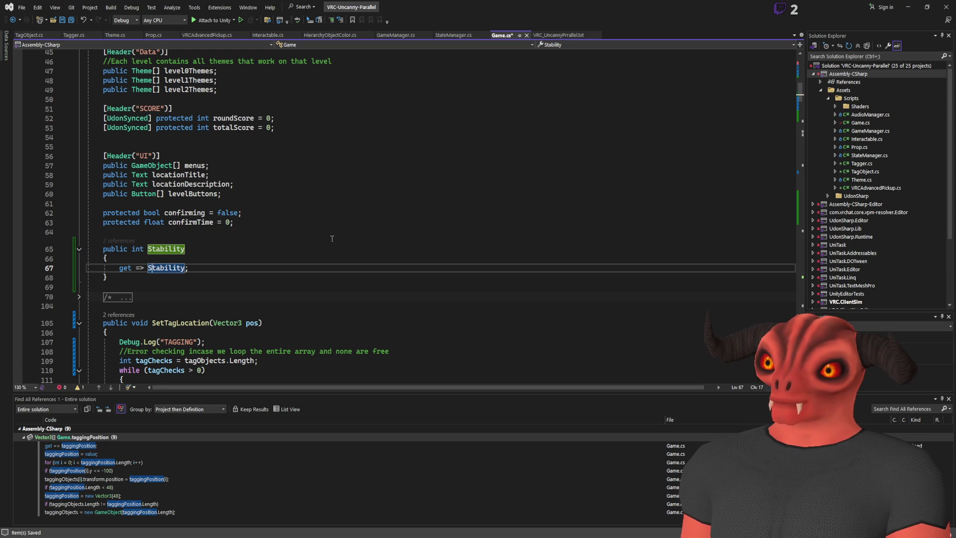
{"action": "key", "text": "Delete"}
{"action": "type", "text": "s"}
{"action": "left_click", "coordinate": [316, 268]}
- Add a setter block assigning value to stability and calling RequestSerialization(), then save
{"action": "key", "text": "Return"}
{"action": "type", "text": "set"}
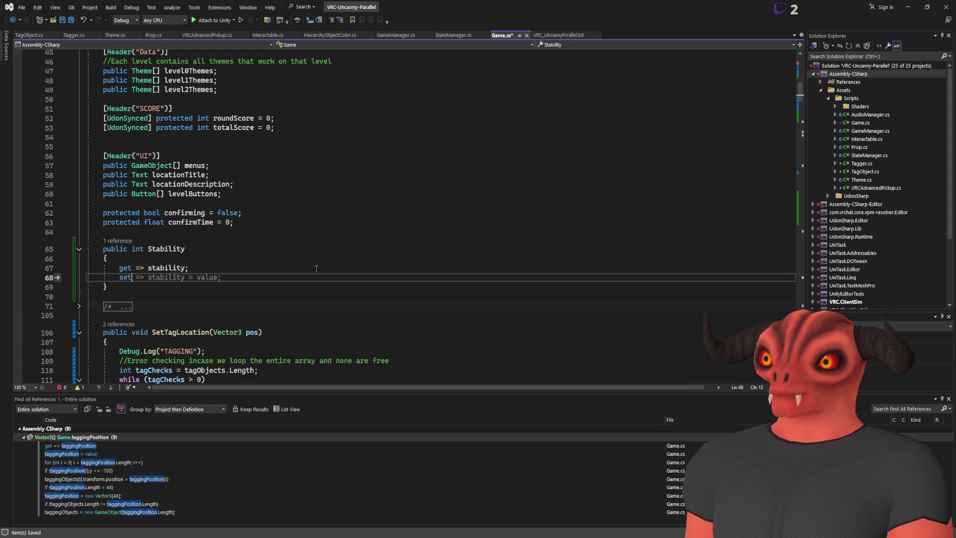
{"action": "key", "text": "Return"}
{"action": "type", "text": "{"}
{"action": "key", "text": "Return"}
{"action": "key", "text": "Tab"}
{"action": "key", "text": "Return"}
{"action": "type", "text": "RequestSerialization();"}
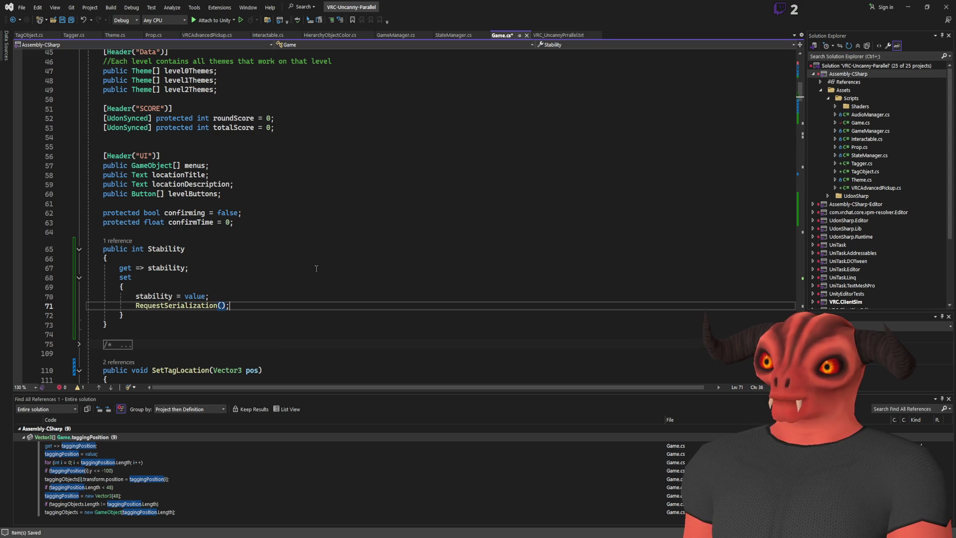
{"action": "key", "text": "ctrl+s"}
- Add an 'Update Bar here' comment below the setter's assignment and save Game.cs
{"action": "scroll", "coordinate": [163, 215], "scroll_direction": "up", "scroll_amount": 9}
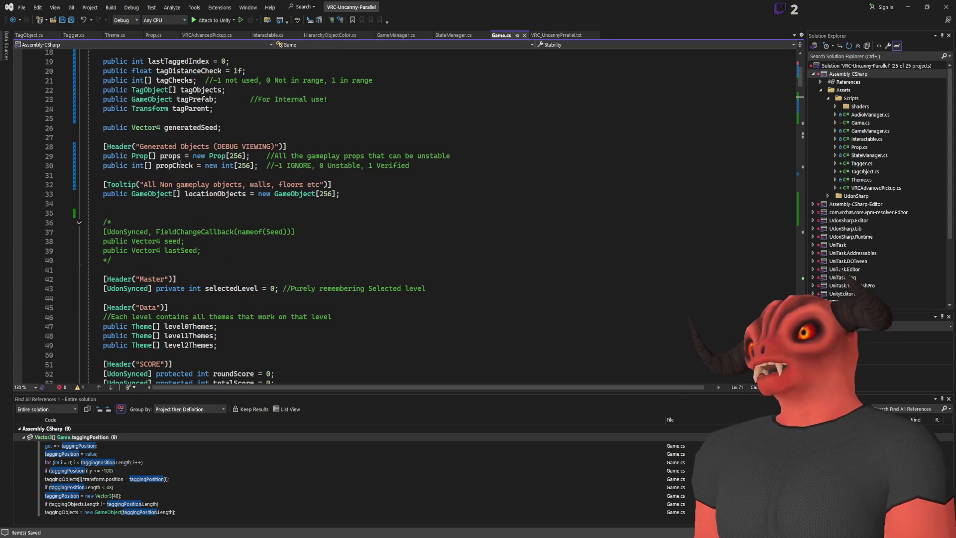
{"action": "scroll", "coordinate": [163, 216], "scroll_direction": "down", "scroll_amount": 9}
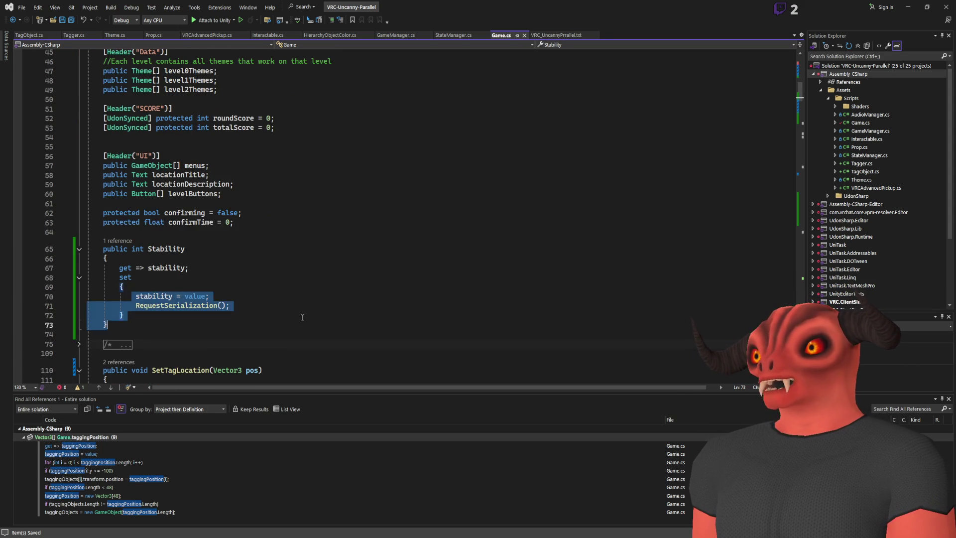
{"action": "scroll", "coordinate": [240, 238], "scroll_direction": "up", "scroll_amount": 8}
{"action": "scroll", "coordinate": [240, 238], "scroll_direction": "up", "scroll_amount": 3}
{"action": "scroll", "coordinate": [226, 229], "scroll_direction": "down", "scroll_amount": 11}
{"action": "left_click", "coordinate": [237, 297]}
{"action": "key", "text": "Return"}
{"action": "type", "text": "Updatre"}
{"action": "key", "text": "ctrl+s"}
- Change the setter comment to '//TODO Update Bar here' and save
{"action": "scroll", "coordinate": [500, 319], "scroll_direction": "down", "scroll_amount": 20}
{"action": "scroll", "coordinate": [500, 319], "scroll_direction": "down", "scroll_amount": 20}
{"action": "scroll", "coordinate": [474, 312], "scroll_direction": "up", "scroll_amount": 9}
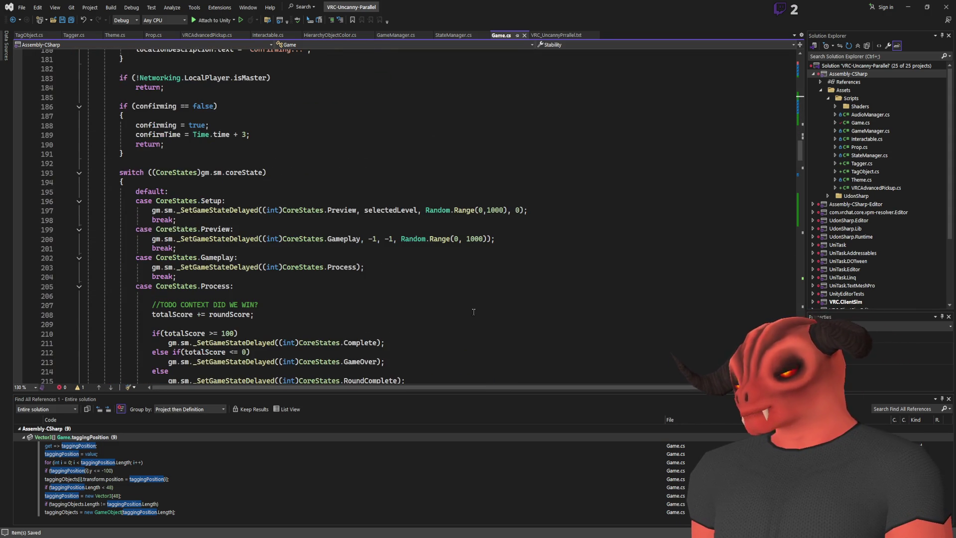
{"action": "key", "text": "ctrl+z"}
{"action": "key", "text": "Up"}
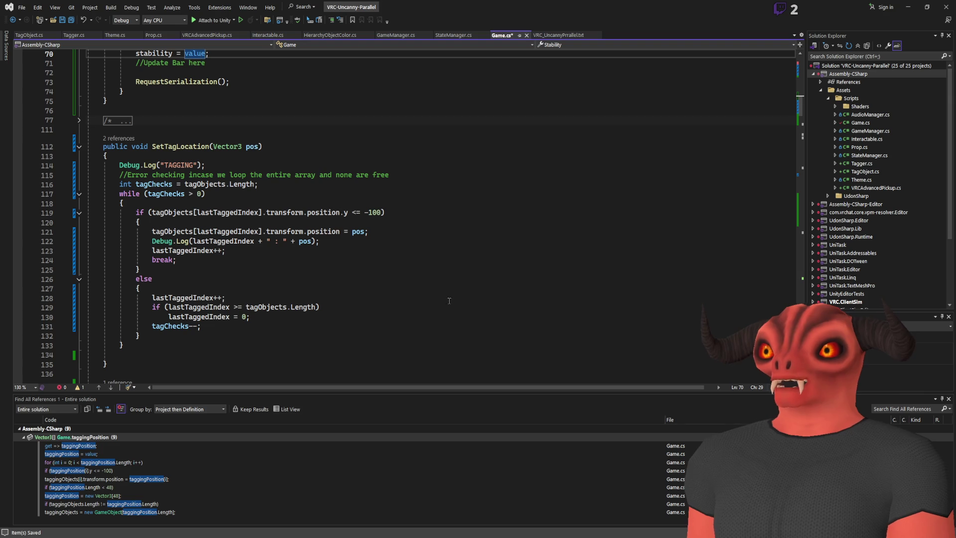
{"action": "left_click", "coordinate": [144, 63]}
{"action": "type", "text": "TODO"}
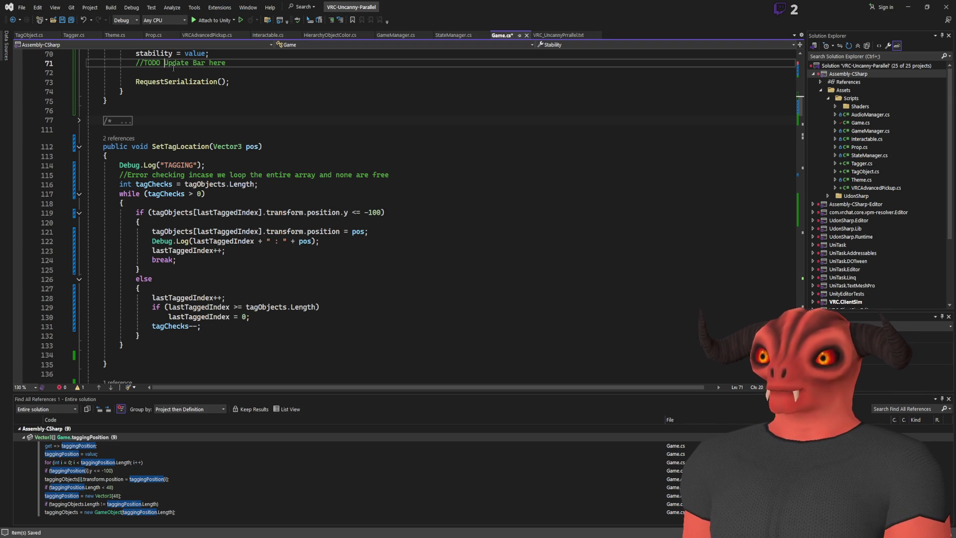
{"action": "key", "text": "ctrl+s"}
- Open blank lines after the missTagged loop in the TALLY FINAL SCORES section
{"action": "scroll", "coordinate": [264, 68], "scroll_direction": "up", "scroll_amount": 6}
{"action": "scroll", "coordinate": [374, 125], "scroll_direction": "down", "scroll_amount": 20}
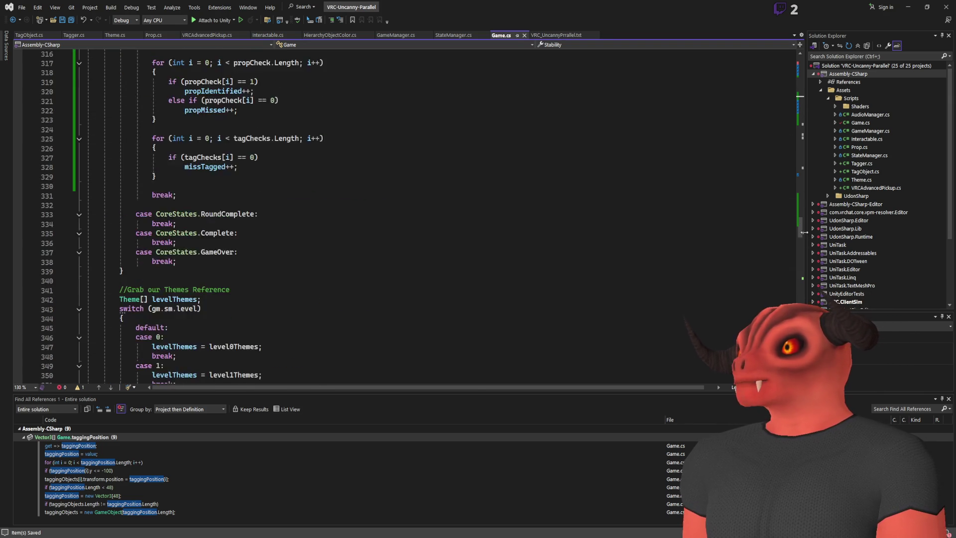
{"action": "scroll", "coordinate": [485, 181], "scroll_direction": "down", "scroll_amount": 13}
{"action": "scroll", "coordinate": [468, 187], "scroll_direction": "up", "scroll_amount": 4}
{"action": "scroll", "coordinate": [431, 190], "scroll_direction": "down", "scroll_amount": 9}
{"action": "scroll", "coordinate": [431, 190], "scroll_direction": "down", "scroll_amount": 11}
{"action": "scroll", "coordinate": [443, 224], "scroll_direction": "up", "scroll_amount": 20}
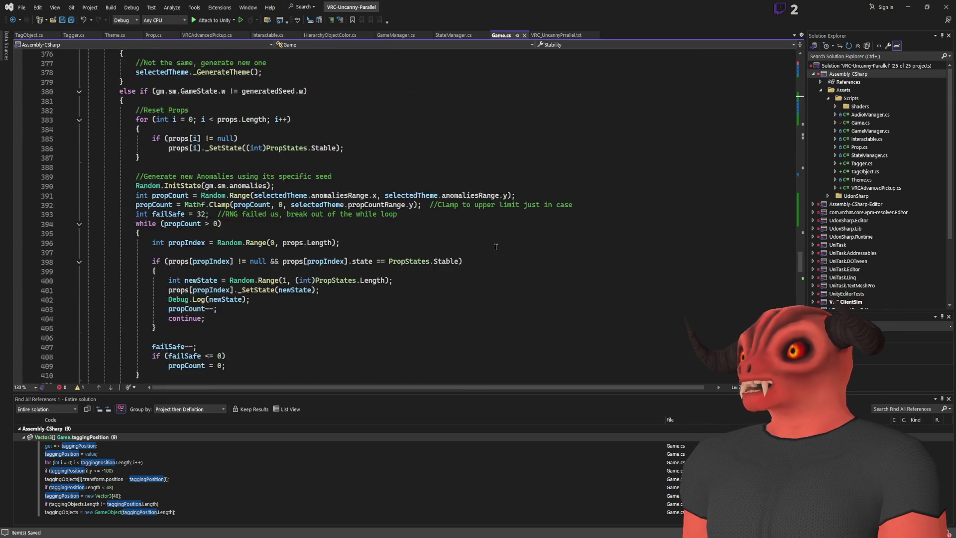
{"action": "scroll", "coordinate": [454, 261], "scroll_direction": "up", "scroll_amount": 15}
{"action": "scroll", "coordinate": [227, 192], "scroll_direction": "down", "scroll_amount": 12}
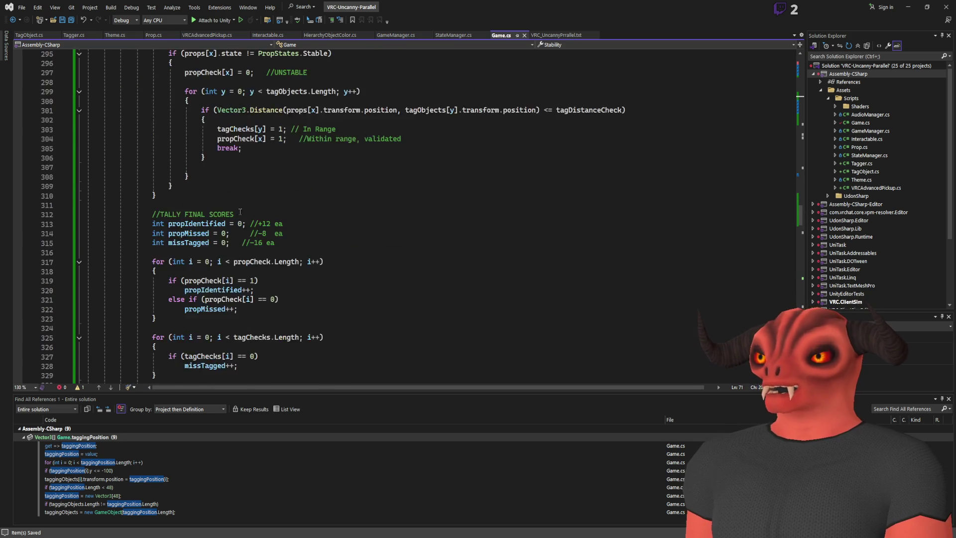
{"action": "left_click", "coordinate": [271, 272]}
{"action": "left_click", "coordinate": [429, 262]}
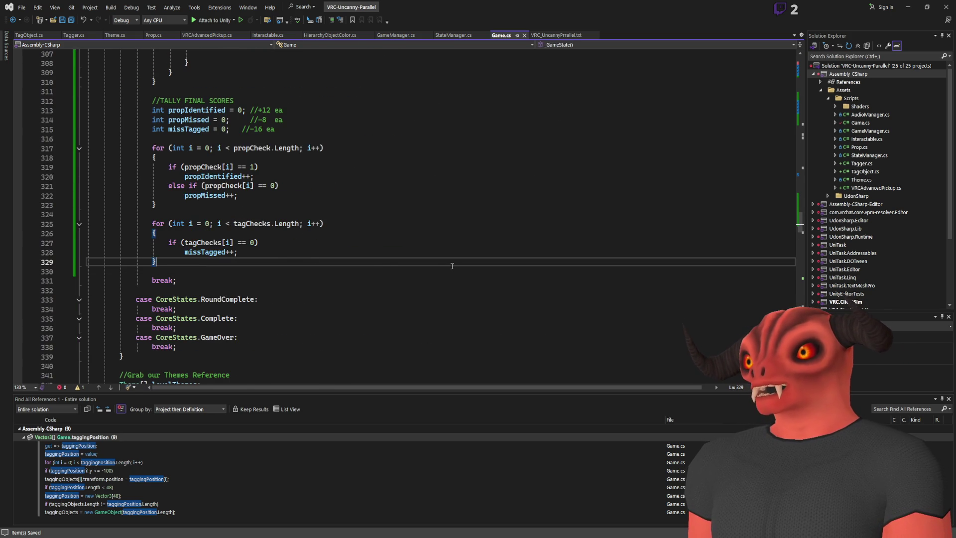
{"action": "scroll", "coordinate": [429, 262], "scroll_direction": "up", "scroll_amount": 1}
{"action": "key", "text": "Return"}
{"action": "key", "text": "Return"}
{"action": "key", "text": "Return"}
{"action": "key", "text": "Up"}
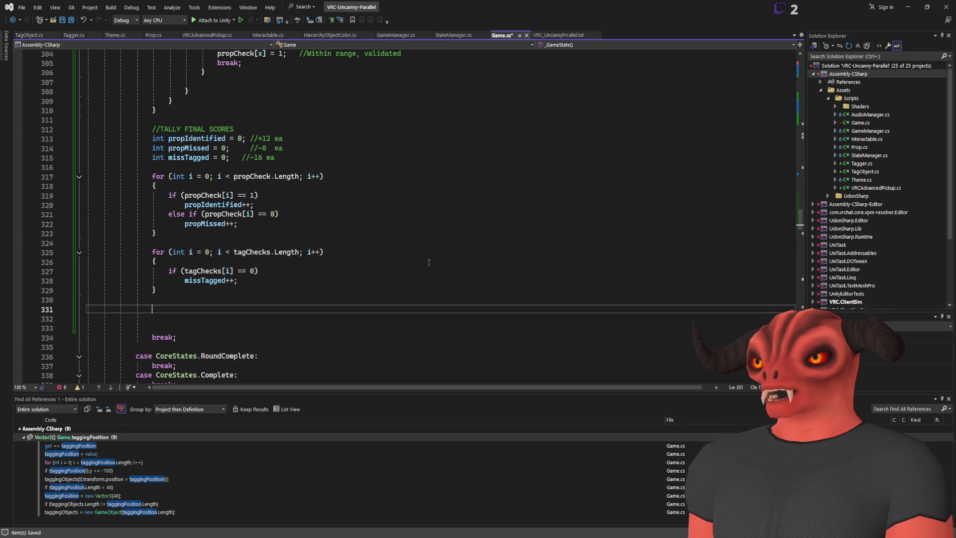
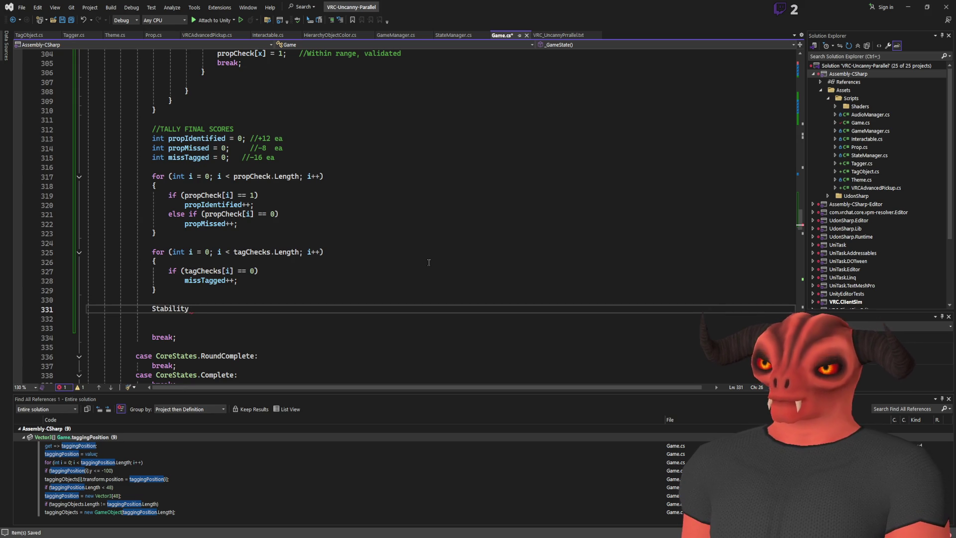
- Turn the line into 'Stability += (propIdentified' with the bracket around propIdentified
{"action": "type", "text": " ="}
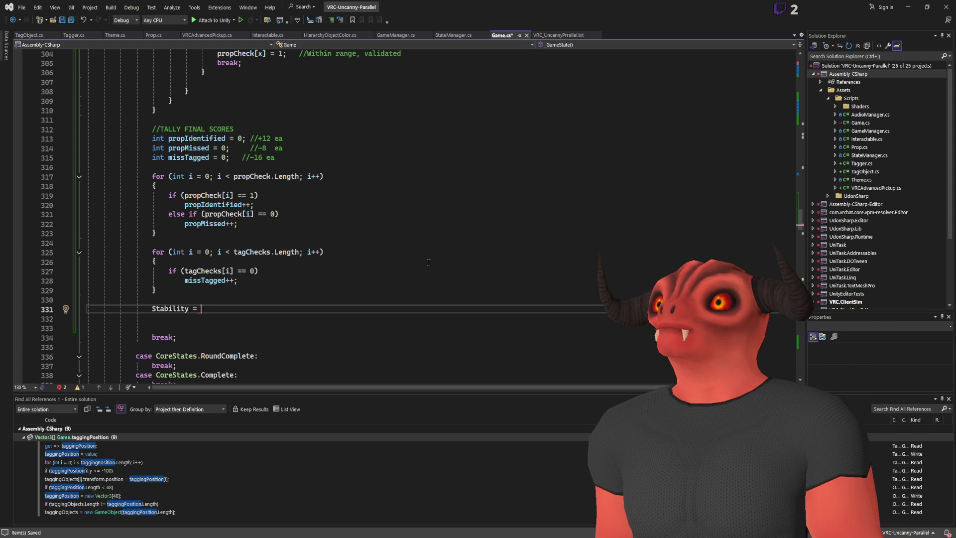
{"action": "type", "text": " prop"}
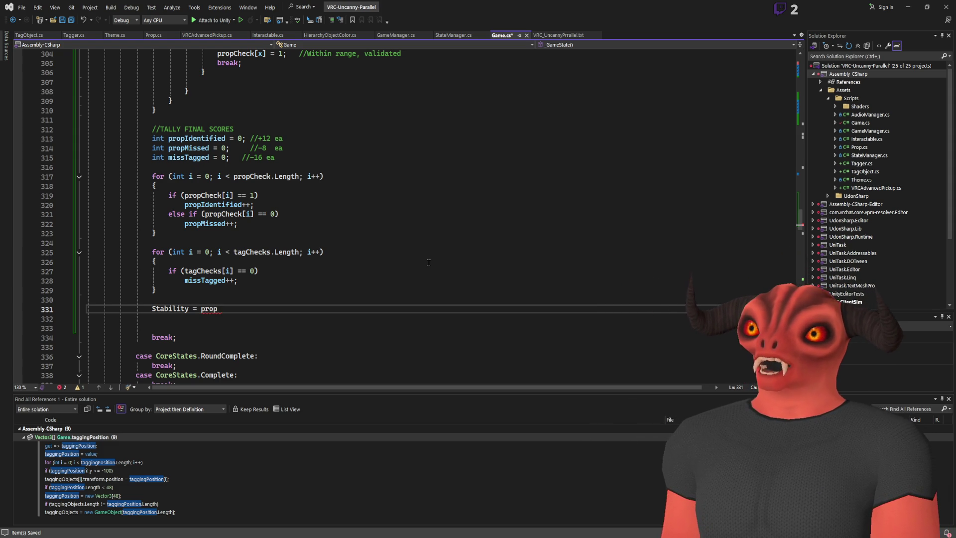
{"action": "type", "text": "Identified"}
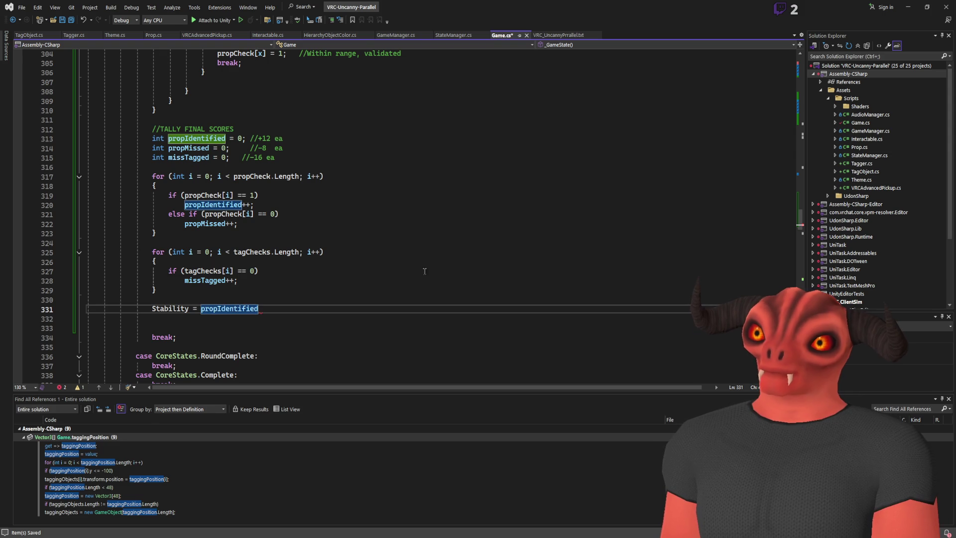
{"action": "left_click", "coordinate": [194, 309]}
{"action": "type", "text": "+"}
{"action": "left_click", "coordinate": [262, 317]}
{"action": "left_click", "coordinate": [263, 309]}
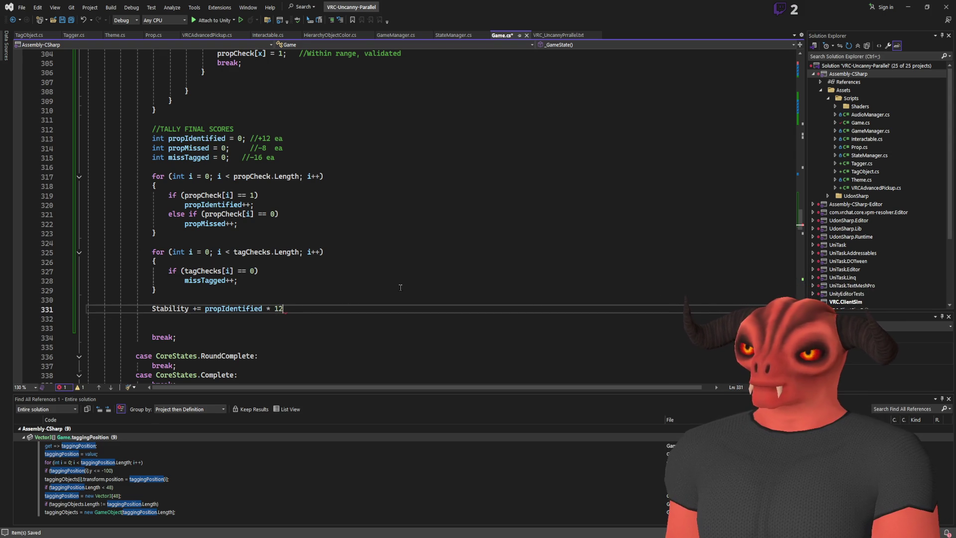
{"action": "type", "text": ")"}
{"action": "left_click", "coordinate": [209, 308]}
{"action": "type", "text": "("}
- Append '* 12) - (propMissed * 8) - (missTagged * 16);' and open a blank line above it
{"action": "left_click", "coordinate": [351, 308]}
{"action": "type", "text": "-"}
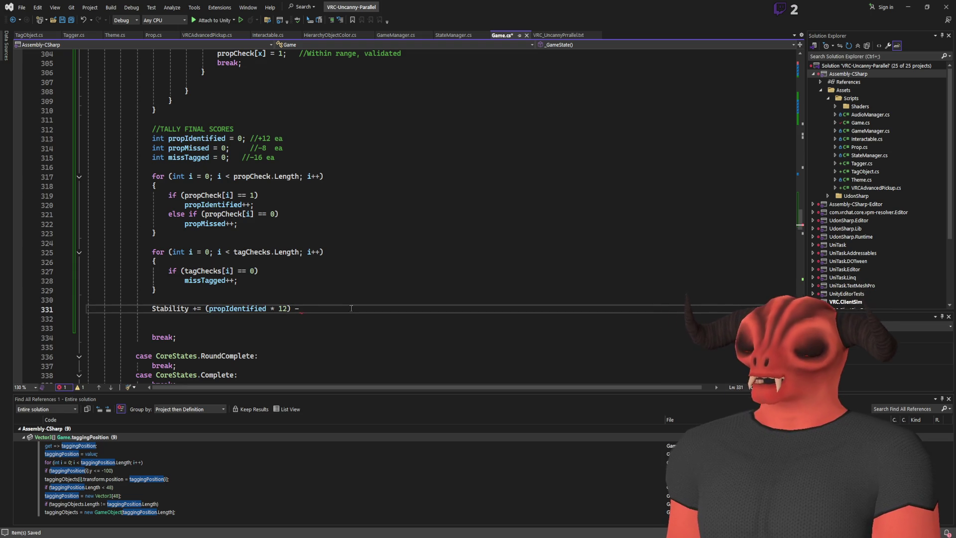
{"action": "type", "text": " ()propMissed "}
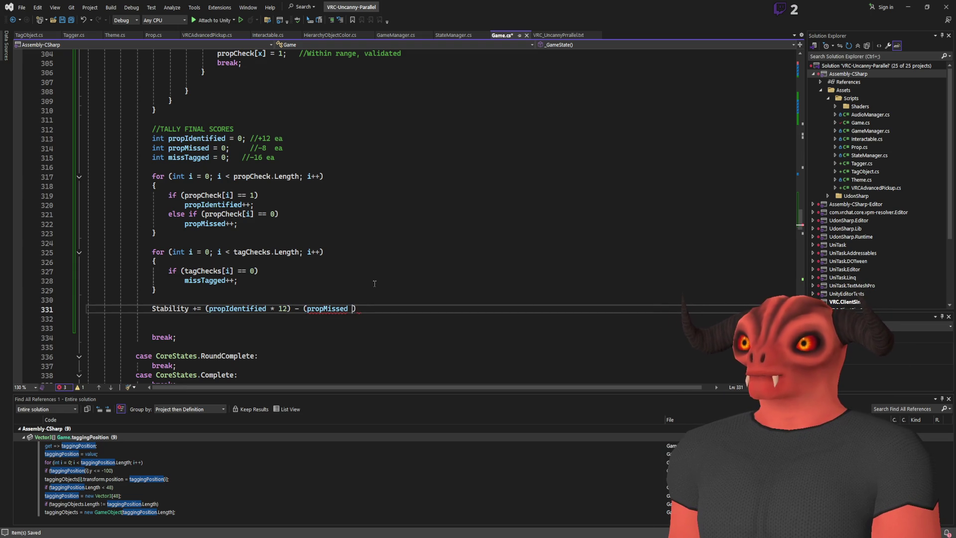
{"action": "type", "text": "* 8"}
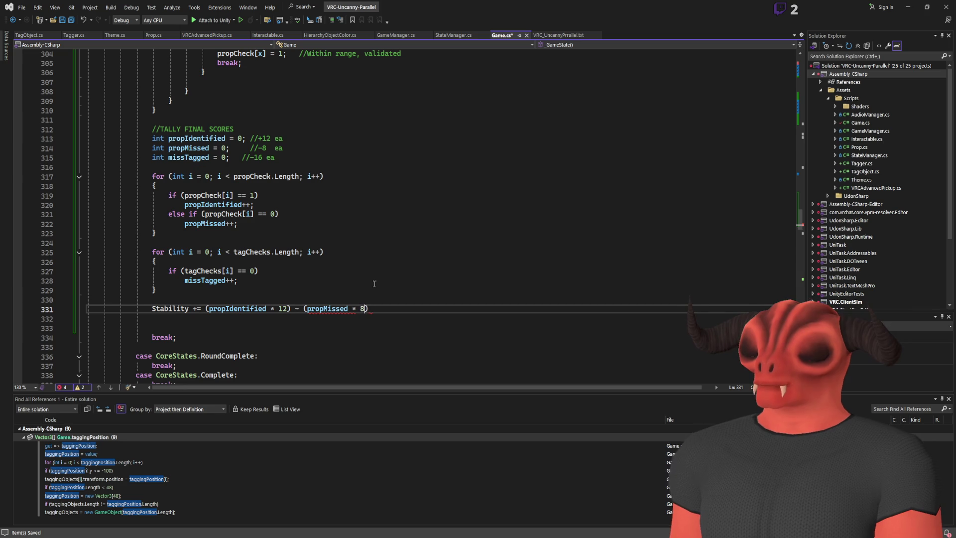
{"action": "type", "text": ") -"}
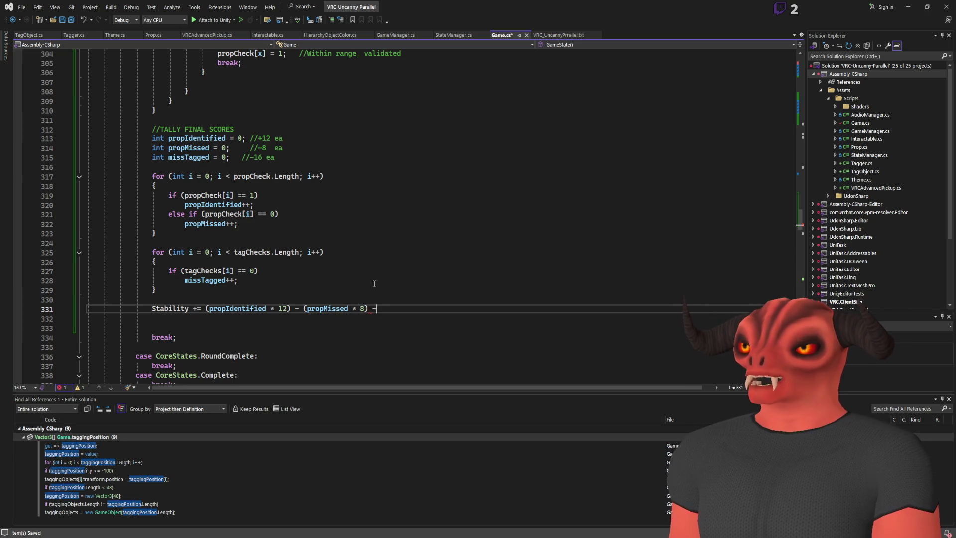
{"action": "type", "text": " missTagged"}
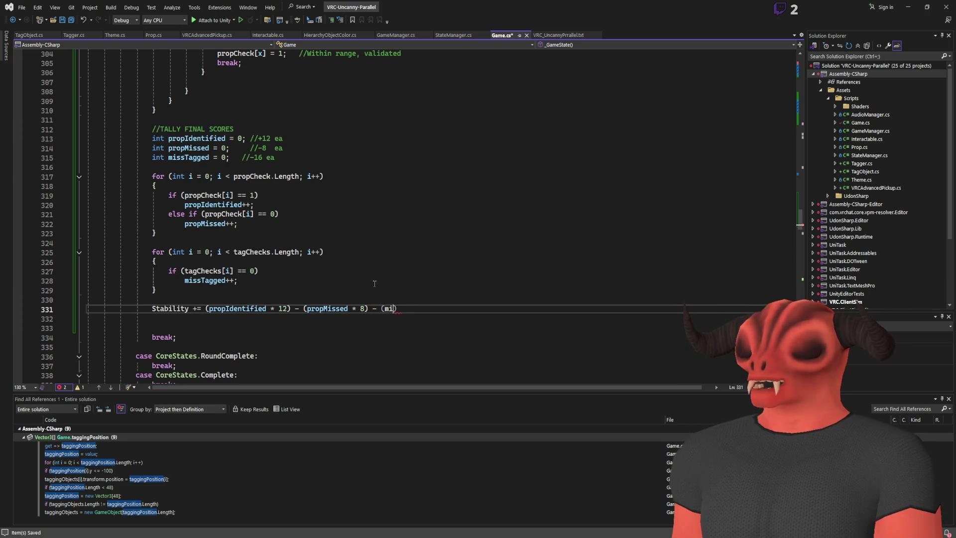
{"action": "type", "text": "* 1"}
{"action": "type", "text": ")"}
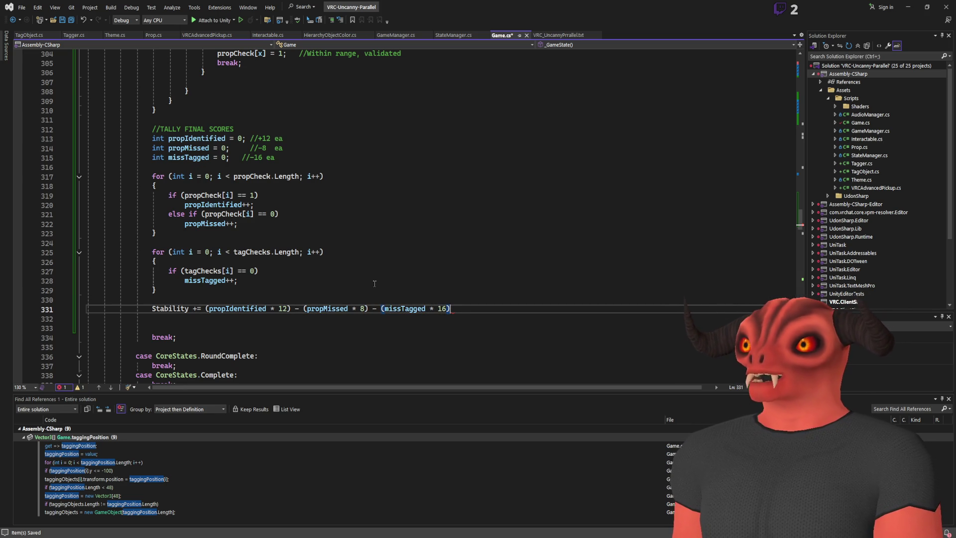
{"action": "type", "text": "';"}
{"action": "key", "text": "Home"}
{"action": "key", "text": "Return"}
{"action": "key", "text": "Return"}
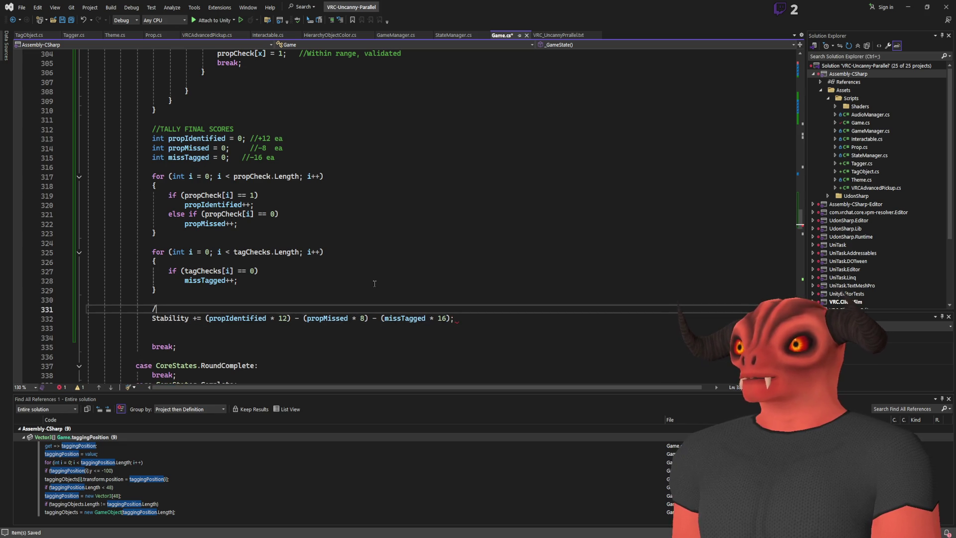
- Add the comment '//Total Score!' above the Stability formula and save Game.cs
{"action": "key", "text": "Up"}
{"action": "key", "text": "Up"}
{"action": "type", "text": "/"}
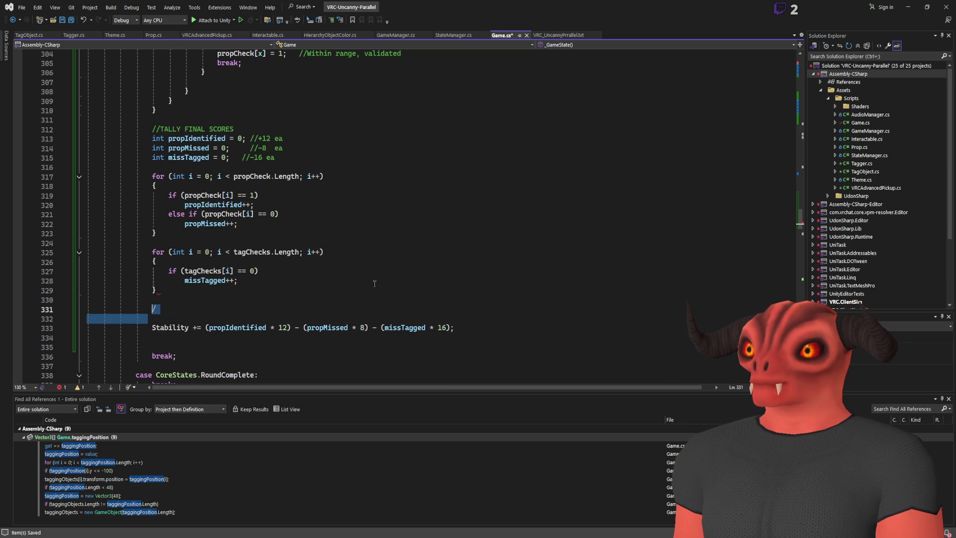
{"action": "type", "text": "/Total Score!"}
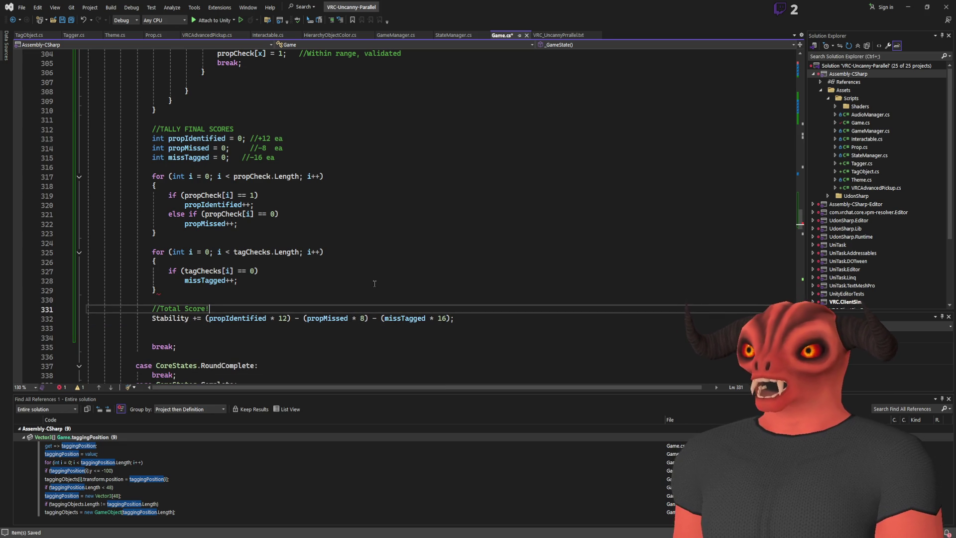
{"action": "key", "text": "ctrl+s"}
- Delete the extra blank lines below the formula and save Game.cs again
{"action": "scroll", "coordinate": [374, 284], "scroll_direction": "down", "scroll_amount": 4}
{"action": "left_click", "coordinate": [375, 284]}
{"action": "scroll", "coordinate": [370, 260], "scroll_direction": "up", "scroll_amount": 17}
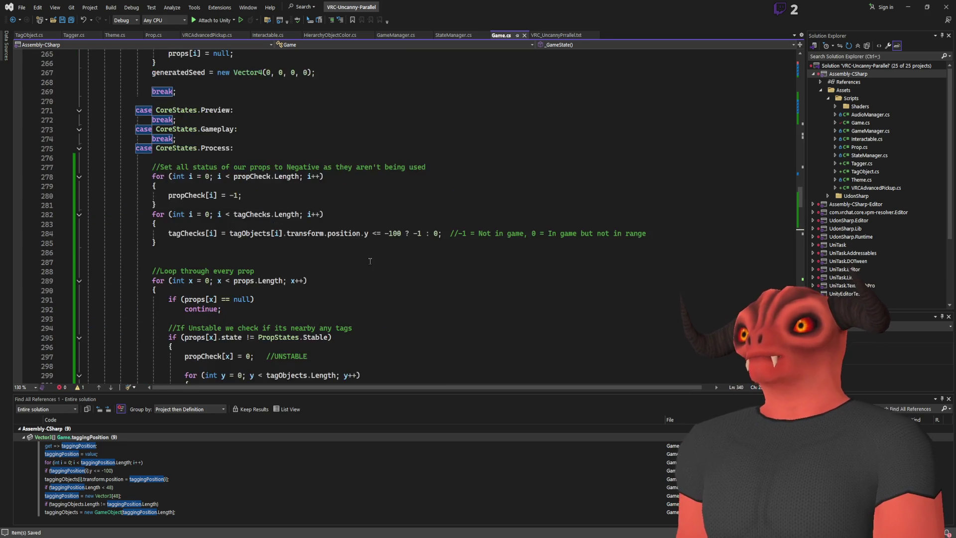
{"action": "scroll", "coordinate": [370, 261], "scroll_direction": "up", "scroll_amount": 3}
{"action": "scroll", "coordinate": [370, 258], "scroll_direction": "down", "scroll_amount": 17}
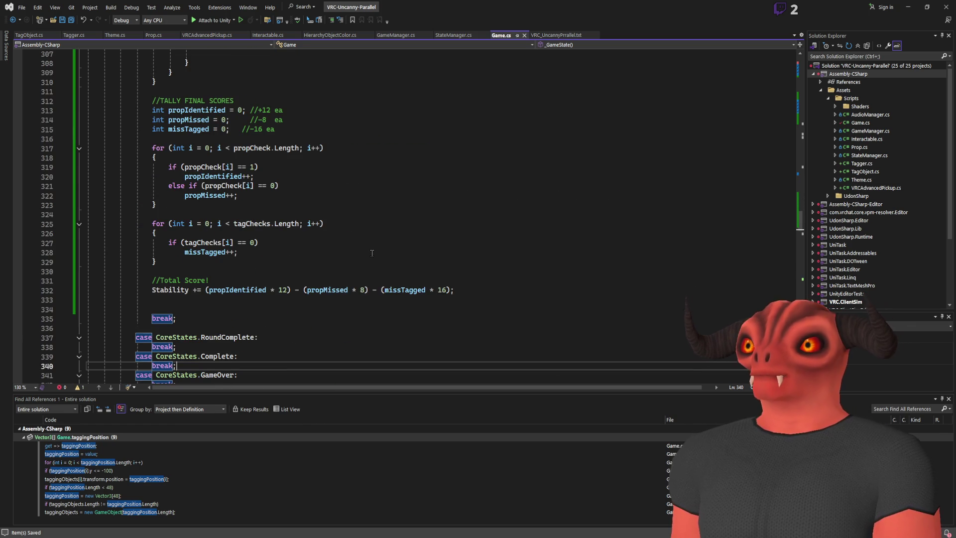
{"action": "left_click", "coordinate": [488, 299]}
{"action": "key", "text": "shift+Down"}
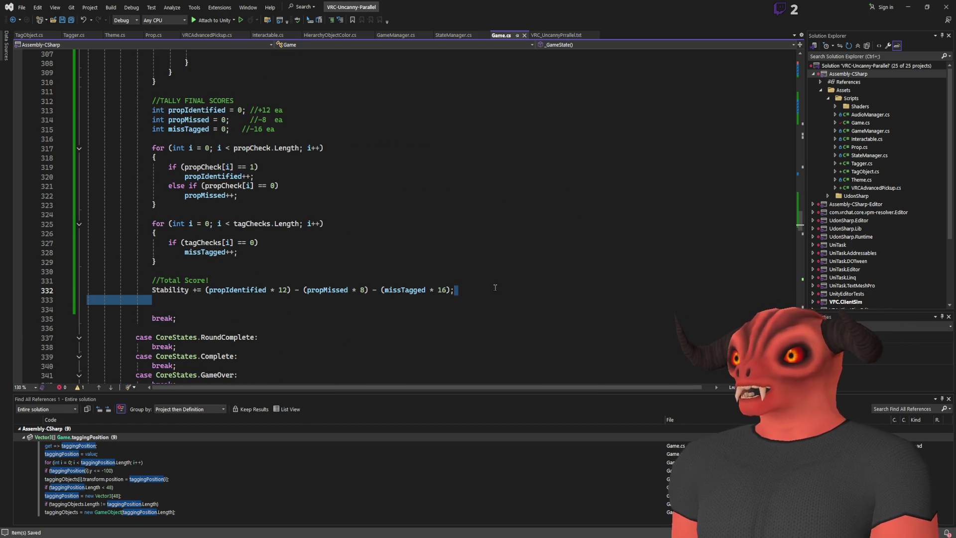
{"action": "key", "text": "Delete"}
{"action": "key", "text": "ctrl+s"}
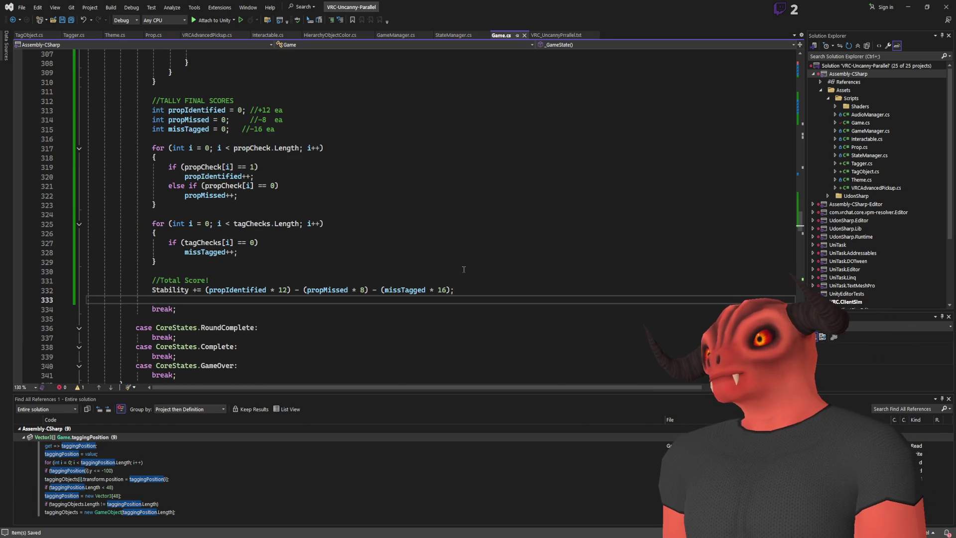
{"action": "scroll", "coordinate": [235, 267], "scroll_direction": "up", "scroll_amount": 18}
- Highlight totalScore in the Process case, then jump to roundScore's declaration with F12
{"action": "scroll", "coordinate": [235, 268], "scroll_direction": "down", "scroll_amount": 18}
{"action": "scroll", "coordinate": [235, 268], "scroll_direction": "up", "scroll_amount": 20}
{"action": "scroll", "coordinate": [211, 123], "scroll_direction": "up", "scroll_amount": 20}
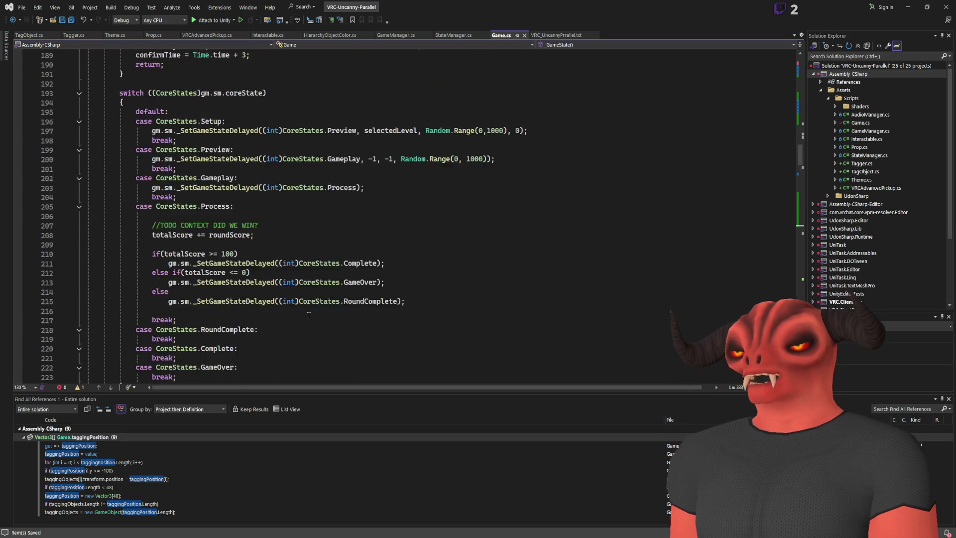
{"action": "scroll", "coordinate": [210, 123], "scroll_direction": "down", "scroll_amount": 7}
{"action": "scroll", "coordinate": [210, 123], "scroll_direction": "down", "scroll_amount": 5}
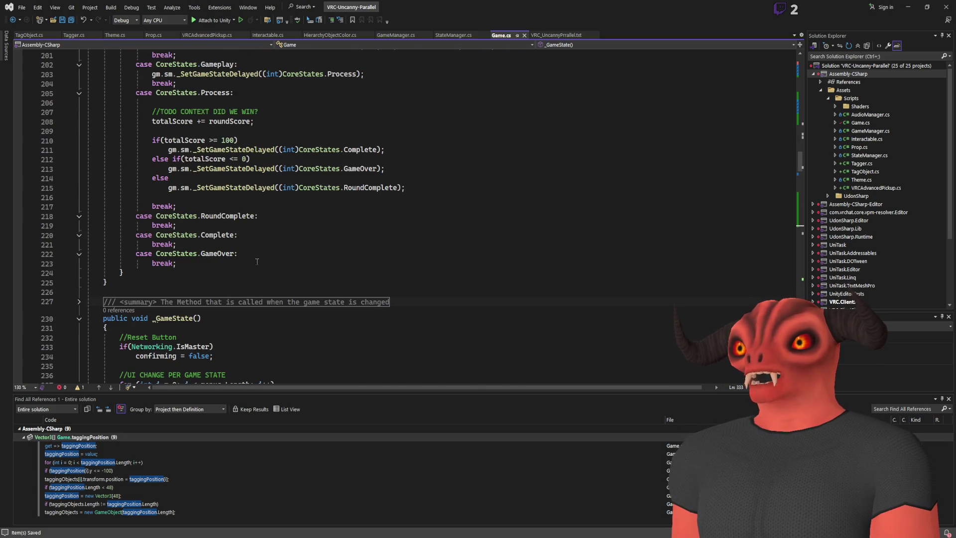
{"action": "scroll", "coordinate": [256, 262], "scroll_direction": "up", "scroll_amount": 3}
{"action": "double_click", "coordinate": [181, 205]}
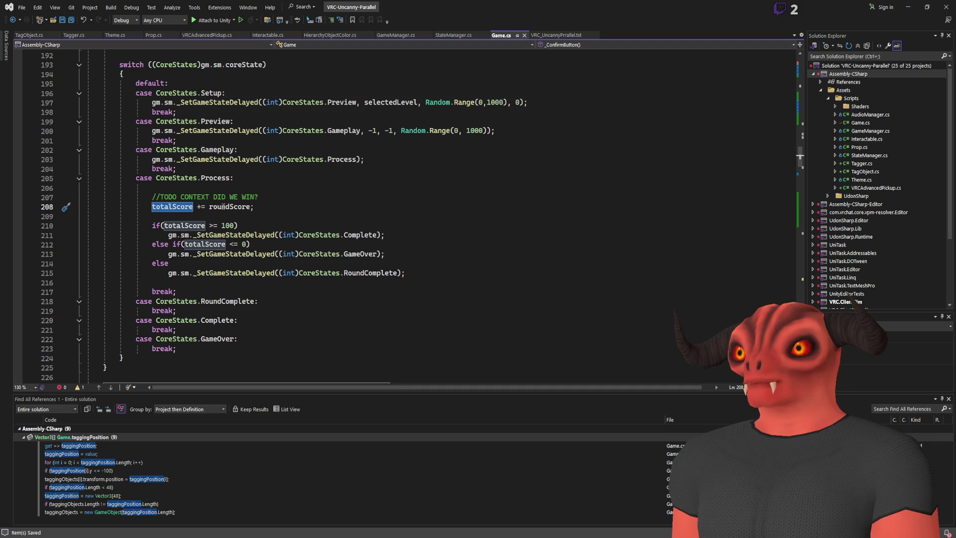
{"action": "left_click", "coordinate": [223, 207]}
{"action": "key", "text": "F12"}
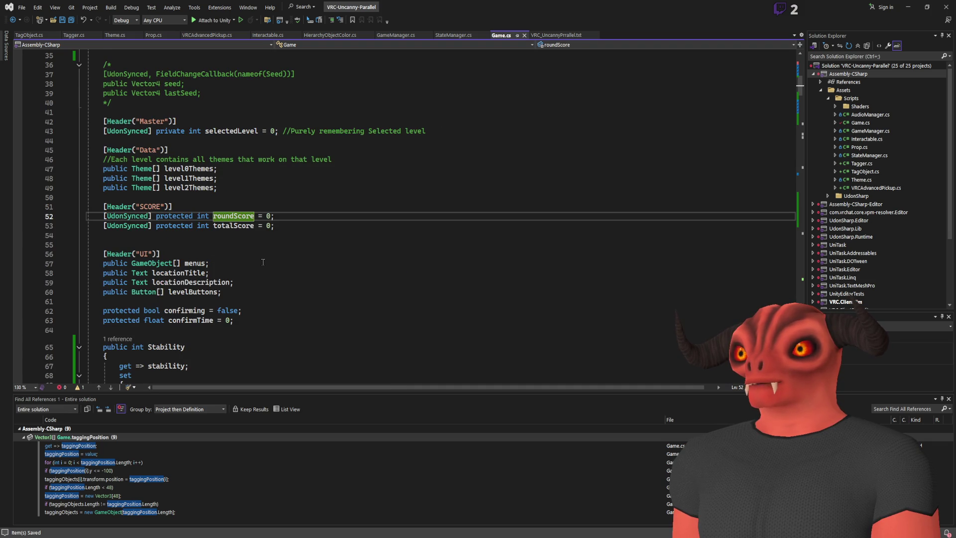
- Look up roundScore with Find, then return to the stability field declared as 50 on line 17
{"action": "scroll", "coordinate": [263, 261], "scroll_direction": "up", "scroll_amount": 4}
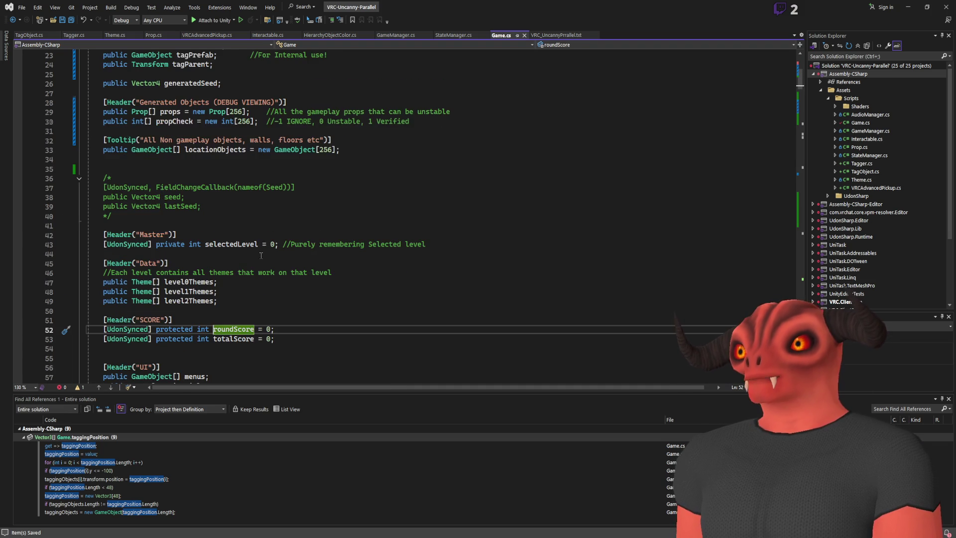
{"action": "scroll", "coordinate": [261, 253], "scroll_direction": "up", "scroll_amount": 6}
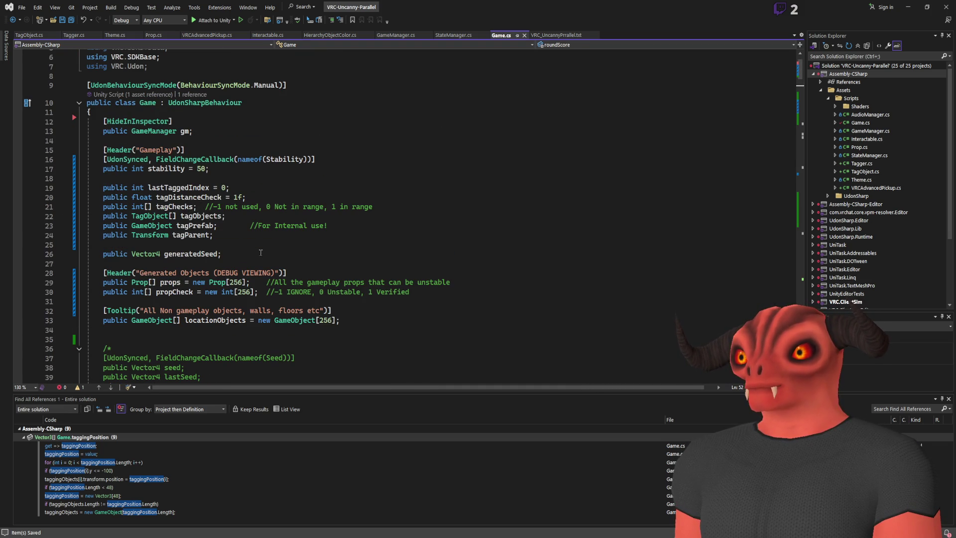
{"action": "left_click", "coordinate": [158, 168]}
{"action": "scroll", "coordinate": [304, 226], "scroll_direction": "down", "scroll_amount": 8}
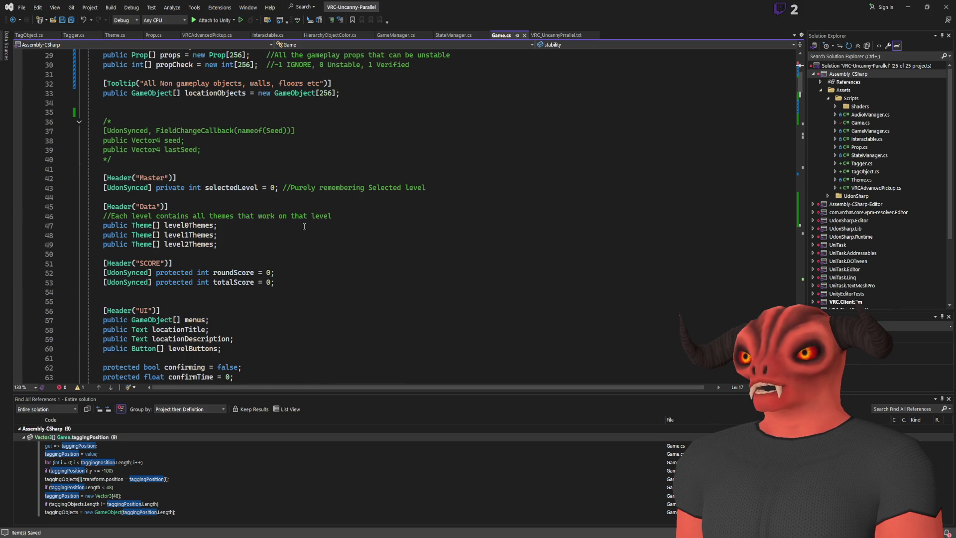
{"action": "double_click", "coordinate": [233, 273]}
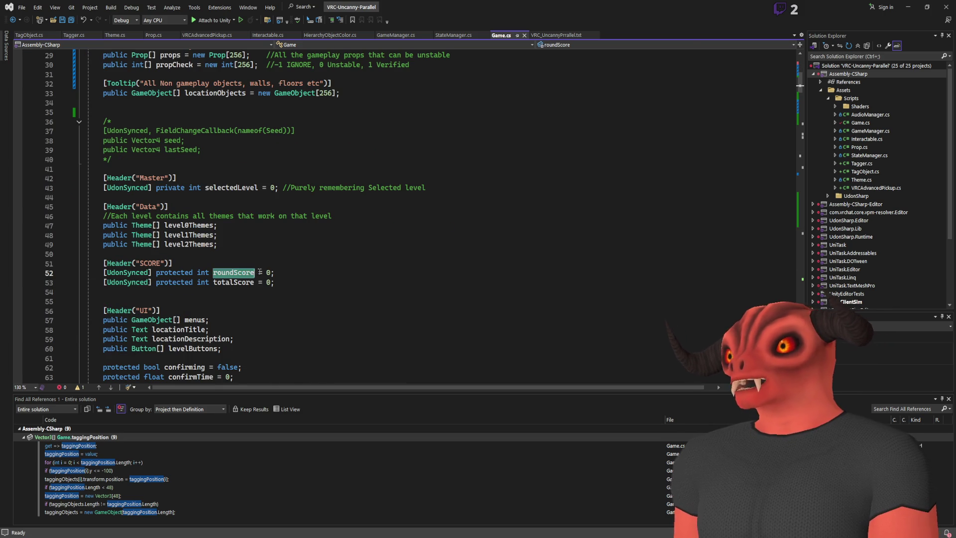
{"action": "key", "text": "ctrl+f"}
{"action": "left_click", "coordinate": [789, 57]}
{"action": "left_click", "coordinate": [298, 272]}
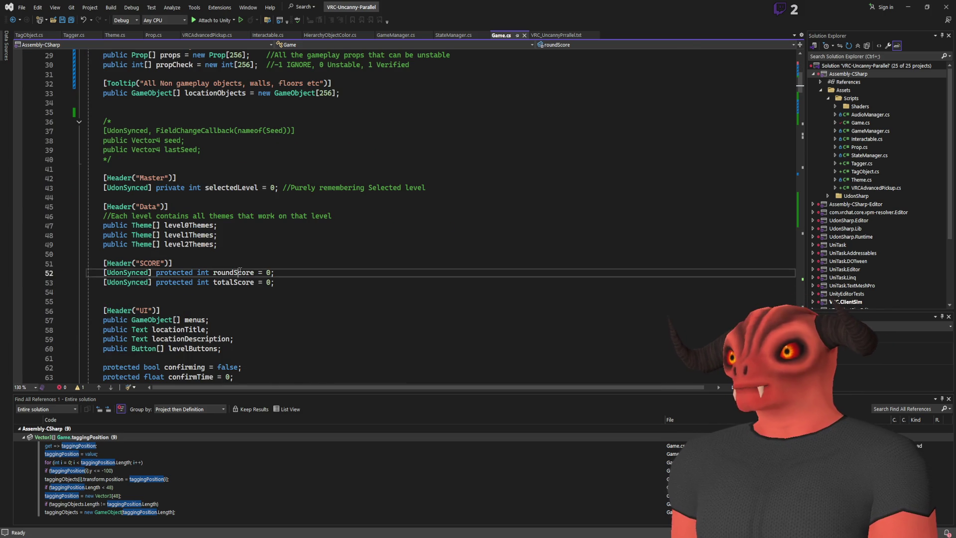
{"action": "scroll", "coordinate": [304, 254], "scroll_direction": "up", "scroll_amount": 9}
{"action": "left_click", "coordinate": [166, 213]}
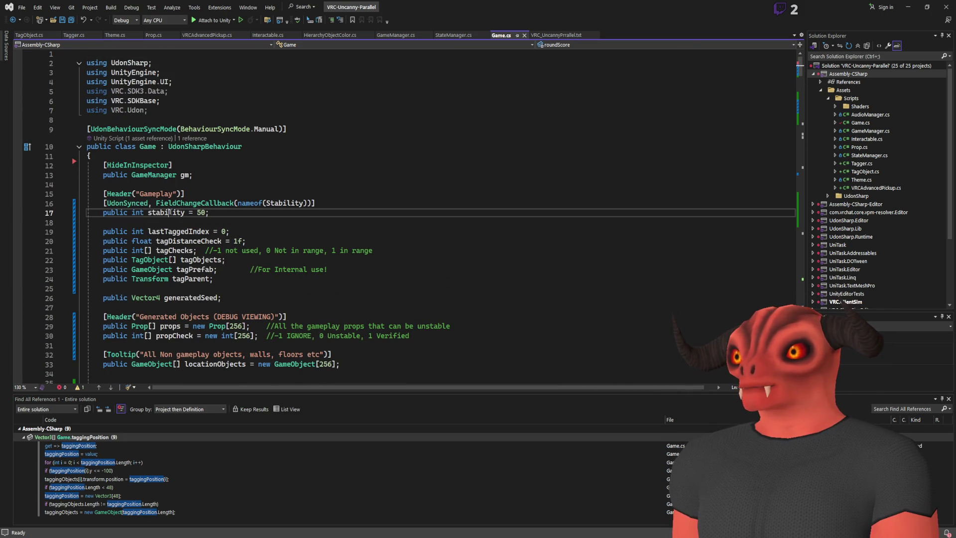